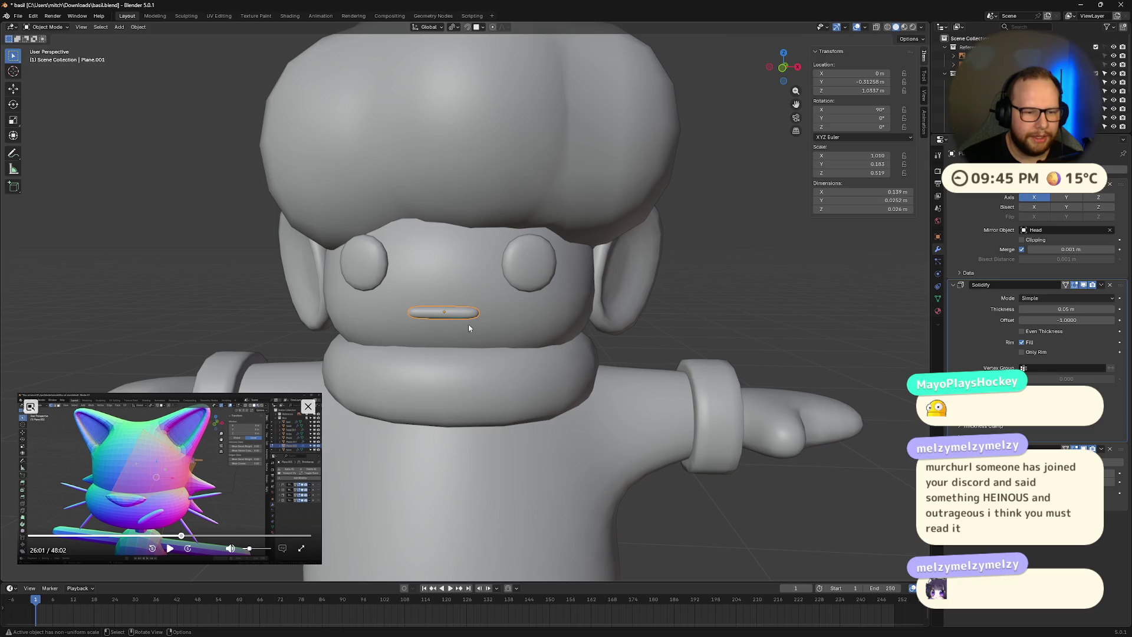
# - With X-ray on, add a loop cut through the middle of the mouth piece
pyautogui.scroll(4, 467, 327)
pyautogui.press('Tab')
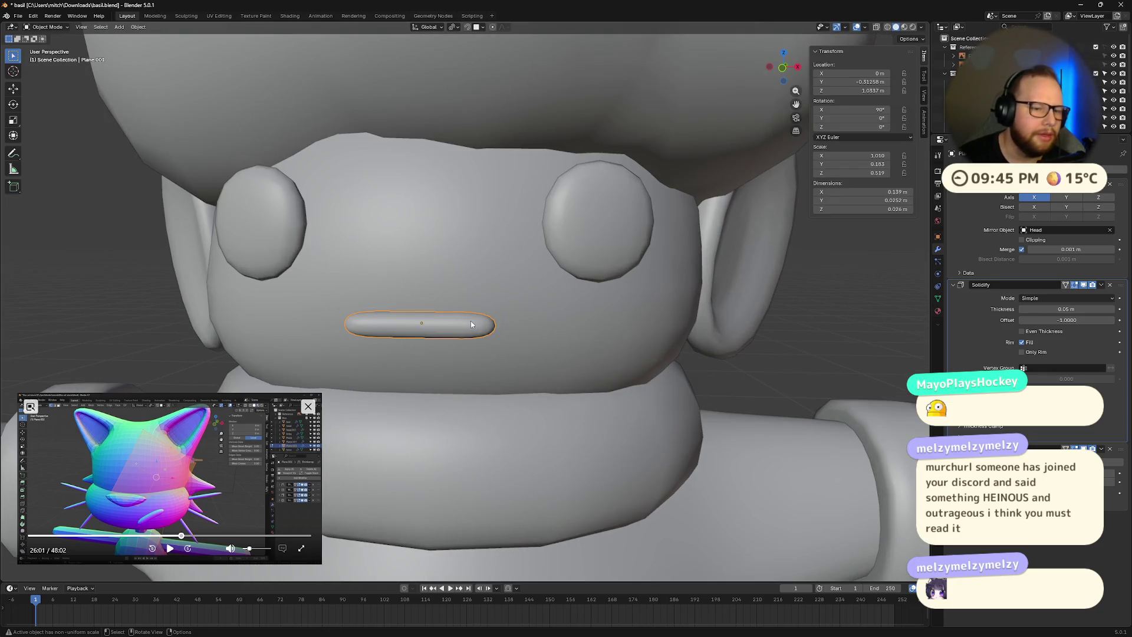
pyautogui.hotkey('alt', 'z')
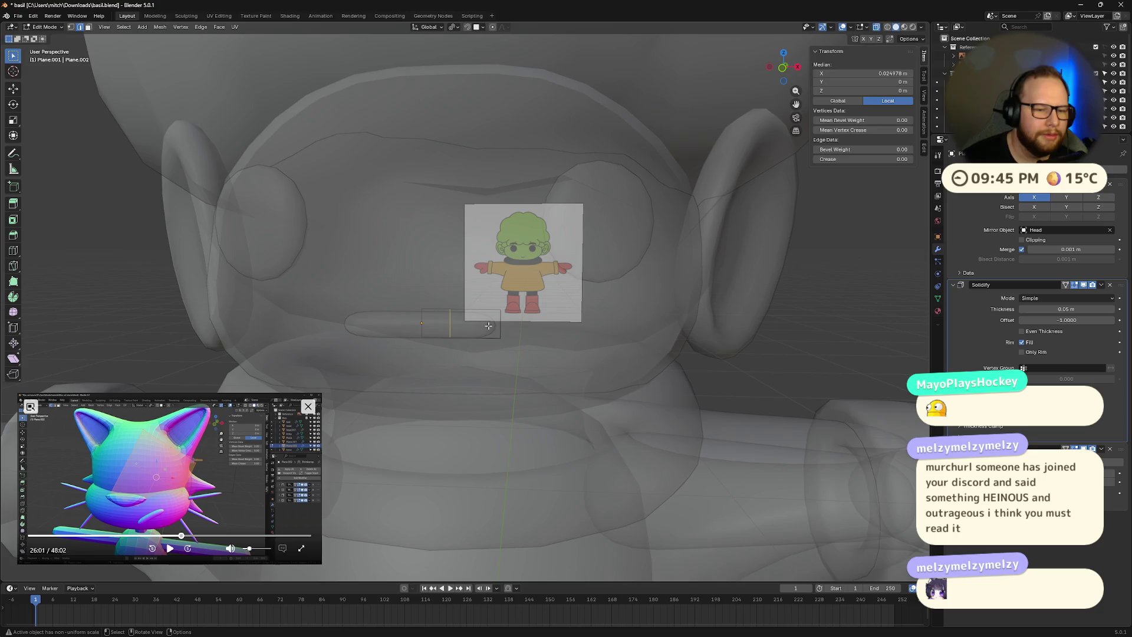
pyautogui.moveTo(473, 317); pyautogui.dragTo(493, 318, button='middle')
pyautogui.press('Tab')
pyautogui.press('Tab')
pyautogui.press('Tab')
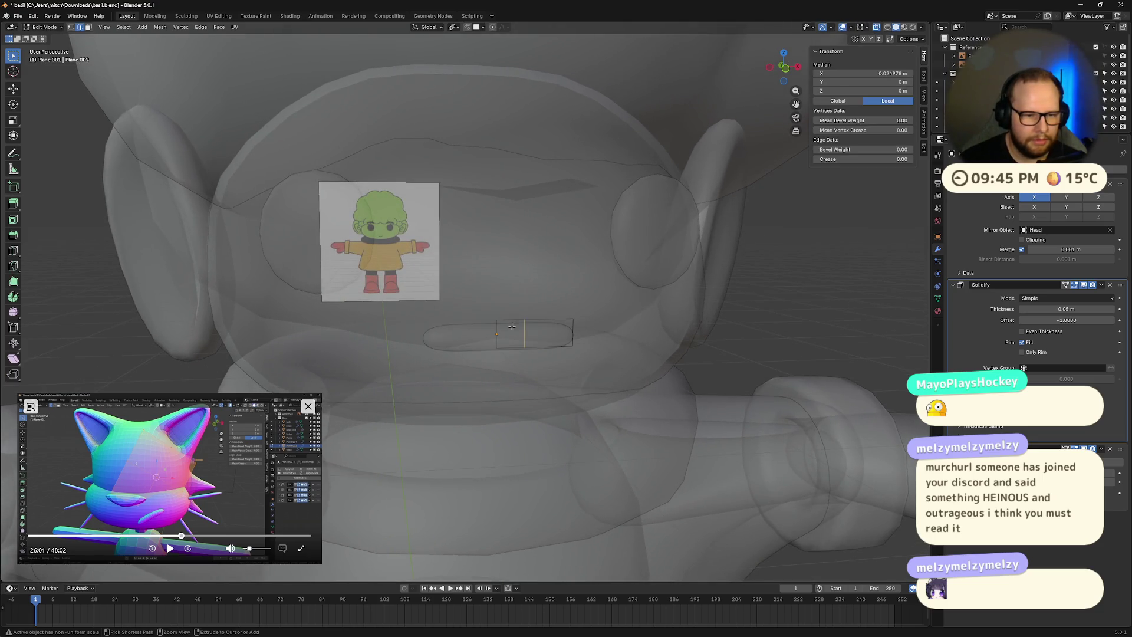
pyautogui.press('Tab')
pyautogui.press('Tab')
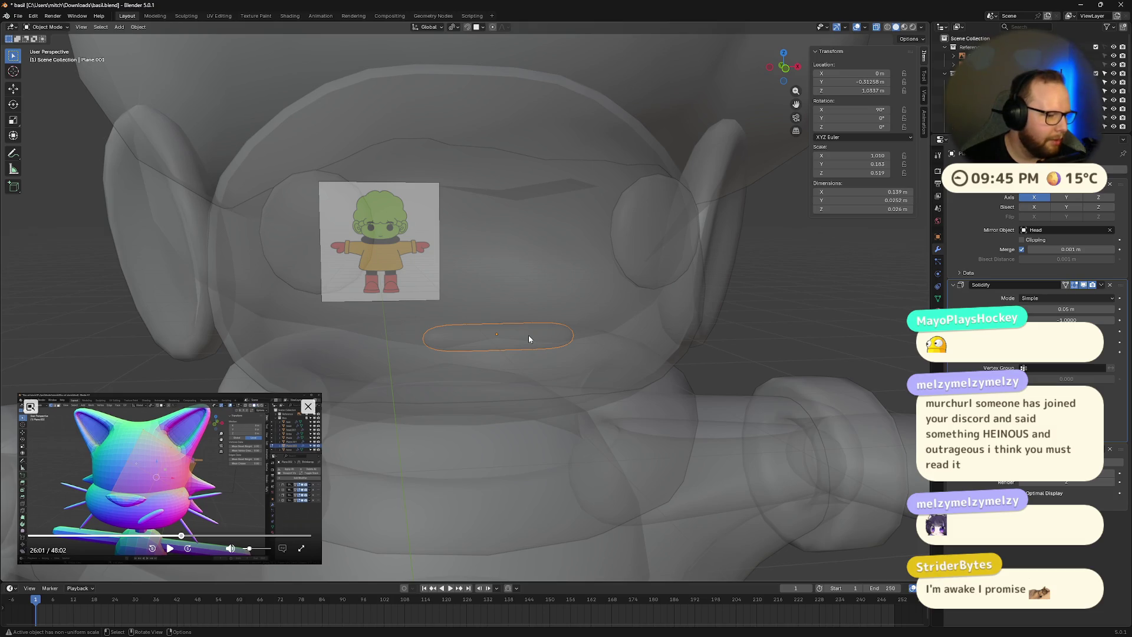
pyautogui.press('Tab')
pyautogui.press('Tab')
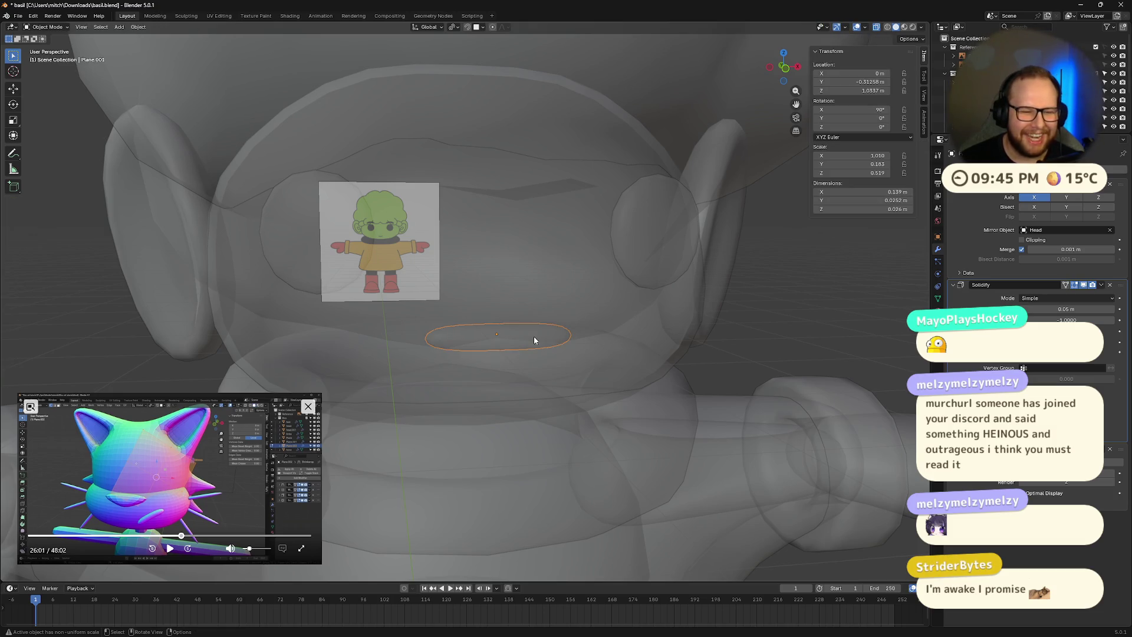
pyautogui.press('Tab')
pyautogui.hotkey('ctrl', 'r')
pyautogui.click(534, 335)
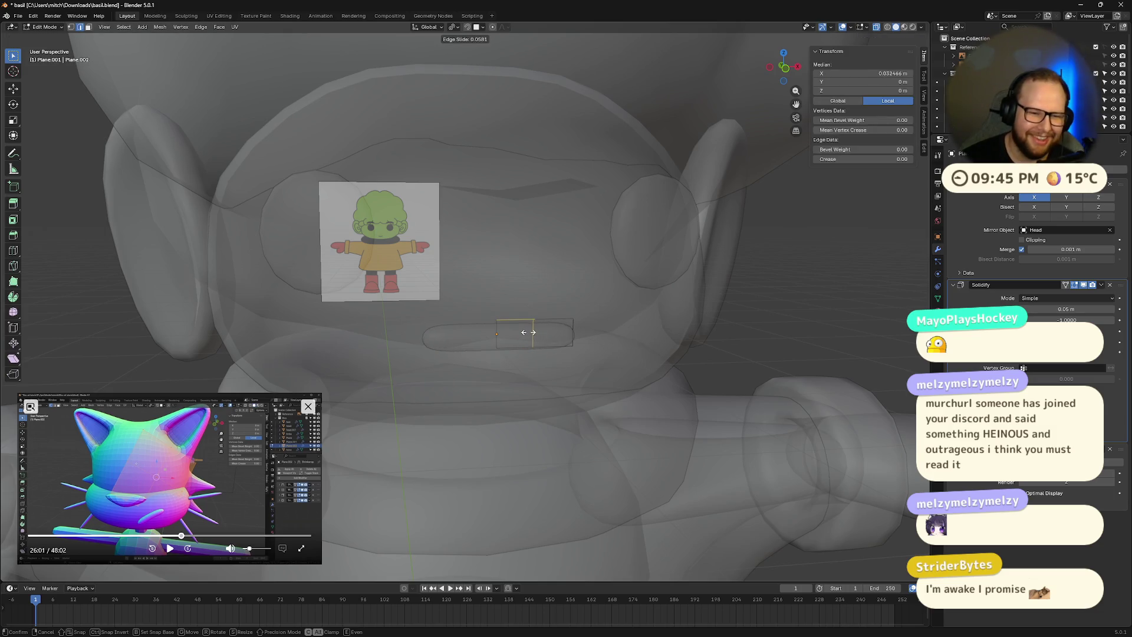
# - Check the mouth against the reference in Front Ortho, then return to Object Mode and disable X-ray
pyautogui.moveTo(528, 335); pyautogui.dragTo(581, 361, button='middle')
pyautogui.scroll(2, 583, 362)
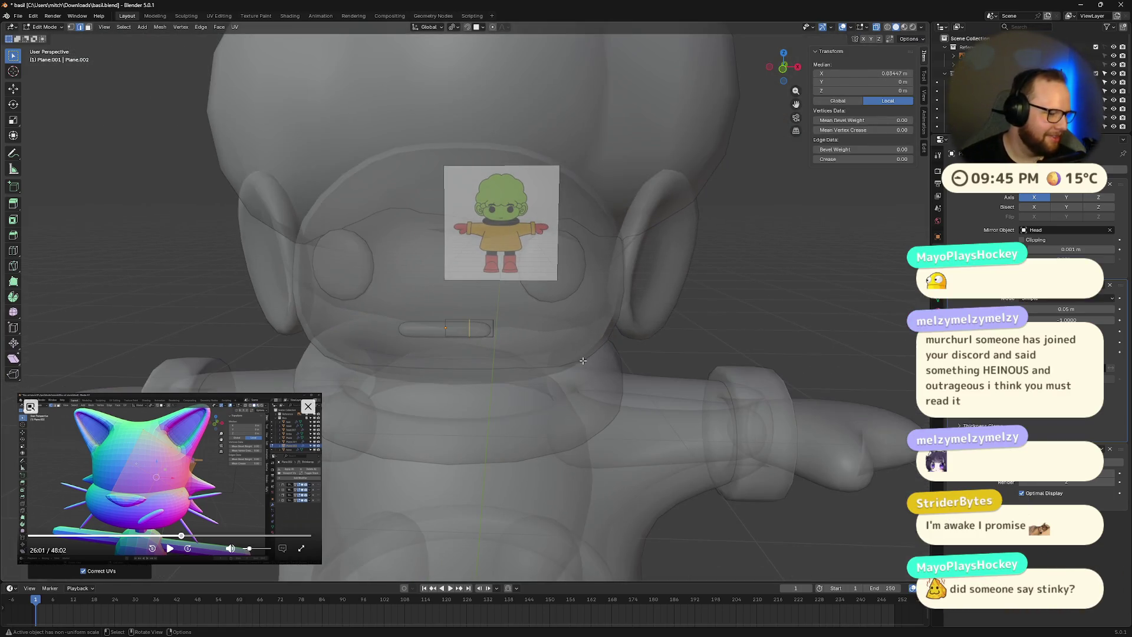
pyautogui.scroll(-3, 584, 360)
pyautogui.scroll(3, 562, 360)
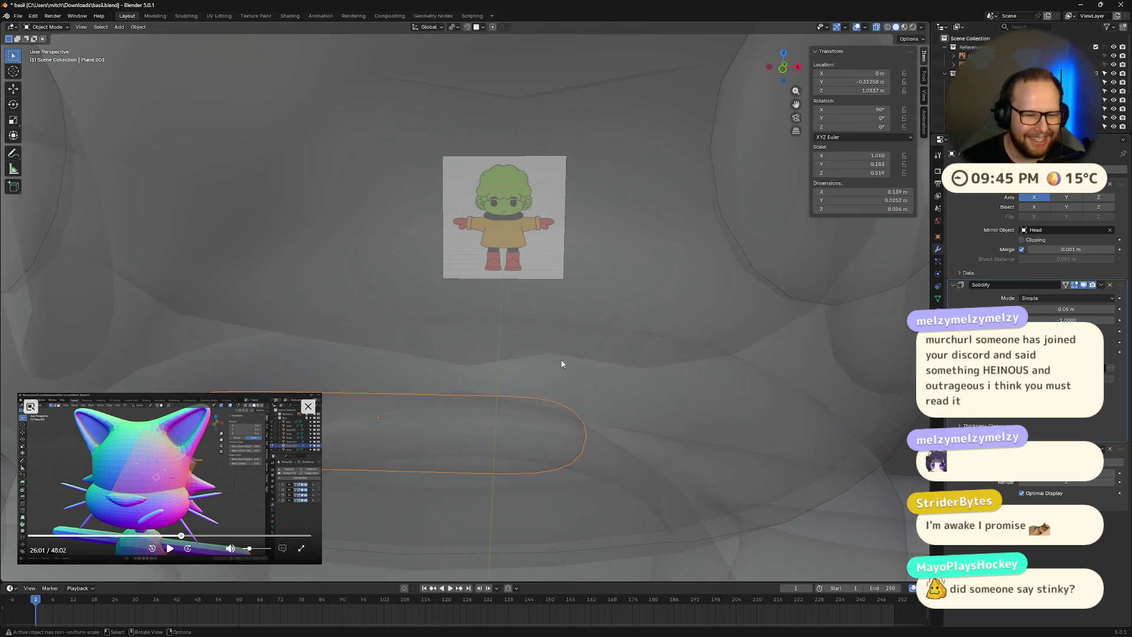
pyautogui.scroll(-3, 561, 360)
pyautogui.moveTo(561, 360)
pyautogui.mouseDown(button='middle')
pyautogui.moveTo(499, 319)
pyautogui.moveTo(553, 319)
pyautogui.mouseUp(button='middle')
pyautogui.scroll(1, 519, 321)
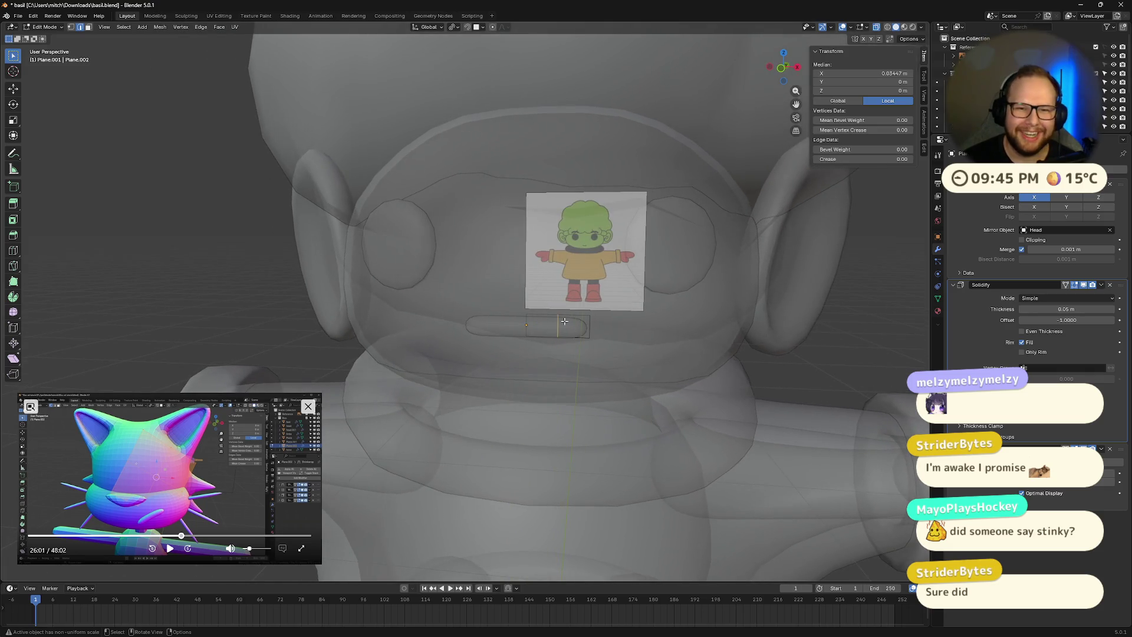
pyautogui.click(781, 69)
pyautogui.scroll(6, 634, 315)
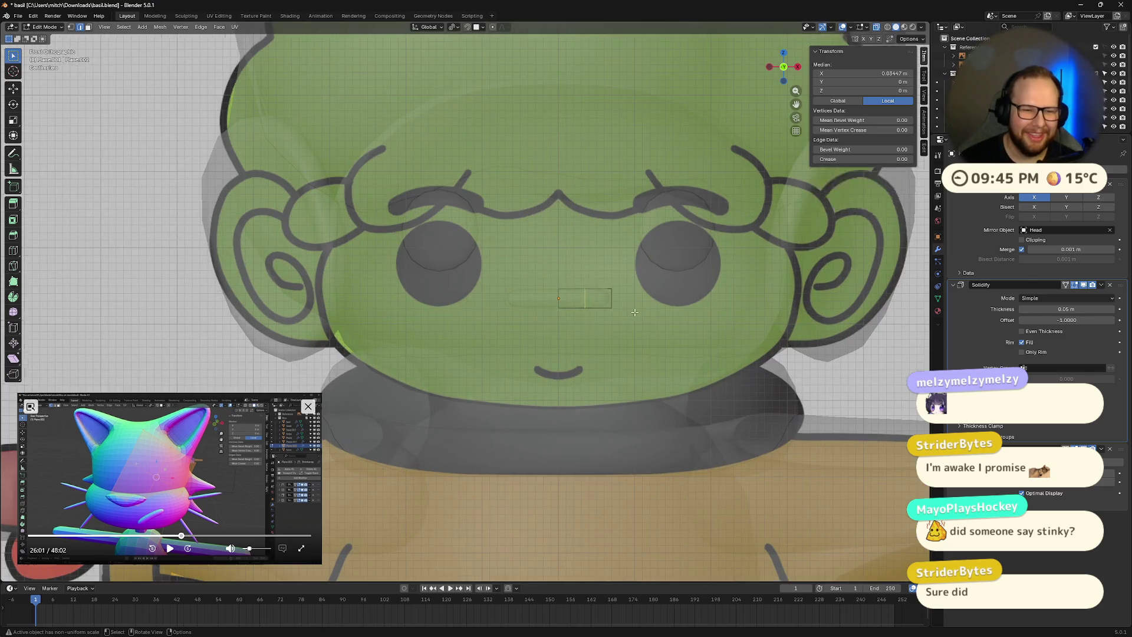
pyautogui.press('Tab')
pyautogui.scroll(2, 637, 313)
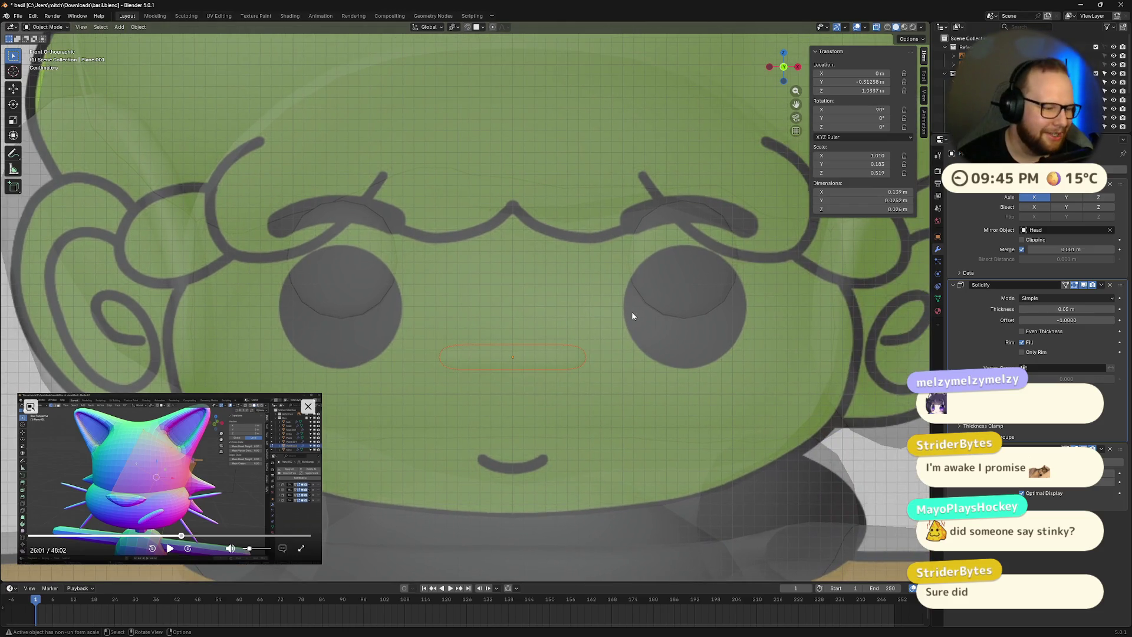
pyautogui.moveTo(560, 349)
pyautogui.mouseDown(button='middle')
pyautogui.moveTo(566, 371)
pyautogui.moveTo(579, 336)
pyautogui.moveTo(617, 326)
pyautogui.mouseUp(button='middle')
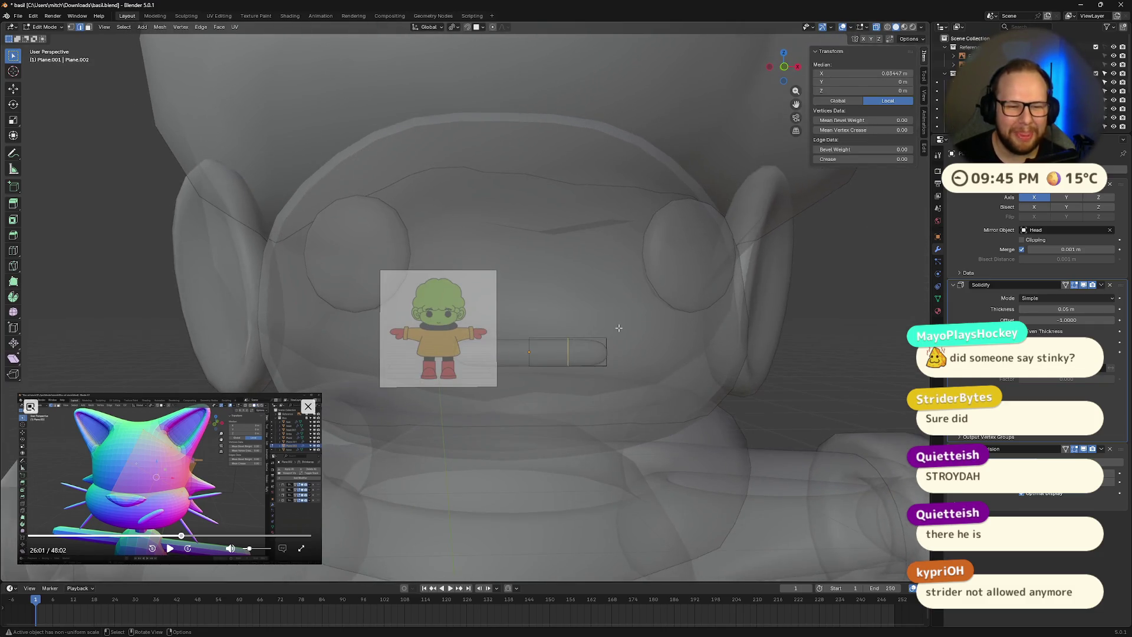
pyautogui.scroll(-6, 705, 179)
pyautogui.scroll(4, 670, 247)
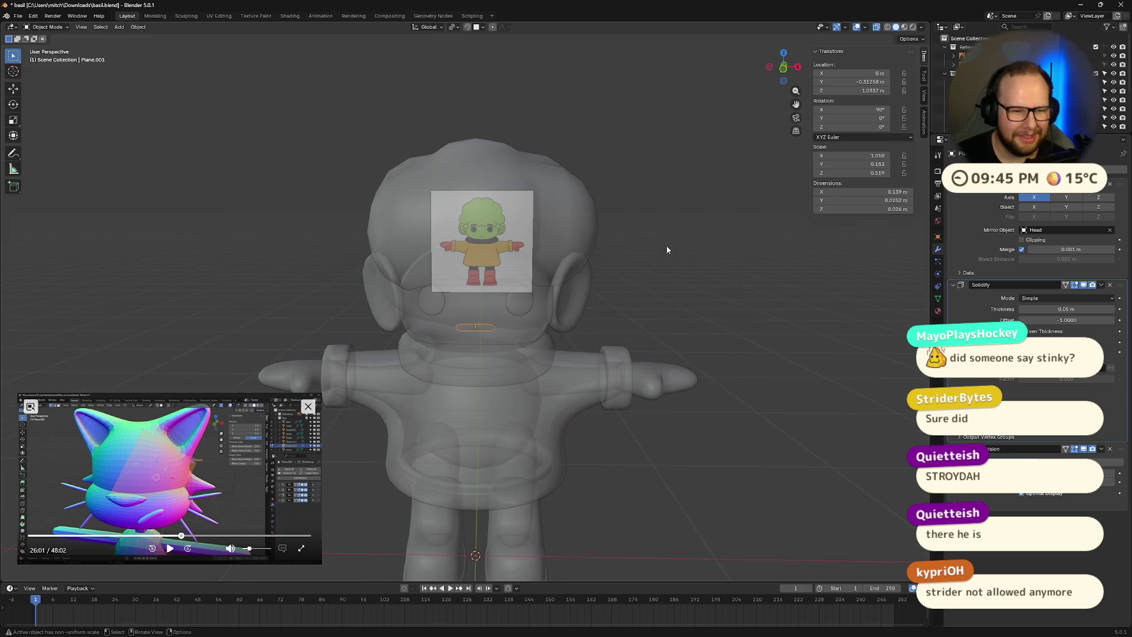
pyautogui.hotkey('alt', 'z')
pyautogui.scroll(-4, 516, 306)
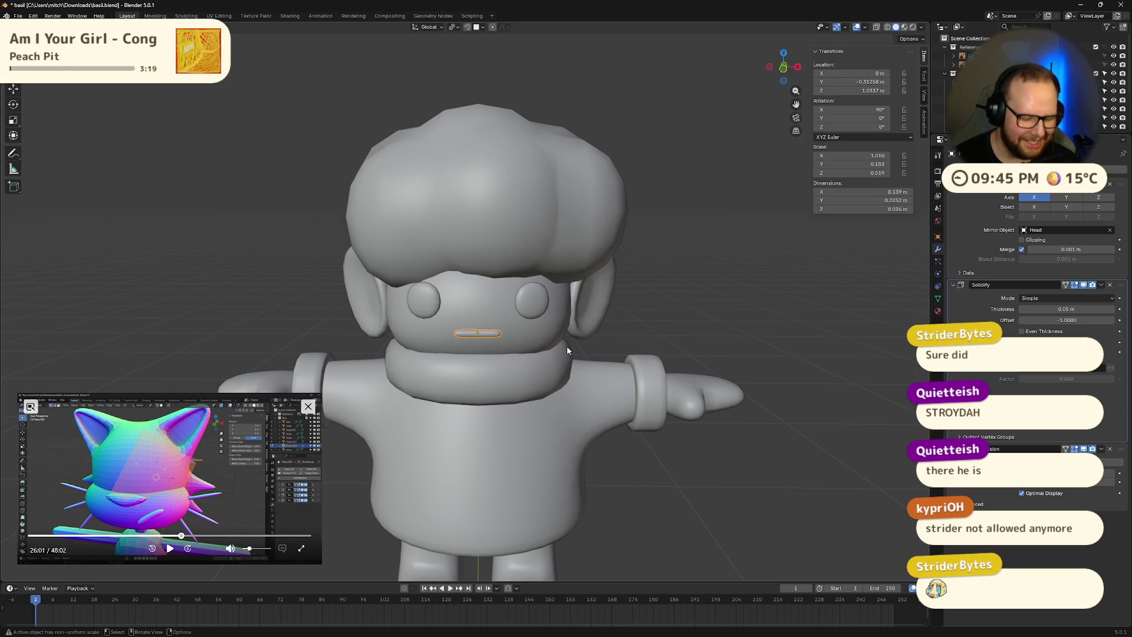
# - Duplicate the mouth piece and place the copy above the eyes as eyebrows
pyautogui.hotkey('shift', 'd')
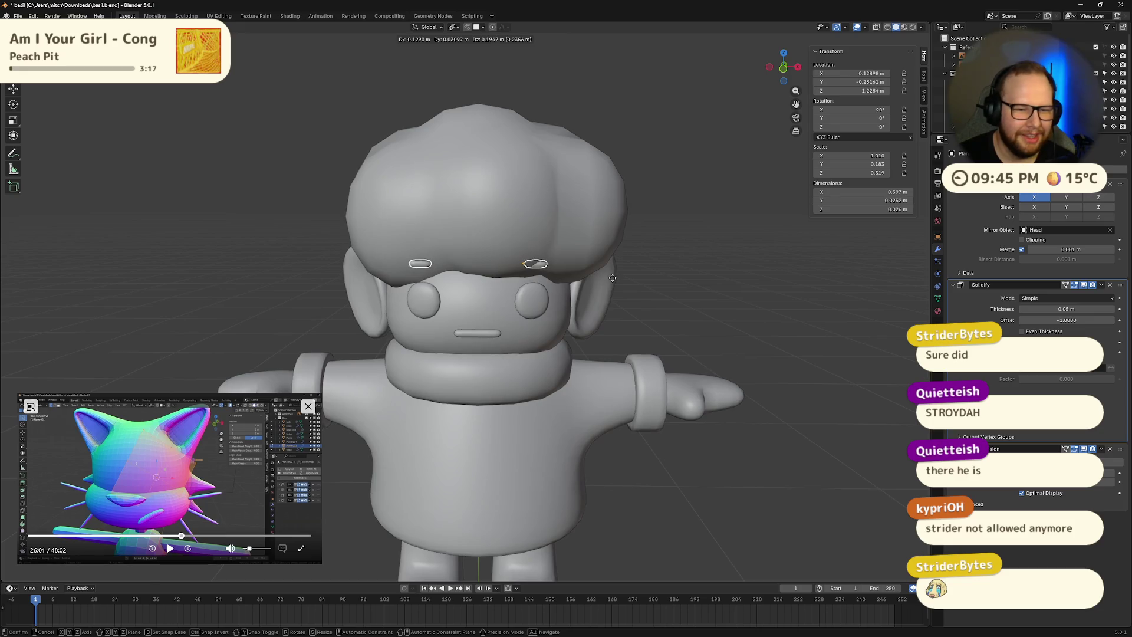
pyautogui.click(601, 247)
pyautogui.scroll(5, 599, 246)
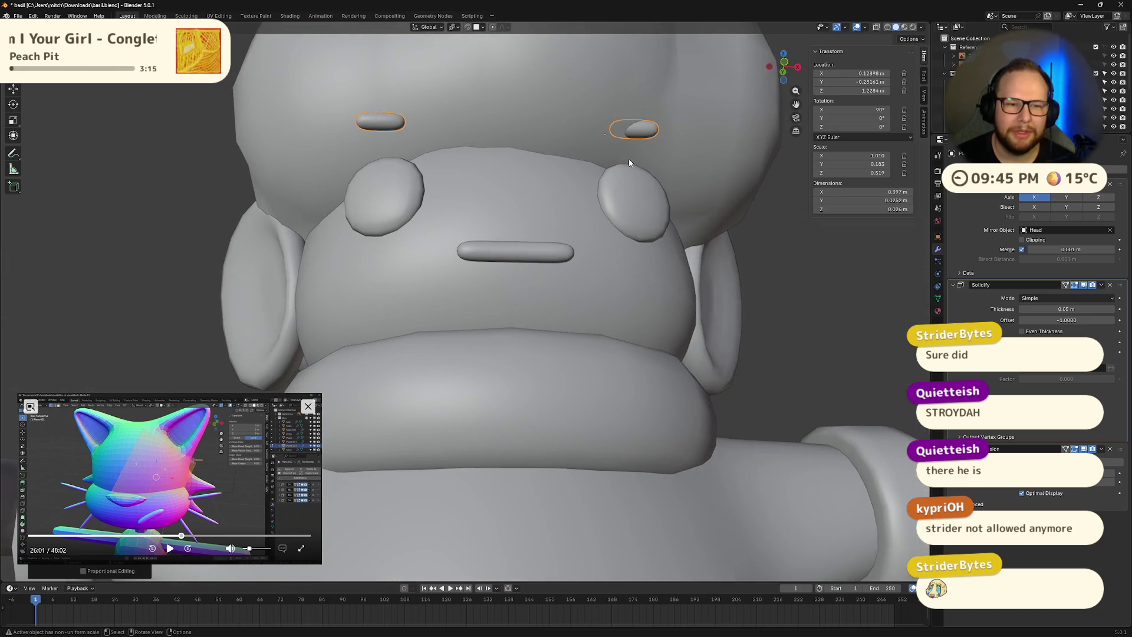
pyautogui.moveTo(629, 163); pyautogui.dragTo(622, 171, button='middle')
# - Set the eyebrows' origin to their geometry and inspect them in Edit Mode
pyautogui.rightClick(620, 169)
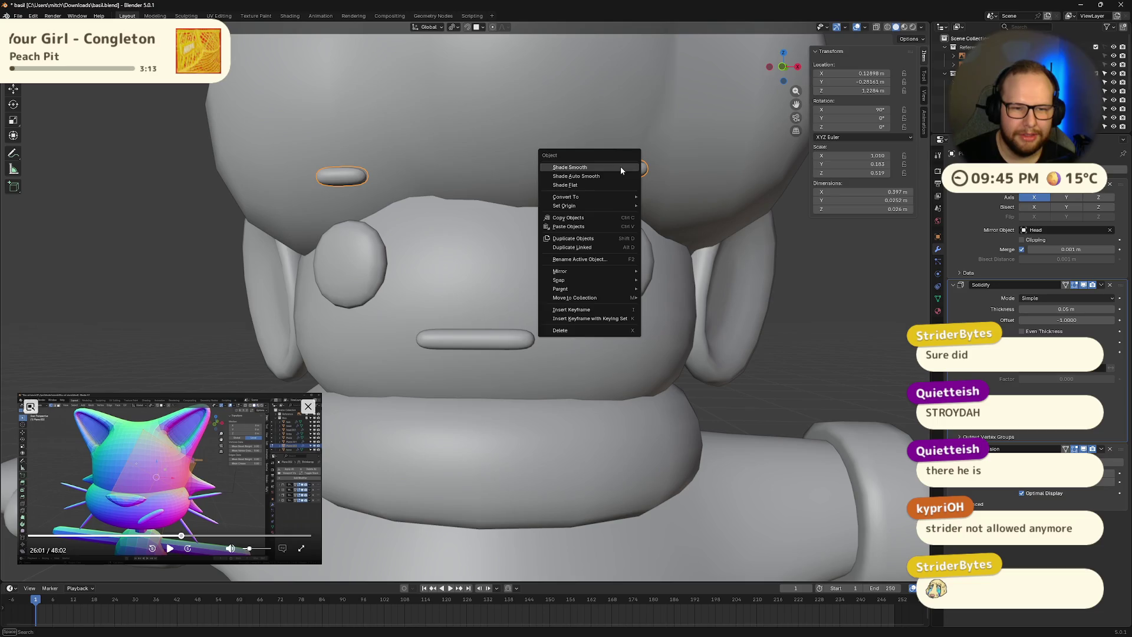
pyautogui.moveTo(611, 205)
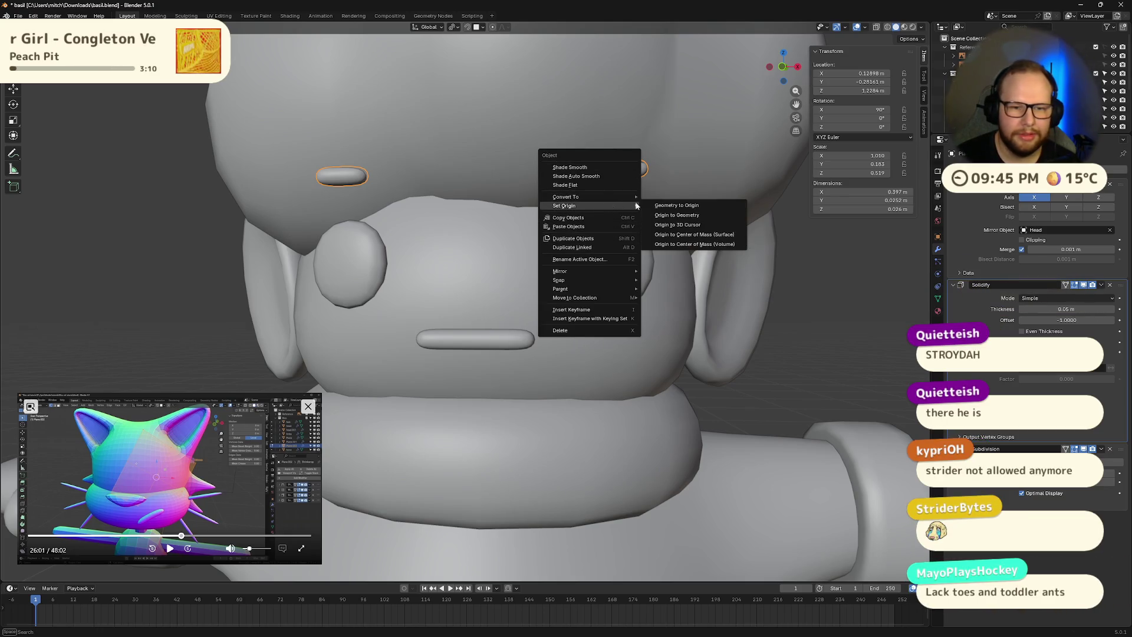
pyautogui.click(688, 217)
pyautogui.moveTo(687, 212)
pyautogui.mouseDown(button='middle')
pyautogui.moveTo(603, 180)
pyautogui.moveTo(610, 225)
pyautogui.moveTo(674, 216)
pyautogui.mouseUp(button='middle')
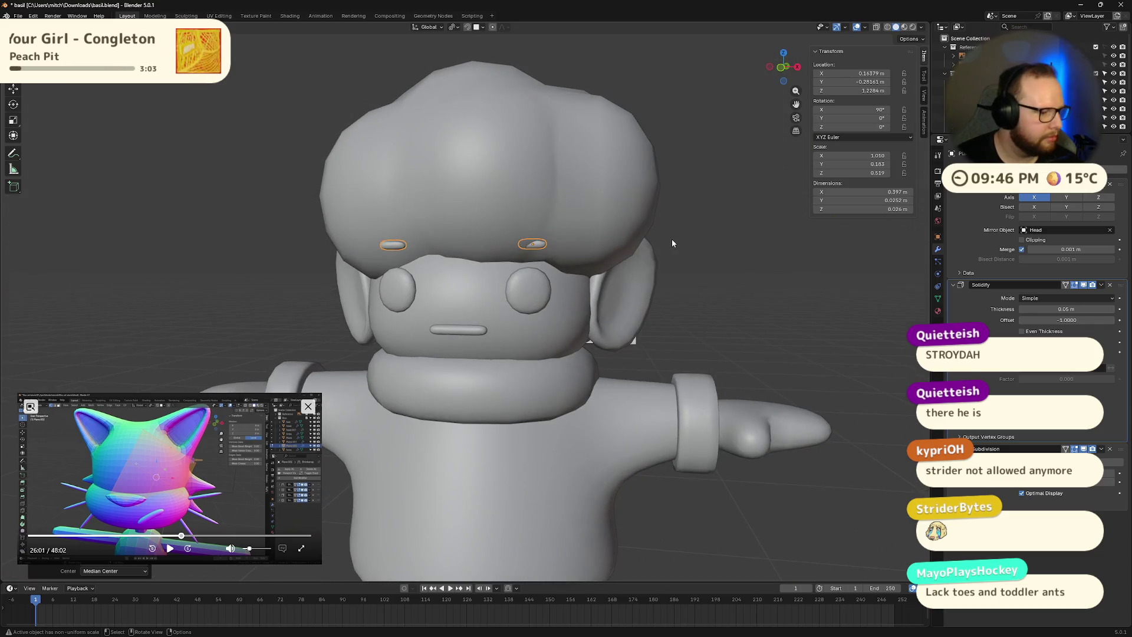
pyautogui.scroll(3, 672, 243)
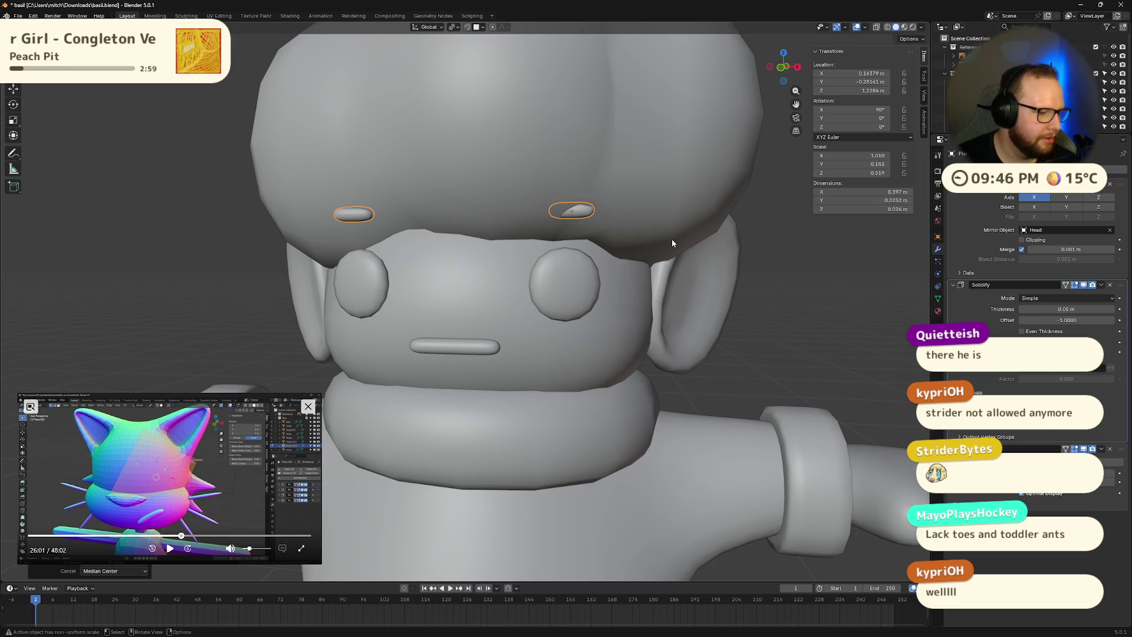
pyautogui.scroll(-3, 671, 239)
pyautogui.scroll(6, 671, 239)
pyautogui.moveTo(671, 239)
pyautogui.mouseDown(button='middle')
pyautogui.moveTo(613, 266)
pyautogui.moveTo(619, 243)
pyautogui.mouseUp(button='middle')
pyautogui.scroll(-3, 618, 242)
pyautogui.scroll(3, 603, 246)
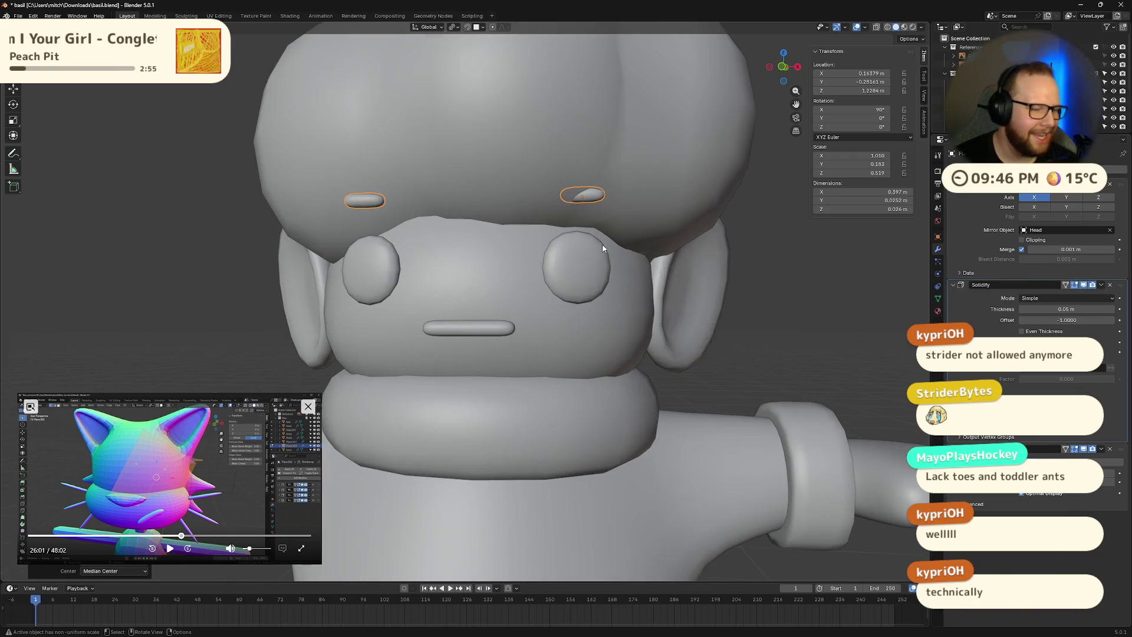
pyautogui.scroll(-2, 603, 248)
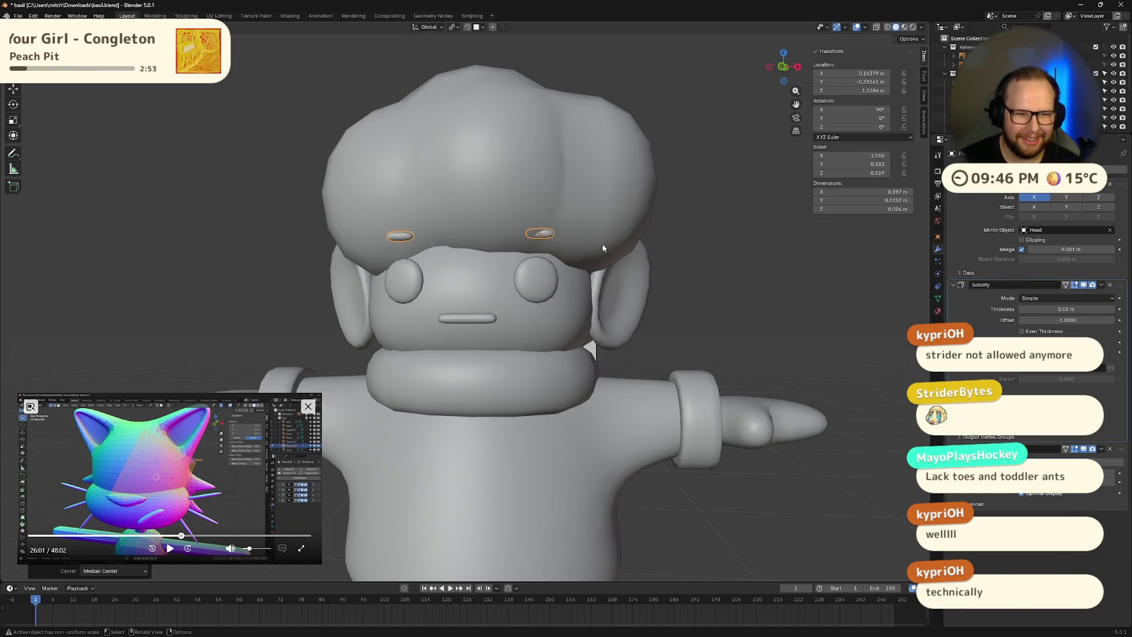
pyautogui.press('Tab')
pyautogui.press('Tab')
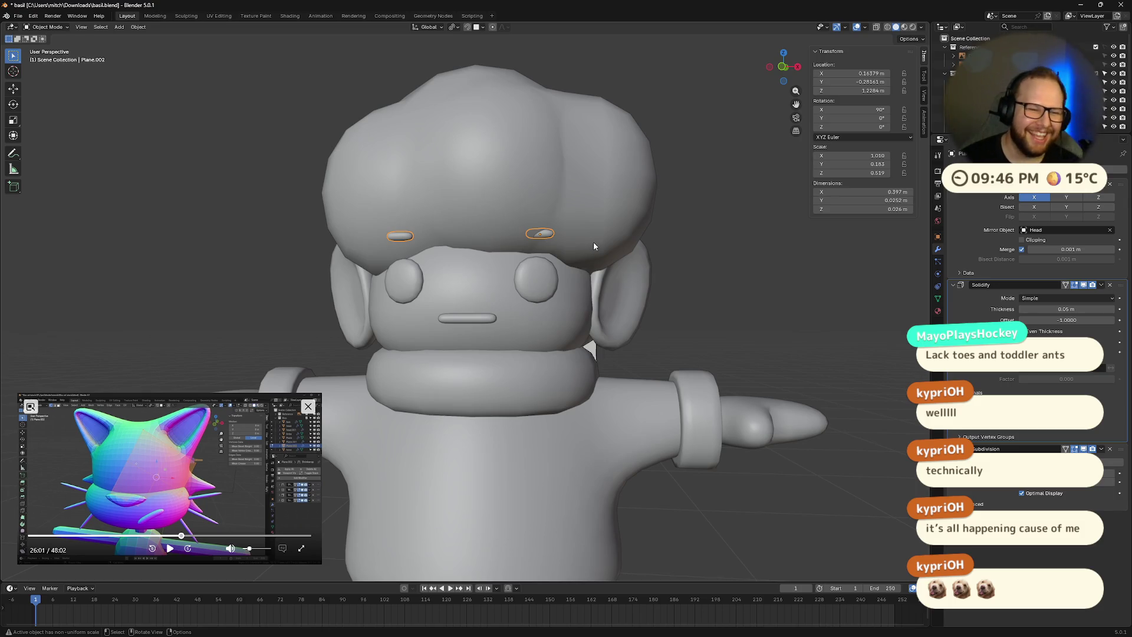
pyautogui.press('Tab')
pyautogui.press('Tab')
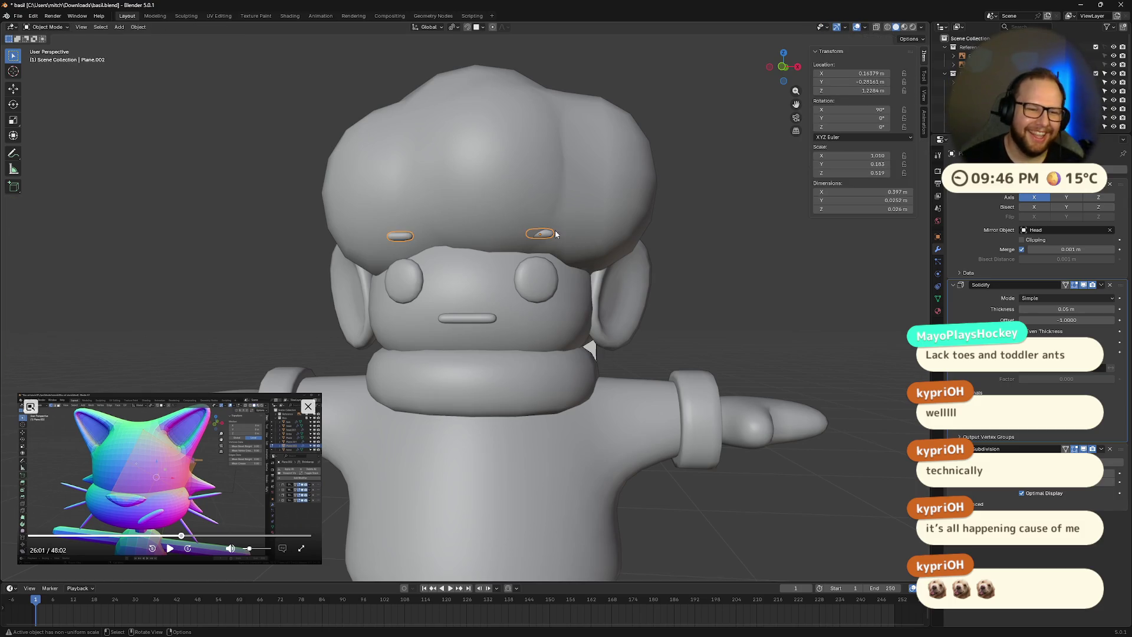
pyautogui.scroll(5, 565, 224)
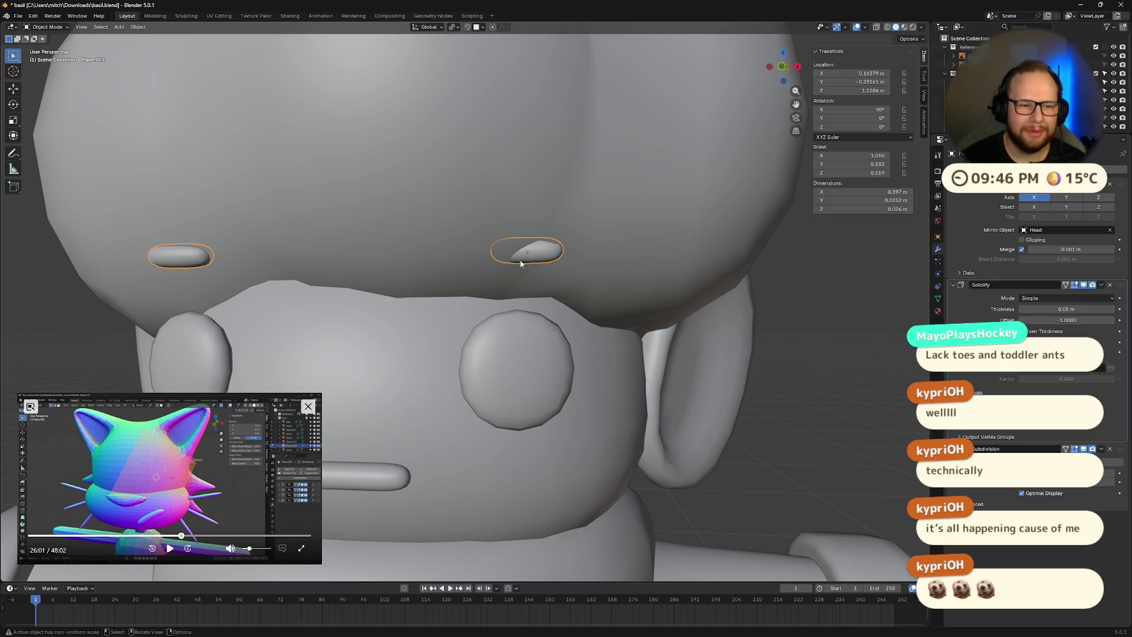
pyautogui.scroll(-5, 590, 259)
# - Select the right eyebrow and zoom into a tilted close-up of the face
pyautogui.press('Tab')
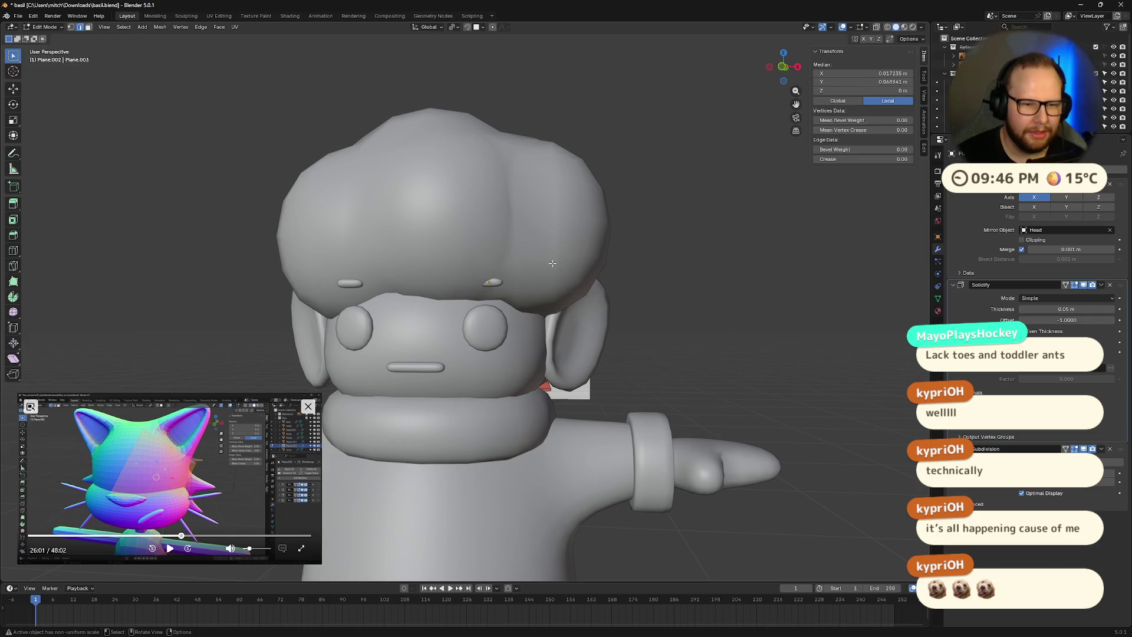
pyautogui.press('Tab')
pyautogui.click(494, 283)
pyautogui.press('Tab')
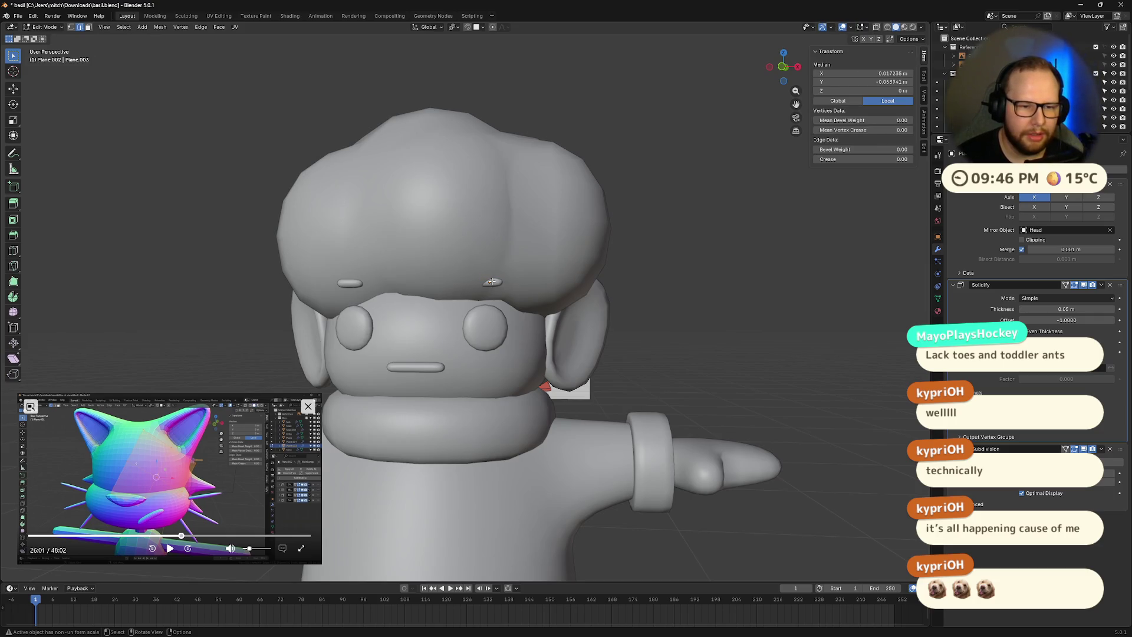
pyautogui.press('Tab')
pyautogui.press('Tab')
pyautogui.scroll(5, 509, 281)
pyautogui.moveTo(538, 262); pyautogui.dragTo(542, 236, button='middle')
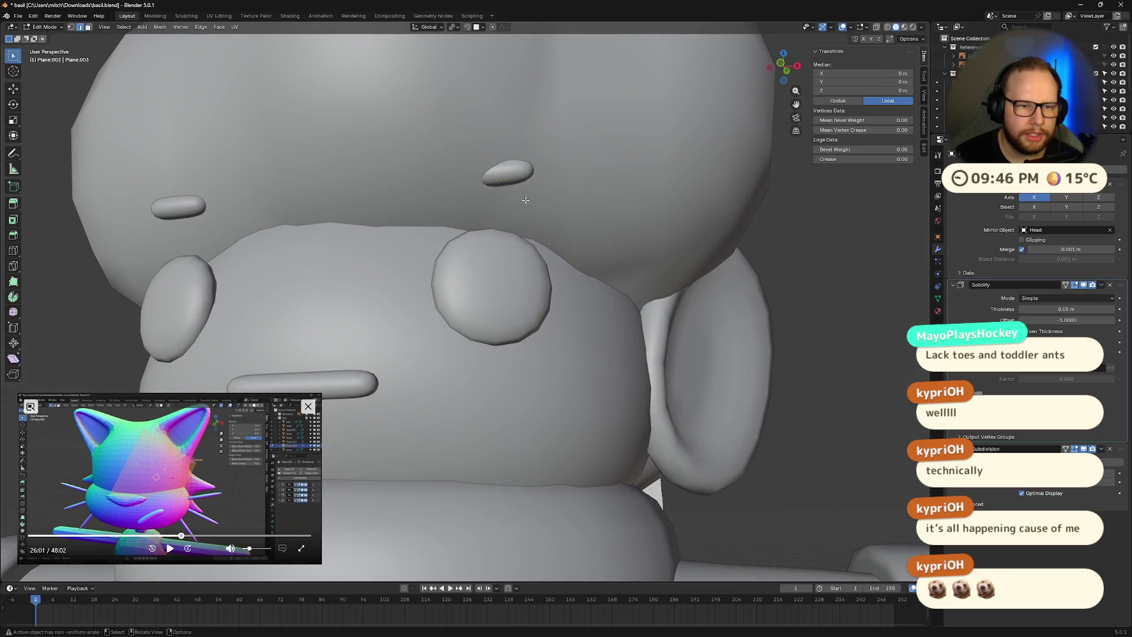
# - Deselect all in vertex select mode, return to Object Mode, and undo the last change
pyautogui.hotkey('alt', 'a')
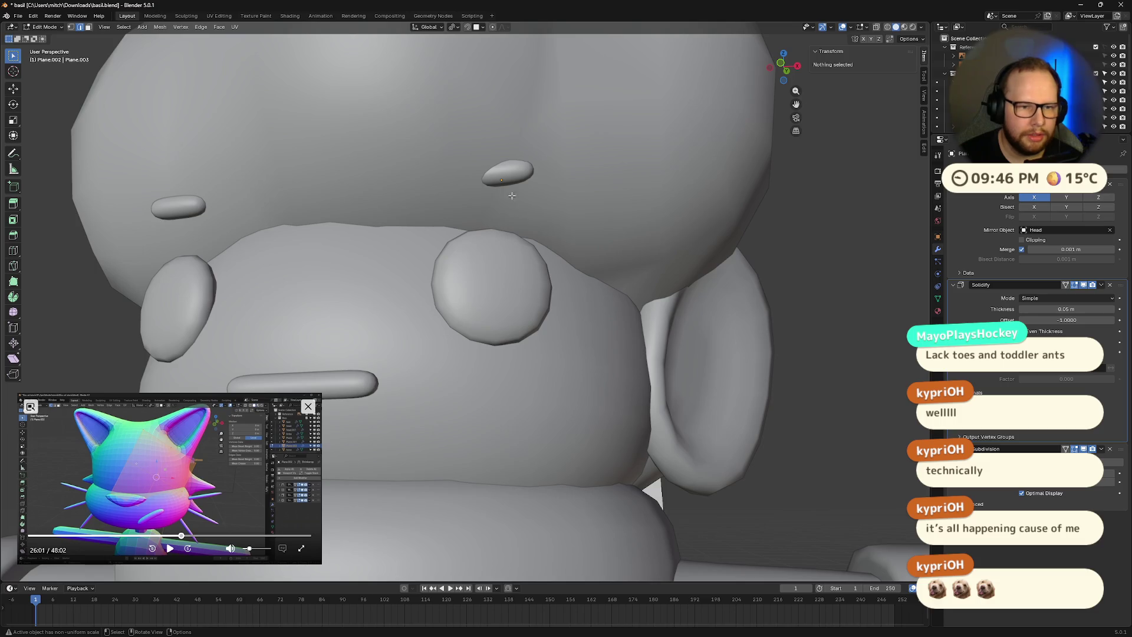
pyautogui.press('1')
pyautogui.scroll(-10, 514, 203)
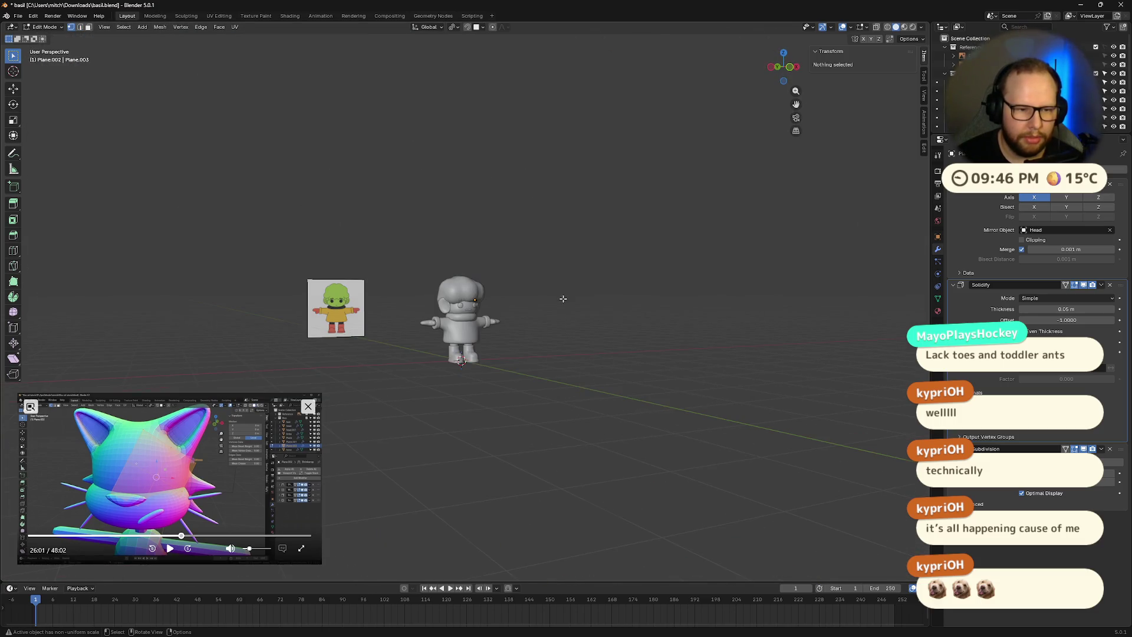
pyautogui.scroll(10, 564, 298)
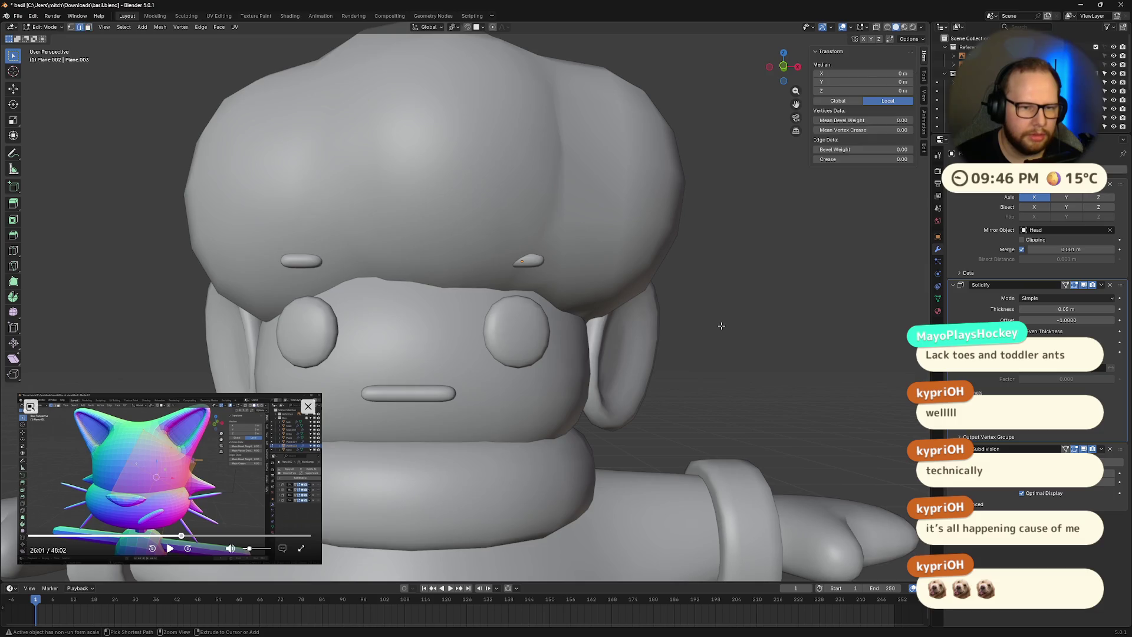
pyautogui.press('Tab')
pyautogui.press('Tab')
pyautogui.press('Tab')
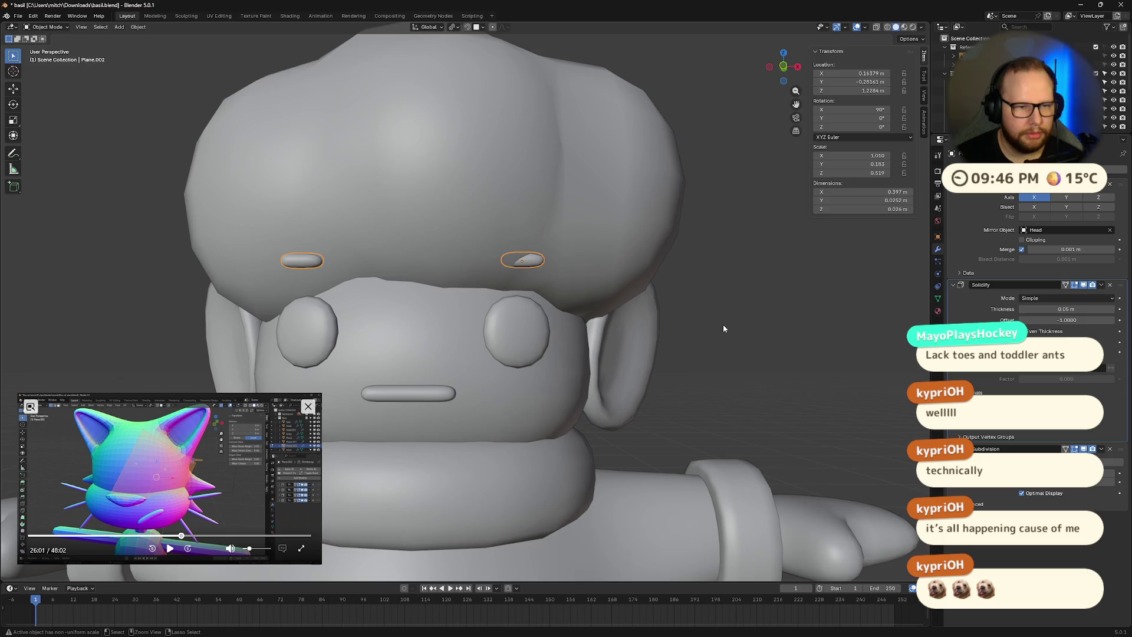
pyautogui.hotkey('ctrl', 'z')
pyautogui.hotkey('ctrl', 'z')
pyautogui.hotkey('ctrl', 'z')
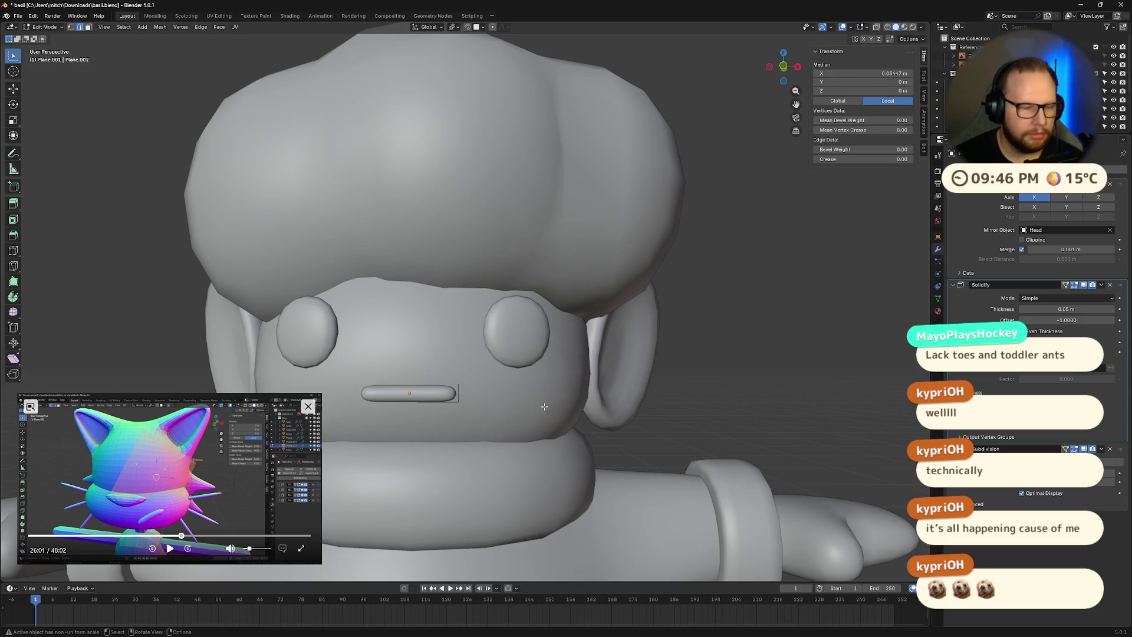
# - Try a loop cut on the mouth, cancel it, and return to Object Mode
pyautogui.press('Tab')
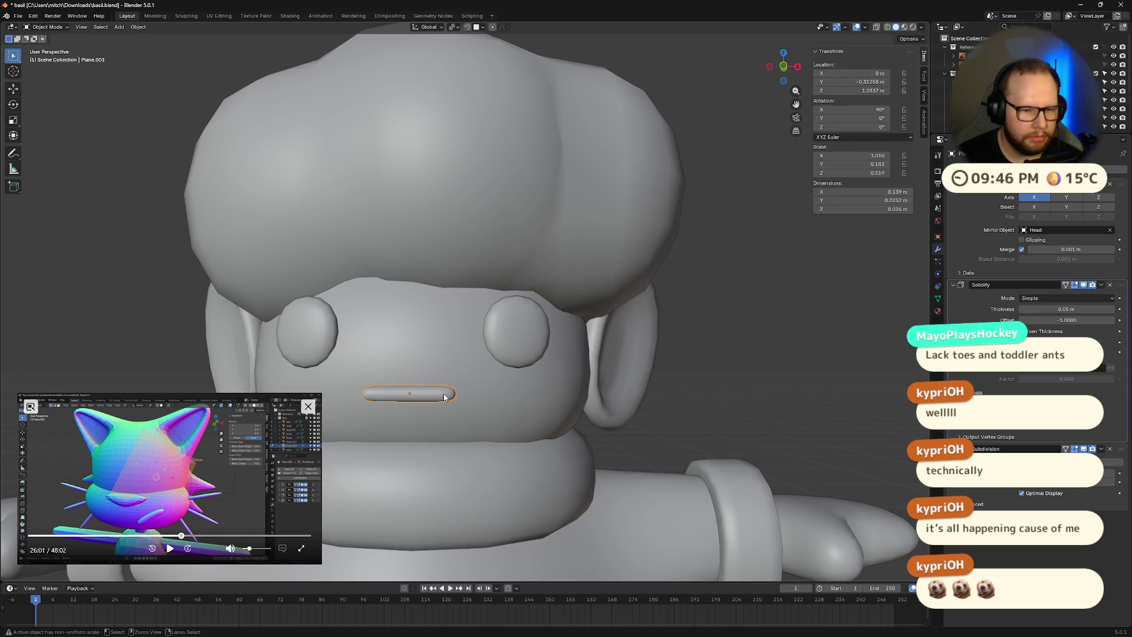
pyautogui.press('Tab')
pyautogui.hotkey('ctrl', 'r')
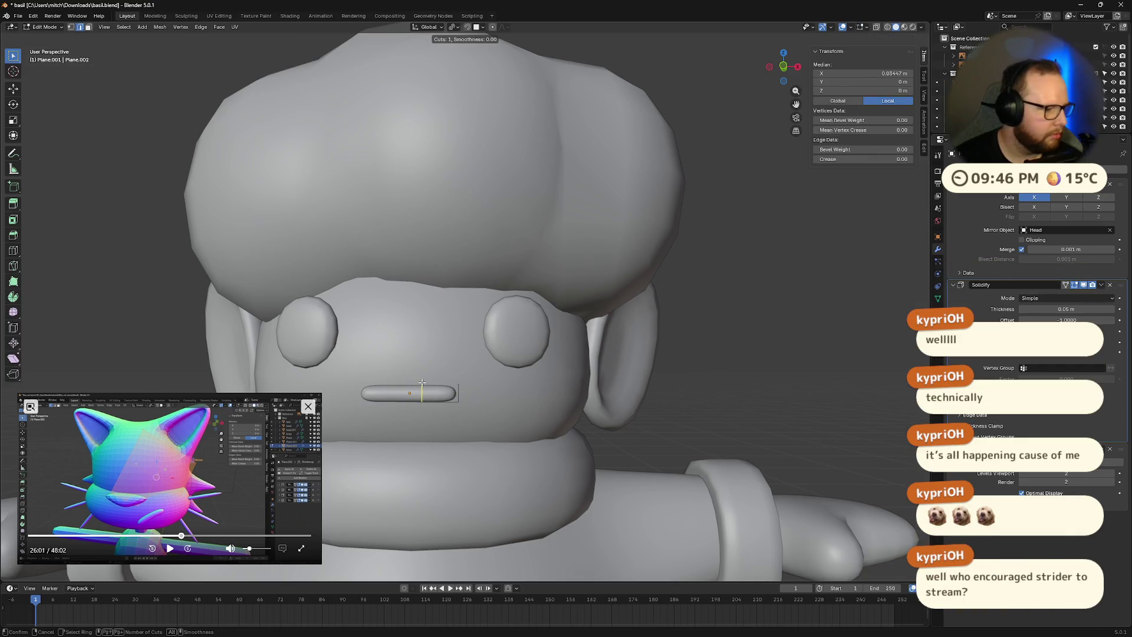
pyautogui.press('Escape')
pyautogui.moveTo(420, 366); pyautogui.dragTo(584, 336, button='middle')
pyautogui.press('Tab')
pyautogui.scroll(5, 586, 351)
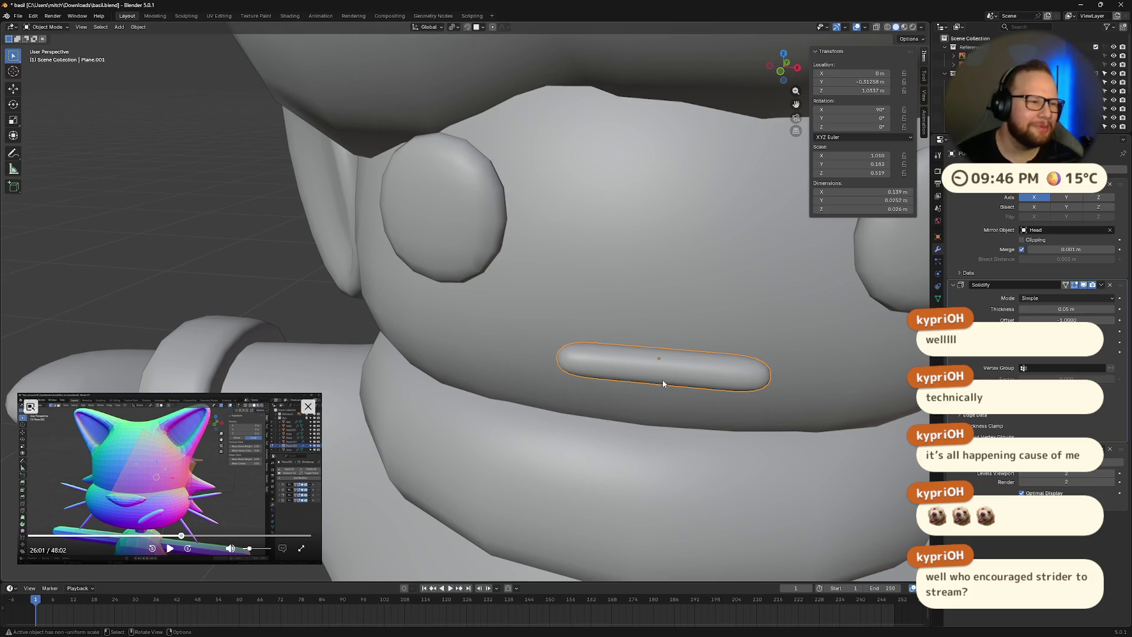
# - Turn on X-ray and move the brow shapes up and to the right above the eyes
pyautogui.hotkey('alt', 'a')
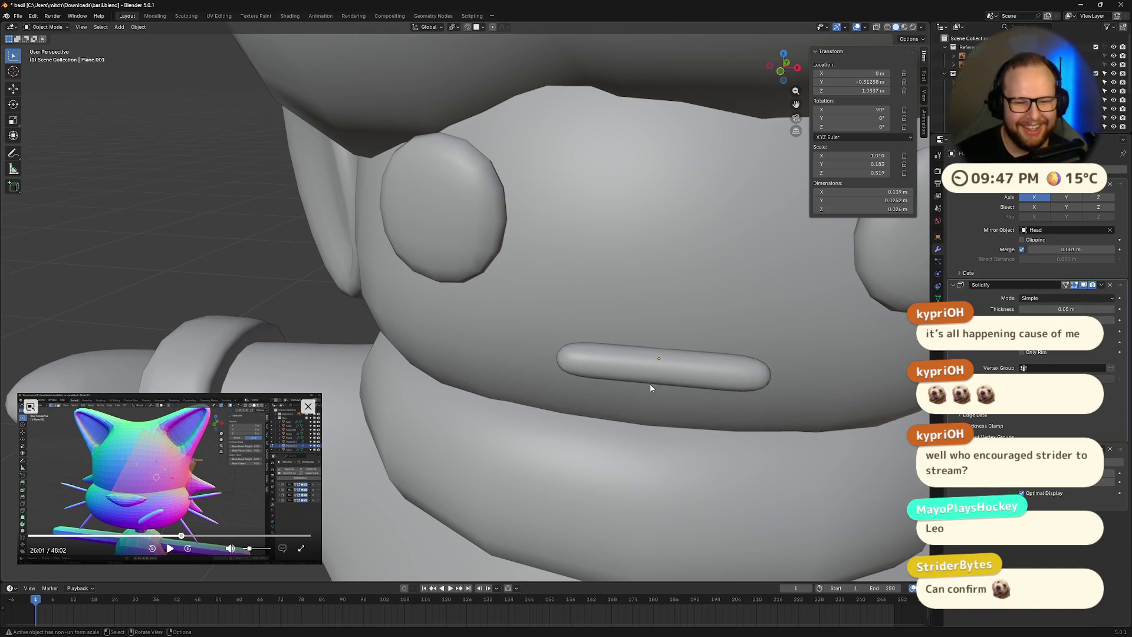
pyautogui.click(687, 370)
pyautogui.moveTo(688, 370); pyautogui.dragTo(699, 293, button='middle')
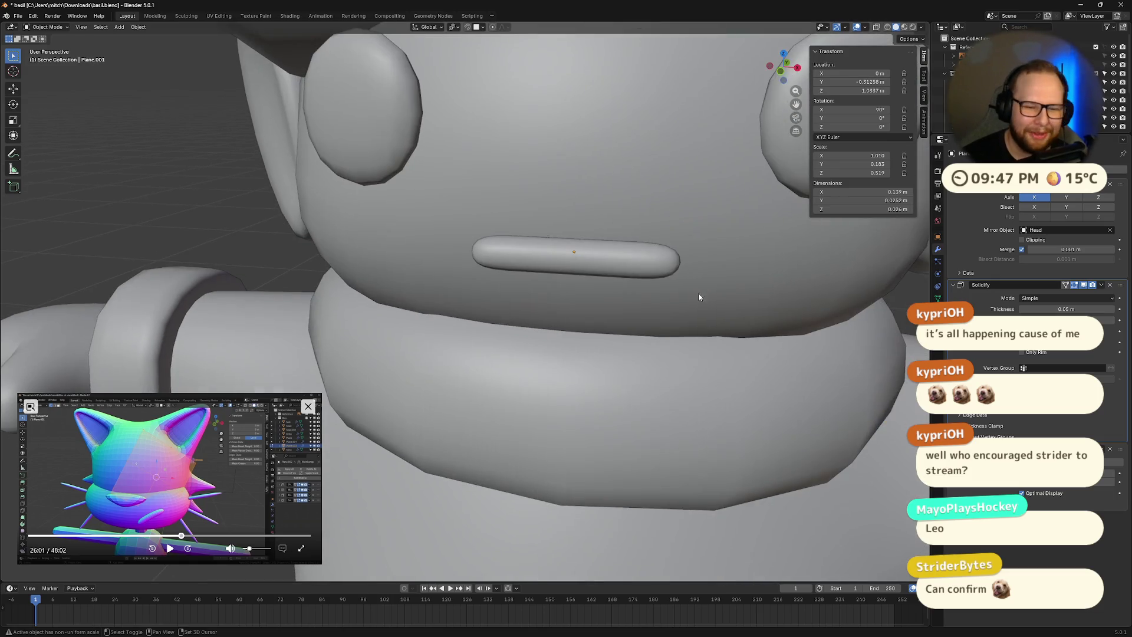
pyautogui.press('Tab')
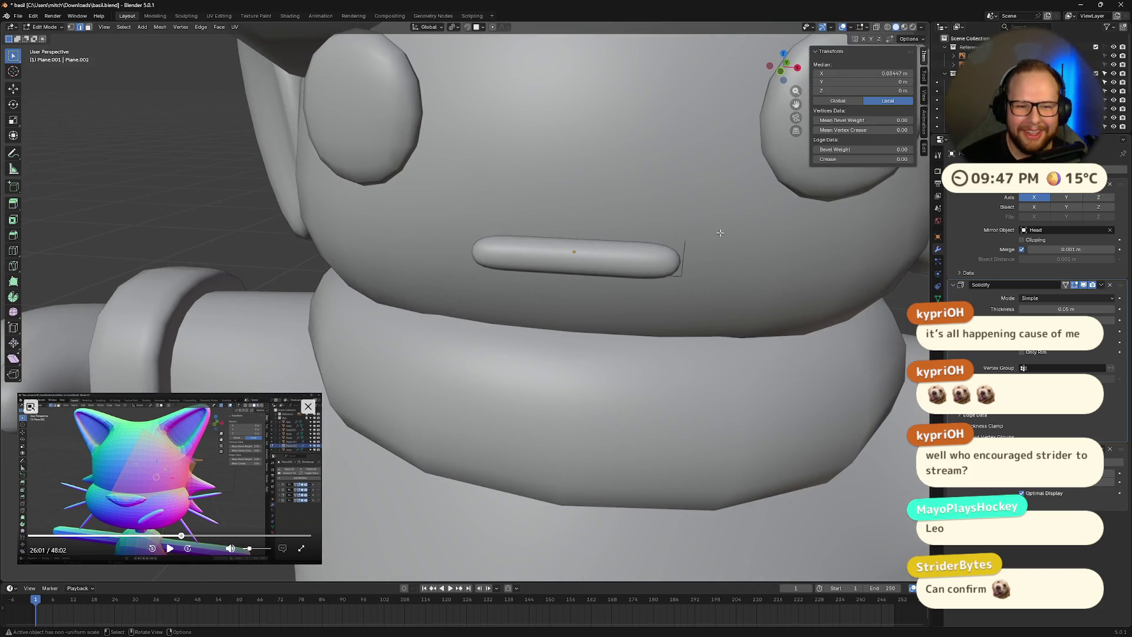
pyautogui.hotkey('alt', 'z')
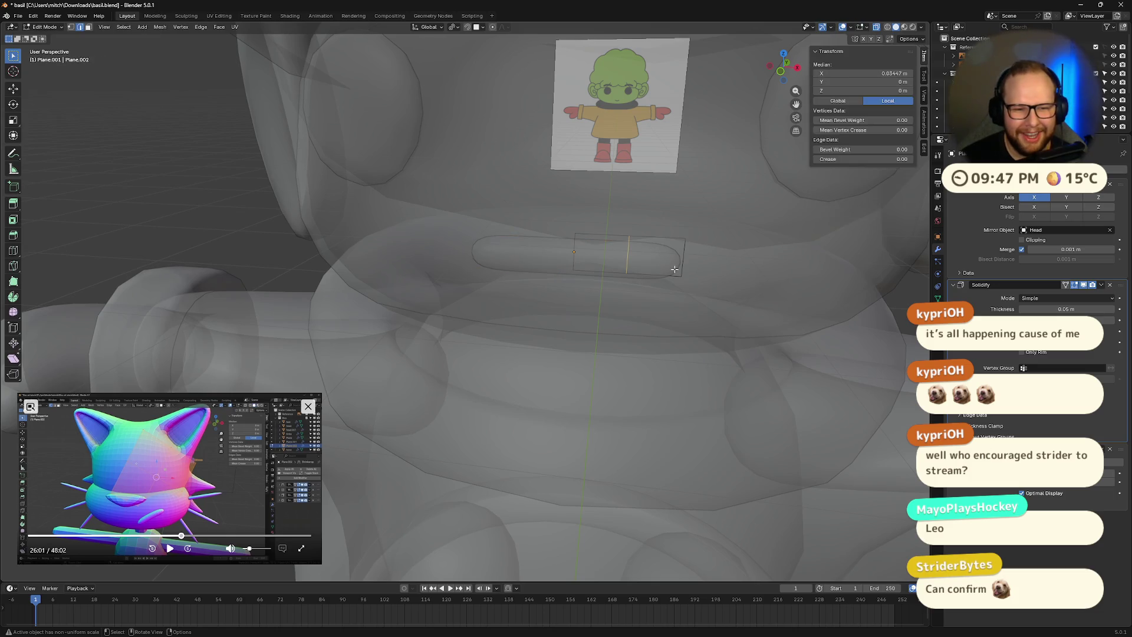
pyautogui.click(587, 270)
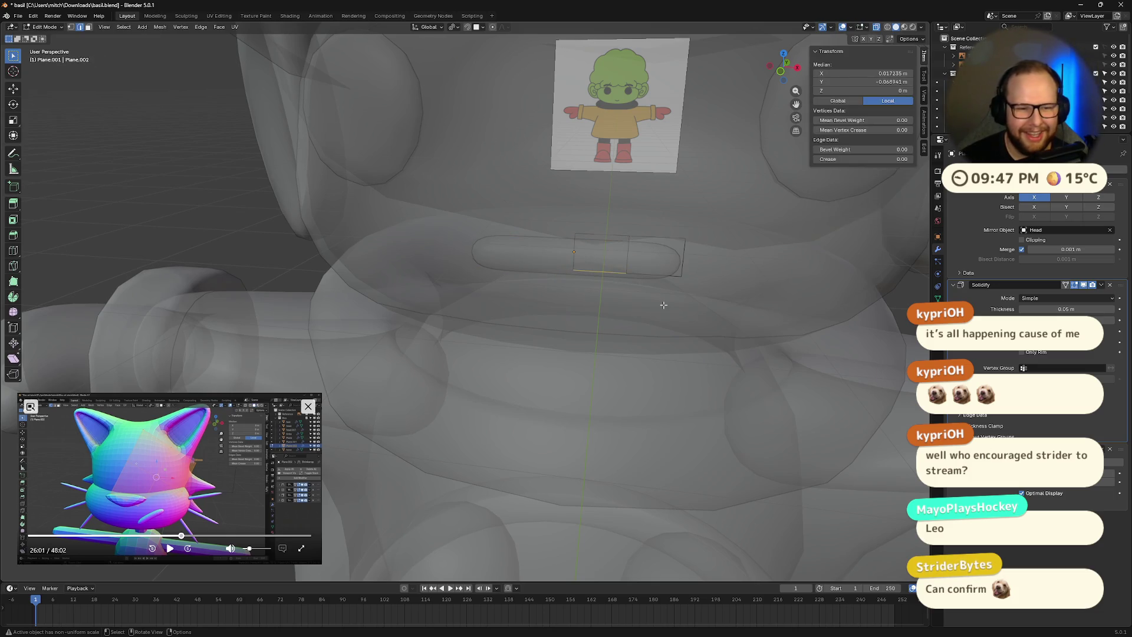
pyautogui.press('Tab')
pyautogui.scroll(-5, 568, 321)
pyautogui.press('g')
pyautogui.click(684, 253)
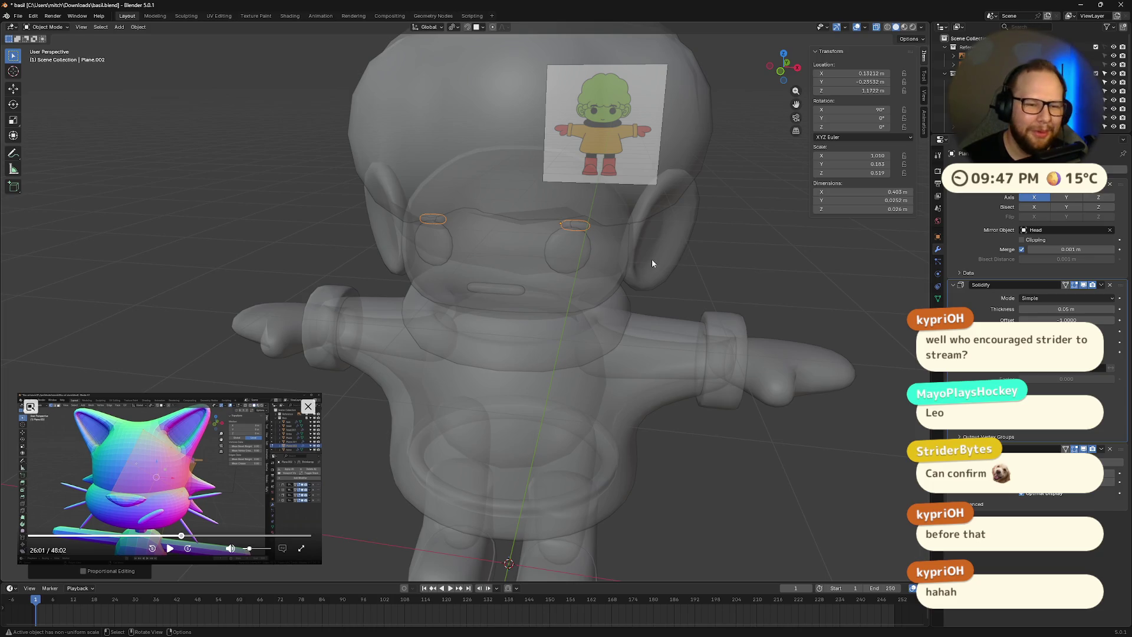
# - Select the brow shapes and set their origin to geometry
pyautogui.scroll(5, 616, 224)
pyautogui.scroll(-3, 636, 242)
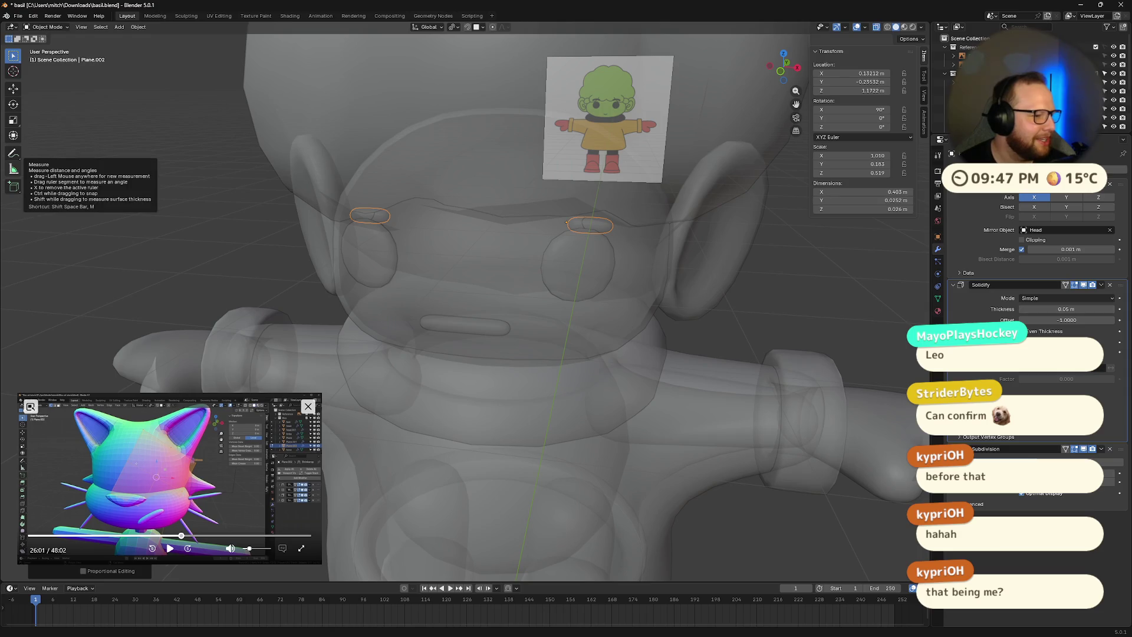
pyautogui.moveTo(540, 268); pyautogui.dragTo(607, 291, button='middle')
pyautogui.press('Tab')
pyautogui.scroll(3, 651, 219)
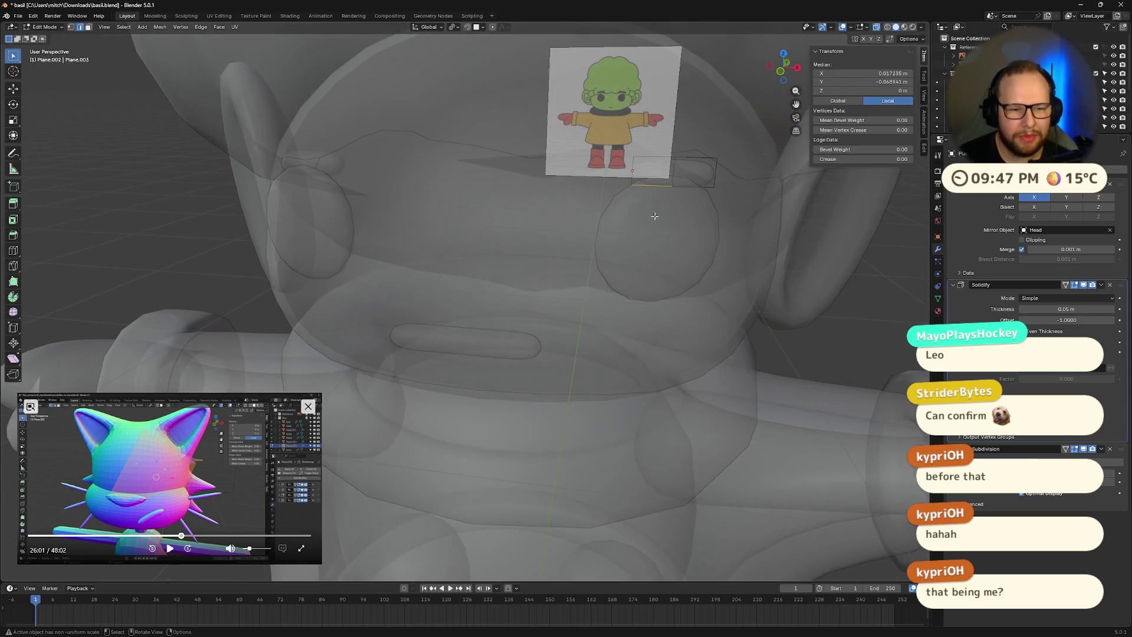
pyautogui.moveTo(686, 202); pyautogui.dragTo(705, 201, button='middle')
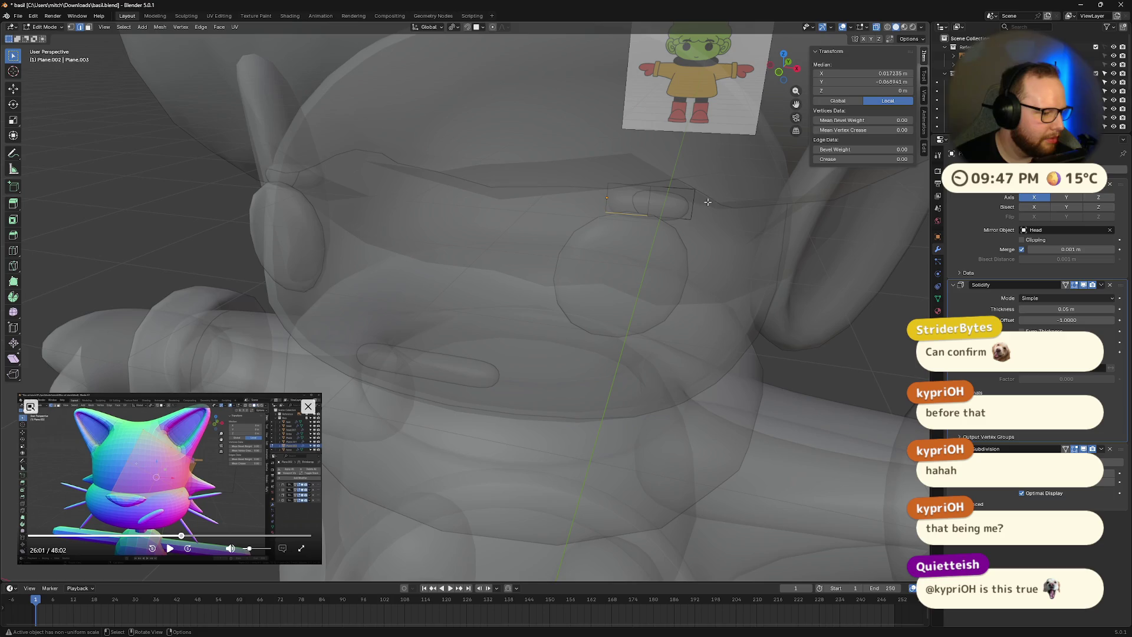
pyautogui.press('Tab')
pyautogui.click(672, 214)
pyautogui.click(653, 210)
pyautogui.click(674, 203)
pyautogui.click(673, 208)
pyautogui.click(667, 215)
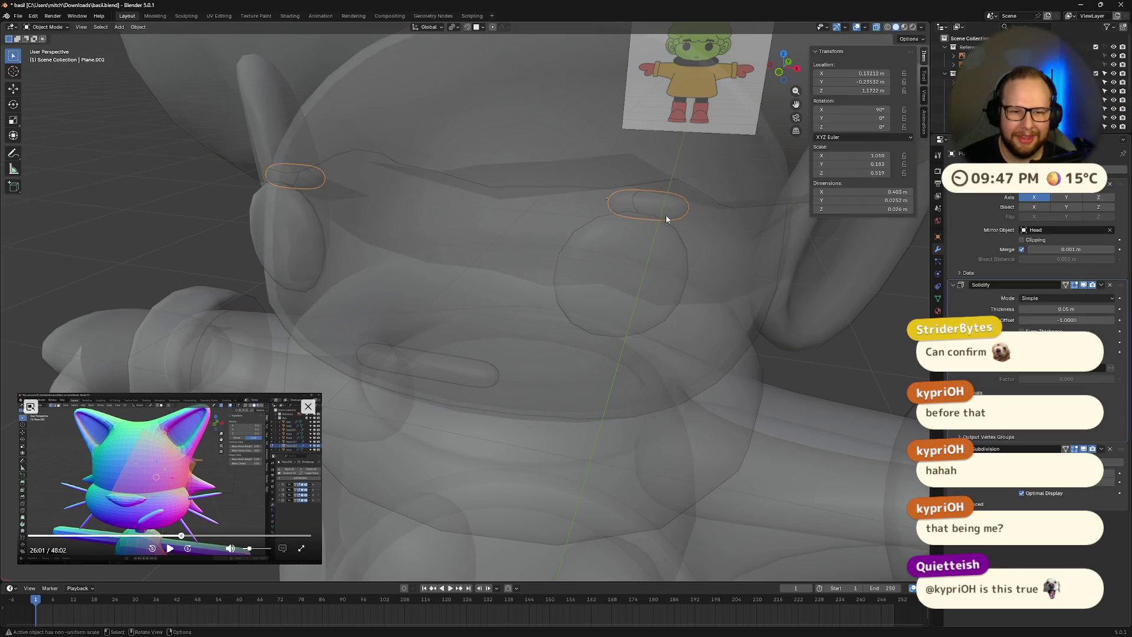
pyautogui.rightClick(667, 215)
pyautogui.moveTo(664, 209)
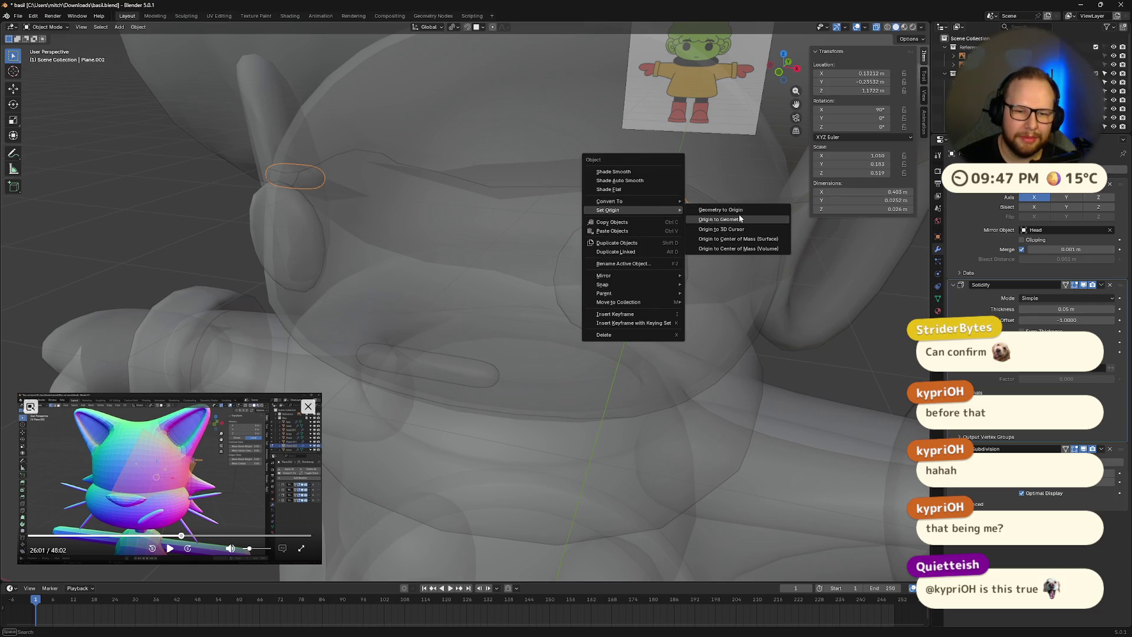
pyautogui.click(738, 217)
pyautogui.scroll(-5, 715, 286)
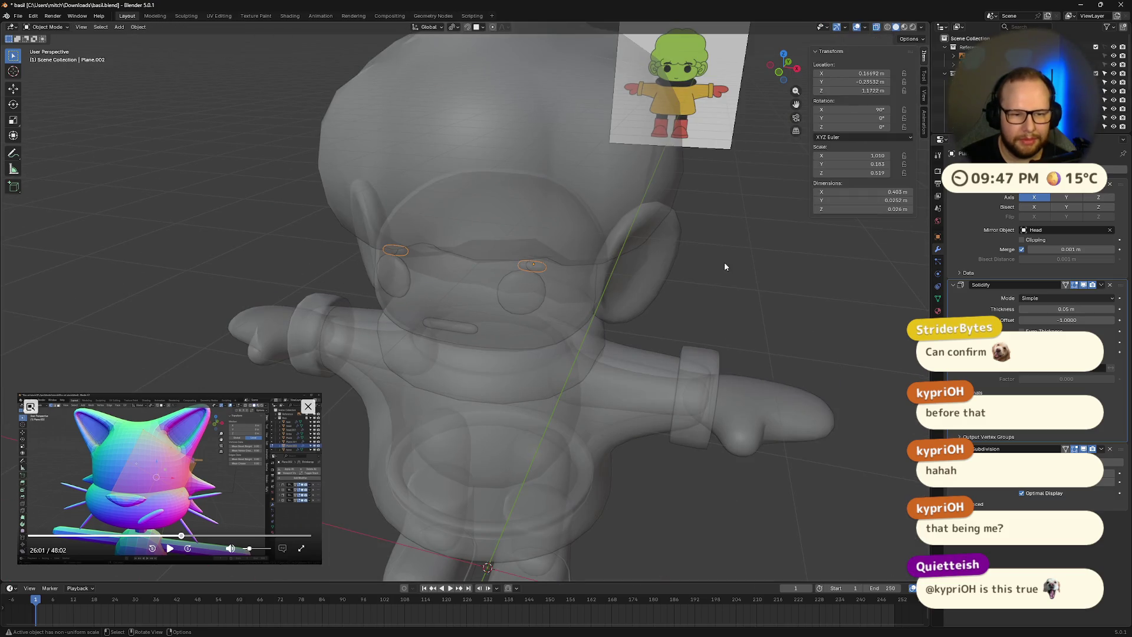
# - Scale the brows along X to about twice their width, checked in front view
pyautogui.press('s')
pyautogui.press('x')
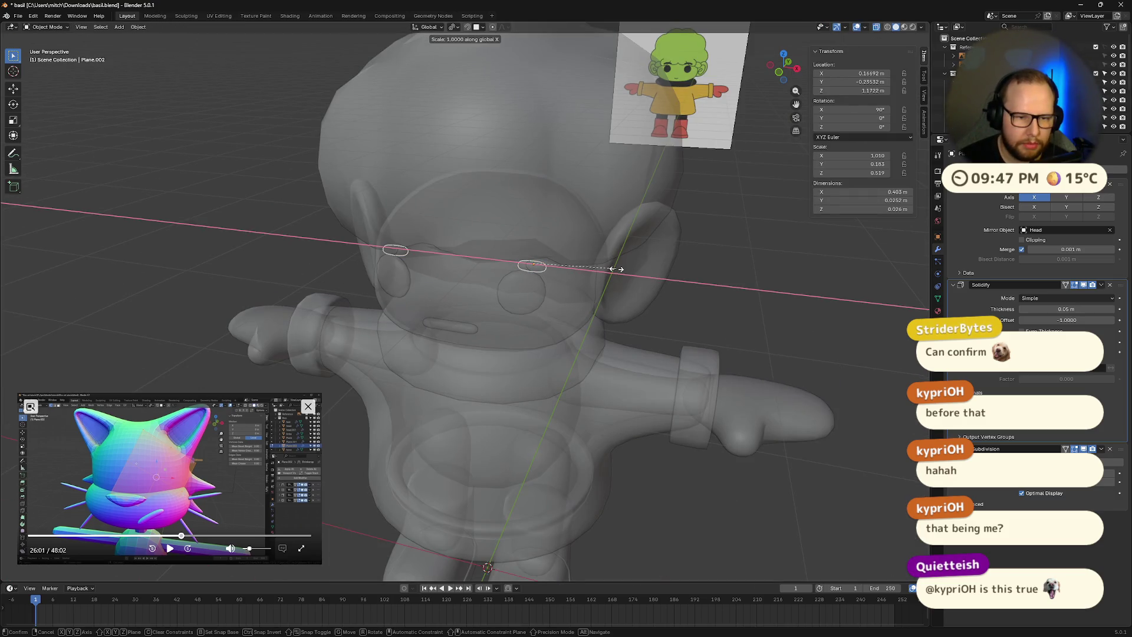
pyautogui.click(691, 295)
pyautogui.press('KP_1')
pyautogui.scroll(5, 708, 172)
pyautogui.press('s')
pyautogui.press('x')
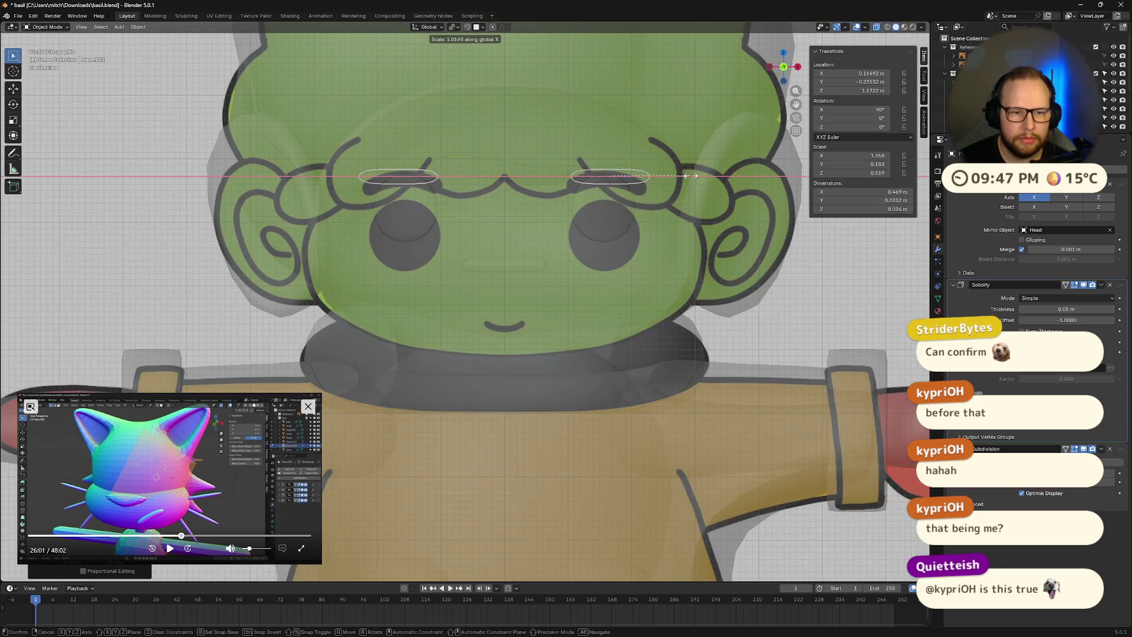
# - Move the brows along X and Z onto the reference eyebrow lines
pyautogui.press('g')
pyautogui.press('z')
pyautogui.press('x')
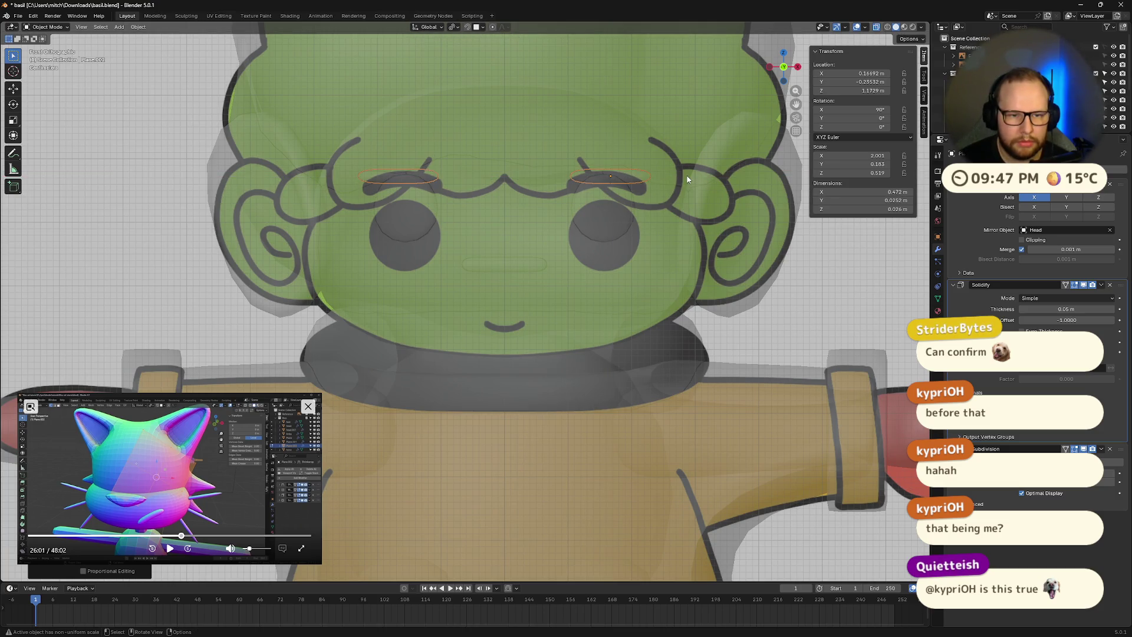
pyautogui.click(682, 175)
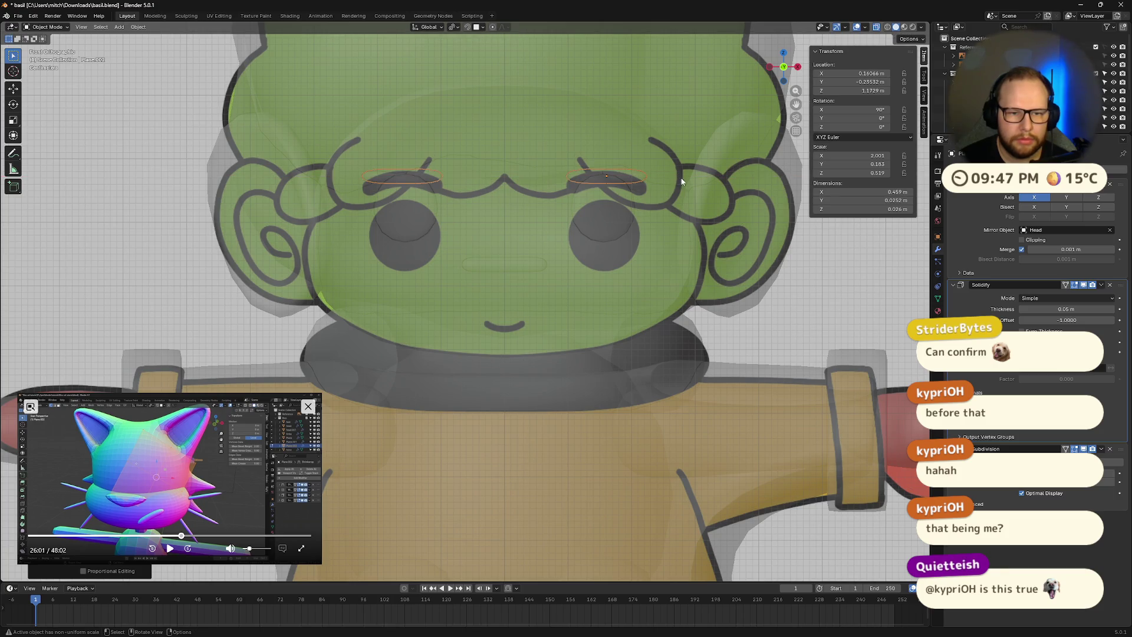
pyautogui.press('g')
pyautogui.press('z')
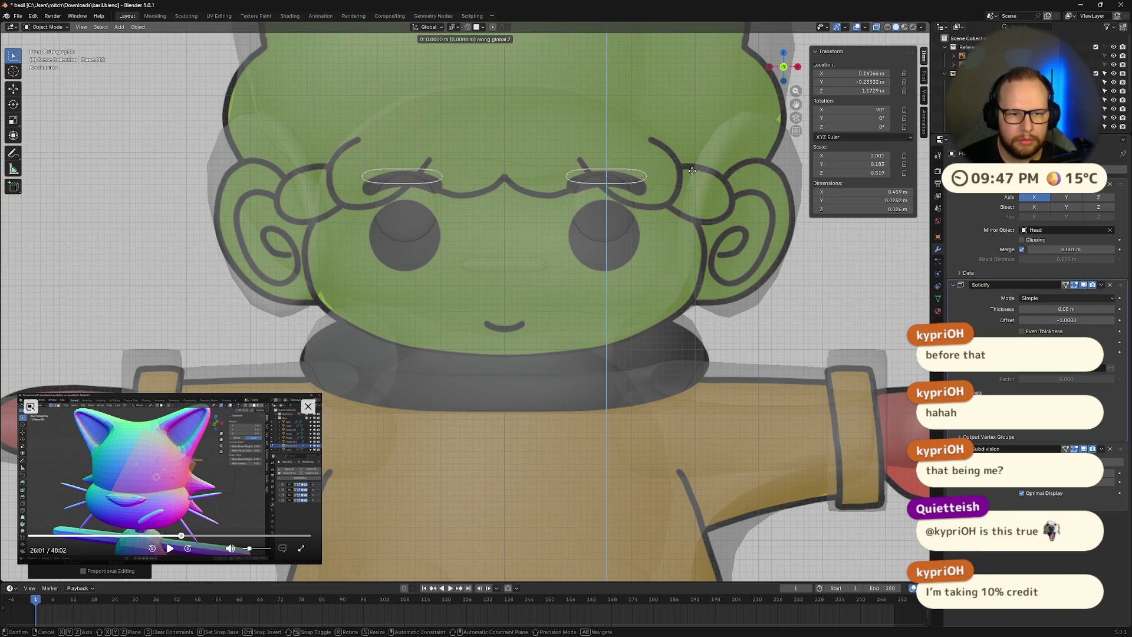
pyautogui.click(692, 178)
pyautogui.scroll(-4, 699, 181)
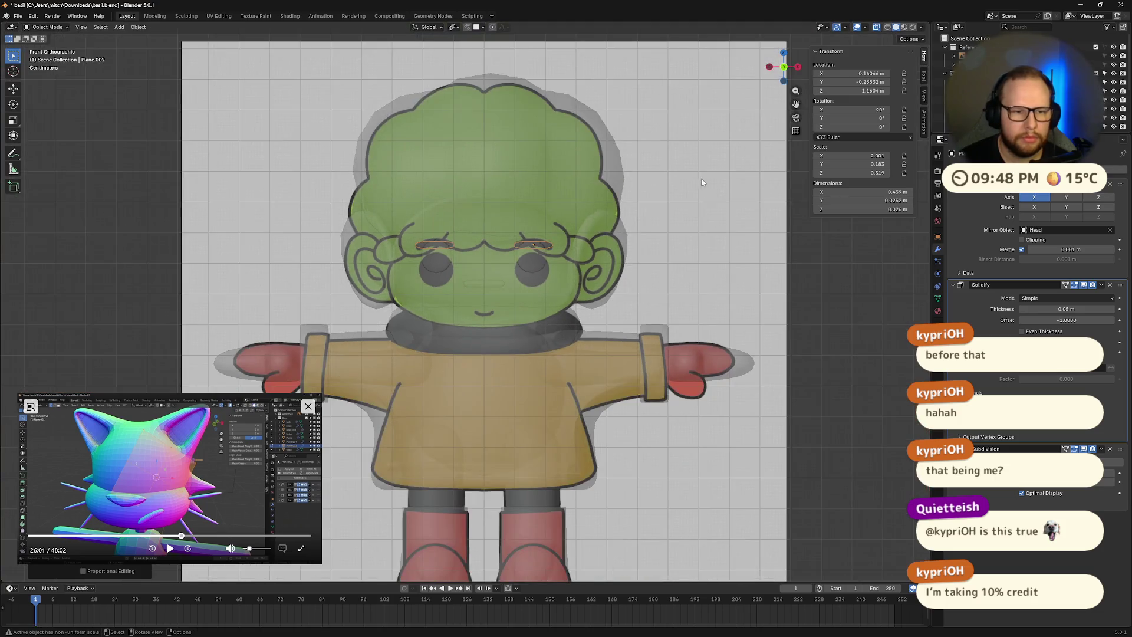
# - In front view, raise the brows along Z over the reference eyebrows
pyautogui.moveTo(716, 194); pyautogui.dragTo(632, 203, button='middle')
pyautogui.scroll(3, 699, 201)
pyautogui.scroll(-3, 534, 211)
pyautogui.moveTo(533, 211)
pyautogui.mouseDown(button='middle')
pyautogui.moveTo(500, 217)
pyautogui.moveTo(564, 202)
pyautogui.mouseUp(button='middle')
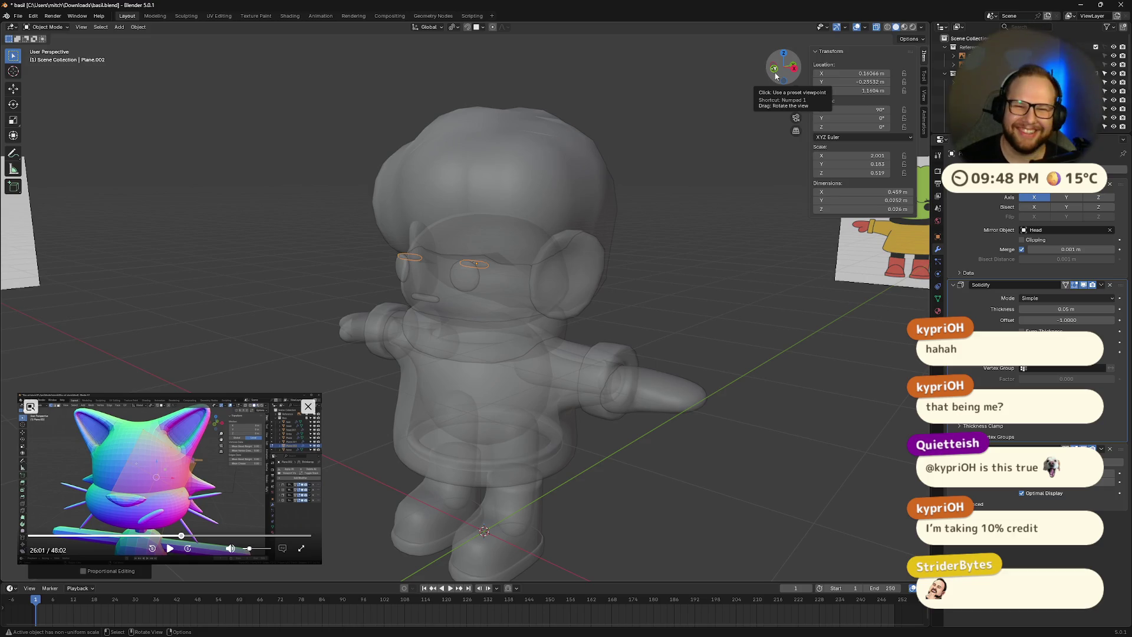
pyautogui.click(777, 74)
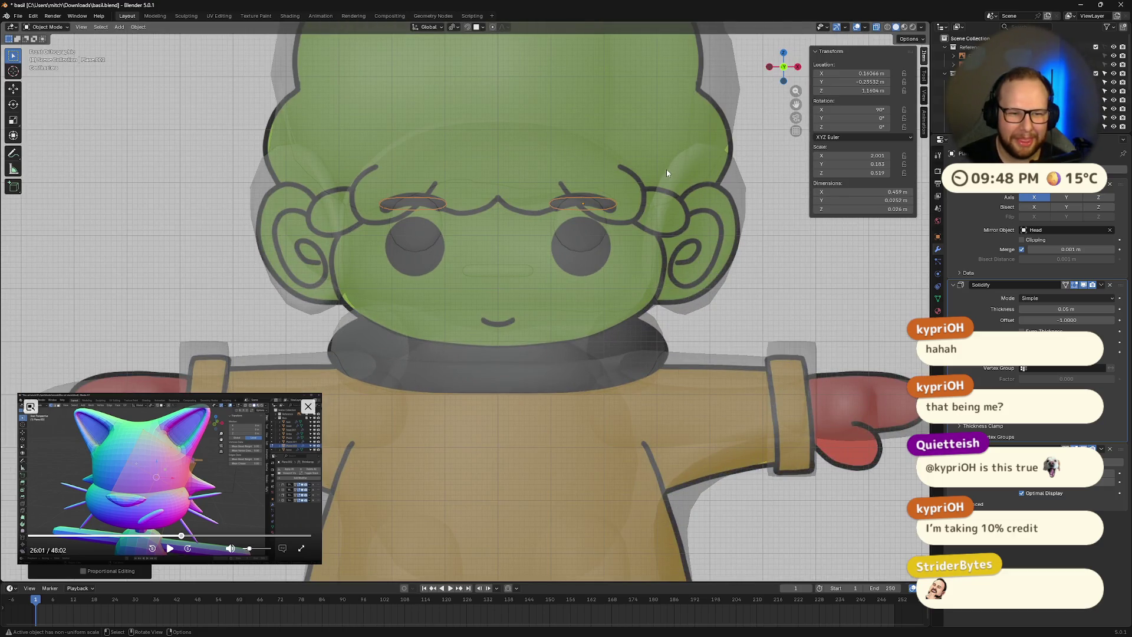
pyautogui.press('g')
pyautogui.press('z')
pyautogui.click(662, 157)
# - Shift the brows back along Y and scale them up
pyautogui.moveTo(661, 157)
pyautogui.mouseDown(button='middle')
pyautogui.moveTo(615, 166)
pyautogui.moveTo(680, 141)
pyautogui.moveTo(652, 147)
pyautogui.mouseUp(button='middle')
pyautogui.press('g')
pyautogui.press('y')
pyautogui.click(585, 157)
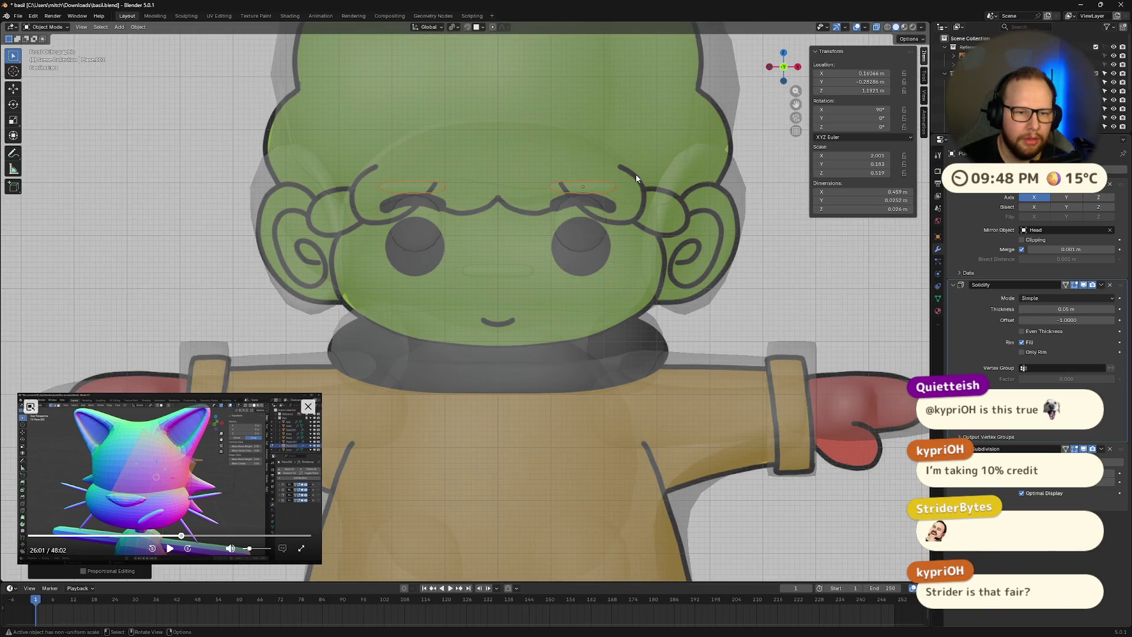
pyautogui.press('s')
pyautogui.click(661, 182)
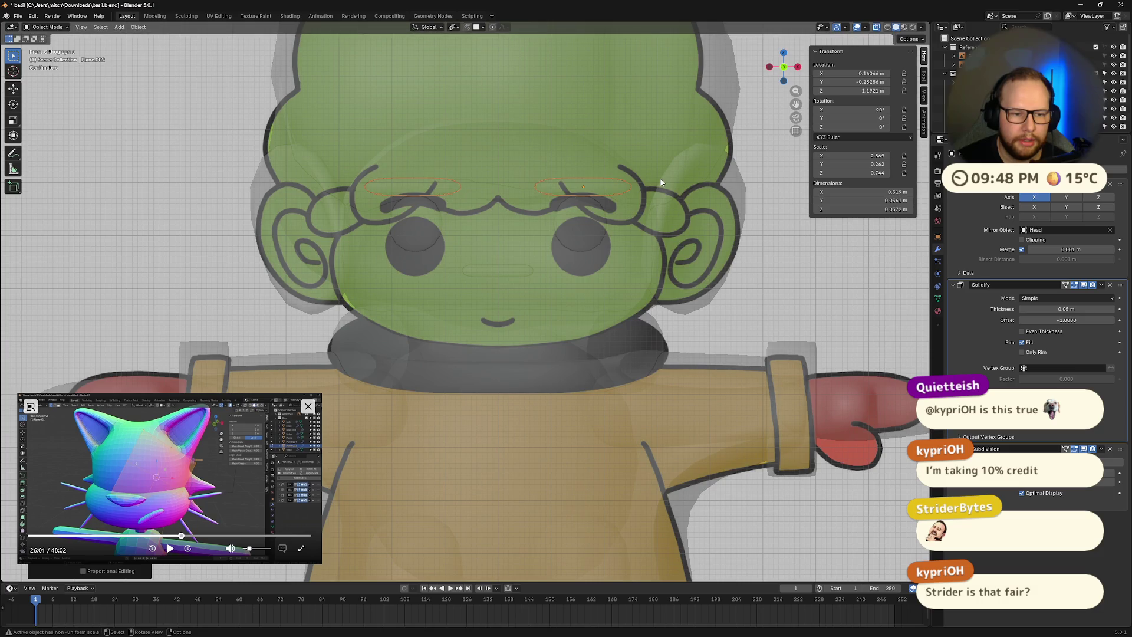
# - Select the mouth piece, enter Edit Mode, and turn off X-ray
pyautogui.click(516, 270)
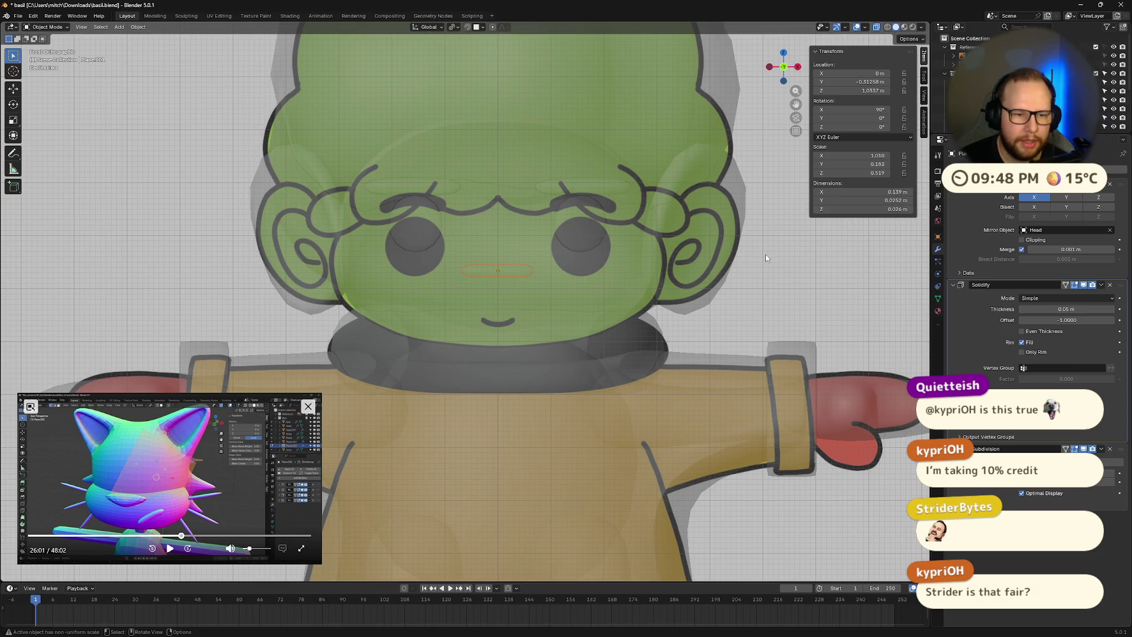
pyautogui.press('Tab')
pyautogui.moveTo(749, 256)
pyautogui.mouseDown(button='middle')
pyautogui.moveTo(761, 264)
pyautogui.moveTo(649, 224)
pyautogui.mouseUp(button='middle')
pyautogui.scroll(-3, 761, 264)
pyautogui.hotkey('alt', 'z')
pyautogui.hotkey('alt', 'a')
pyautogui.scroll(6, 639, 211)
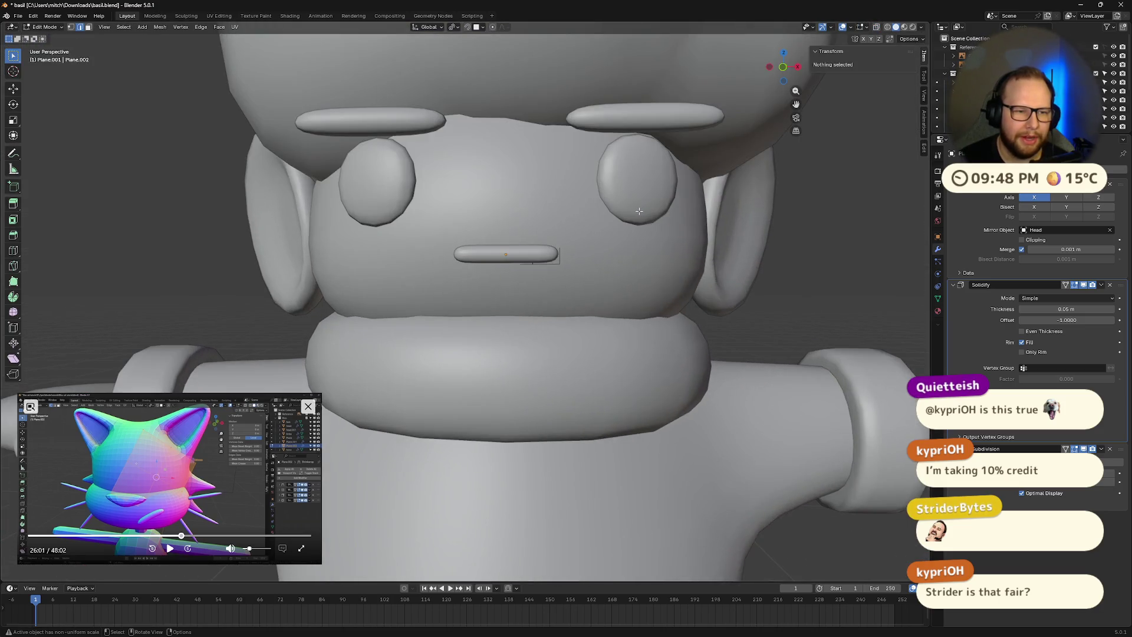
# - Select both eyebrows and enter Edit Mode on their meshes
pyautogui.scroll(-8, 639, 210)
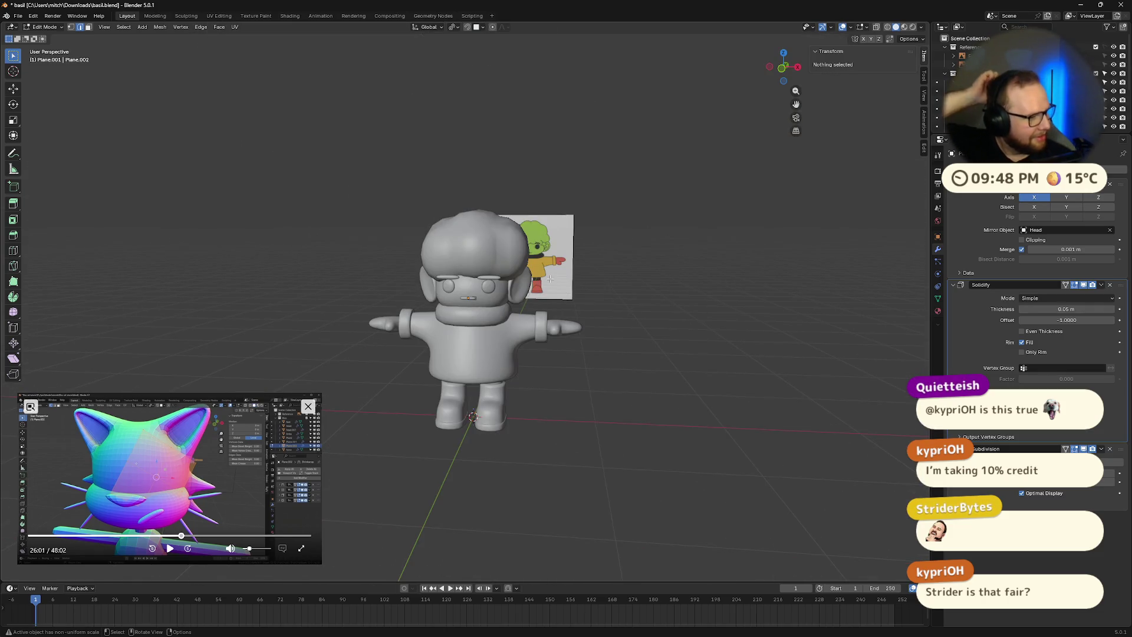
pyautogui.scroll(6, 547, 234)
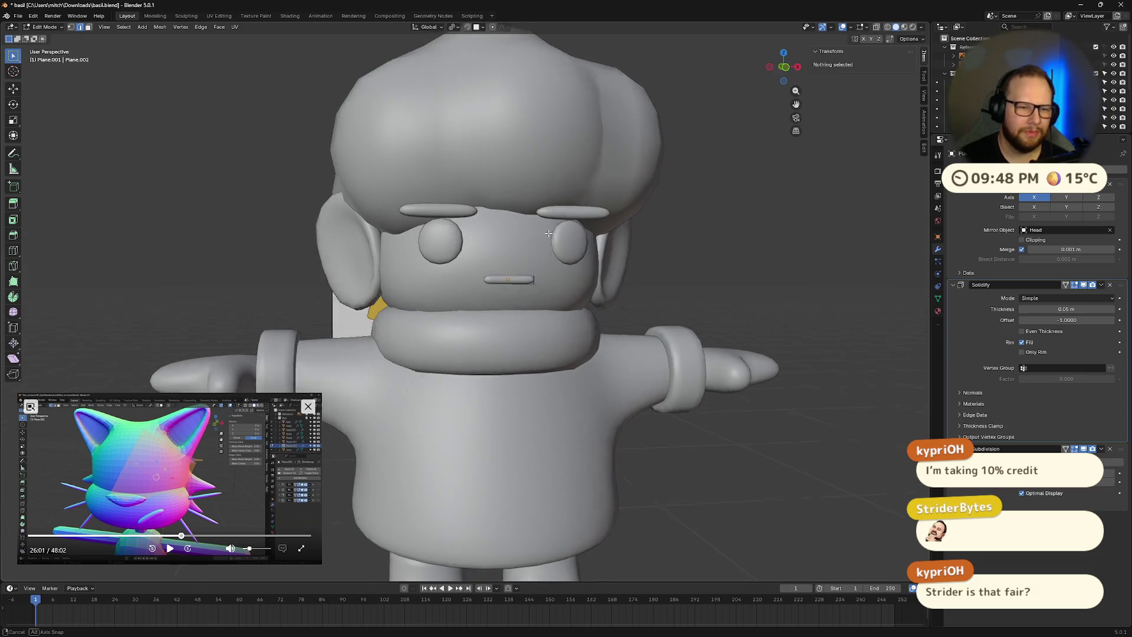
pyautogui.scroll(3, 390, 177)
pyautogui.press('Tab')
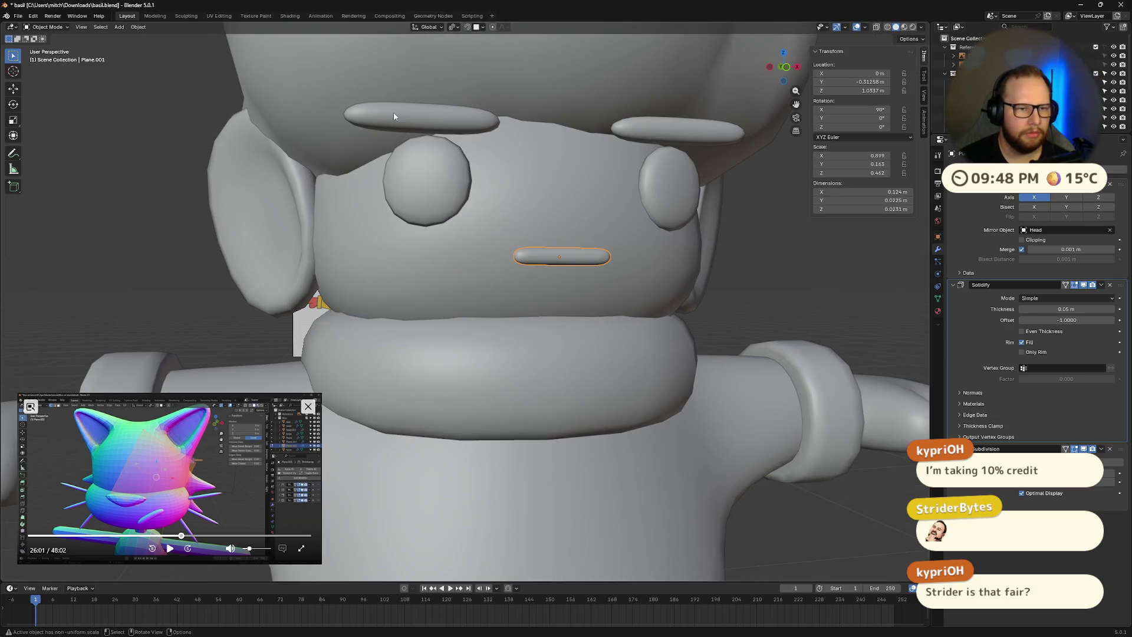
pyautogui.press('Tab')
pyautogui.moveTo(680, 242)
pyautogui.mouseDown(button='middle')
pyautogui.moveTo(652, 245)
pyautogui.moveTo(662, 251)
pyautogui.mouseUp(button='middle')
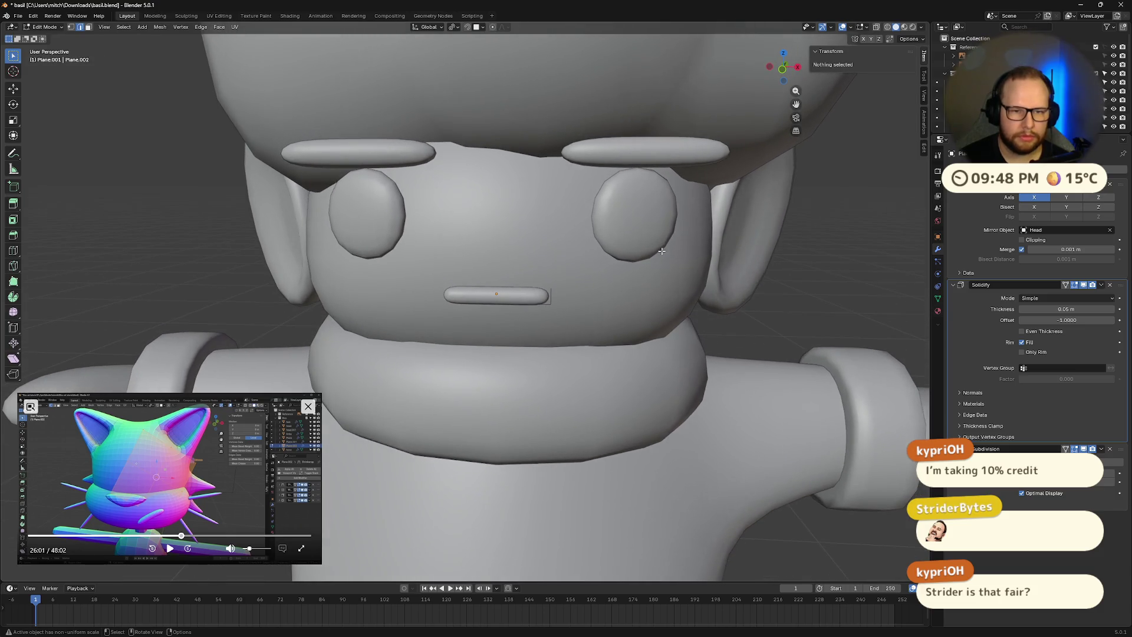
pyautogui.press('Tab')
pyautogui.click(674, 152)
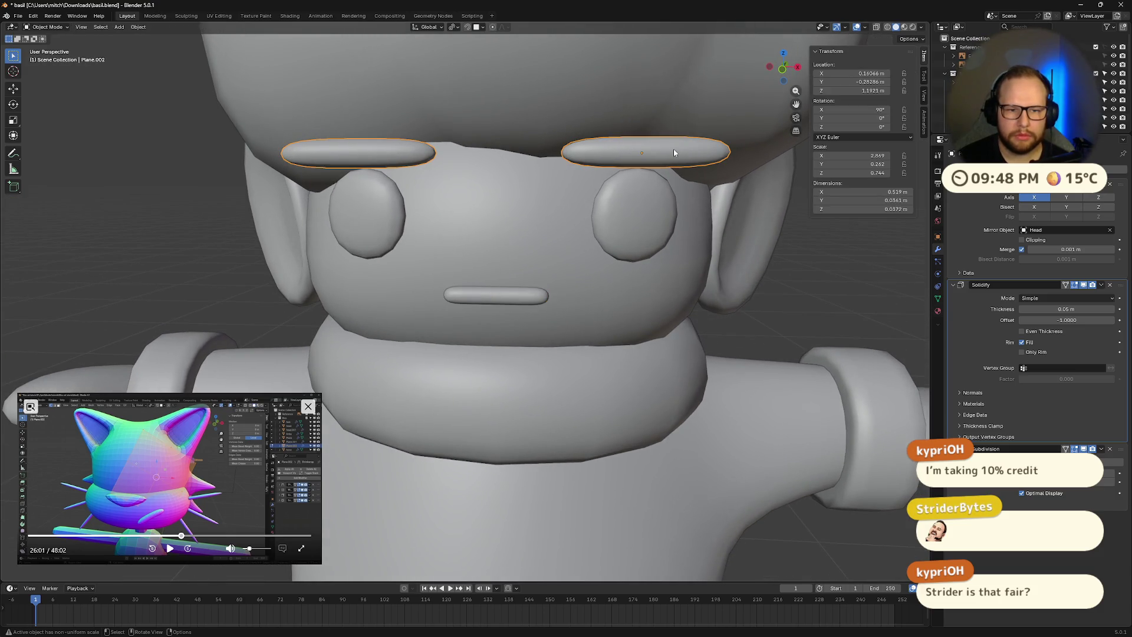
pyautogui.press('Tab')
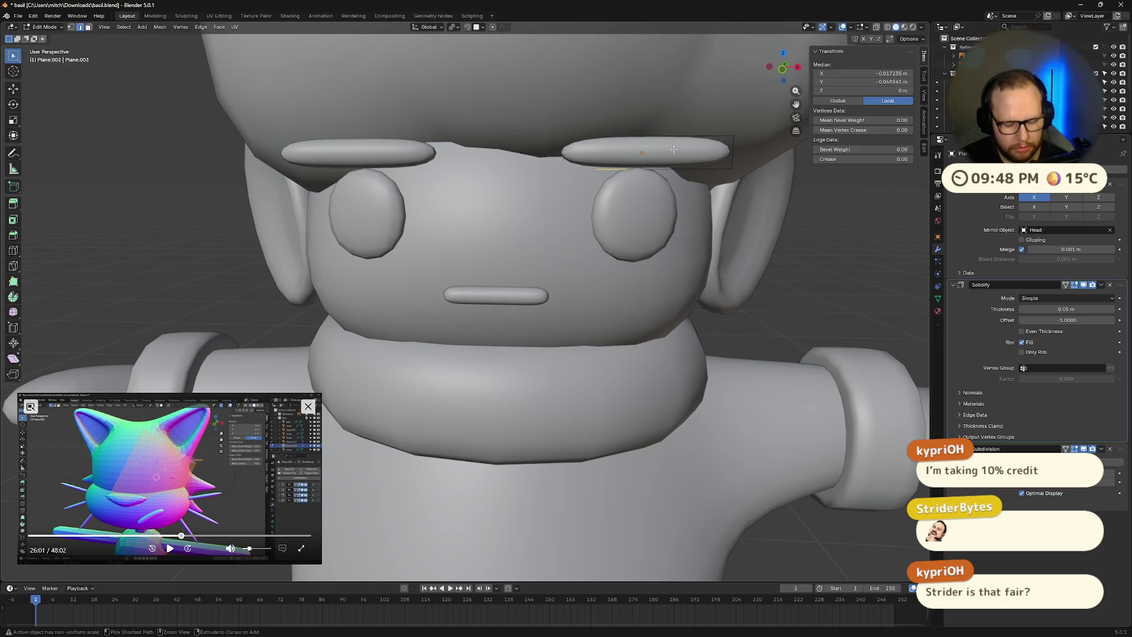
# - Add a loop cut across the left brow and another across the right brow
pyautogui.hotkey('ctrl', 'r')
pyautogui.click(710, 147)
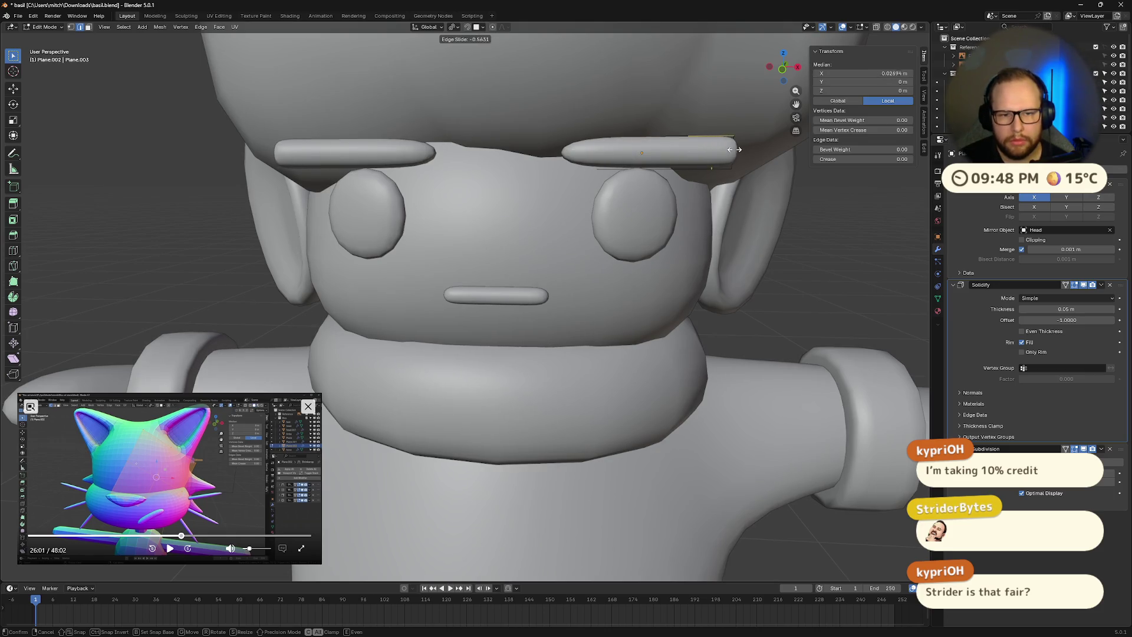
pyautogui.click(722, 150)
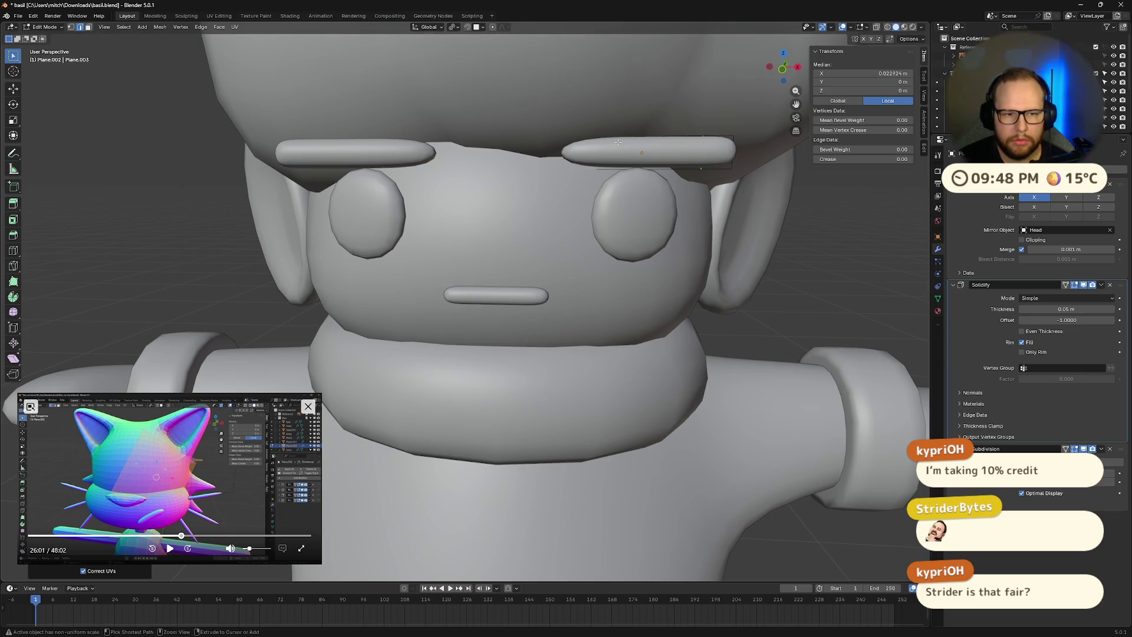
pyautogui.hotkey('ctrl', 'r')
pyautogui.click(597, 148)
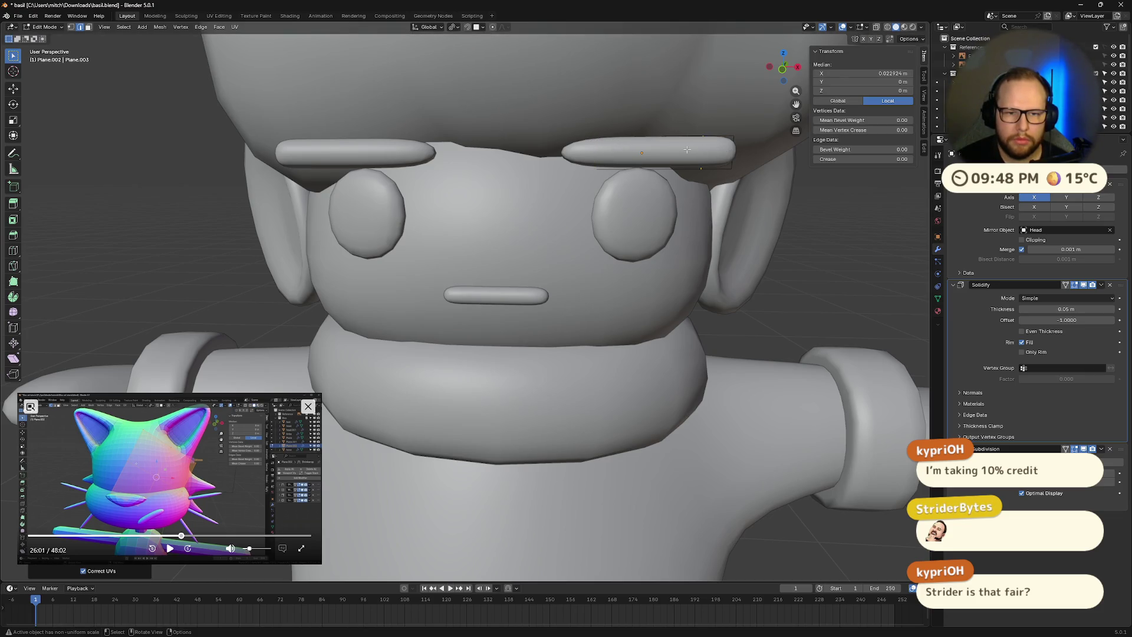
pyautogui.rightClick(679, 145)
# - Crease the edge loop at the brow's outer end fully to 1.0
pyautogui.keyDown('alt'); pyautogui.click(730, 148); pyautogui.keyUp('alt')
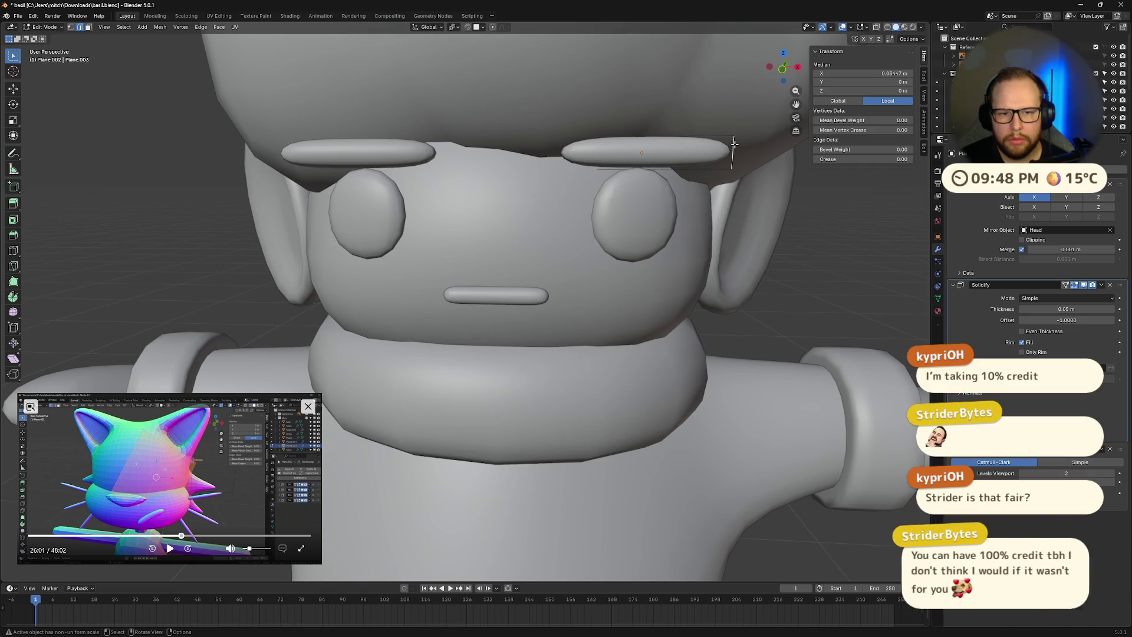
pyautogui.hotkey('shift', 'e')
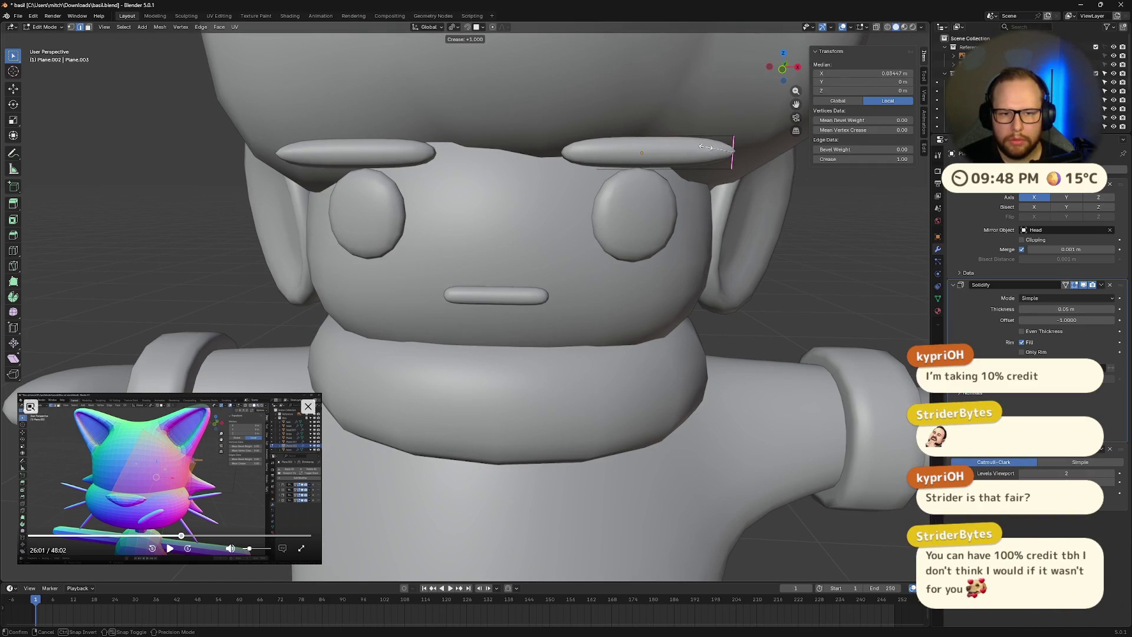
pyautogui.click(767, 256)
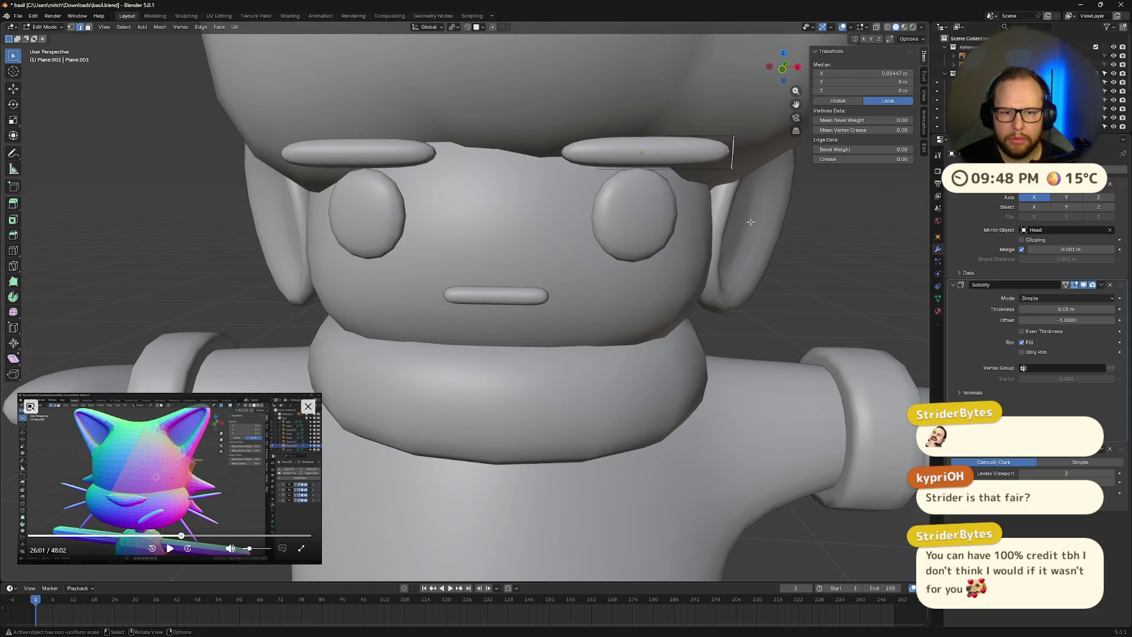
pyautogui.scroll(-5, 697, 199)
pyautogui.moveTo(697, 198); pyautogui.dragTo(590, 243, button='middle')
pyautogui.press('Tab')
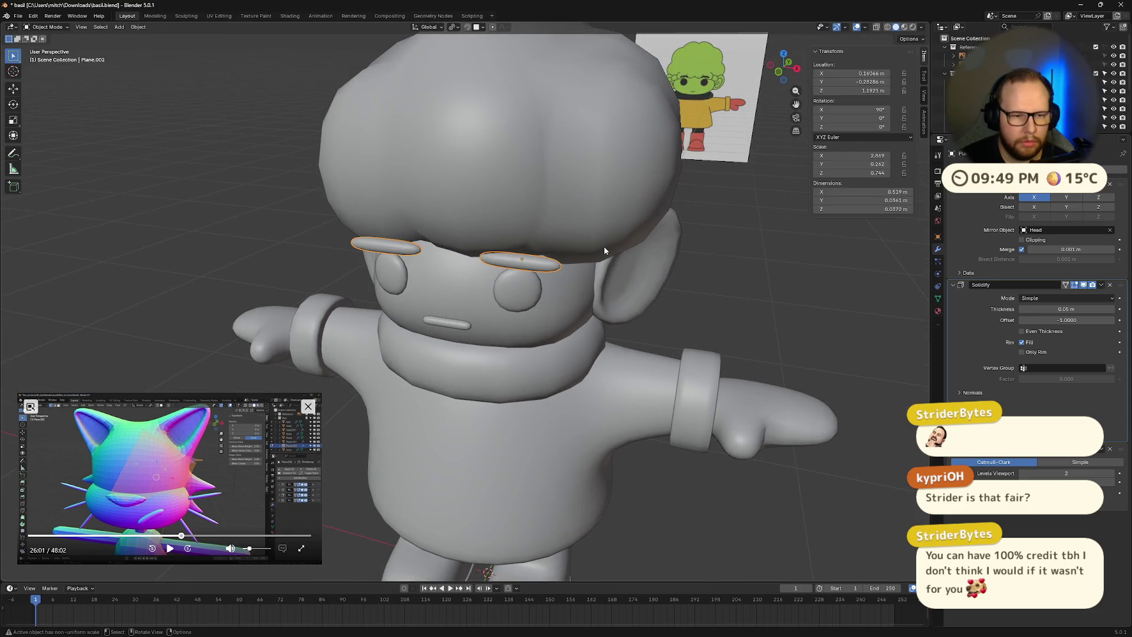
# - Apply scale on the eyebrows, the mouth and the eye plane
pyautogui.hotkey('ctrl', 'a')
pyautogui.click(586, 259)
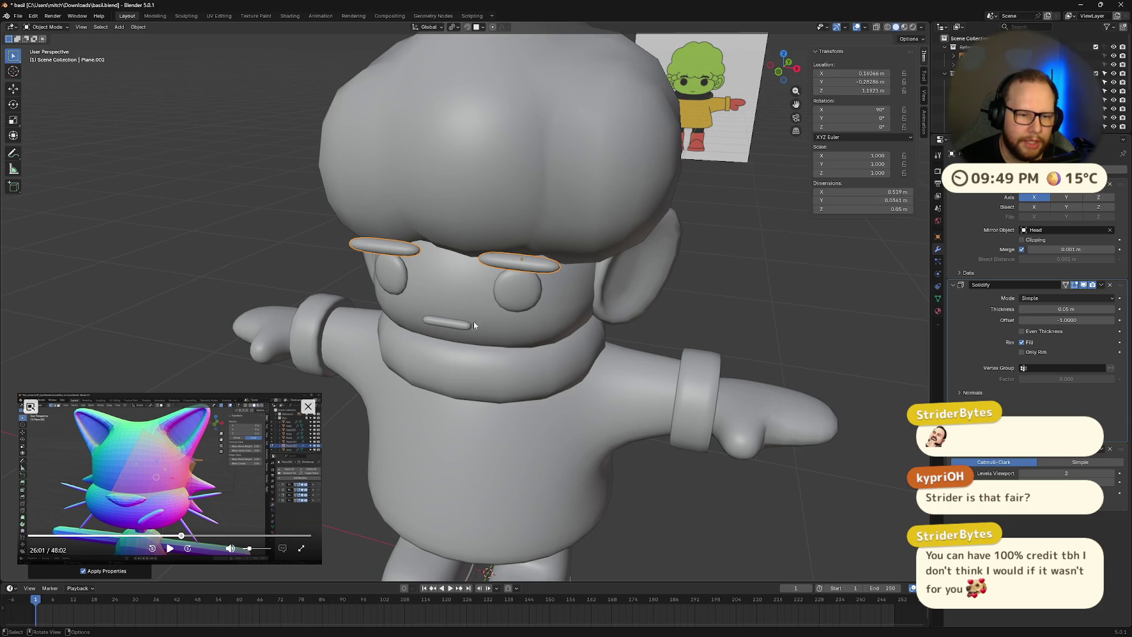
pyautogui.click(449, 324)
pyautogui.hotkey('ctrl', 'a')
pyautogui.click(448, 319)
pyautogui.click(511, 288)
pyautogui.hotkey('ctrl', 'a')
pyautogui.click(517, 285)
# - Flatten the mouth and eyebrows along Y, then apply the new scale
pyautogui.moveTo(516, 285)
pyautogui.mouseDown(button='middle')
pyautogui.moveTo(621, 281)
pyautogui.moveTo(599, 294)
pyautogui.mouseUp(button='middle')
pyautogui.click(551, 247)
pyautogui.keyDown('shift'); pyautogui.click(580, 287); pyautogui.keyUp('shift')
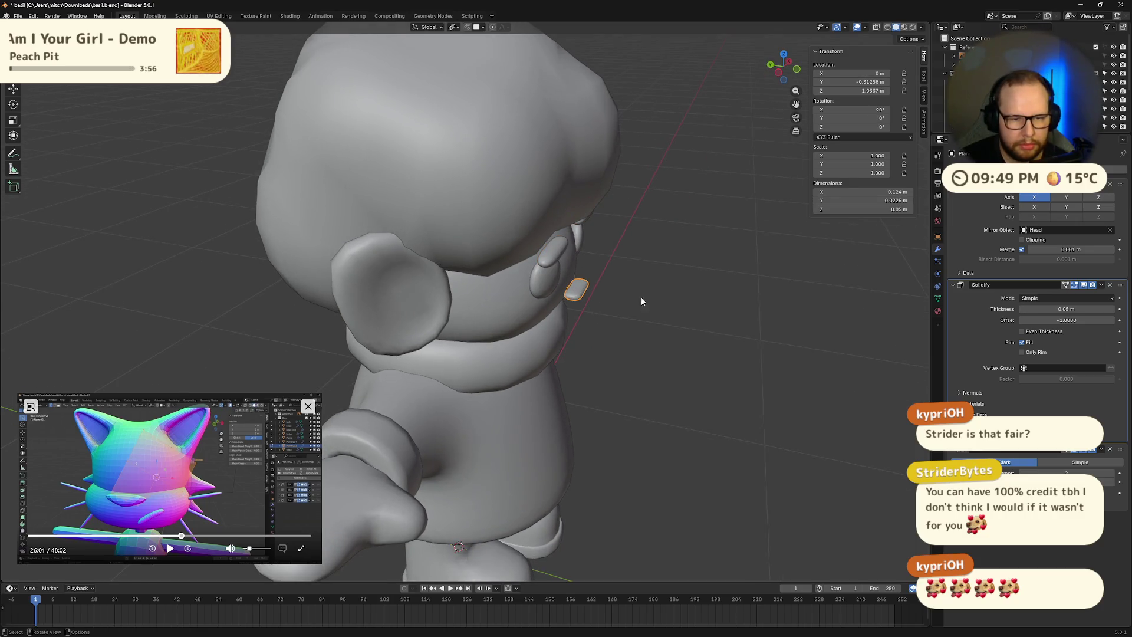
pyautogui.press('s')
pyautogui.press('y')
pyautogui.click(619, 282)
pyautogui.moveTo(619, 282); pyautogui.dragTo(615, 278, button='middle')
pyautogui.hotkey('ctrl', 'a')
pyautogui.click(616, 282)
# - Flatten the mouth further along the Y axis to about half its thickness
pyautogui.moveTo(682, 282)
pyautogui.mouseDown(button='middle')
pyautogui.moveTo(628, 291)
pyautogui.moveTo(682, 342)
pyautogui.moveTo(534, 256)
pyautogui.mouseUp(button='middle')
pyautogui.press('s')
pyautogui.press('y')
pyautogui.click(649, 305)
pyautogui.press('s')
pyautogui.press('y')
pyautogui.click(651, 315)
# - Thin the eyebrows along Y to a 0.613 scale, then select the hair
pyautogui.click(537, 256)
pyautogui.press('s')
pyautogui.press('y')
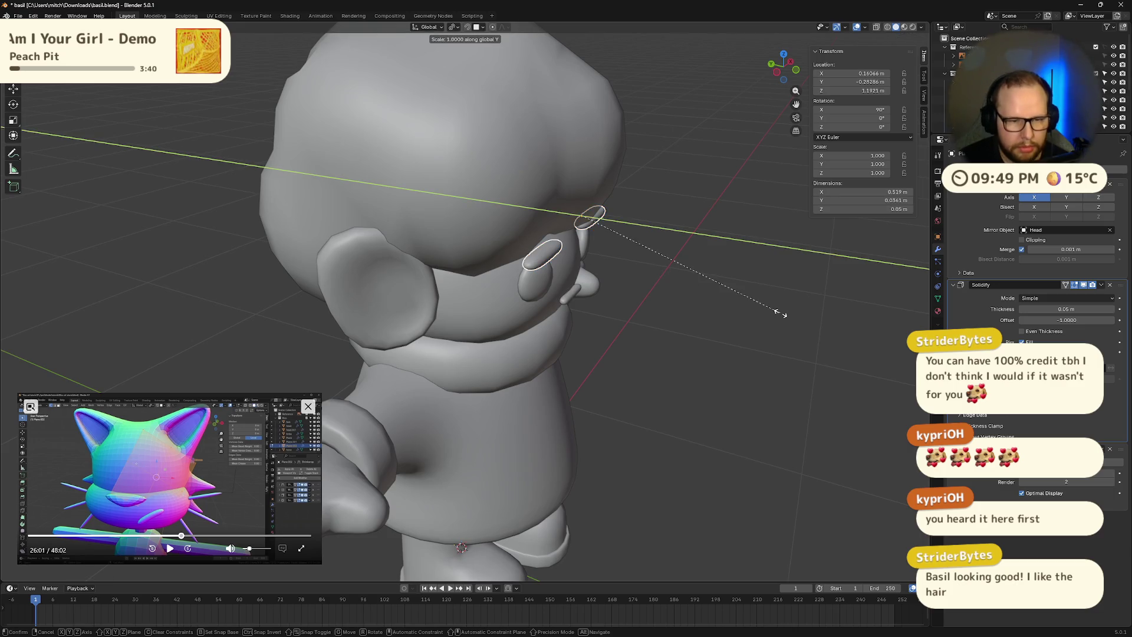
pyautogui.click(716, 289)
pyautogui.moveTo(716, 289)
pyautogui.mouseDown(button='middle')
pyautogui.moveTo(748, 274)
pyautogui.moveTo(713, 266)
pyautogui.mouseUp(button='middle')
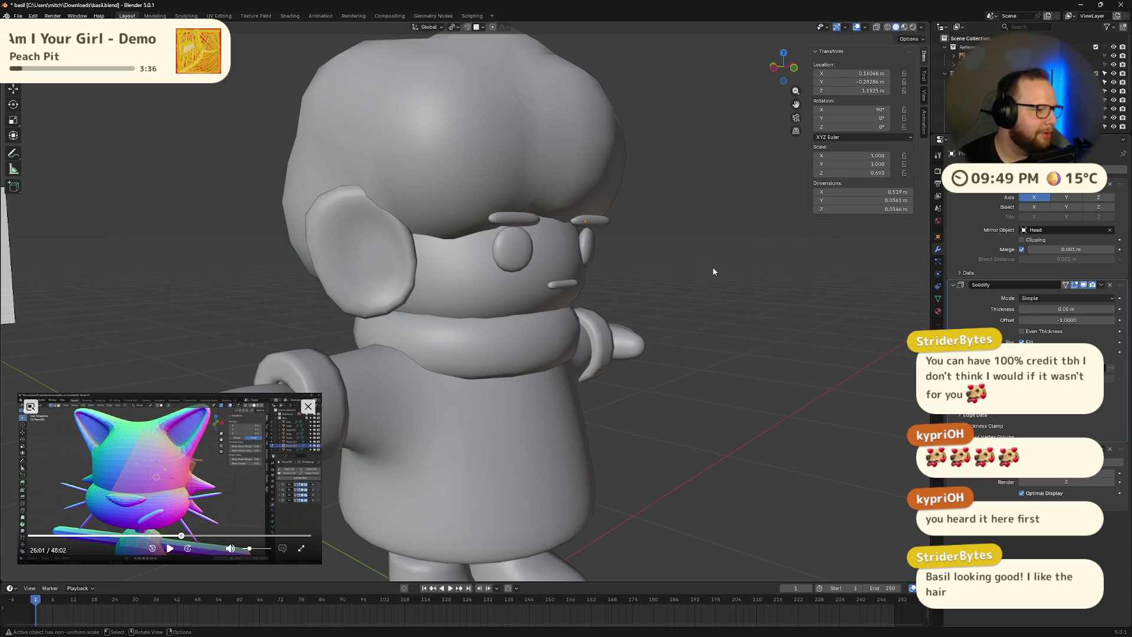
pyautogui.scroll(-4, 712, 267)
pyautogui.moveTo(677, 293); pyautogui.dragTo(525, 249, button='middle')
pyautogui.click(525, 249)
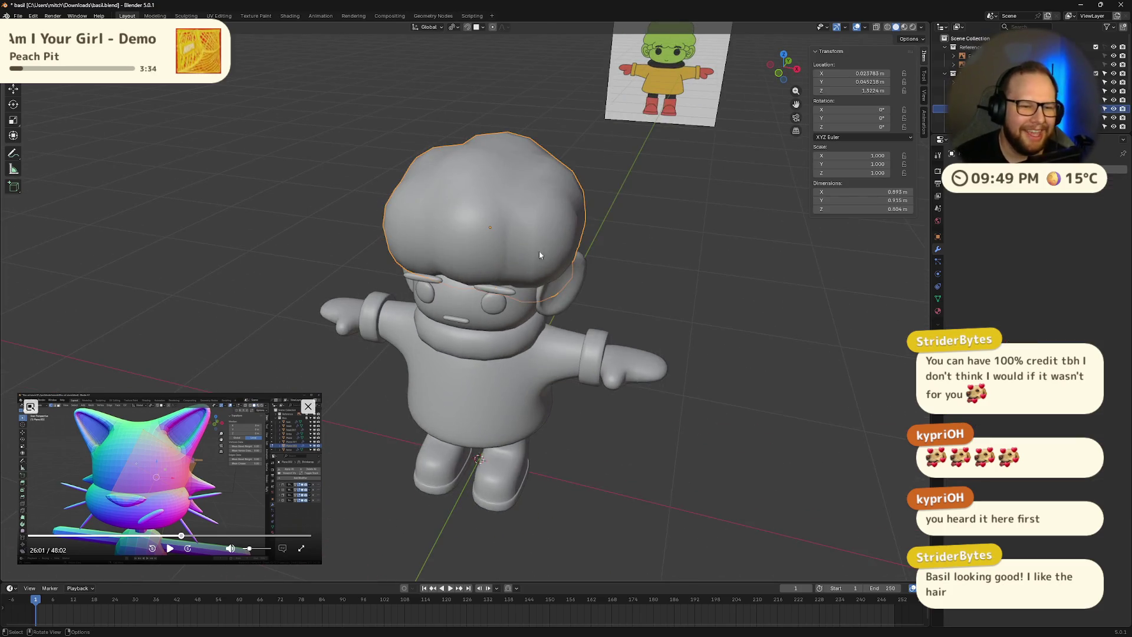
# - Enter Edit Mode on the hair and orbit and zoom around it from every side
pyautogui.press('Tab')
pyautogui.moveTo(711, 274)
pyautogui.mouseDown(button='middle')
pyautogui.moveTo(507, 263)
pyautogui.moveTo(466, 207)
pyautogui.moveTo(514, 245)
pyautogui.moveTo(577, 180)
pyautogui.moveTo(625, 260)
pyautogui.moveTo(538, 224)
pyautogui.moveTo(599, 175)
pyautogui.moveTo(545, 250)
pyautogui.moveTo(684, 223)
pyautogui.moveTo(599, 250)
pyautogui.moveTo(676, 203)
pyautogui.moveTo(589, 259)
pyautogui.moveTo(531, 318)
pyautogui.moveTo(472, 283)
pyautogui.moveTo(447, 302)
pyautogui.moveTo(304, 268)
pyautogui.moveTo(329, 245)
pyautogui.mouseUp(button='middle')
pyautogui.scroll(4, 500, 265)
pyautogui.scroll(3, 501, 265)
pyautogui.scroll(-6, 466, 207)
pyautogui.scroll(5, 624, 260)
pyautogui.scroll(-5, 599, 250)
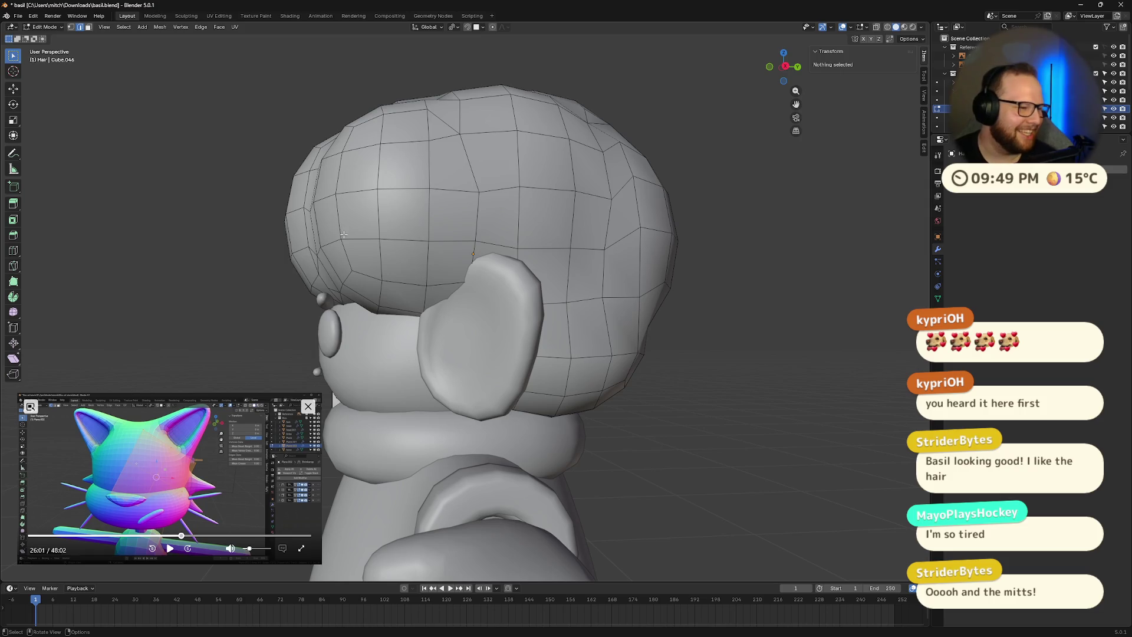
pyautogui.scroll(-6, 342, 232)
pyautogui.moveTo(342, 233)
pyautogui.mouseDown(button='middle')
pyautogui.moveTo(533, 393)
pyautogui.moveTo(519, 359)
pyautogui.moveTo(531, 320)
pyautogui.moveTo(549, 342)
pyautogui.mouseUp(button='middle')
pyautogui.moveTo(486, 466)
pyautogui.mouseDown(button='middle')
pyautogui.moveTo(688, 449)
pyautogui.moveTo(602, 458)
pyautogui.moveTo(663, 450)
pyautogui.mouseUp(button='middle')
pyautogui.press('Tab')
# - Save basil.blend with Ctrl+S
pyautogui.scroll(4, 663, 449)
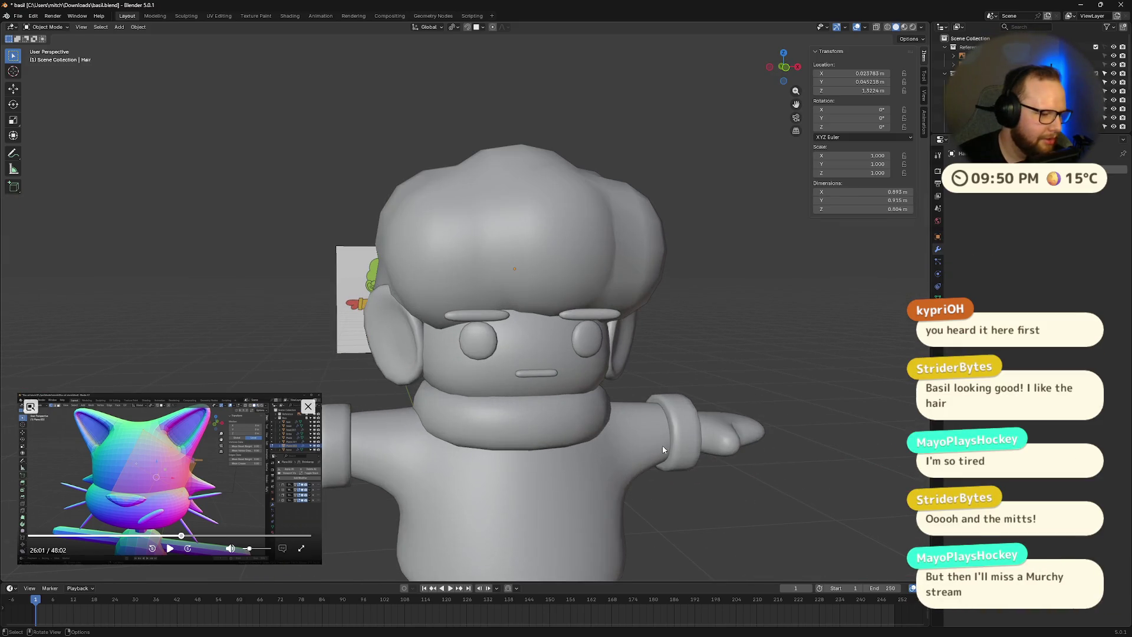
pyautogui.hotkey('ctrl', 's')
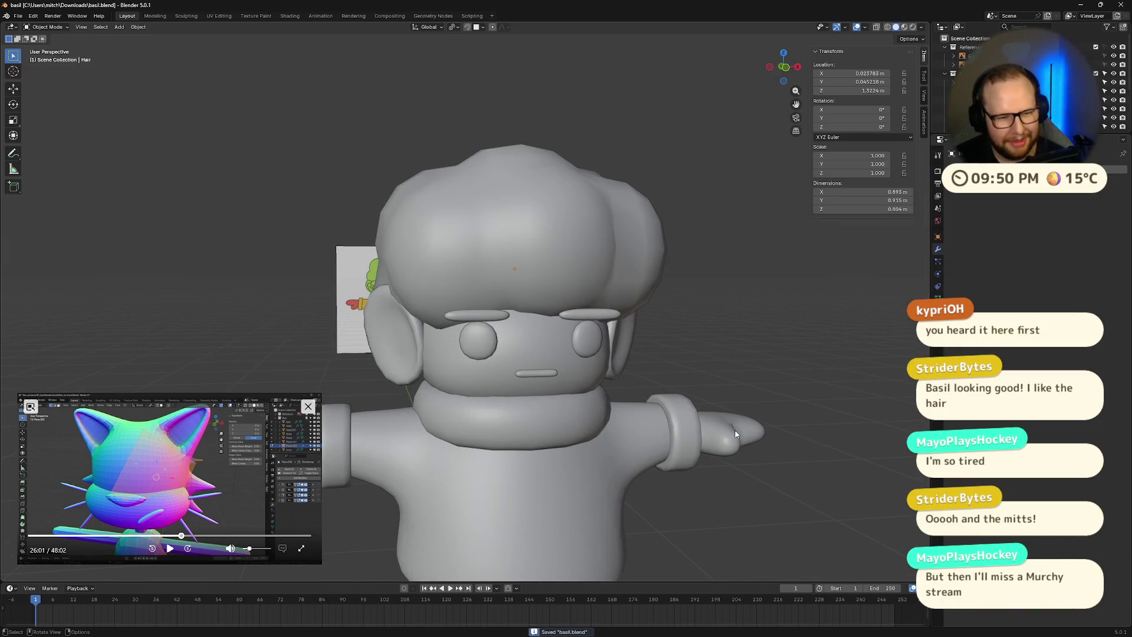
pyautogui.scroll(-1, 781, 322)
pyautogui.moveTo(820, 464)
pyautogui.mouseDown(button='middle')
pyautogui.moveTo(749, 351)
pyautogui.moveTo(655, 373)
pyautogui.moveTo(579, 365)
pyautogui.moveTo(522, 332)
pyautogui.moveTo(643, 364)
pyautogui.mouseUp(button='middle')
pyautogui.scroll(3, 579, 365)
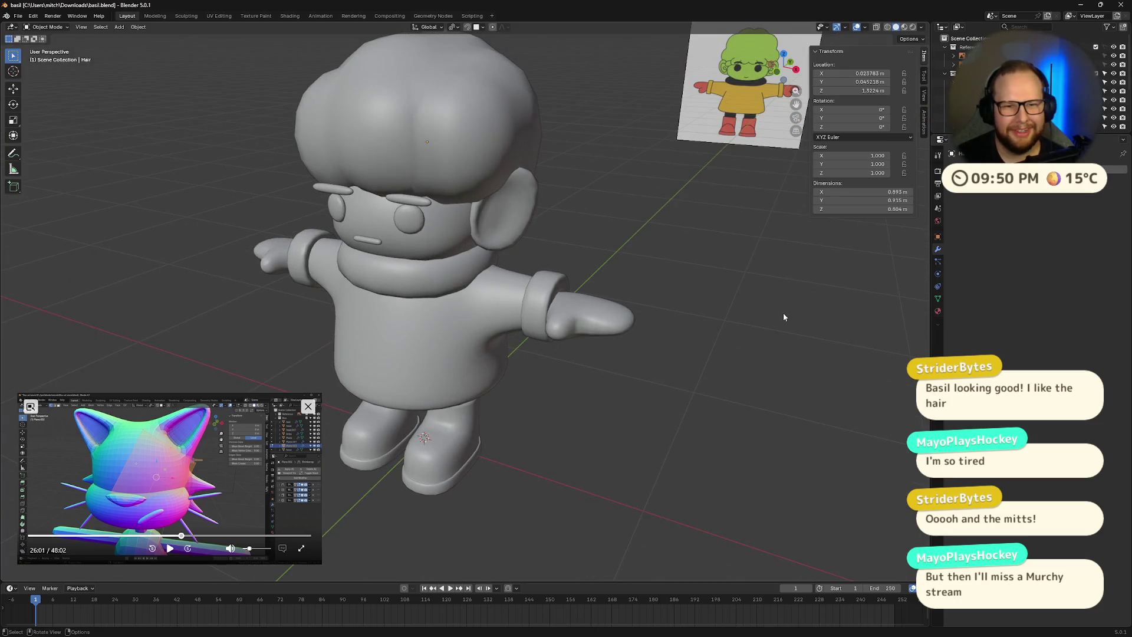
pyautogui.moveTo(783, 318); pyautogui.dragTo(706, 357, button='middle')
# - Select the mittens and orbit in toward the character's face
pyautogui.click(490, 417)
pyautogui.moveTo(490, 417)
pyautogui.mouseDown(button='middle')
pyautogui.moveTo(577, 417)
pyautogui.moveTo(572, 397)
pyautogui.moveTo(525, 382)
pyautogui.moveTo(649, 368)
pyautogui.mouseUp(button='middle')
pyautogui.scroll(-4, 572, 397)
pyautogui.scroll(5, 524, 382)
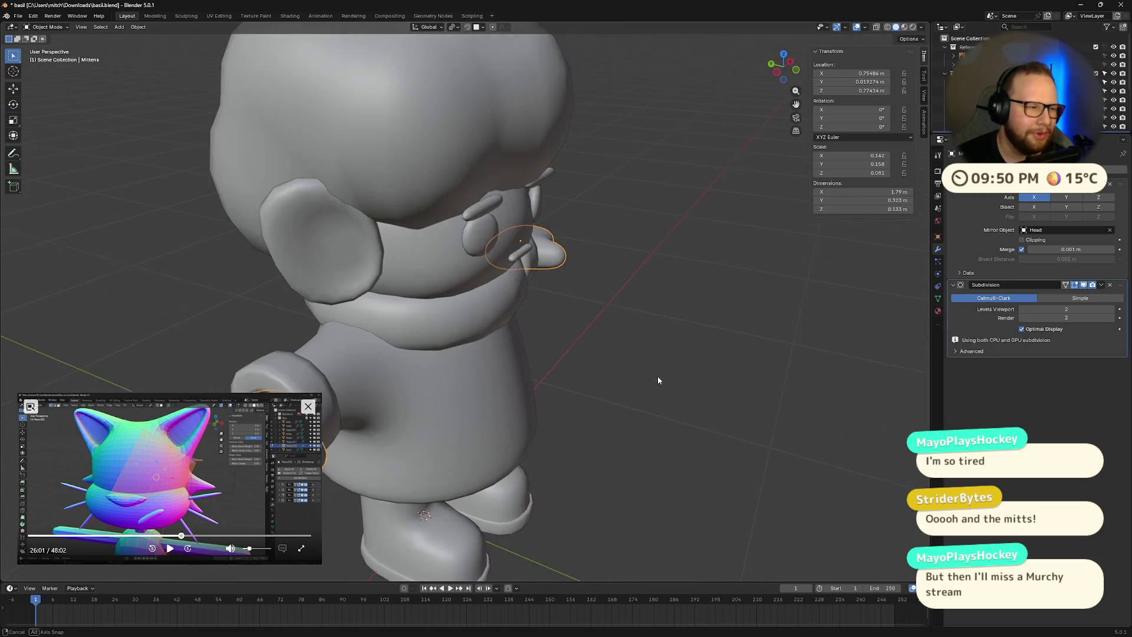
pyautogui.moveTo(733, 360)
pyautogui.mouseDown(button='middle')
pyautogui.moveTo(614, 388)
pyautogui.moveTo(730, 334)
pyautogui.moveTo(772, 424)
pyautogui.moveTo(761, 387)
pyautogui.moveTo(636, 327)
pyautogui.moveTo(649, 310)
pyautogui.moveTo(663, 345)
pyautogui.moveTo(637, 306)
pyautogui.moveTo(728, 331)
pyautogui.moveTo(716, 340)
pyautogui.moveTo(637, 323)
pyautogui.mouseUp(button='middle')
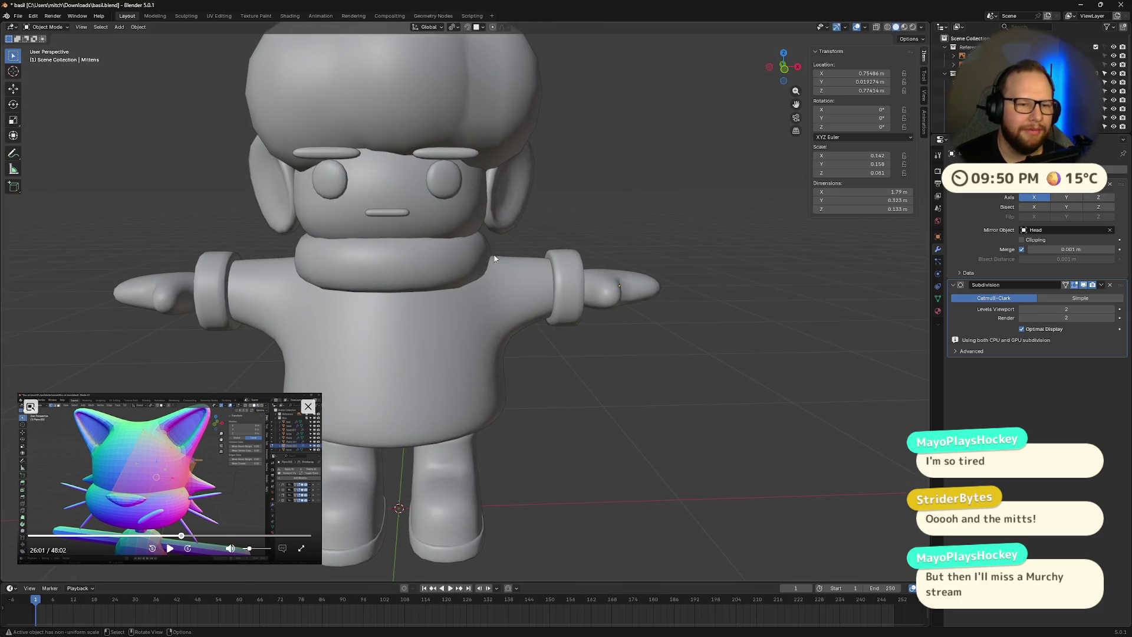
pyautogui.moveTo(495, 328); pyautogui.dragTo(542, 343, button='middle')
pyautogui.scroll(2, 568, 352)
pyautogui.scroll(3, 552, 274)
pyautogui.scroll(1, 496, 282)
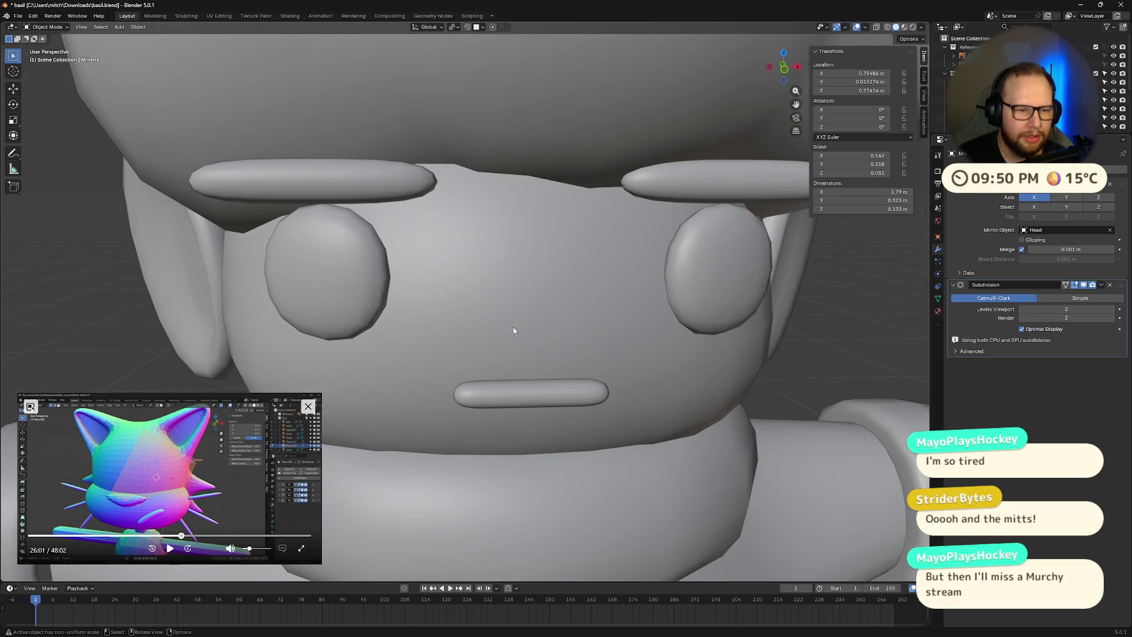
# - Try bending the mouth's middle edge into a V in X-ray view, then undo it
pyautogui.click(519, 402)
pyautogui.moveTo(519, 401); pyautogui.dragTo(620, 378, button='middle')
pyautogui.press('Tab')
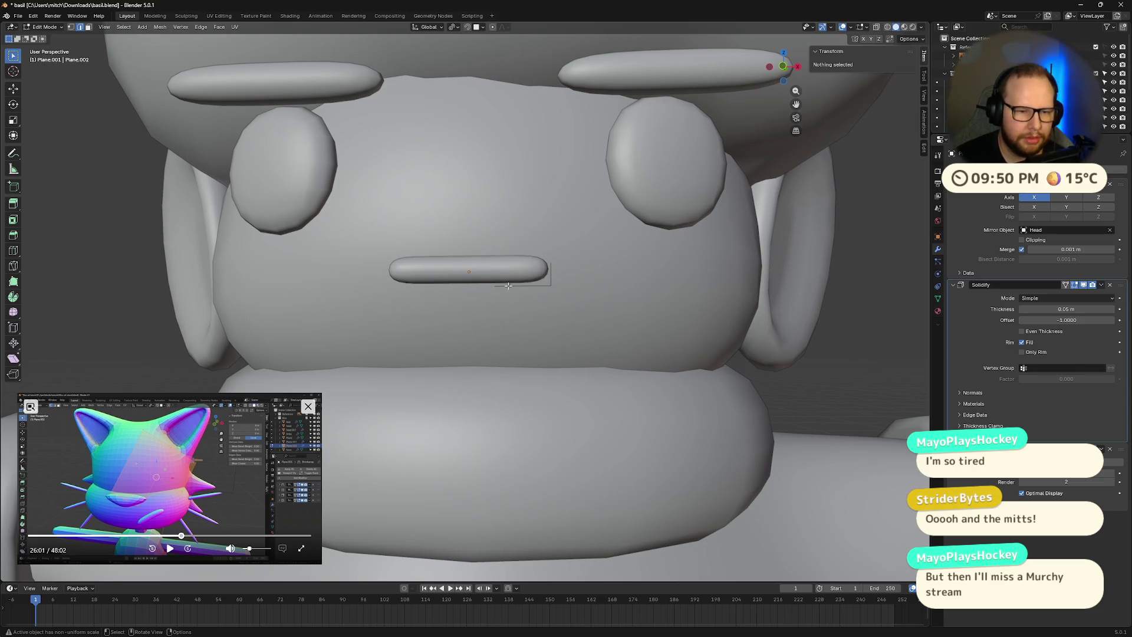
pyautogui.hotkey('alt', 'z')
pyautogui.hotkey('alt', 'z')
pyautogui.hotkey('alt', 'z')
pyautogui.hotkey('alt', 'z')
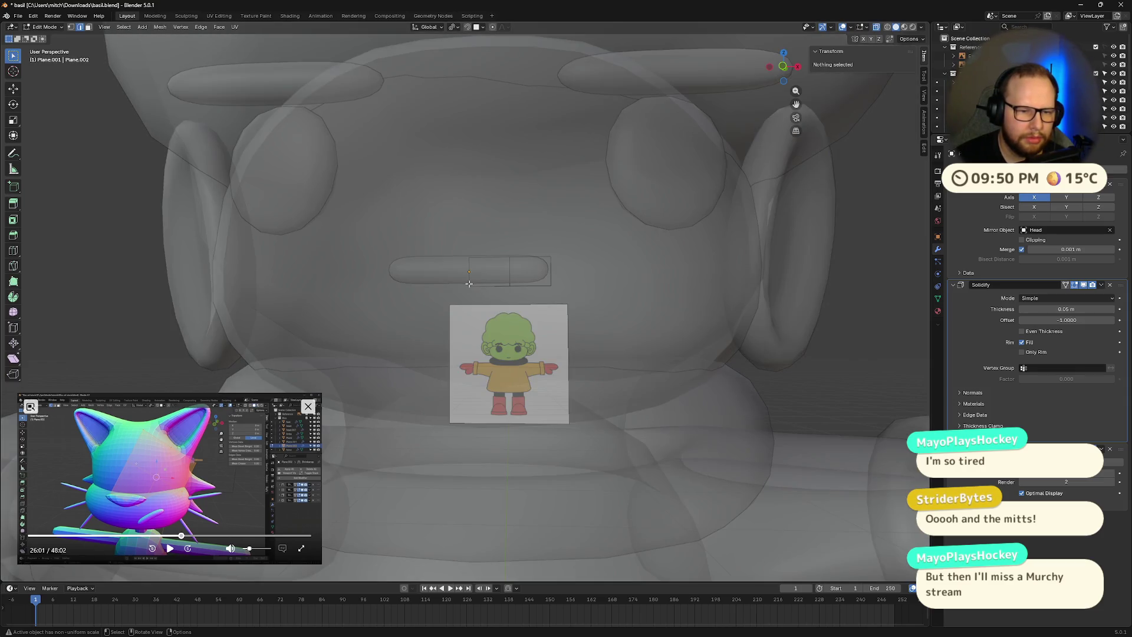
pyautogui.click(469, 283)
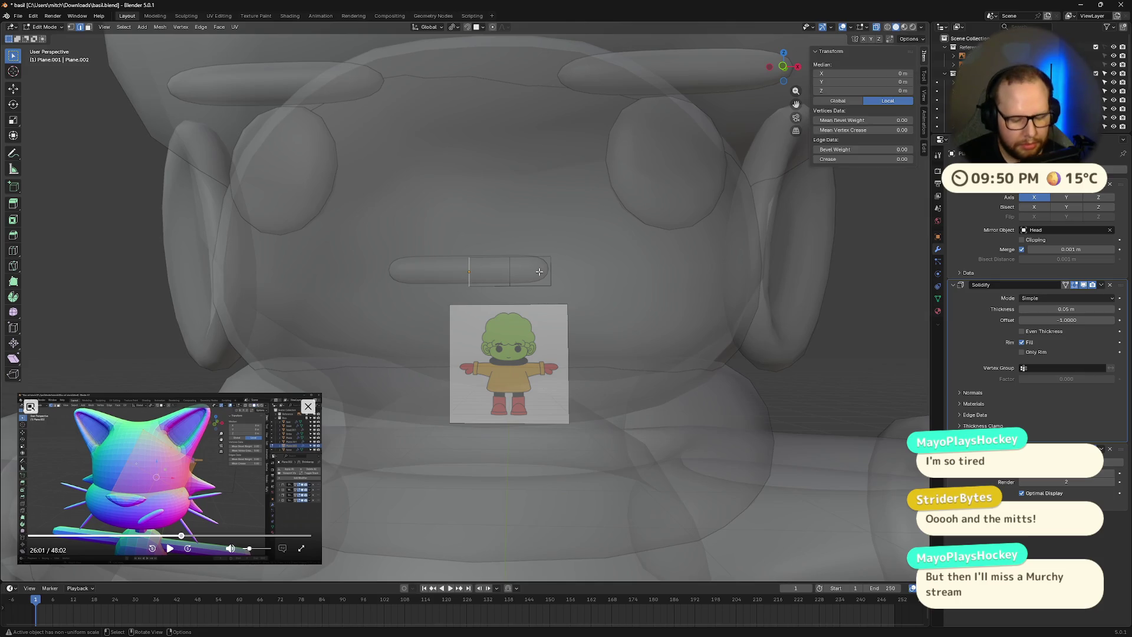
pyautogui.press('g')
pyautogui.click(539, 298)
pyautogui.hotkey('ctrl', 'z')
pyautogui.press('Tab')
# - Insert one edge loop across the right eyebrow plane
pyautogui.moveTo(675, 285); pyautogui.dragTo(741, 280, button='middle')
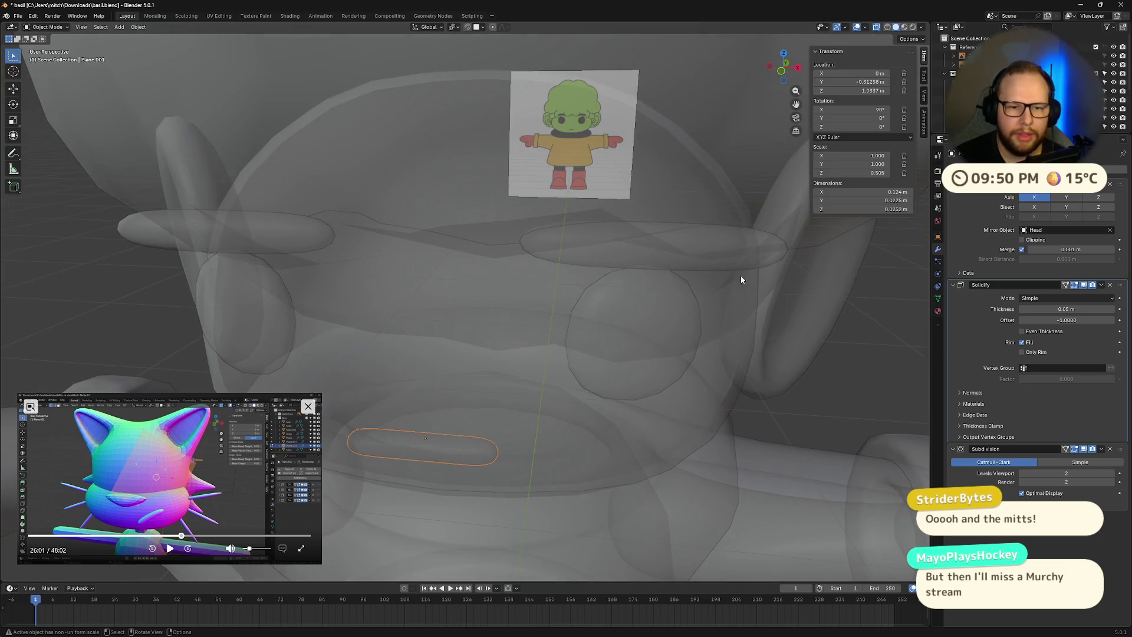
pyautogui.click(685, 244)
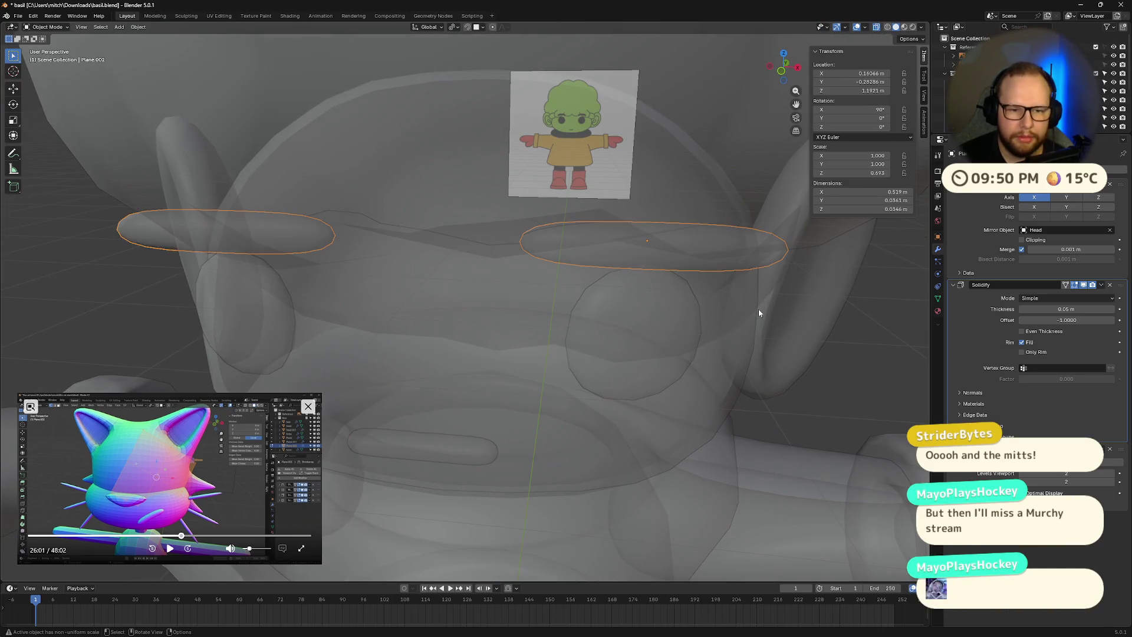
pyautogui.press('Tab')
pyautogui.moveTo(759, 309); pyautogui.dragTo(759, 309, button='middle')
pyautogui.hotkey('ctrl', 'r')
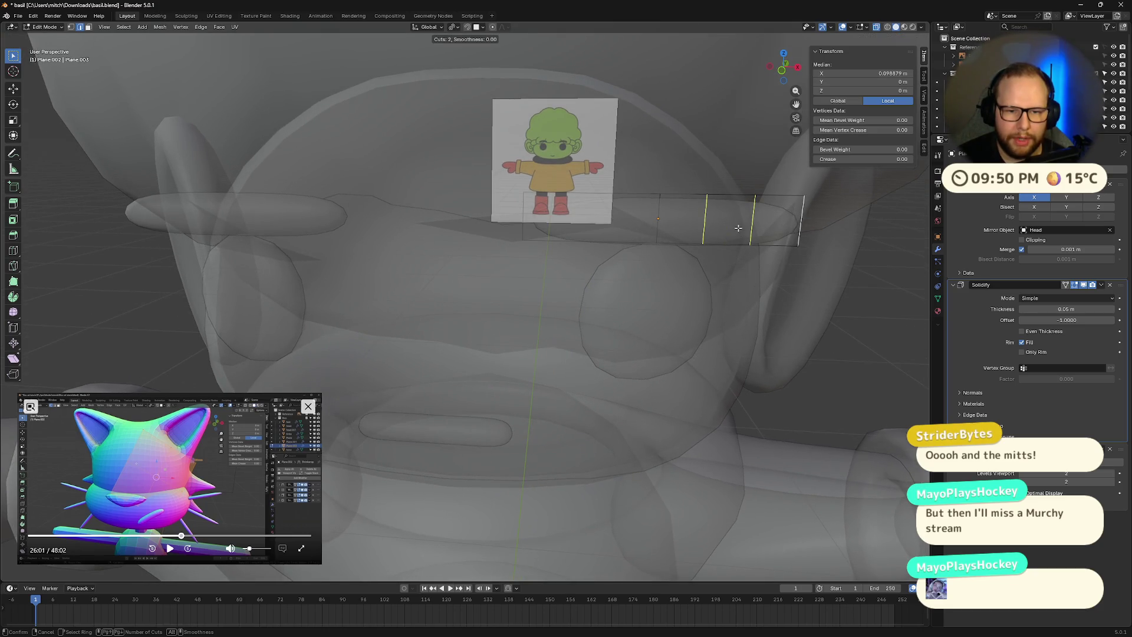
pyautogui.click(622, 201)
pyautogui.hotkey('ctrl', 'r')
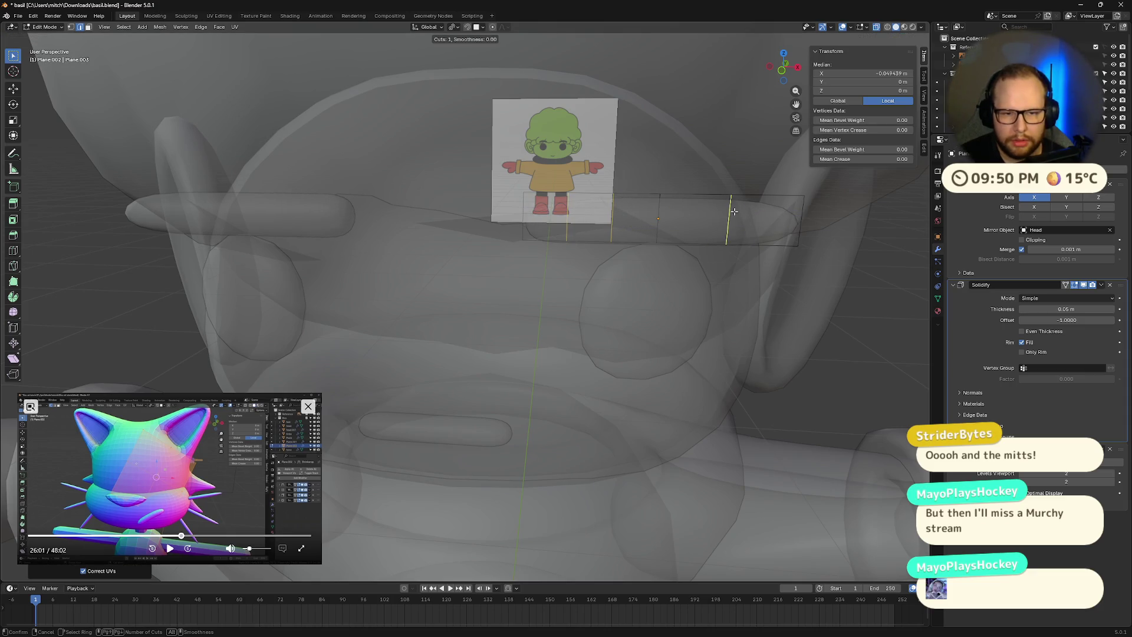
pyautogui.press('Escape')
pyautogui.hotkey('ctrl', 'r')
pyautogui.press('Escape')
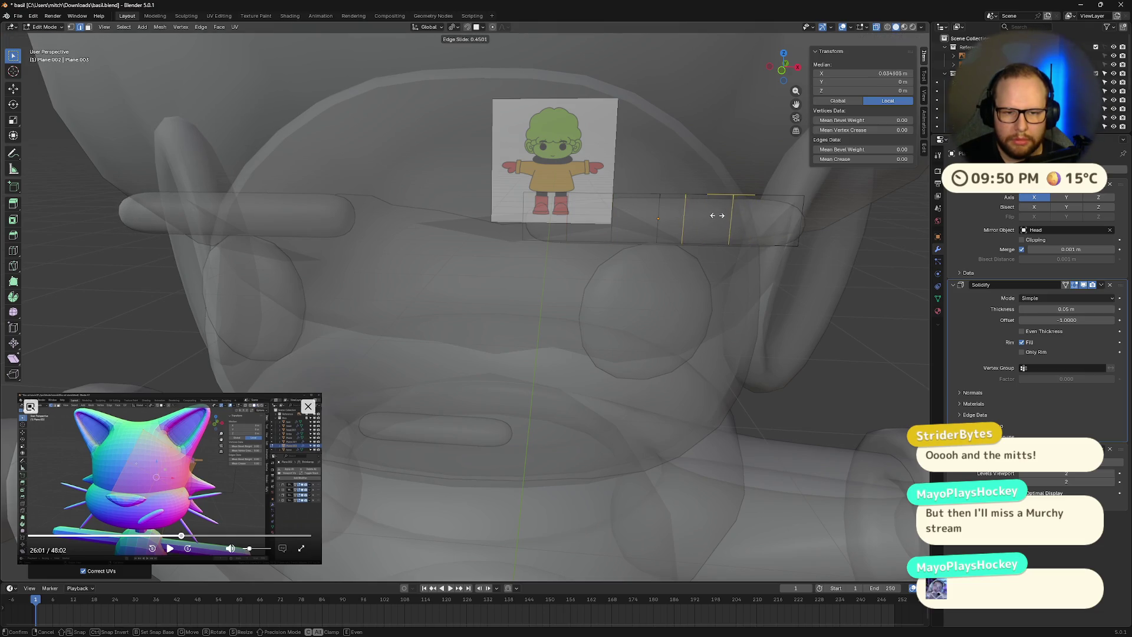
# - Return to Object Mode and view the character from the front
pyautogui.press('Tab')
pyautogui.scroll(-5, 776, 304)
pyautogui.moveTo(710, 317)
pyautogui.mouseDown(button='middle')
pyautogui.moveTo(611, 313)
pyautogui.moveTo(614, 302)
pyautogui.mouseUp(button='middle')
pyautogui.click(789, 63)
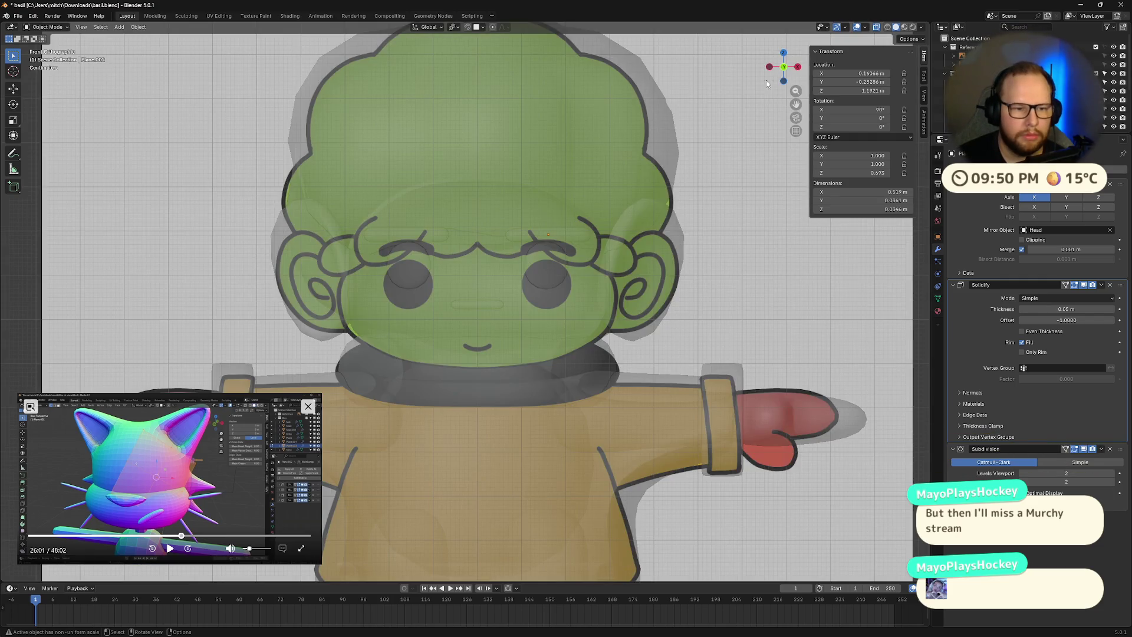
# - Scale the eyebrows narrower along X
pyautogui.scroll(2, 646, 143)
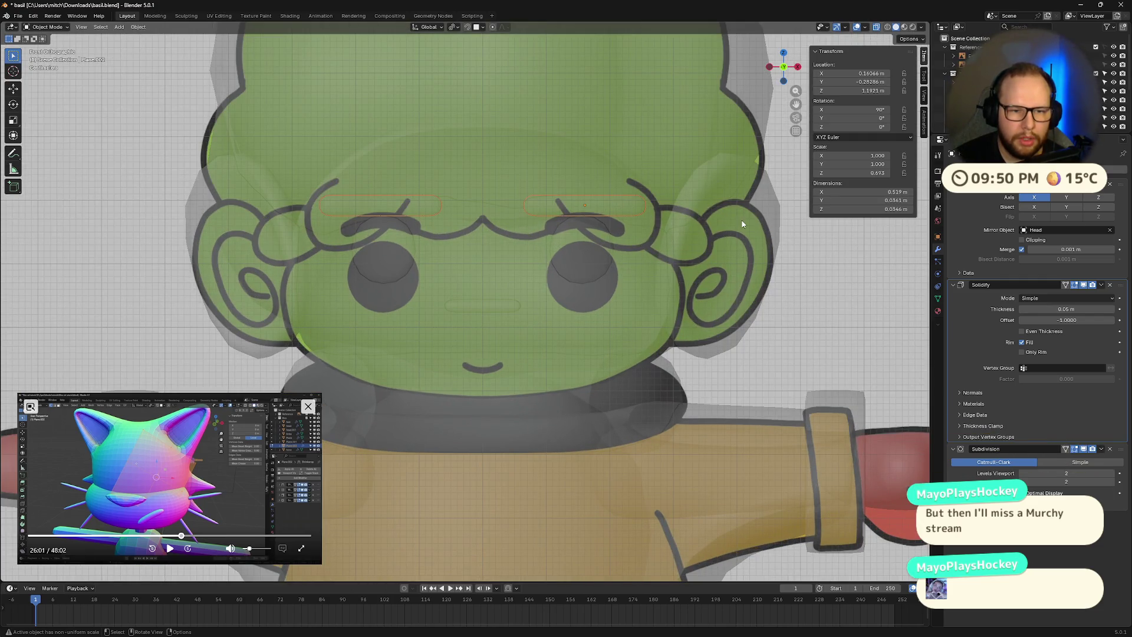
pyautogui.press('s')
pyautogui.press('x')
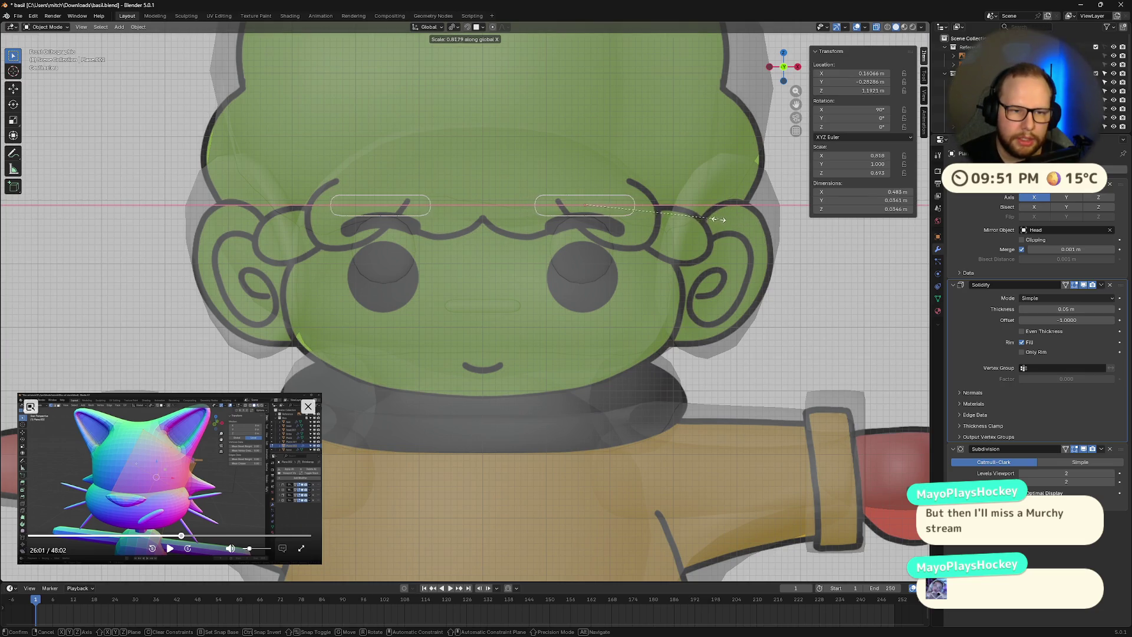
pyautogui.click(697, 214)
# - Select the right eyebrow plane and narrow it again along X to about 0.482 m
pyautogui.press('Tab')
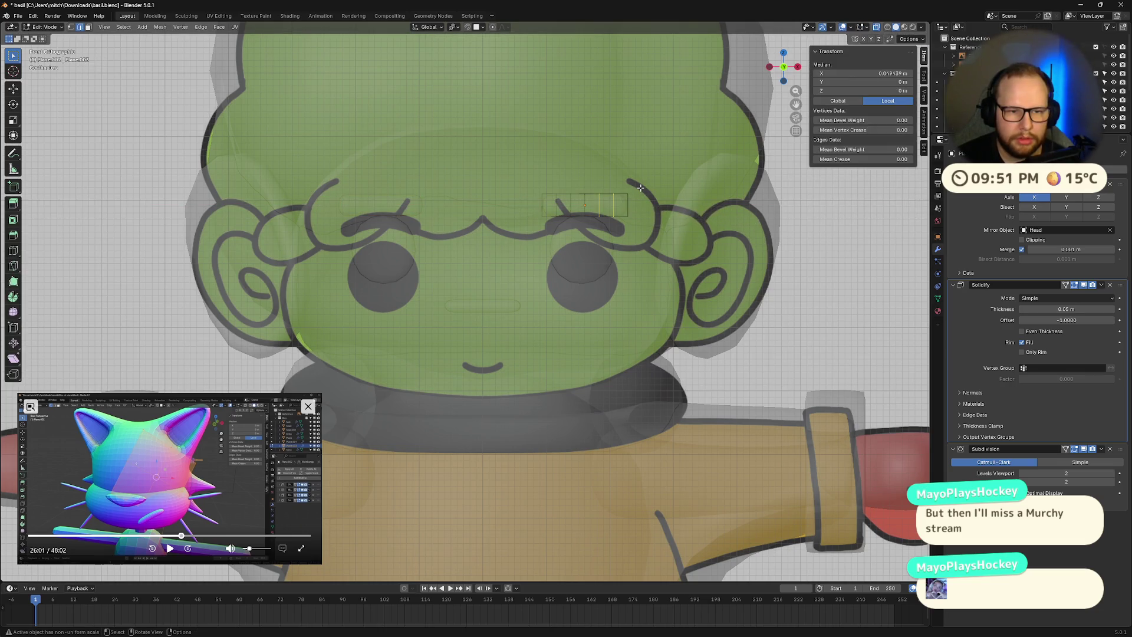
pyautogui.press('Tab')
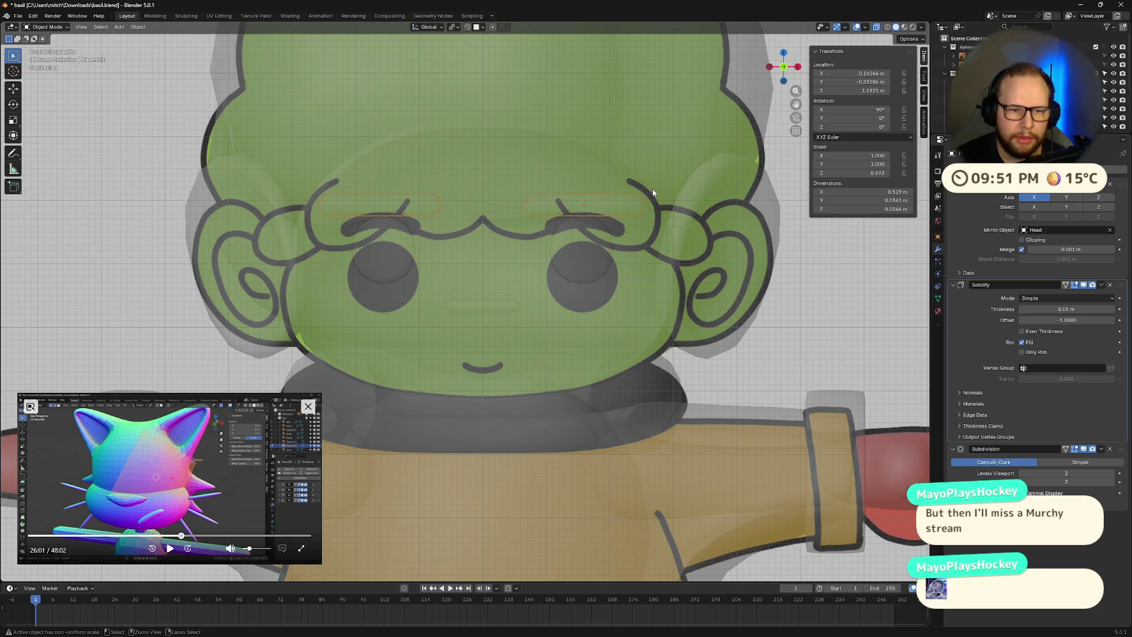
pyautogui.click(652, 192)
pyautogui.press('Tab')
pyautogui.press('Tab')
pyautogui.press('Tab')
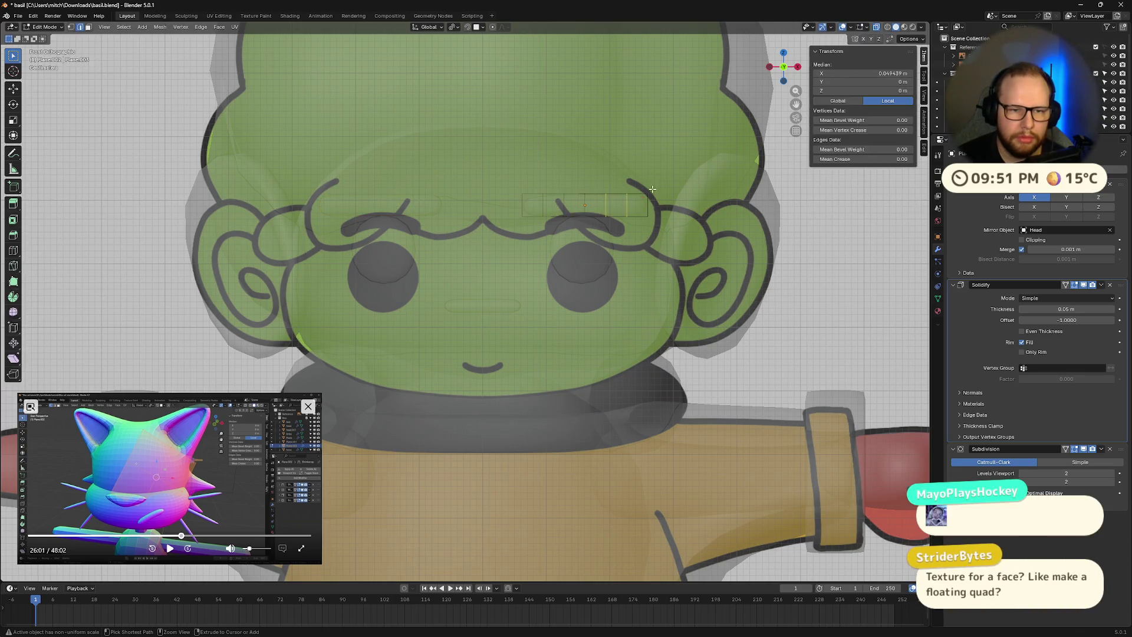
pyautogui.press('Tab')
pyautogui.click(653, 189)
pyautogui.press('Tab')
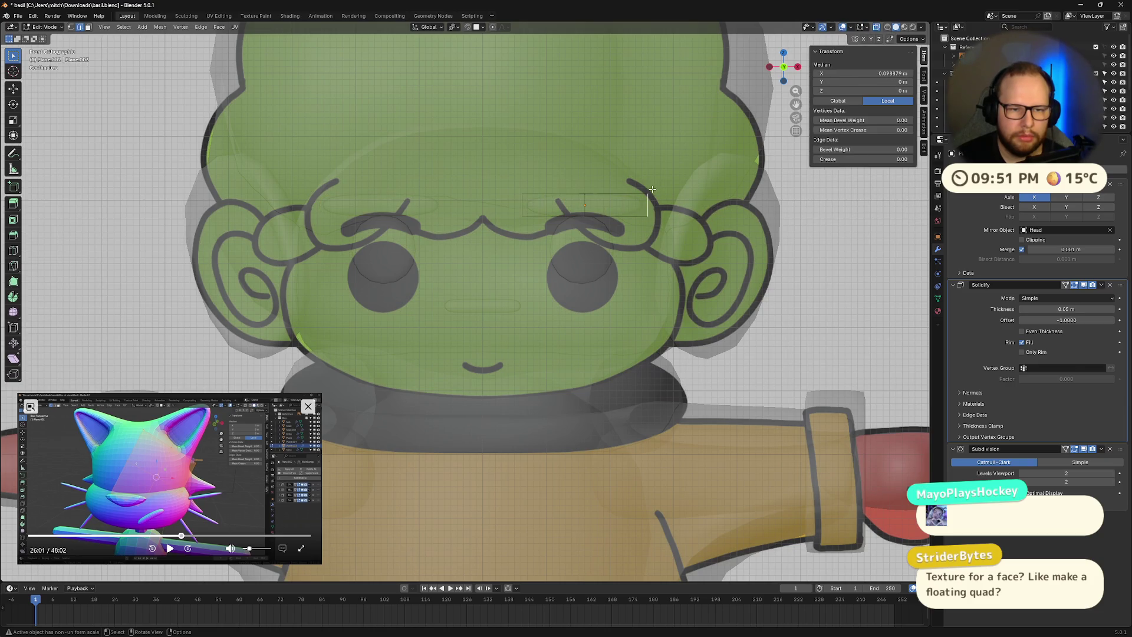
pyautogui.press('Tab')
pyautogui.press('s')
pyautogui.press('x')
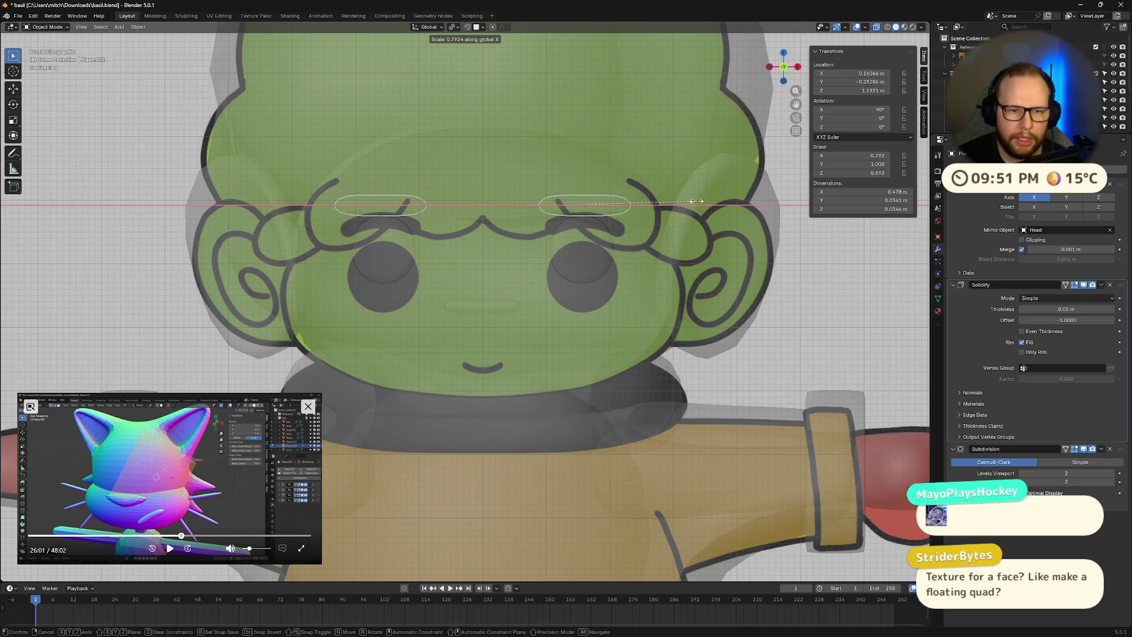
pyautogui.rightClick(700, 203)
# - Add another edge loop to the eyebrow and slide it into position
pyautogui.press('Tab')
pyautogui.hotkey('ctrl', 'r')
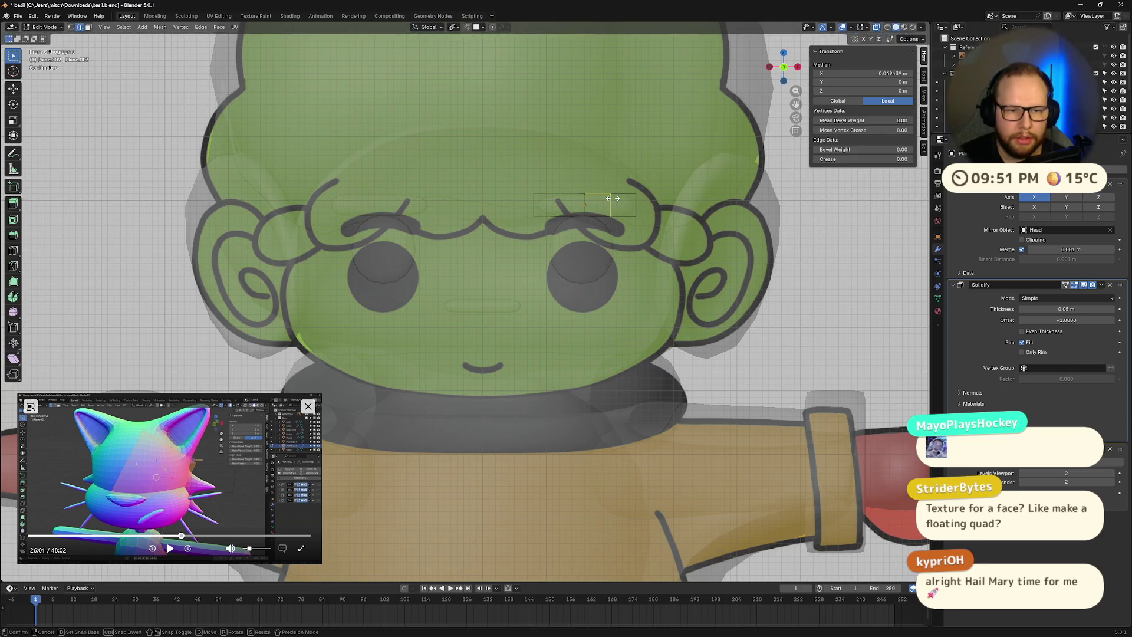
pyautogui.click(611, 200)
pyautogui.click(555, 197)
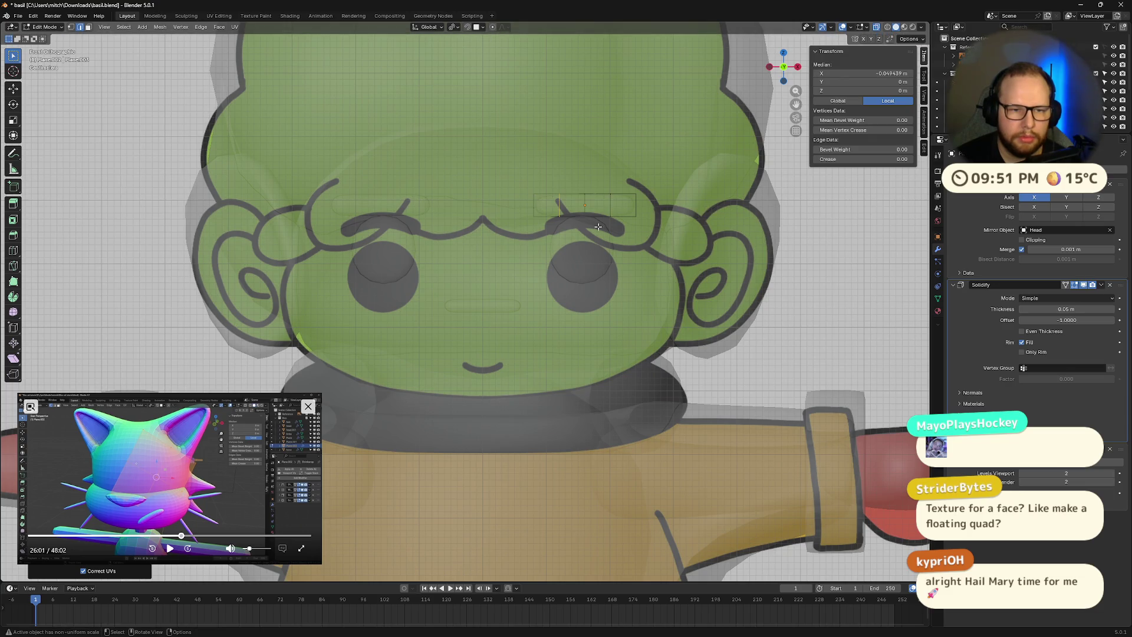
pyautogui.press('Tab')
pyautogui.moveTo(624, 257); pyautogui.dragTo(841, 309, button='middle')
pyautogui.scroll(-8, 841, 308)
pyautogui.hotkey('alt', 'z')
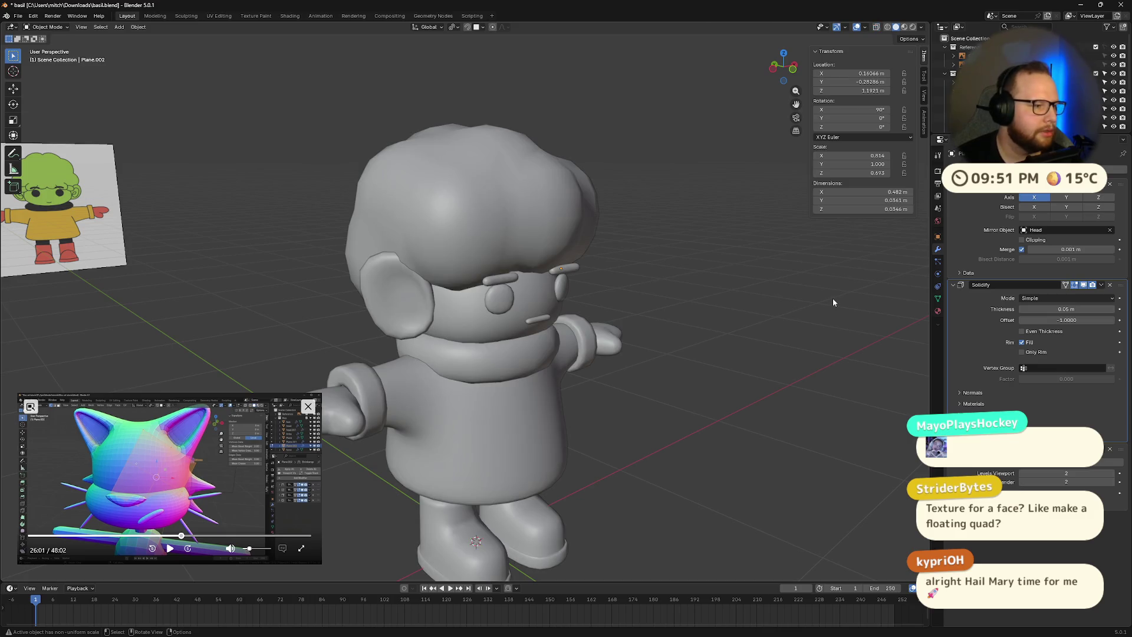
# - Save basil.blend and orbit around the solid T-posed character to review it
pyautogui.hotkey('ctrl', 's')
pyautogui.moveTo(829, 296)
pyautogui.mouseDown(button='middle')
pyautogui.moveTo(529, 285)
pyautogui.moveTo(476, 310)
pyautogui.moveTo(486, 306)
pyautogui.moveTo(469, 302)
pyautogui.moveTo(489, 307)
pyautogui.mouseUp(button='middle')
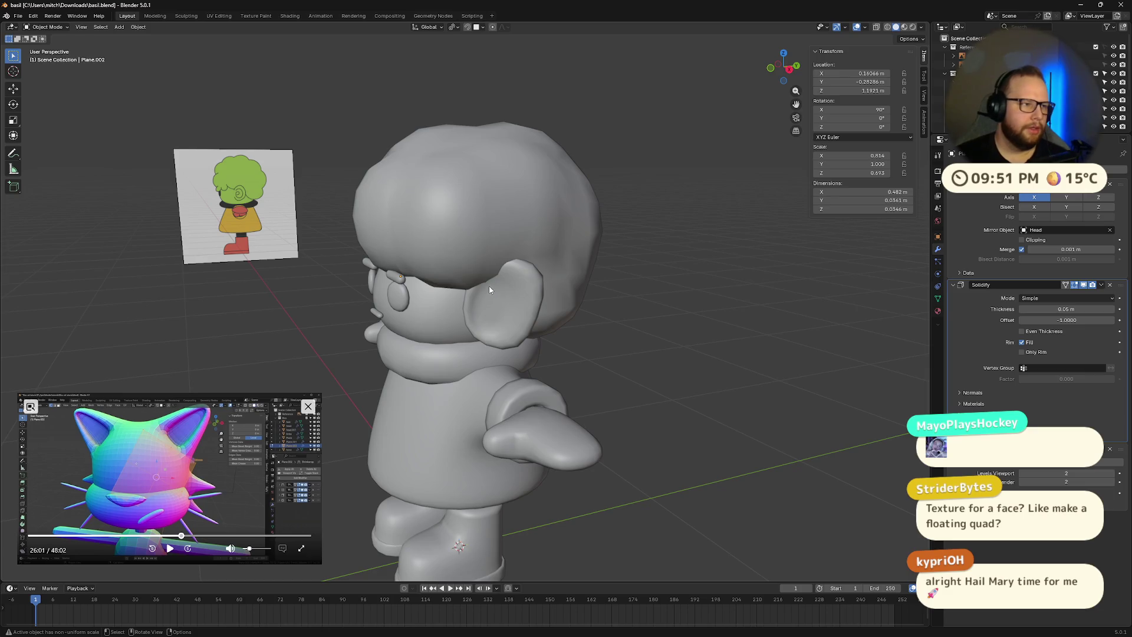
pyautogui.moveTo(503, 289); pyautogui.dragTo(529, 284, button='middle')
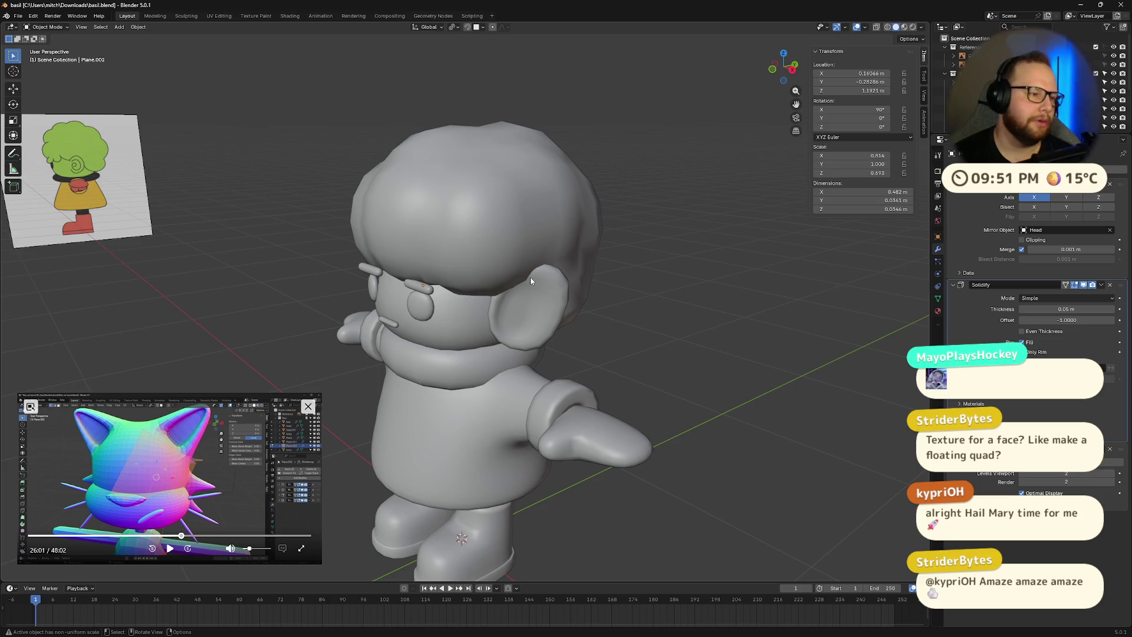
pyautogui.moveTo(236, 218)
pyautogui.mouseDown(button='middle')
pyautogui.moveTo(314, 229)
pyautogui.moveTo(380, 273)
pyautogui.moveTo(430, 253)
pyautogui.moveTo(439, 232)
pyautogui.moveTo(303, 255)
pyautogui.mouseUp(button='middle')
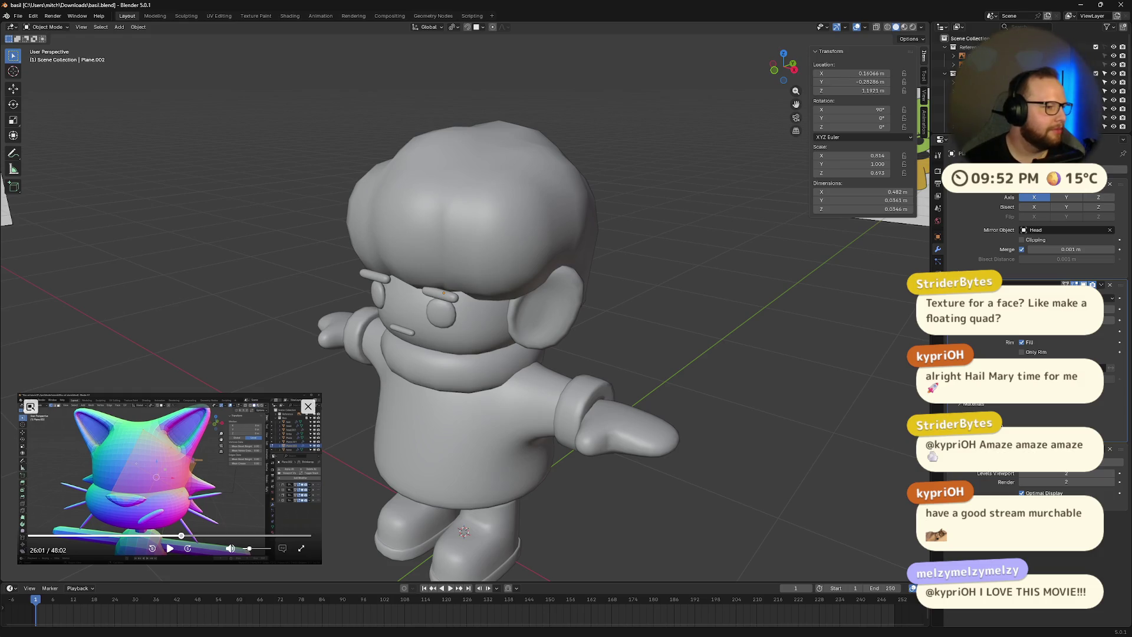
pyautogui.moveTo(737, 466); pyautogui.dragTo(198, 452, button='middle')
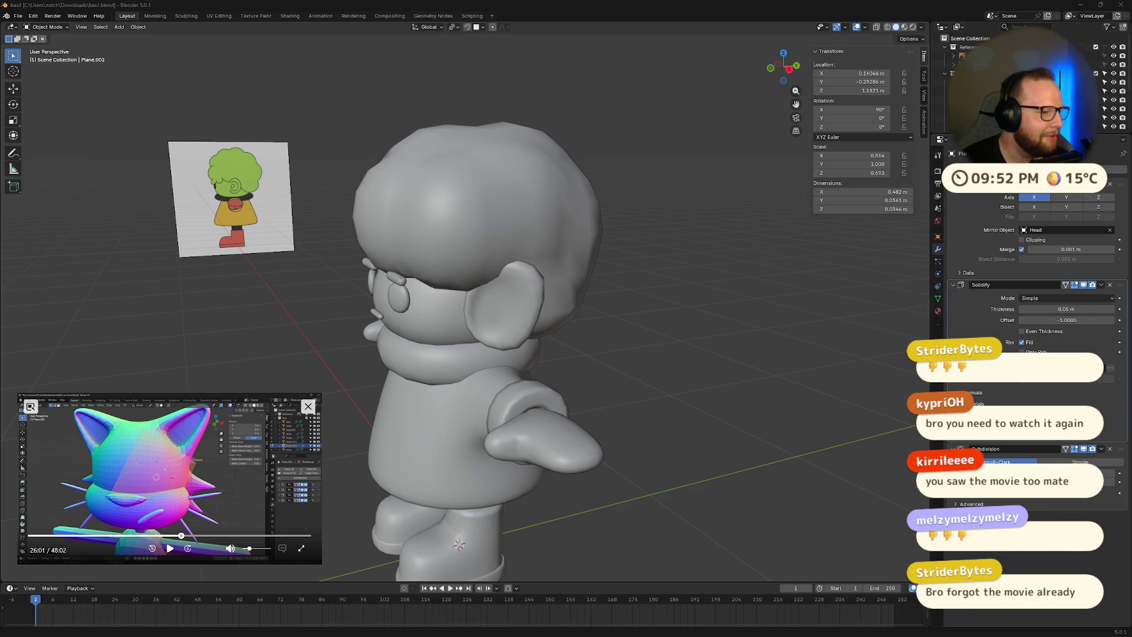
pyautogui.moveTo(118, 289); pyautogui.dragTo(263, 270, button='middle')
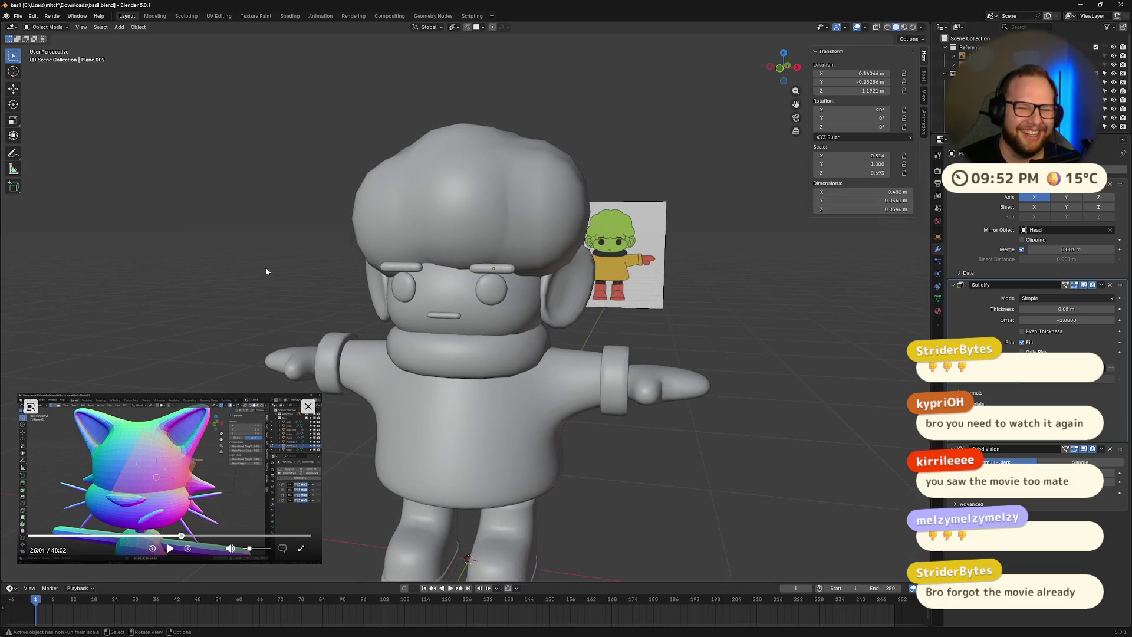
pyautogui.scroll(-3, 289, 318)
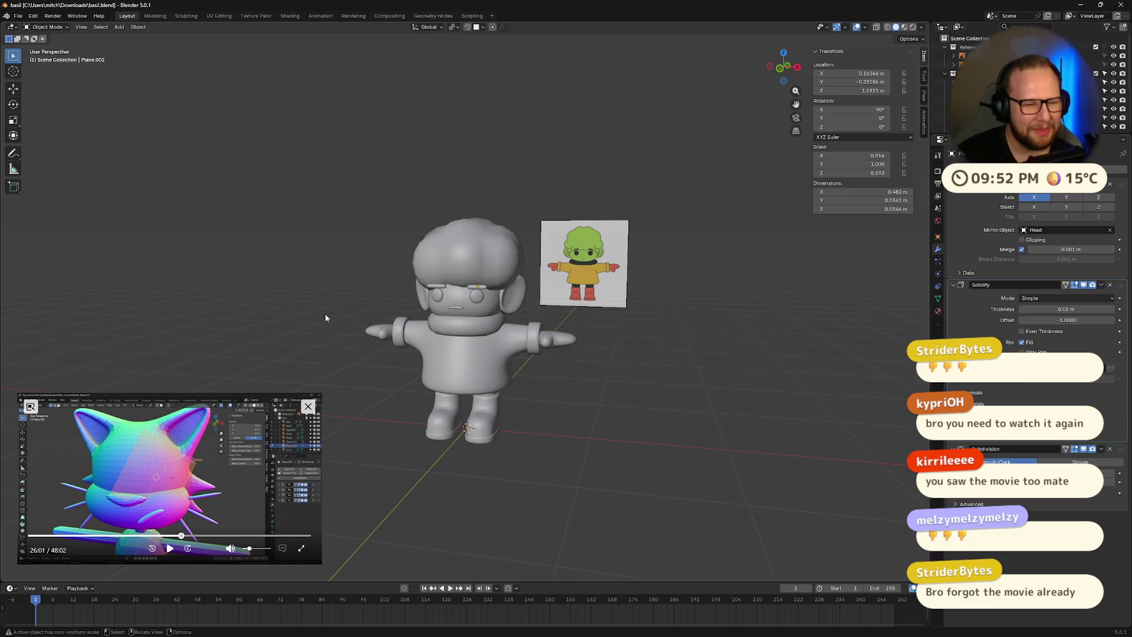
# - From a front view, select both eyebrows and enter Edit Mode to inspect them close up
pyautogui.scroll(4, 324, 320)
pyautogui.moveTo(324, 321); pyautogui.dragTo(450, 264, button='middle')
pyautogui.scroll(1, 449, 264)
pyautogui.keyDown('shift'); pyautogui.click(436, 254); pyautogui.keyUp('shift')
pyautogui.press('Tab')
pyautogui.press('Tab')
pyautogui.scroll(2, 614, 260)
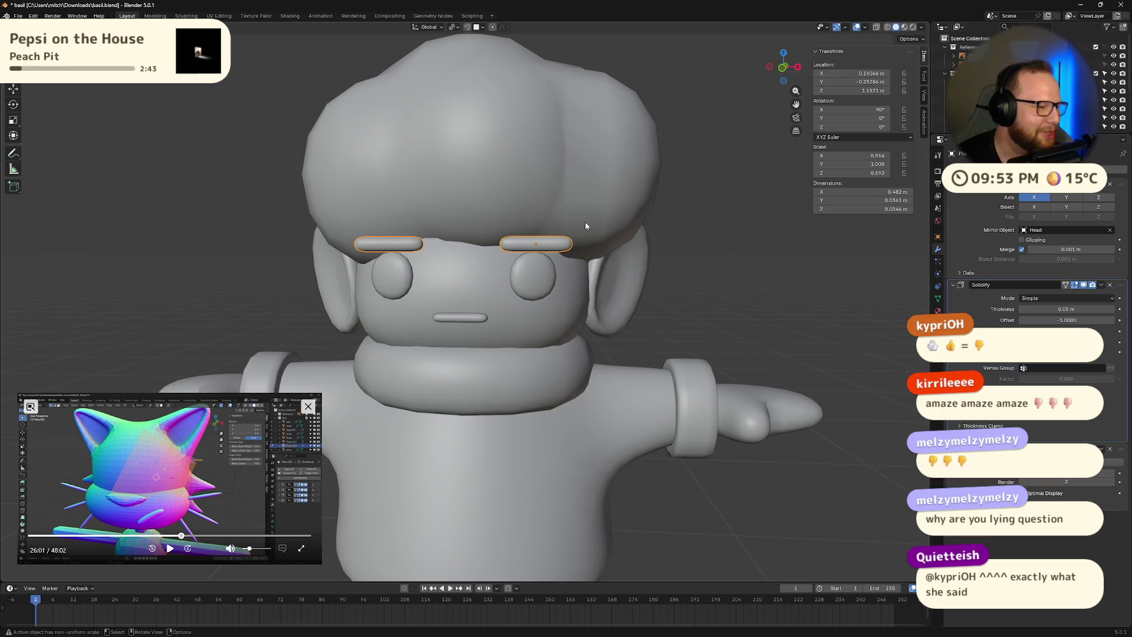
pyautogui.click(731, 251)
pyautogui.click(547, 252)
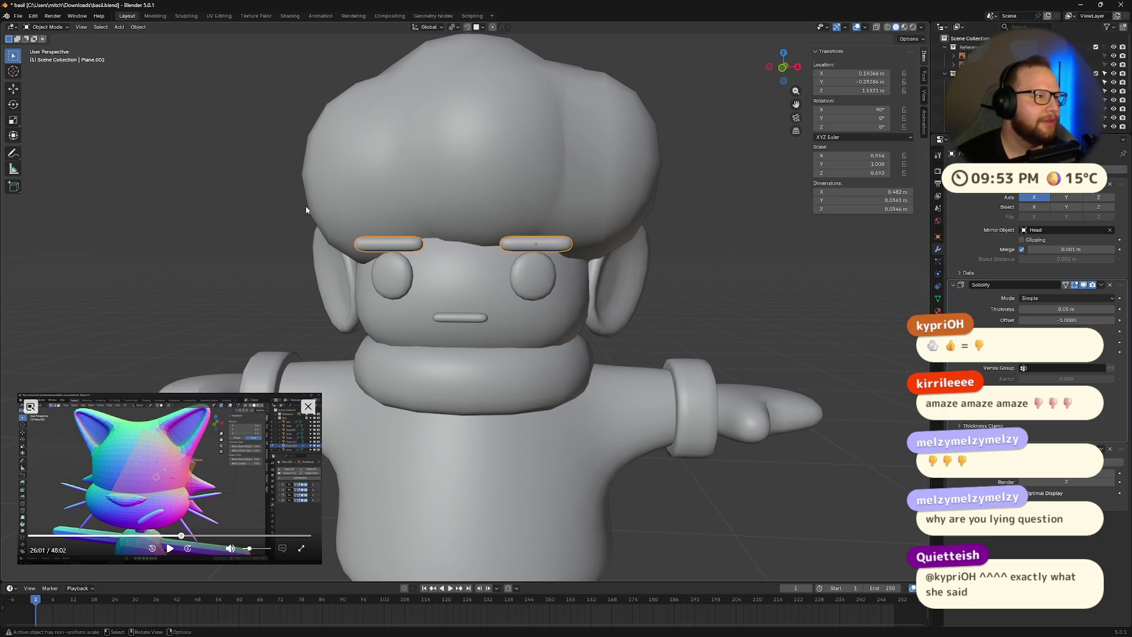
# - Save basil.blend and orbit round to bring the reference image into view
pyautogui.hotkey('ctrl', 's')
pyautogui.moveTo(322, 201)
pyautogui.mouseDown(button='middle')
pyautogui.moveTo(664, 243)
pyautogui.moveTo(610, 260)
pyautogui.mouseUp(button='middle')
pyautogui.scroll(-6, 610, 260)
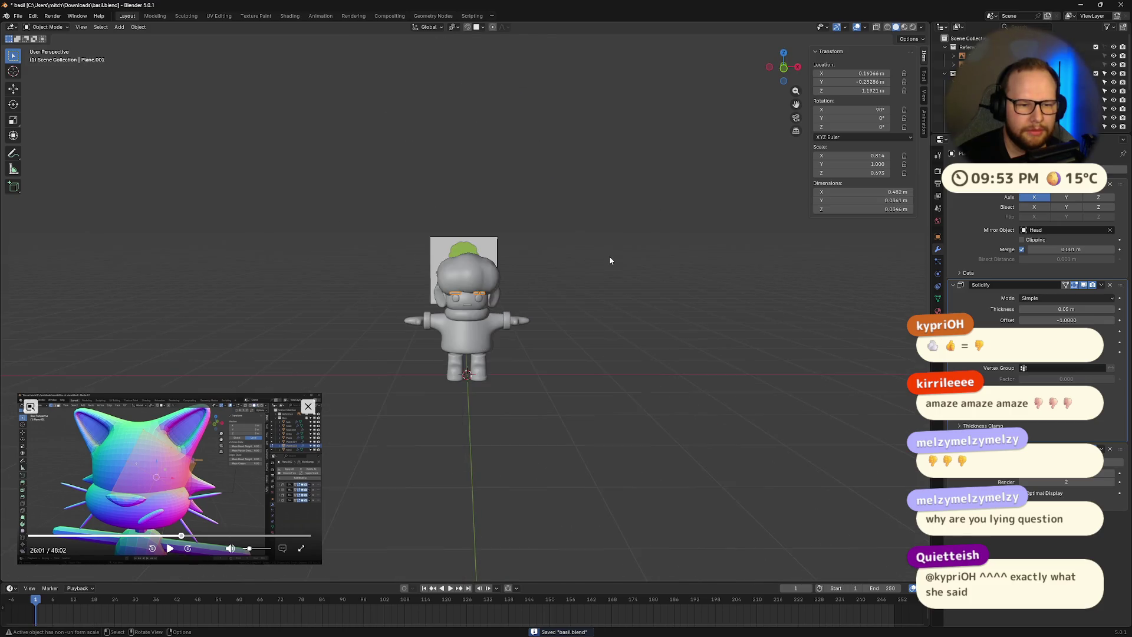
pyautogui.scroll(6, 610, 260)
pyautogui.moveTo(603, 317)
pyautogui.mouseDown(button='middle')
pyautogui.moveTo(505, 316)
pyautogui.moveTo(719, 362)
pyautogui.moveTo(668, 306)
pyautogui.moveTo(592, 362)
pyautogui.moveTo(579, 358)
pyautogui.moveTo(594, 334)
pyautogui.moveTo(521, 320)
pyautogui.moveTo(471, 327)
pyautogui.moveTo(560, 333)
pyautogui.moveTo(432, 341)
pyautogui.moveTo(614, 321)
pyautogui.moveTo(405, 334)
pyautogui.moveTo(457, 332)
pyautogui.moveTo(442, 334)
pyautogui.mouseUp(button='middle')
pyautogui.scroll(-3, 566, 325)
pyautogui.scroll(6, 559, 326)
# - Select the mouth plane and zoom in and out to inspect it
pyautogui.click(505, 316)
pyautogui.scroll(-5, 657, 348)
pyautogui.scroll(8, 579, 358)
pyautogui.scroll(-4, 579, 358)
pyautogui.scroll(4, 566, 331)
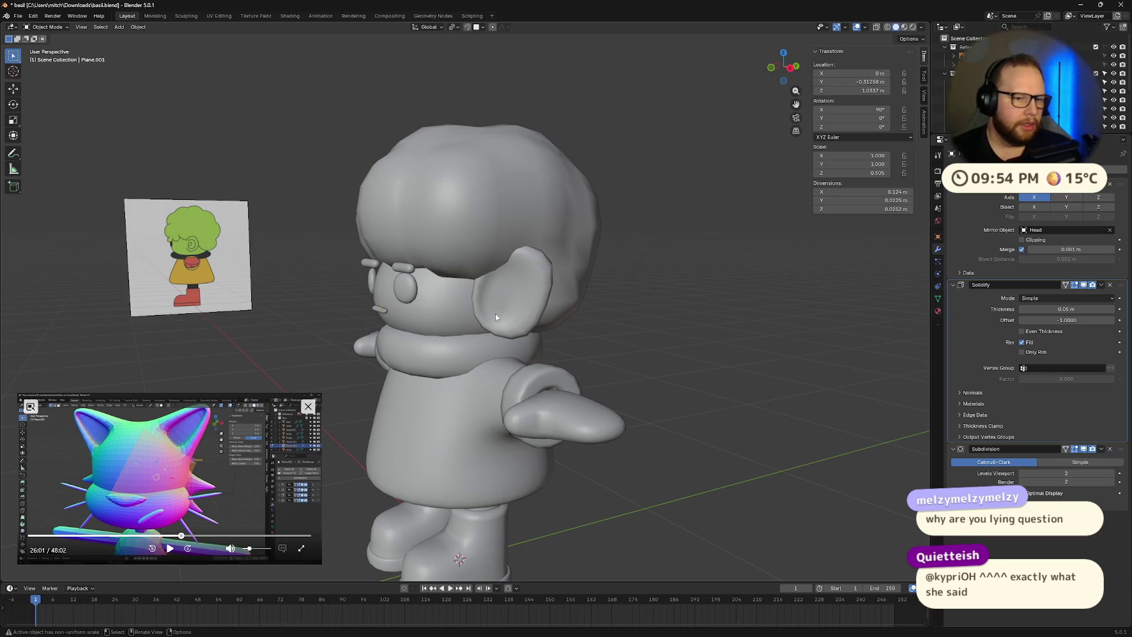
pyautogui.click(405, 270)
pyautogui.moveTo(405, 273); pyautogui.dragTo(456, 277, button='middle')
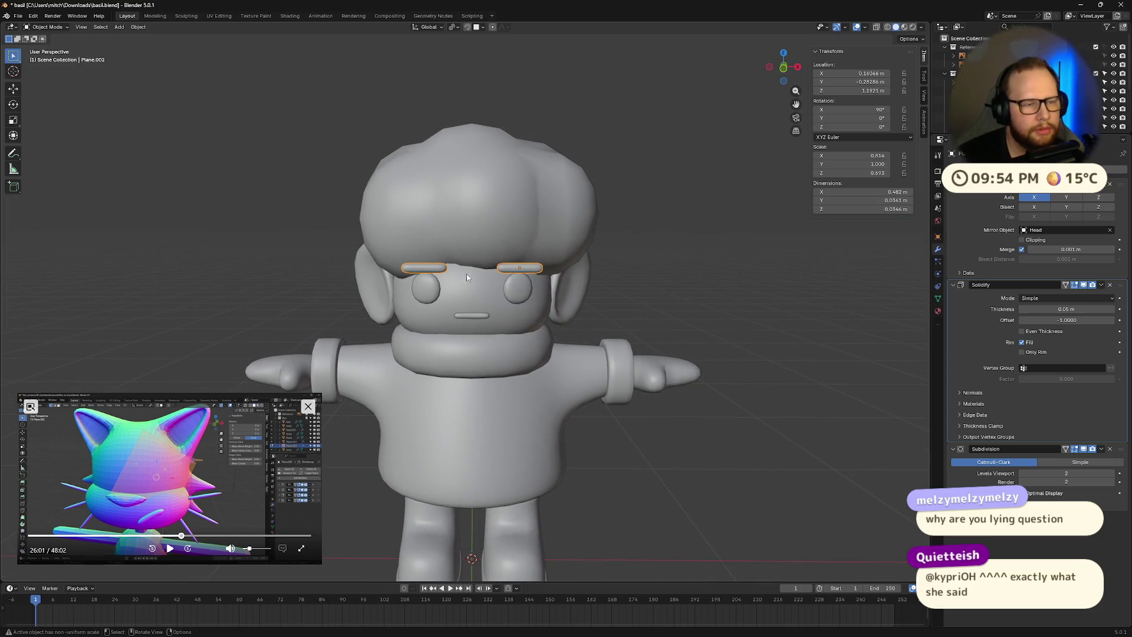
pyautogui.moveTo(658, 284); pyautogui.dragTo(607, 275, button='middle')
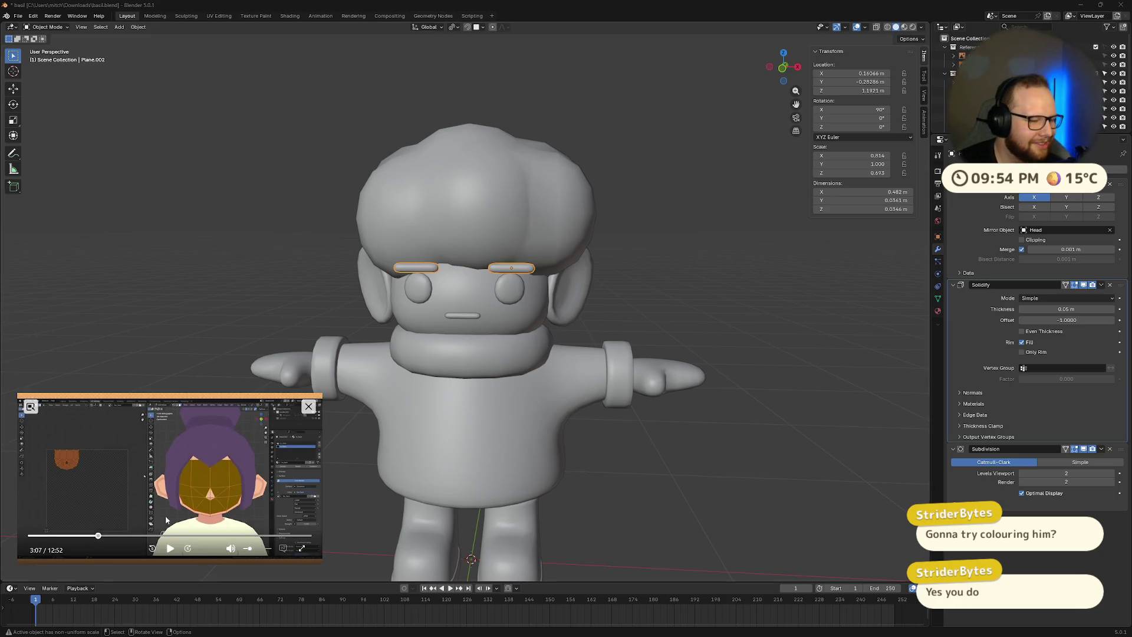
# - Rewind, enlarge and play through the floating tutorial video, then pause it
pyautogui.moveTo(98, 535); pyautogui.dragTo(51, 536)
pyautogui.click(170, 549)
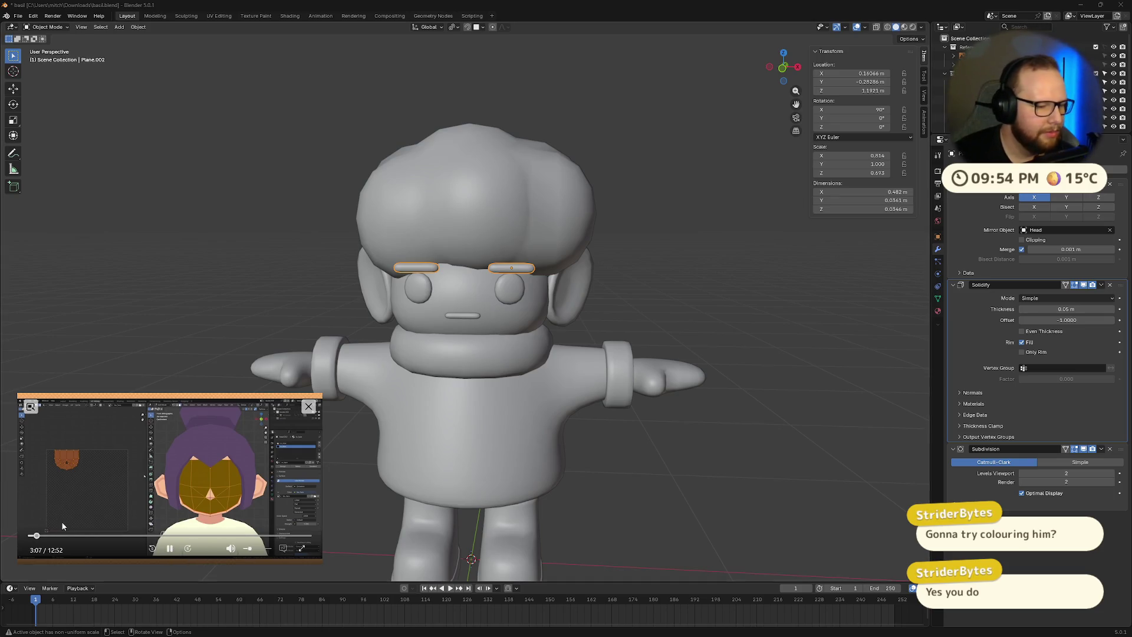
pyautogui.moveTo(36, 537); pyautogui.dragTo(31, 537)
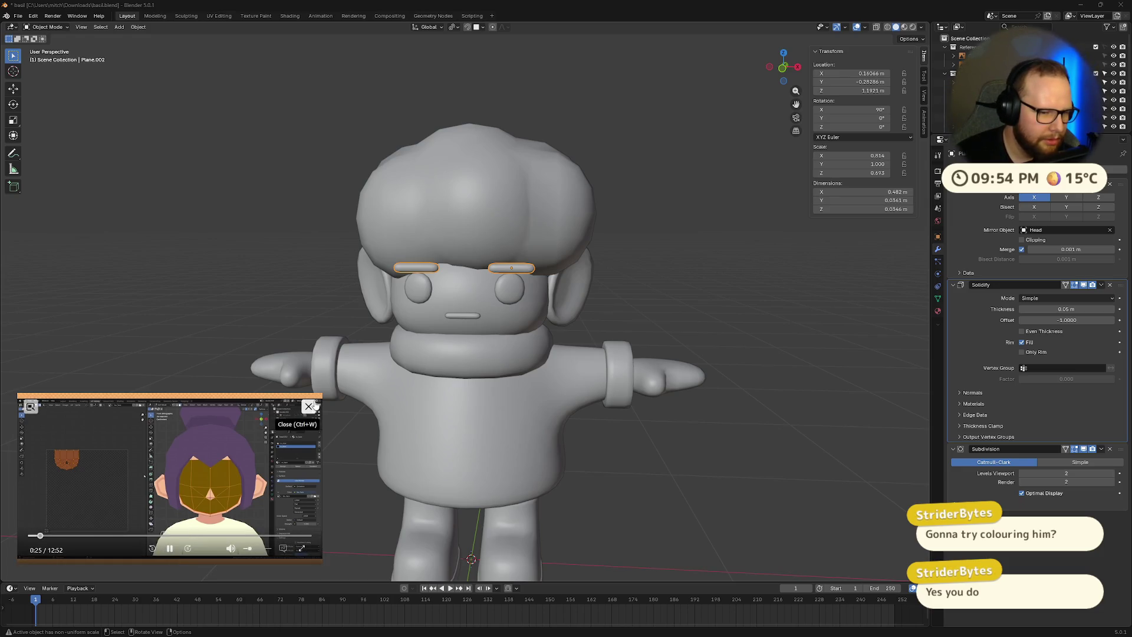
pyautogui.moveTo(321, 394)
pyautogui.mouseDown()
pyautogui.moveTo(343, 373)
pyautogui.moveTo(340, 383)
pyautogui.mouseUp()
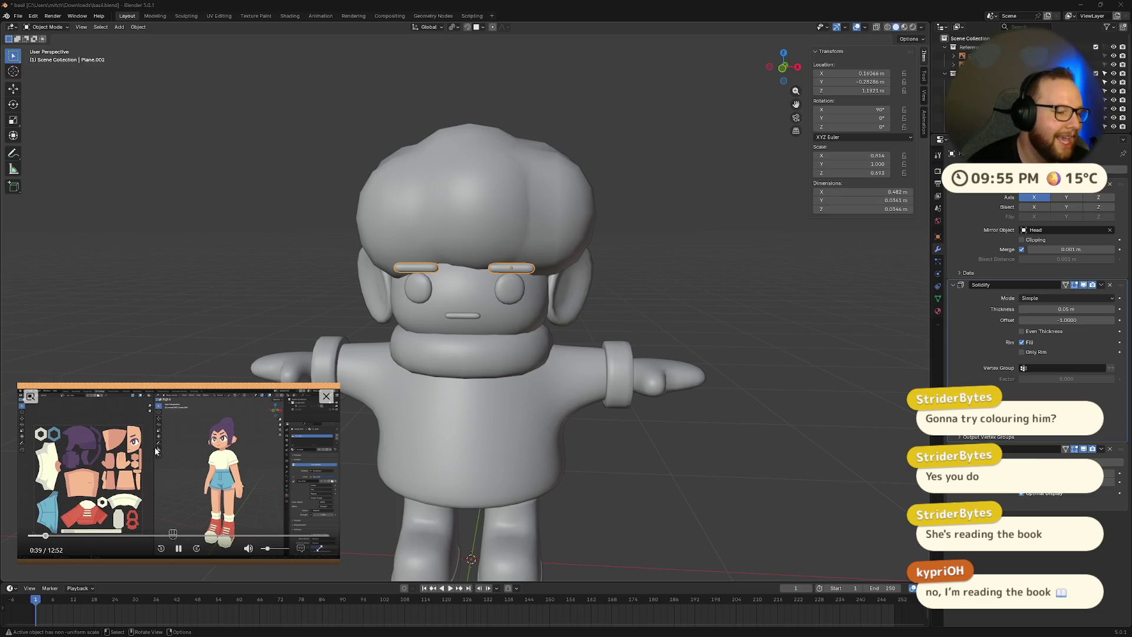
pyautogui.click(178, 549)
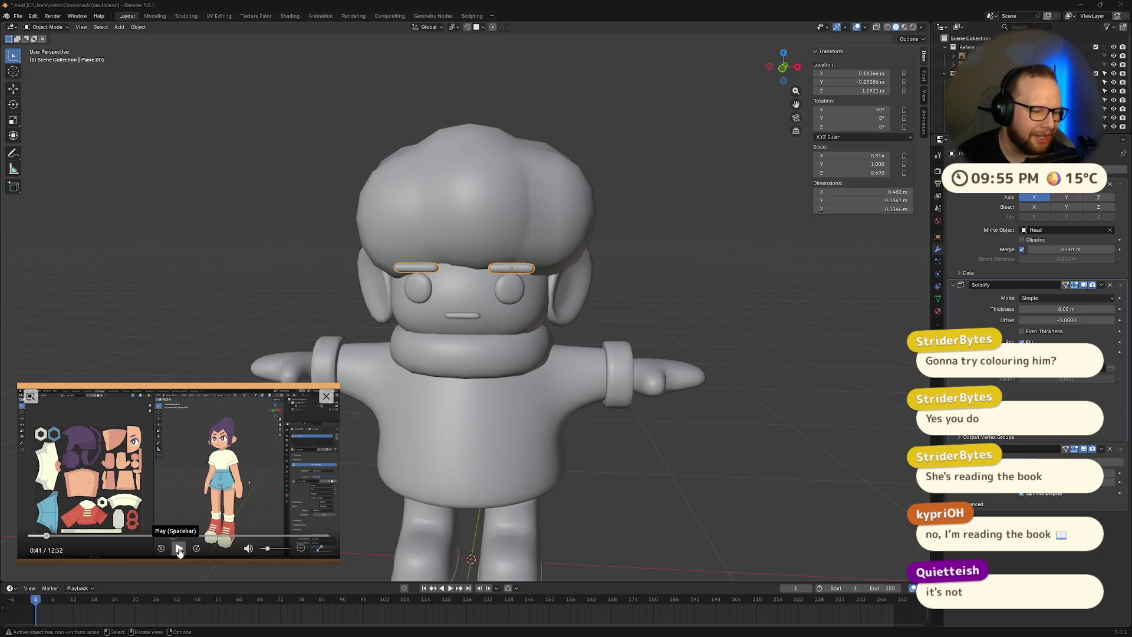
pyautogui.click(180, 551)
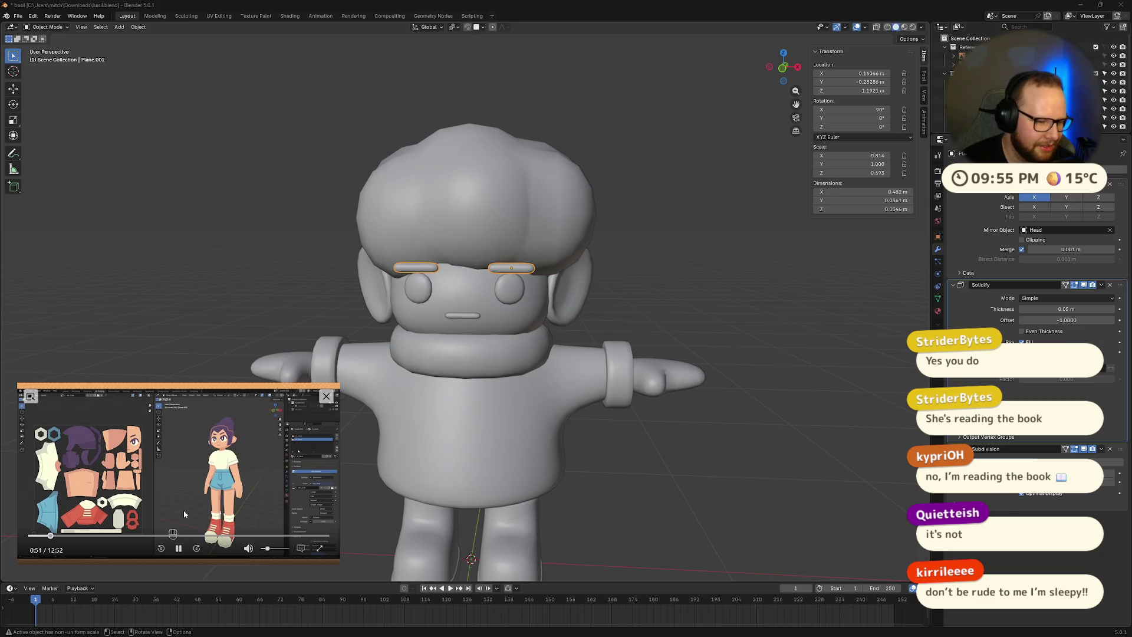
pyautogui.click(31, 536)
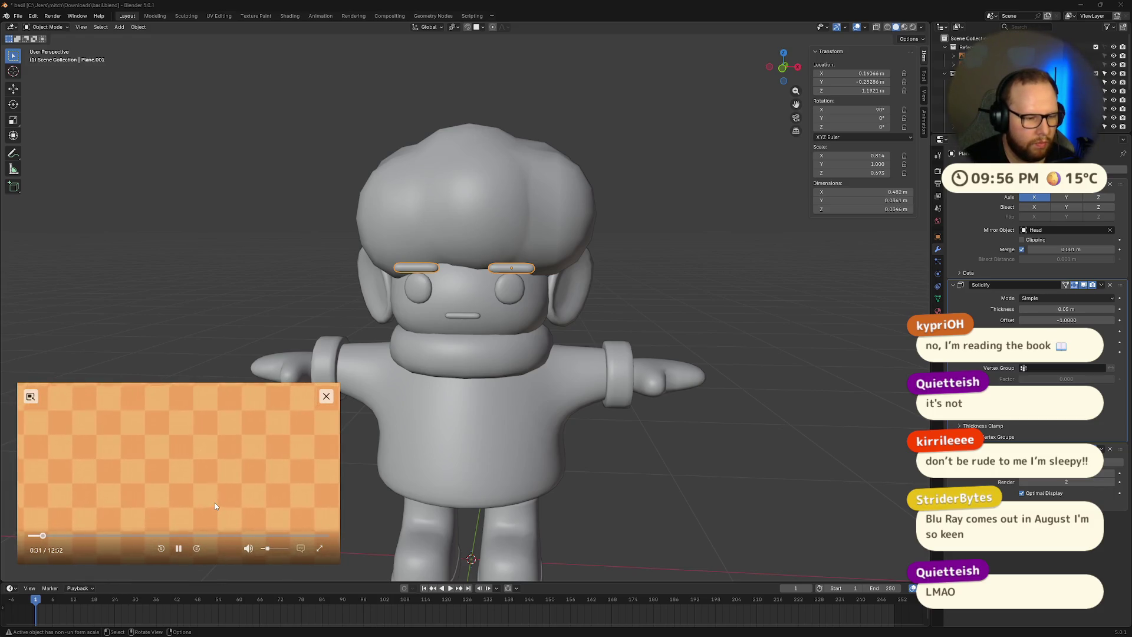
pyautogui.click(178, 549)
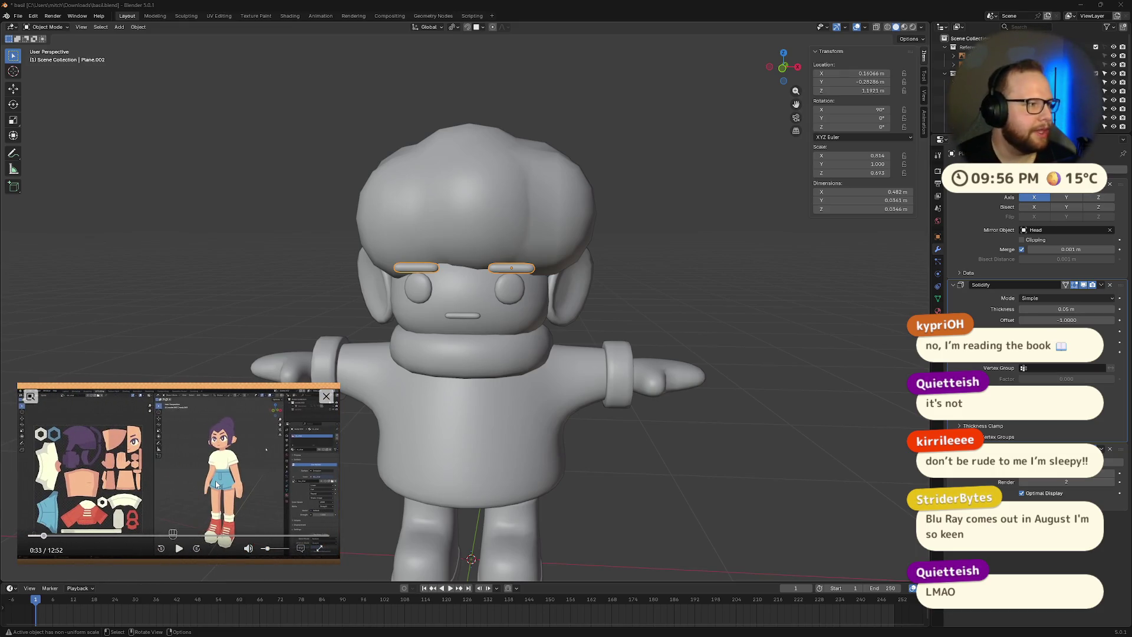
pyautogui.click(178, 549)
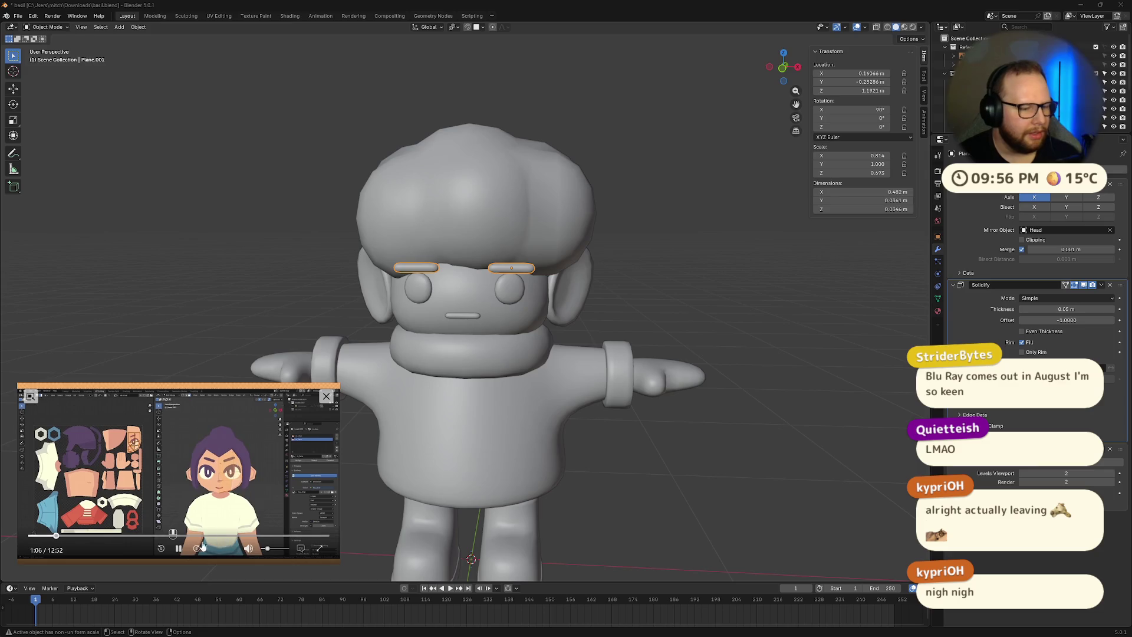
pyautogui.click(179, 550)
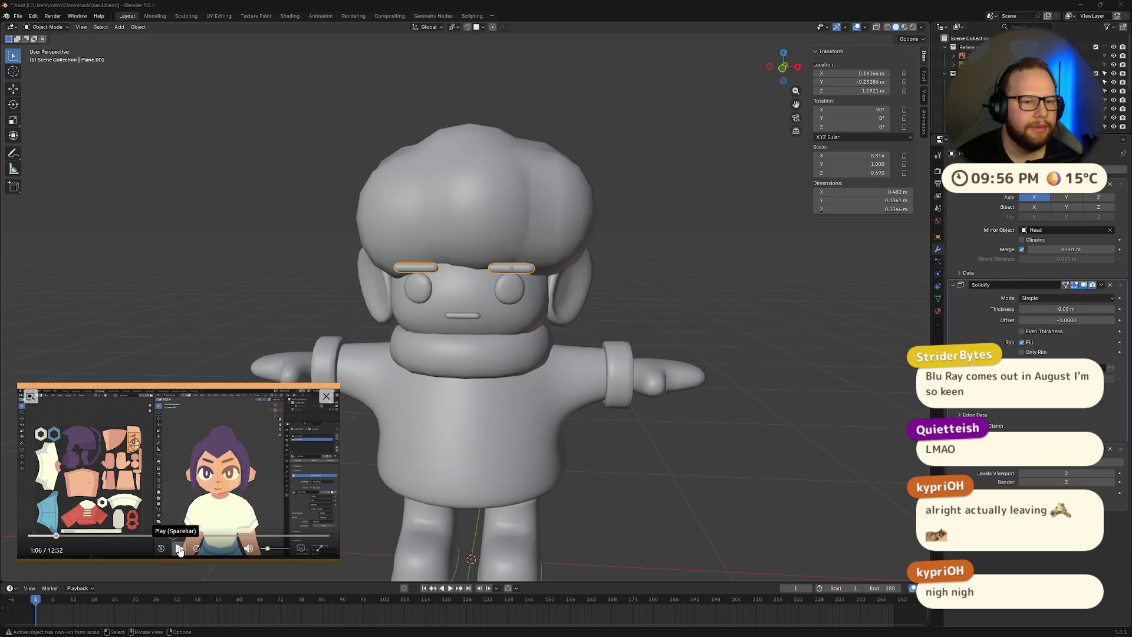
# - From a three-quarter view, add the eyes and mouth to the eyebrow selection
pyautogui.scroll(-5, 473, 299)
pyautogui.moveTo(473, 299)
pyautogui.mouseDown(button='middle')
pyautogui.moveTo(586, 273)
pyautogui.moveTo(598, 319)
pyautogui.moveTo(543, 303)
pyautogui.moveTo(593, 325)
pyautogui.moveTo(645, 327)
pyautogui.mouseUp(button='middle')
pyautogui.scroll(5, 543, 303)
pyautogui.keyDown('shift'); pyautogui.click(568, 282); pyautogui.keyUp('shift')
pyautogui.keyDown('shift'); pyautogui.click(507, 306); pyautogui.keyUp('shift')
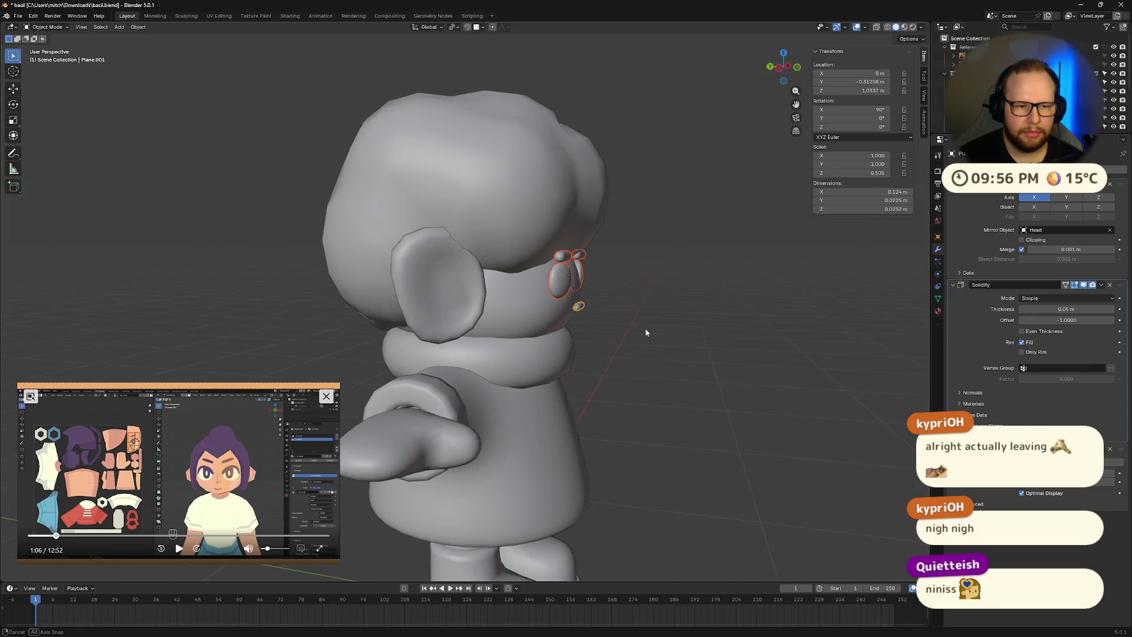
# - Delete the eyebrows, eyes and mouth, then save basil.blend
pyautogui.press('x')
pyautogui.click(646, 332)
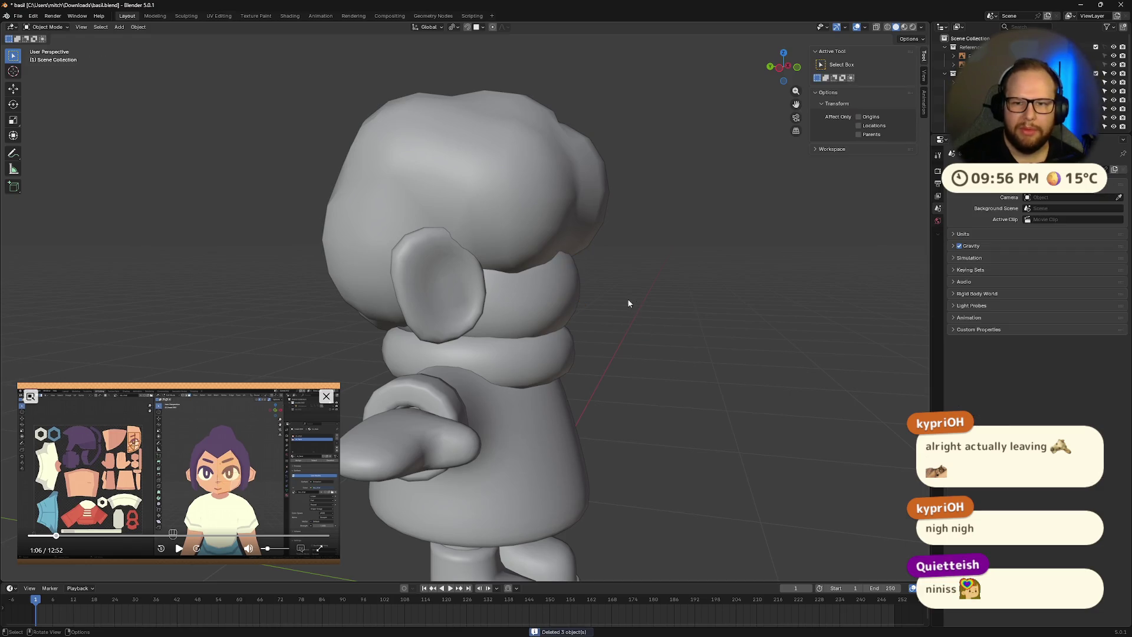
pyautogui.scroll(-4, 632, 304)
pyautogui.moveTo(652, 278); pyautogui.dragTo(702, 266, button='middle')
pyautogui.hotkey('ctrl', 's')
pyautogui.scroll(4, 745, 295)
pyautogui.scroll(-2, 579, 338)
# - Select the character's ears from a side view
pyautogui.moveTo(784, 327)
pyautogui.mouseDown(button='middle')
pyautogui.moveTo(449, 349)
pyautogui.moveTo(505, 335)
pyautogui.moveTo(531, 304)
pyautogui.moveTo(601, 274)
pyautogui.mouseUp(button='middle')
pyautogui.scroll(-5, 529, 328)
pyautogui.scroll(6, 445, 351)
pyautogui.scroll(-5, 444, 351)
pyautogui.scroll(5, 543, 292)
pyautogui.click(602, 274)
# - Try rotating the ears about the Z, Y and X axes, then cancel the rotation
pyautogui.press('r')
pyautogui.press('z')
pyautogui.press('x')
pyautogui.press('z')
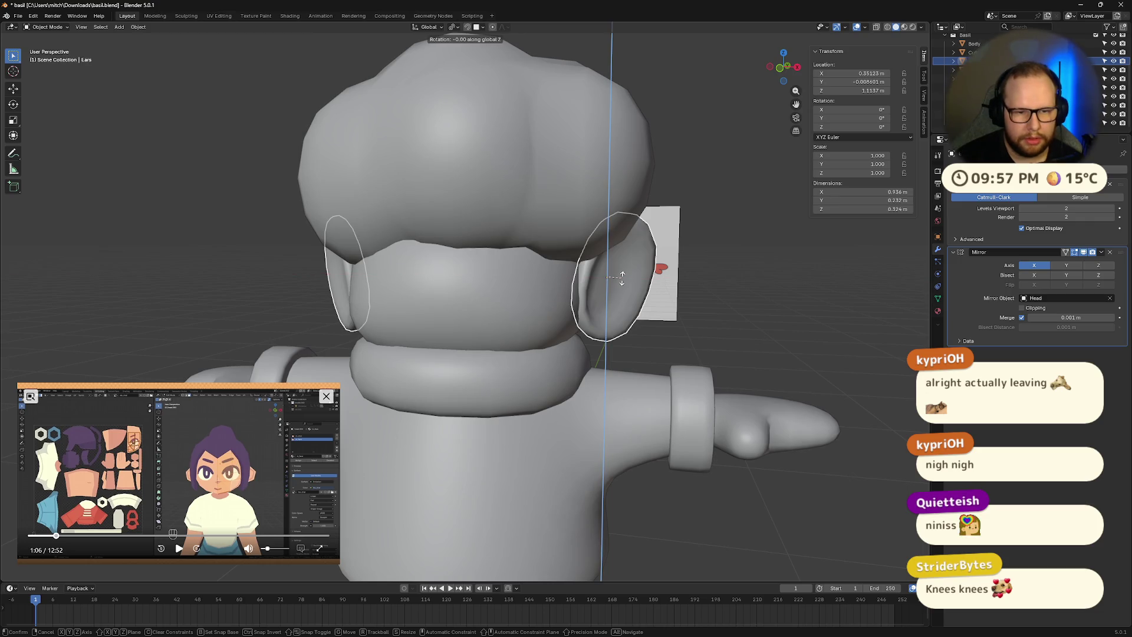
pyautogui.press('z')
pyautogui.press('y')
pyautogui.press('y')
pyautogui.press('y')
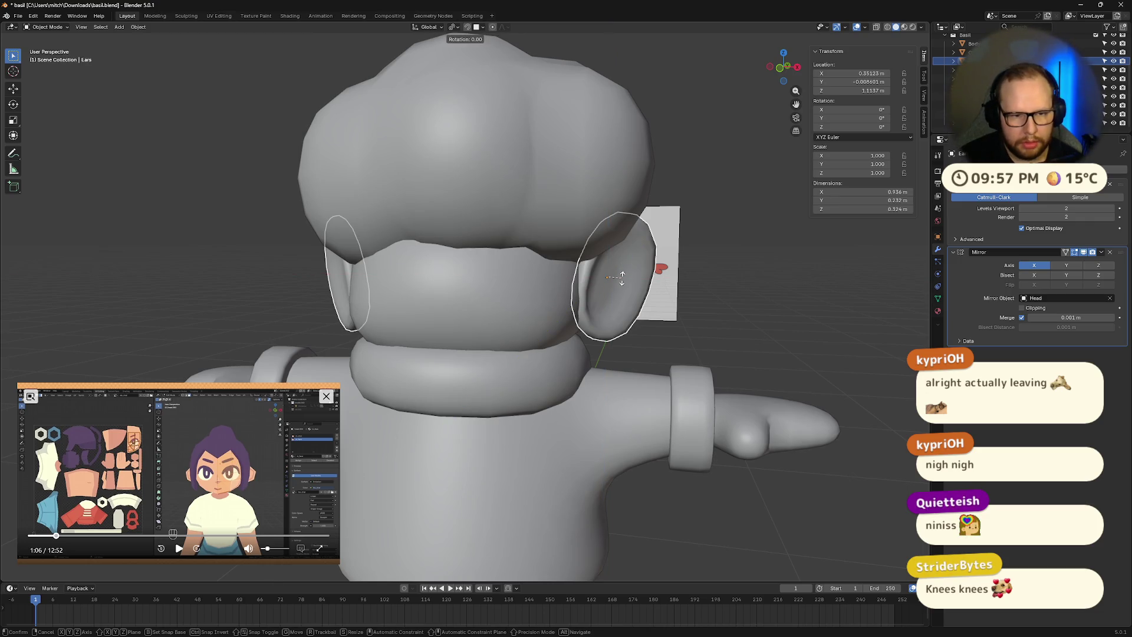
pyautogui.press('z')
pyautogui.press('x')
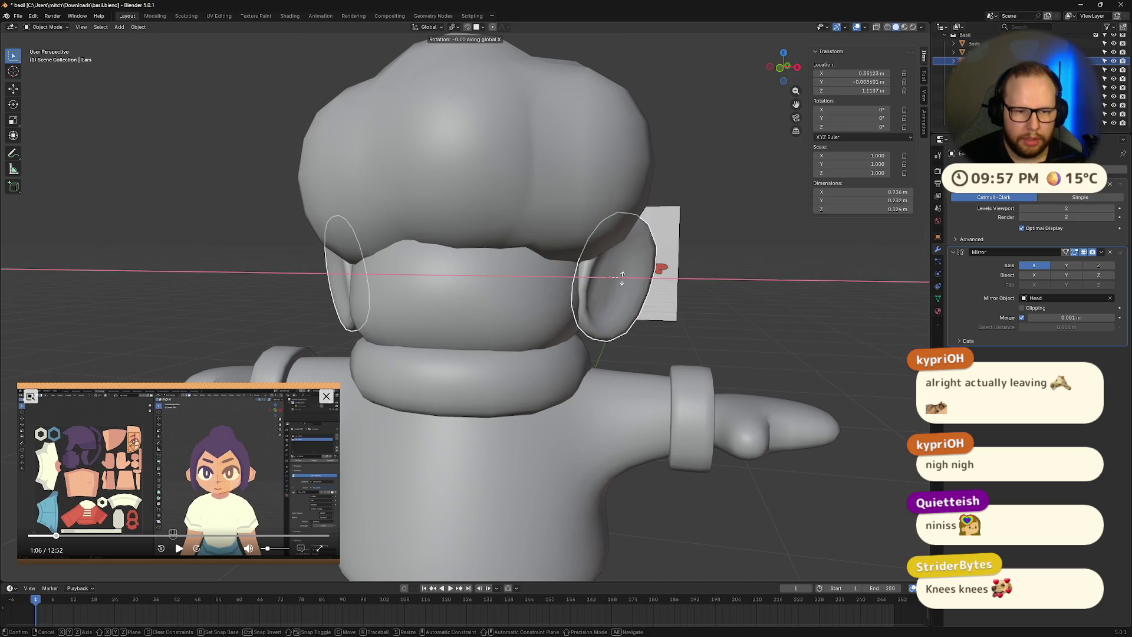
pyautogui.press('z')
pyautogui.press('z')
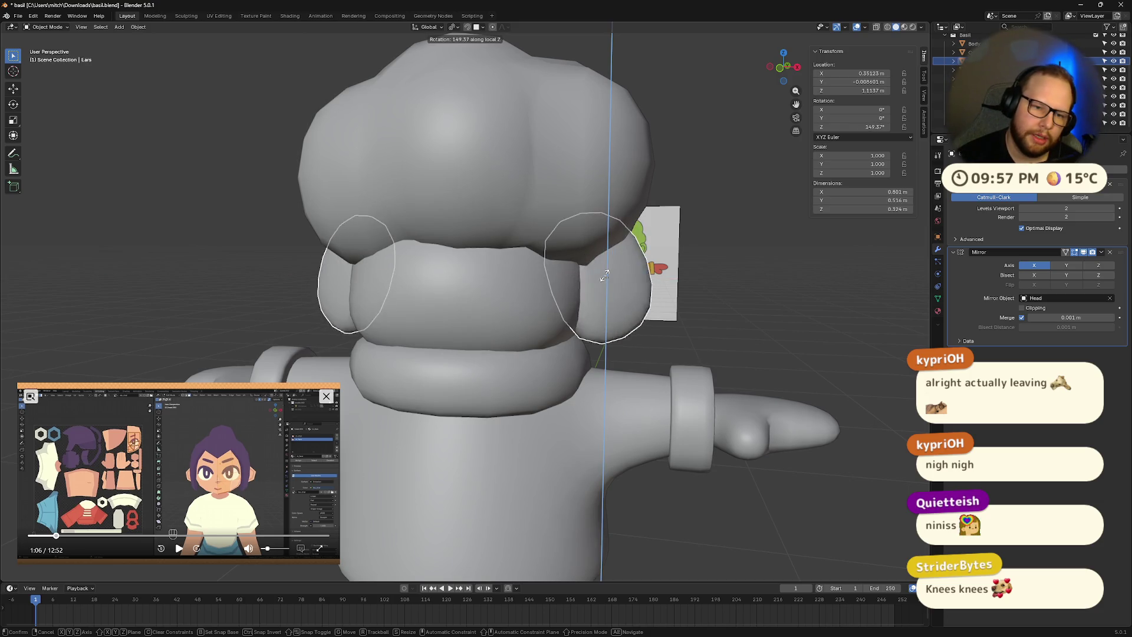
pyautogui.press('Escape')
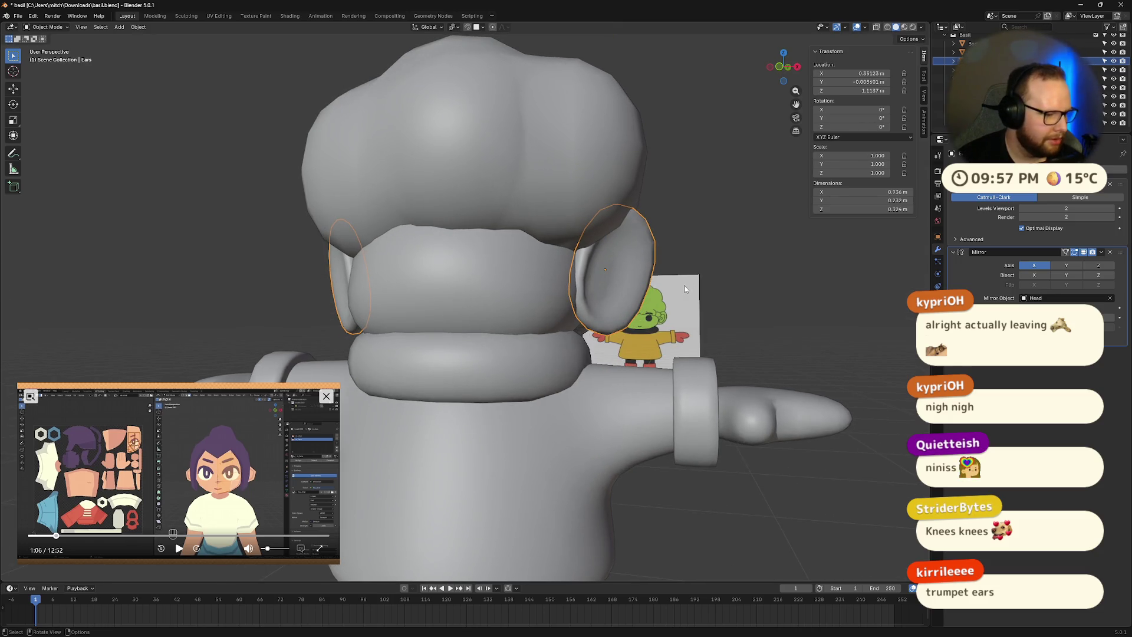
# - Leave the ears' Z scale at 1.000 and deselect them
pyautogui.scroll(4, 684, 285)
pyautogui.scroll(-4, 699, 253)
pyautogui.moveTo(665, 261)
pyautogui.mouseDown(button='middle')
pyautogui.moveTo(716, 278)
pyautogui.moveTo(632, 273)
pyautogui.moveTo(639, 246)
pyautogui.mouseUp(button='middle')
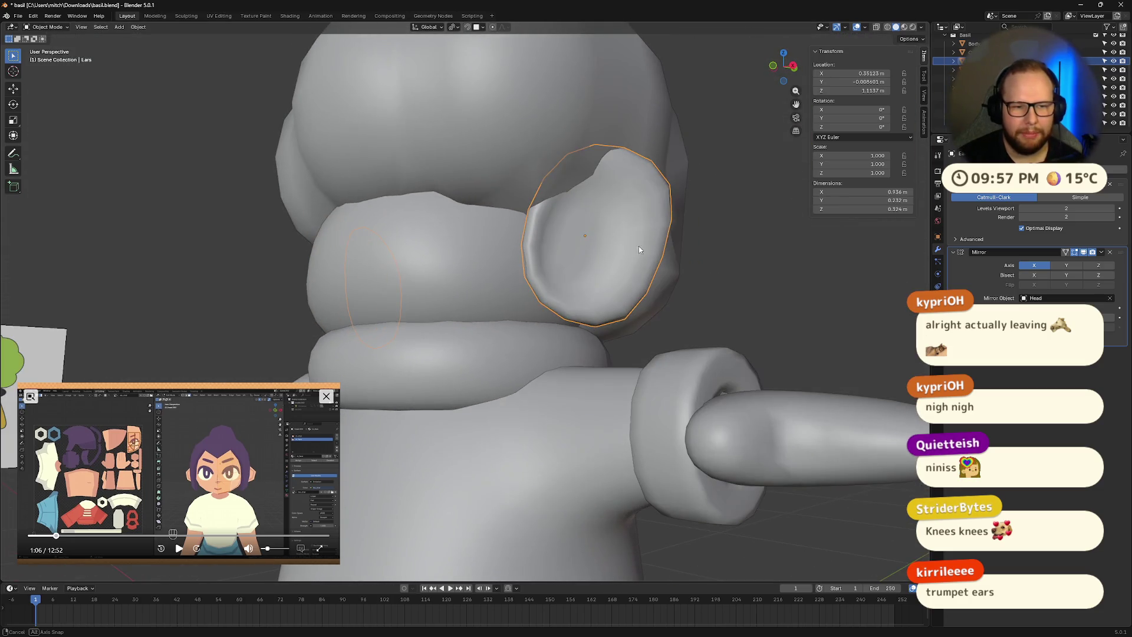
pyautogui.click(852, 173)
pyautogui.press('Escape')
pyautogui.moveTo(729, 239)
pyautogui.mouseDown(button='middle')
pyautogui.moveTo(763, 282)
pyautogui.moveTo(791, 261)
pyautogui.moveTo(783, 282)
pyautogui.moveTo(753, 286)
pyautogui.mouseUp(button='middle')
pyautogui.scroll(-5, 749, 293)
pyautogui.click(751, 297)
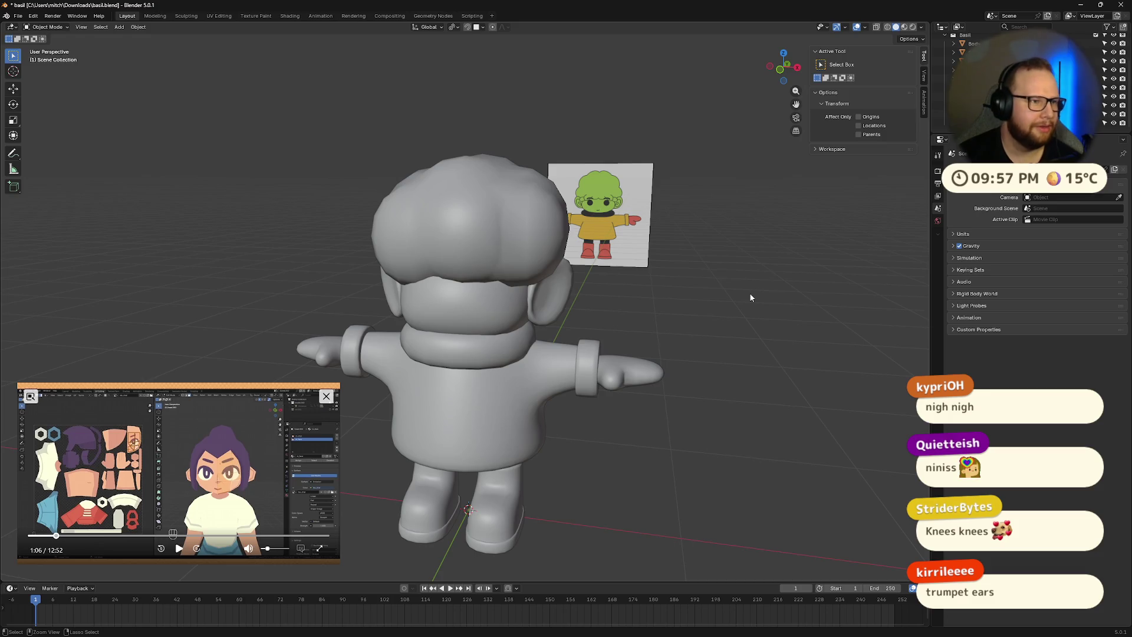
# - Save basil.blend again
pyautogui.hotkey('ctrl', 's')
pyautogui.moveTo(688, 310); pyautogui.dragTo(826, 295, button='middle')
pyautogui.scroll(3, 1014, 89)
pyautogui.scroll(-3, 1014, 88)
# - Select NeckRing, then Raincoat in the Outliner, and seek into the reference video
pyautogui.click(991, 105)
pyautogui.scroll(3, 1027, 80)
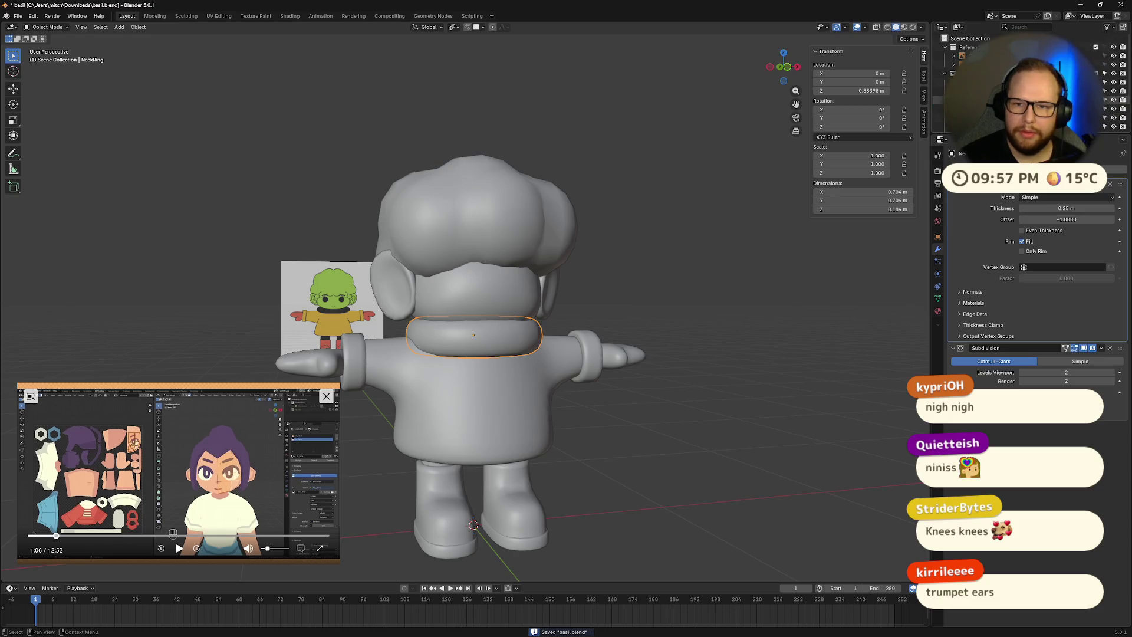
pyautogui.scroll(-3, 1026, 80)
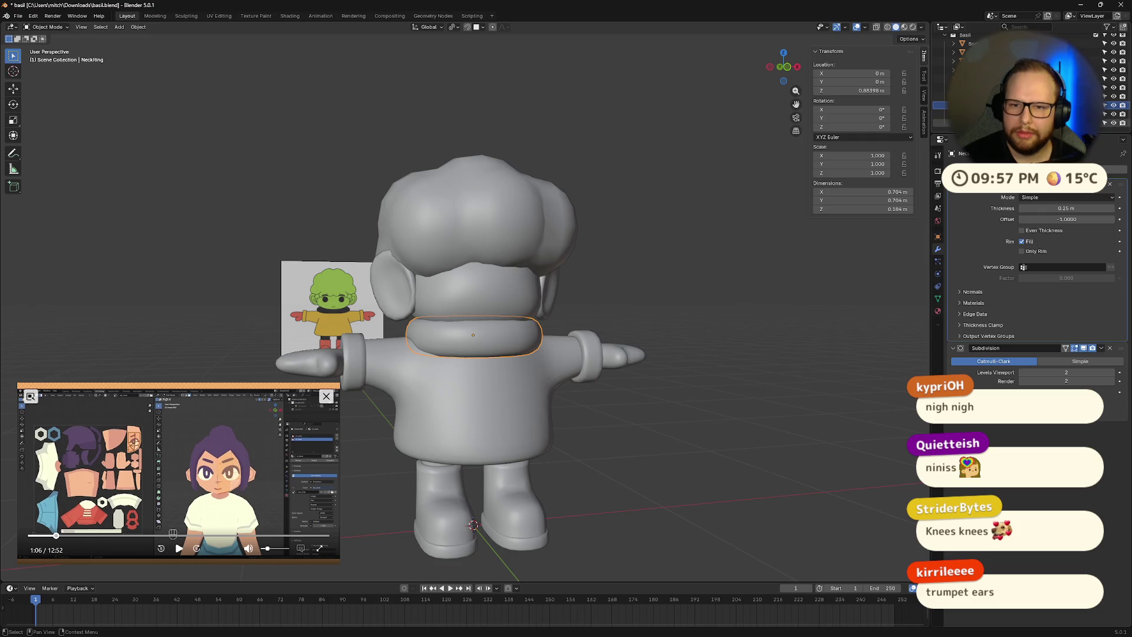
pyautogui.click(991, 114)
pyautogui.moveTo(761, 292)
pyautogui.mouseDown(button='middle')
pyautogui.moveTo(788, 273)
pyautogui.moveTo(736, 260)
pyautogui.moveTo(725, 226)
pyautogui.moveTo(741, 211)
pyautogui.moveTo(786, 236)
pyautogui.mouseUp(button='middle')
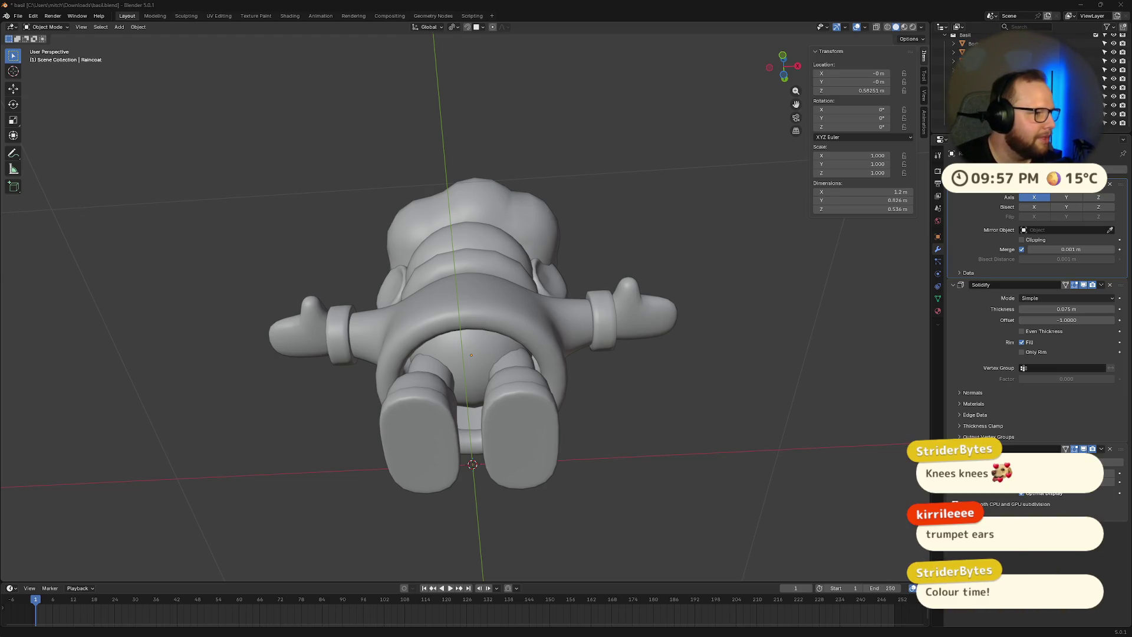
pyautogui.click(302, 538)
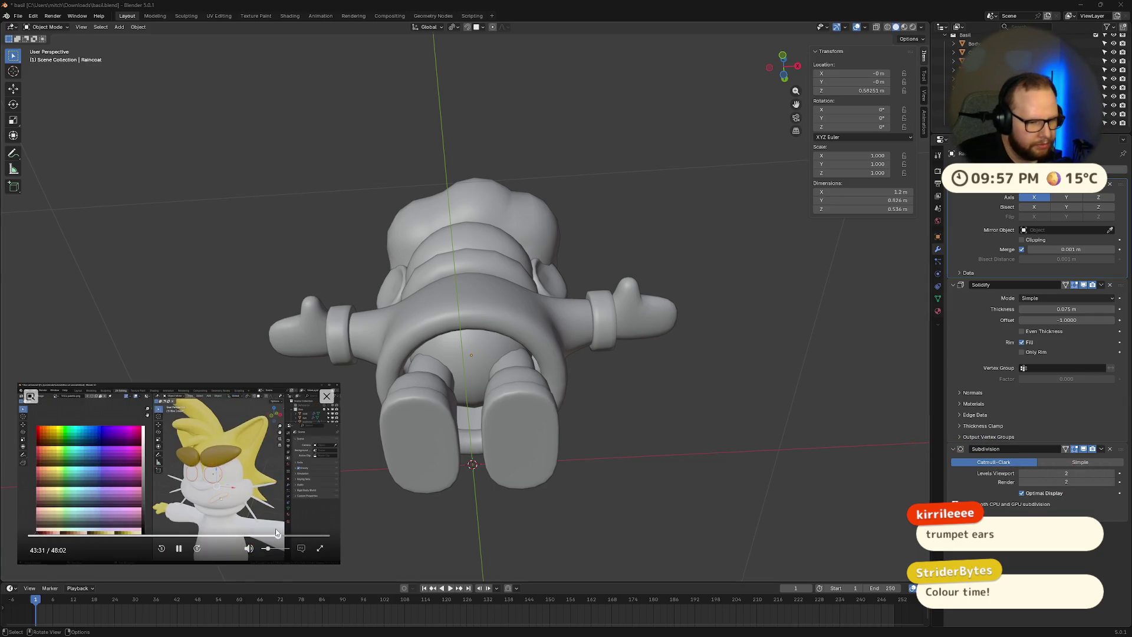
# - Scrub the reference video to its node editor footage and pause it
pyautogui.click(179, 548)
pyautogui.click(180, 548)
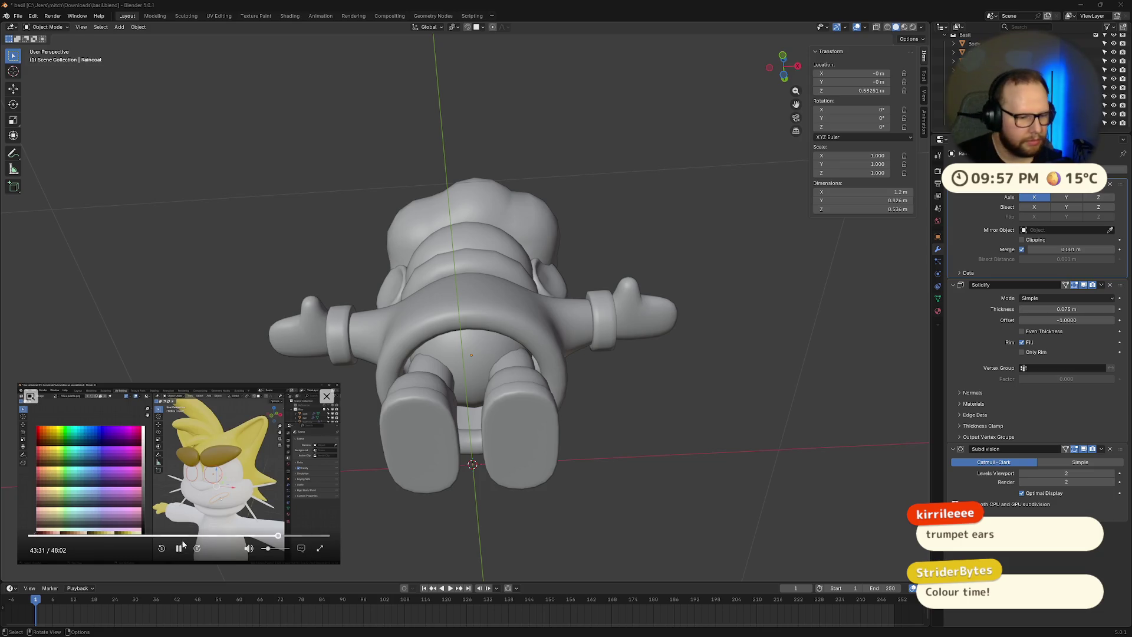
pyautogui.click(277, 537)
pyautogui.click(179, 548)
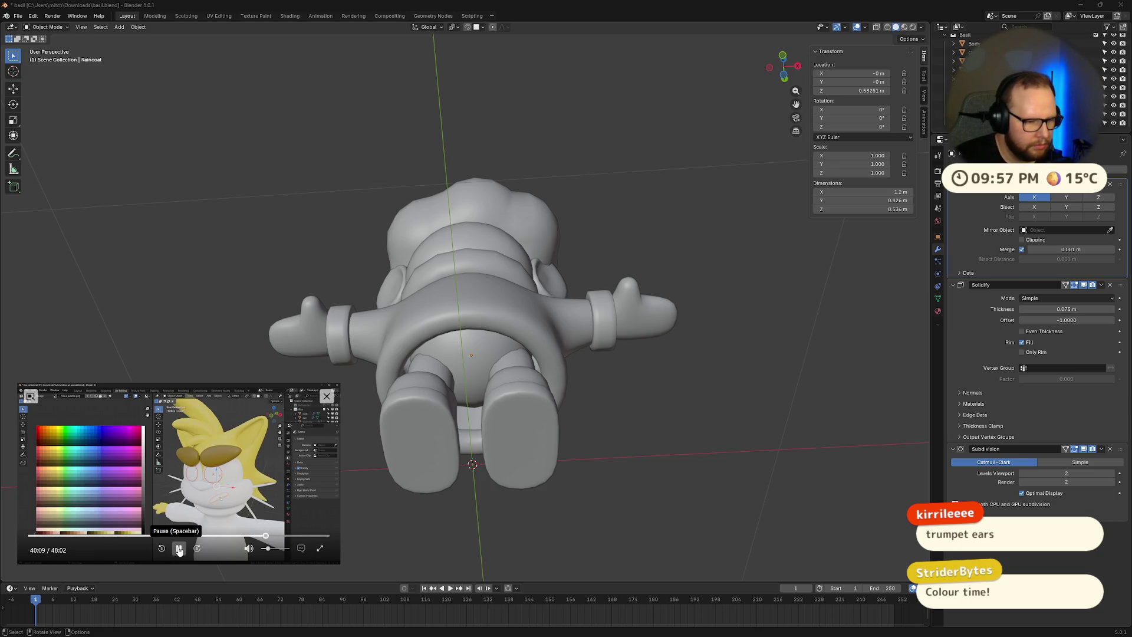
pyautogui.click(278, 536)
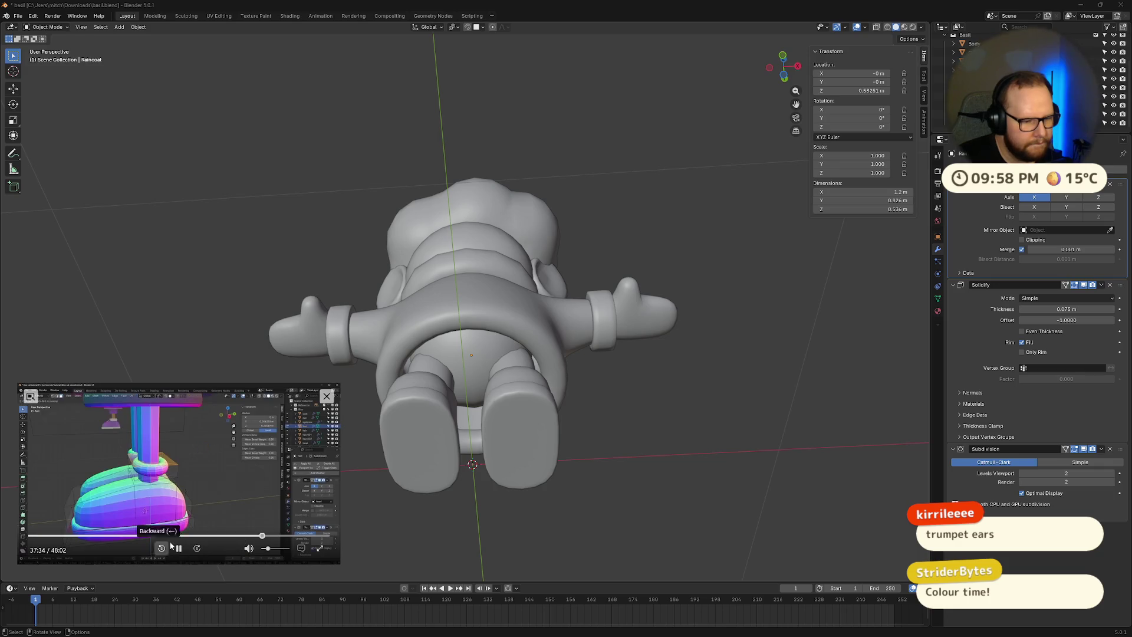
pyautogui.click(287, 536)
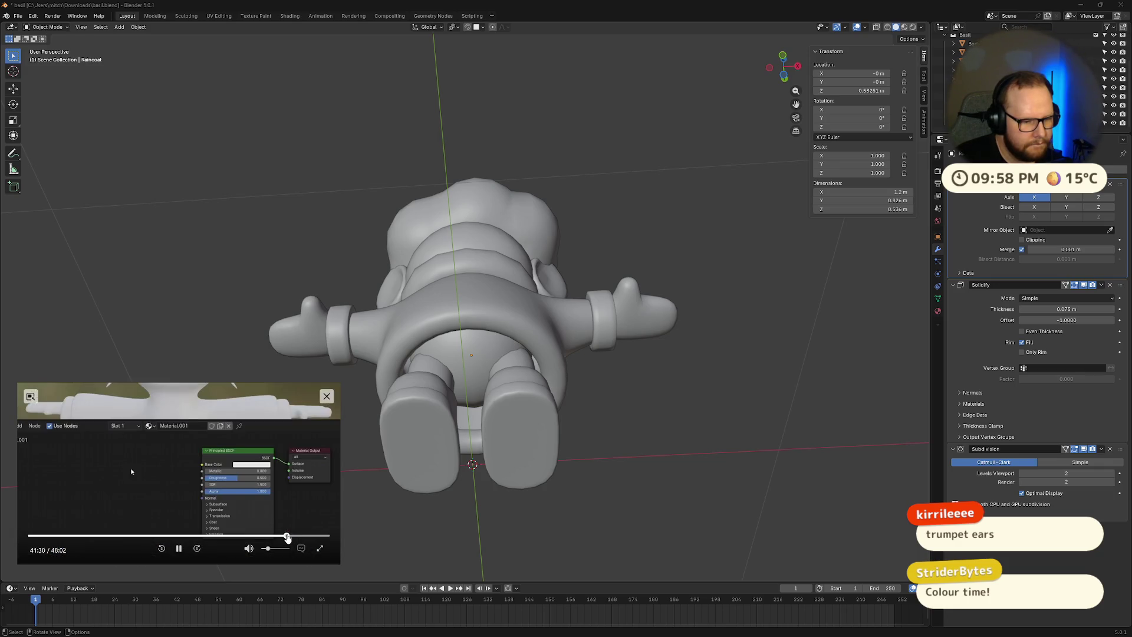
pyautogui.click(278, 537)
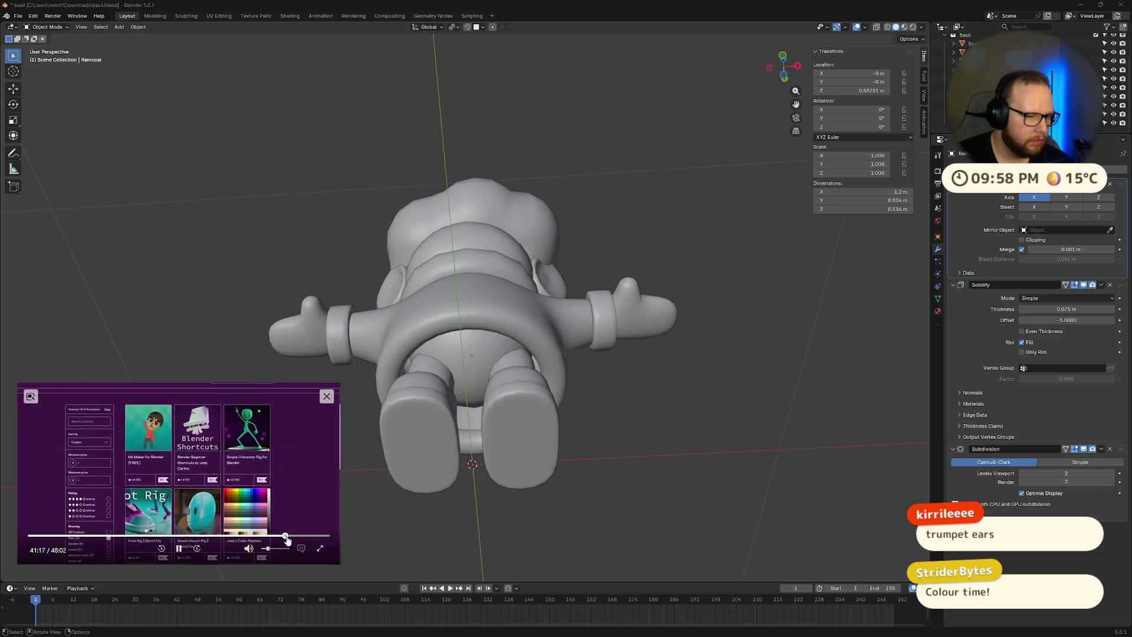
pyautogui.click(285, 538)
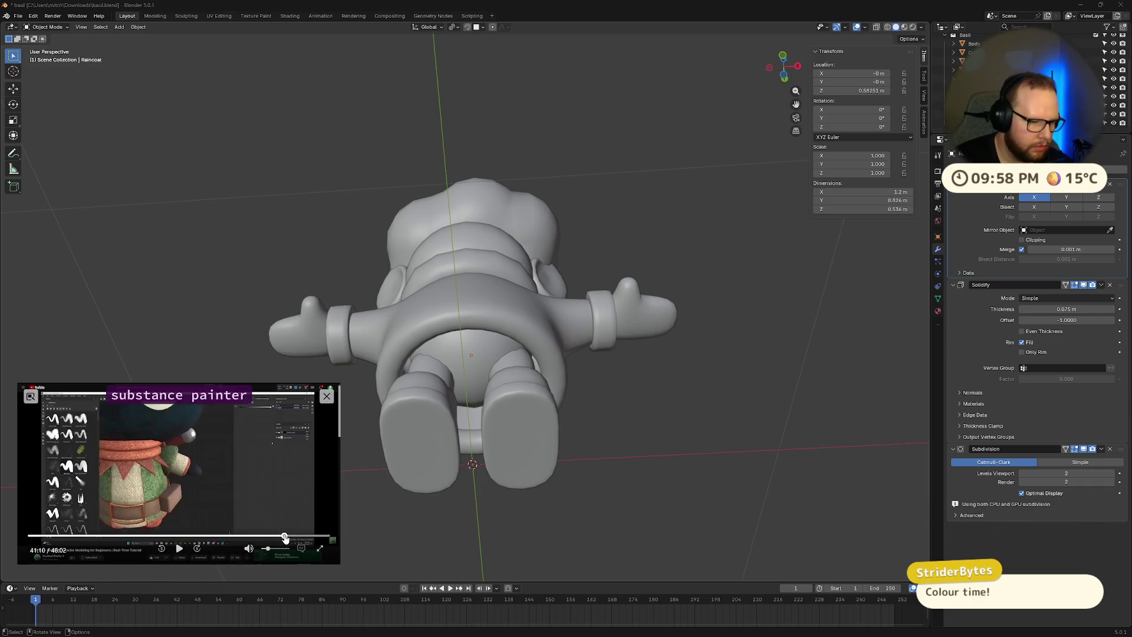
pyautogui.click(286, 537)
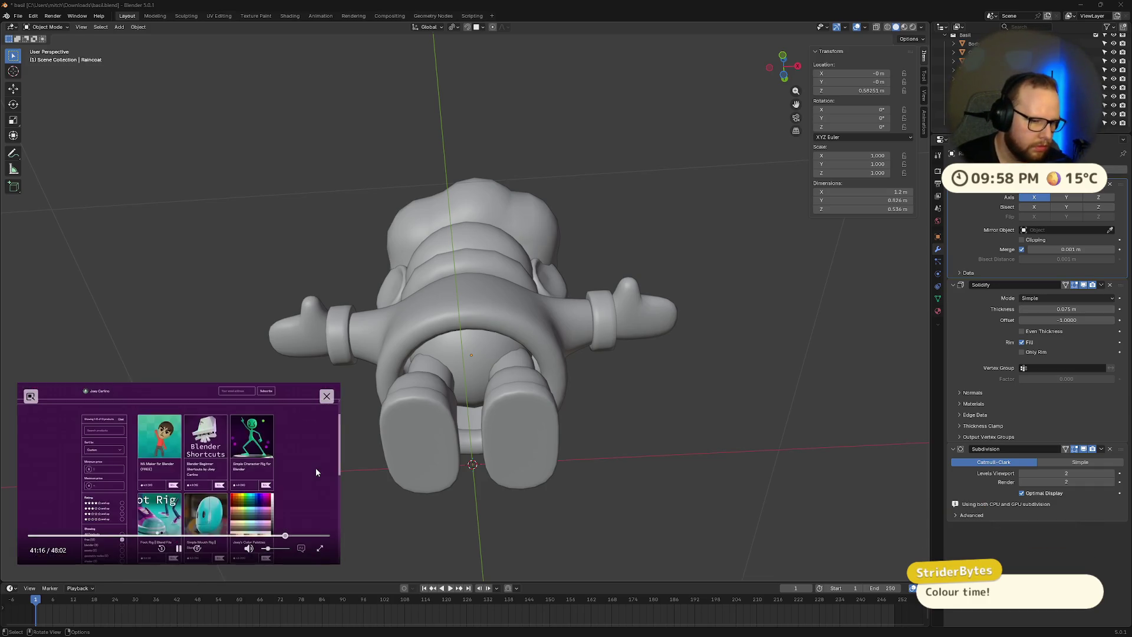
pyautogui.press('Right')
pyautogui.press('Right')
pyautogui.press('Right')
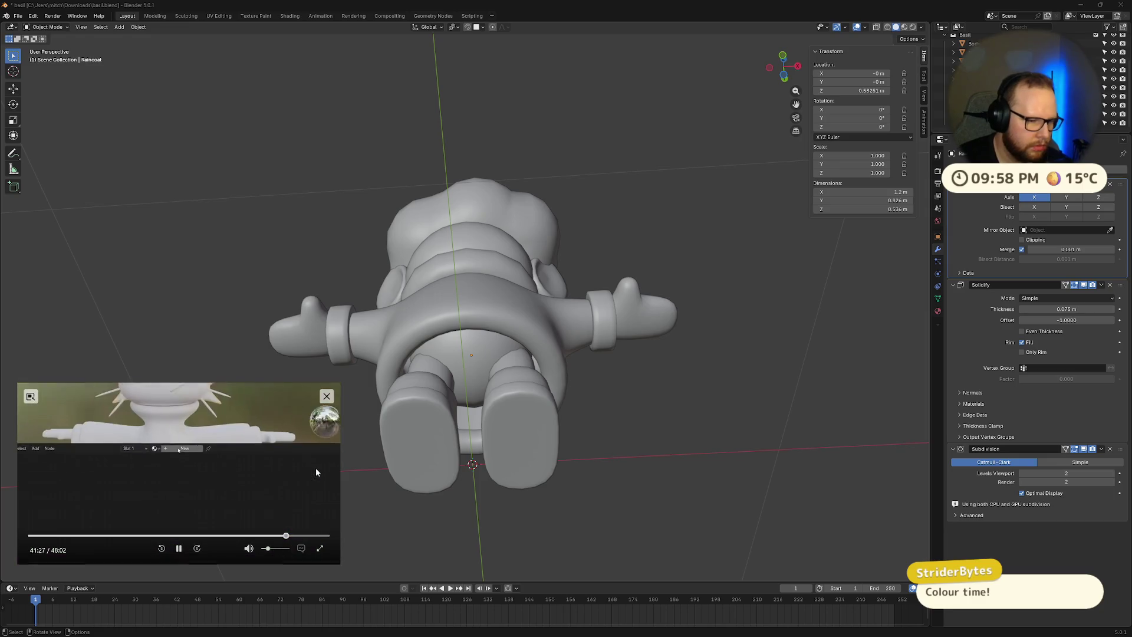
pyautogui.press('Right')
pyautogui.press('Right')
pyautogui.press('Right')
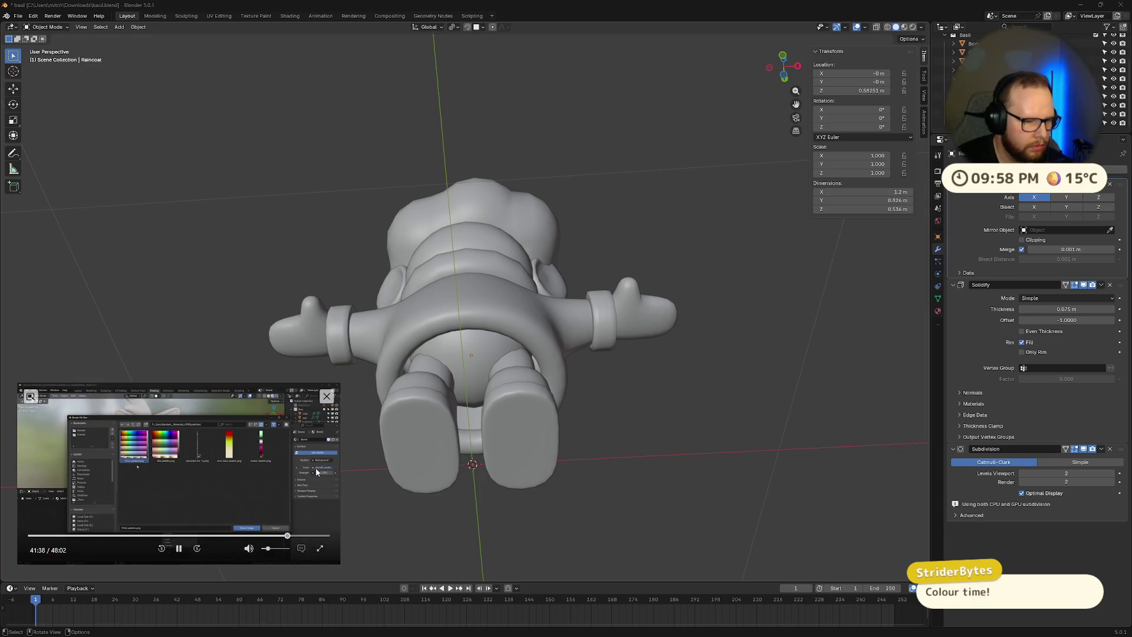
pyautogui.press('Left')
pyautogui.press('Left')
pyautogui.press('Left')
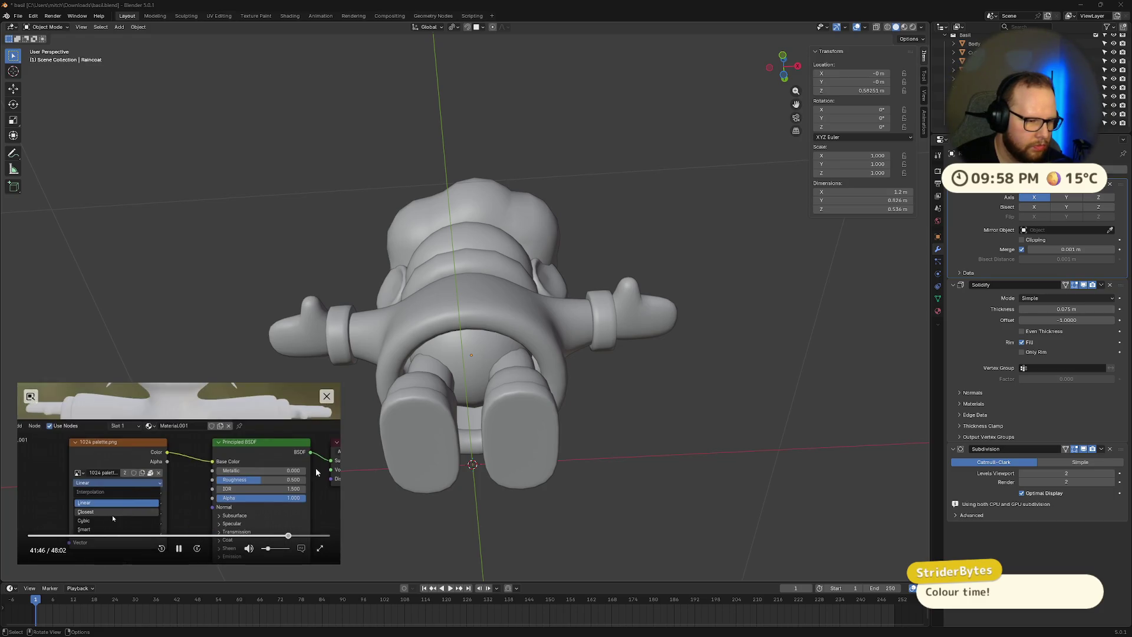
pyautogui.click(177, 552)
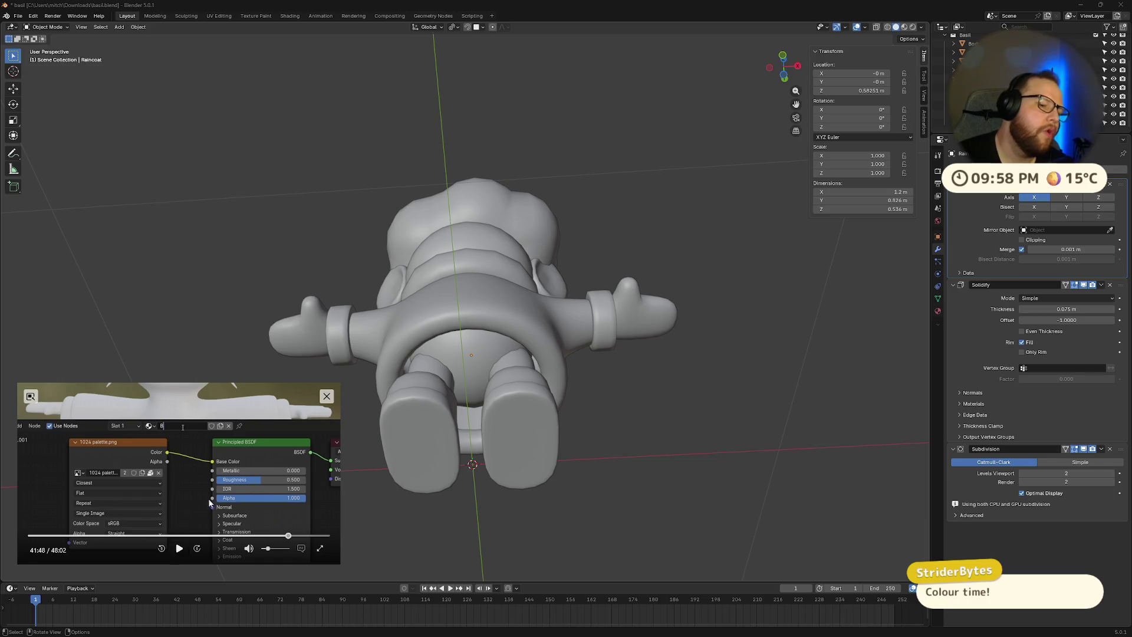
# - Orbit to a front view and skip the reference video to its colour palette at 42:16
pyautogui.moveTo(836, 331); pyautogui.dragTo(579, 384, button='middle')
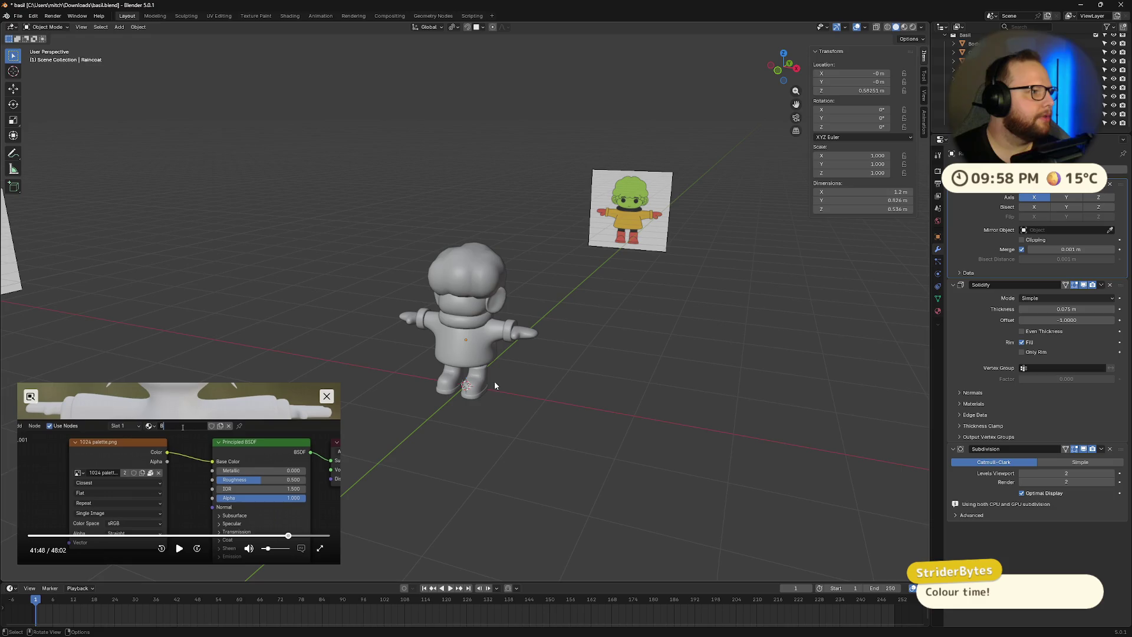
pyautogui.click(290, 536)
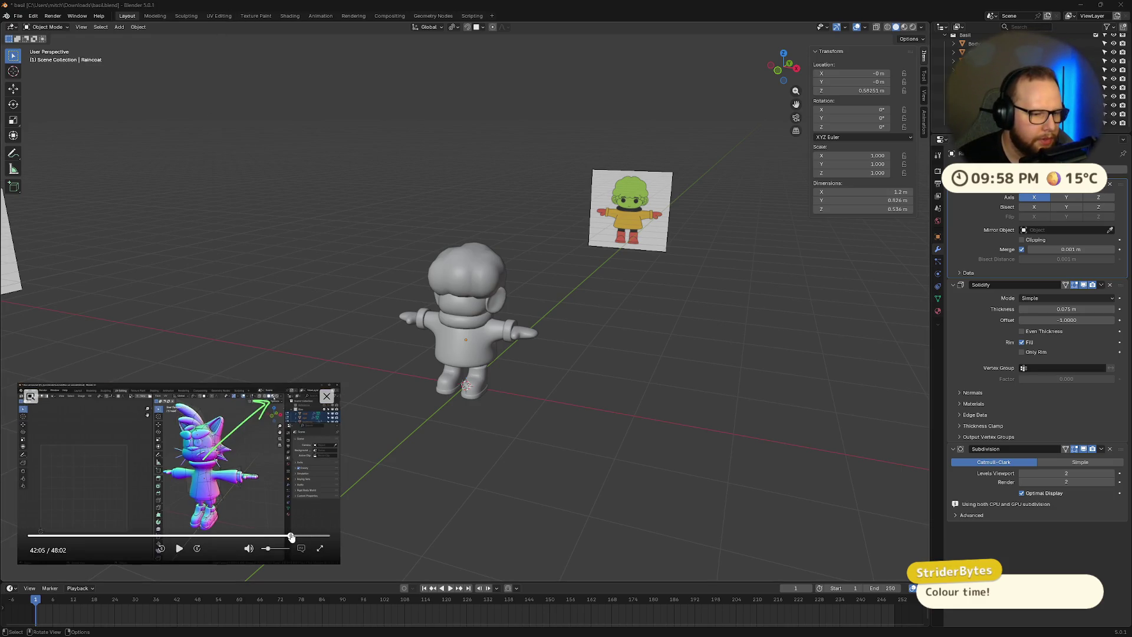
pyautogui.click(291, 536)
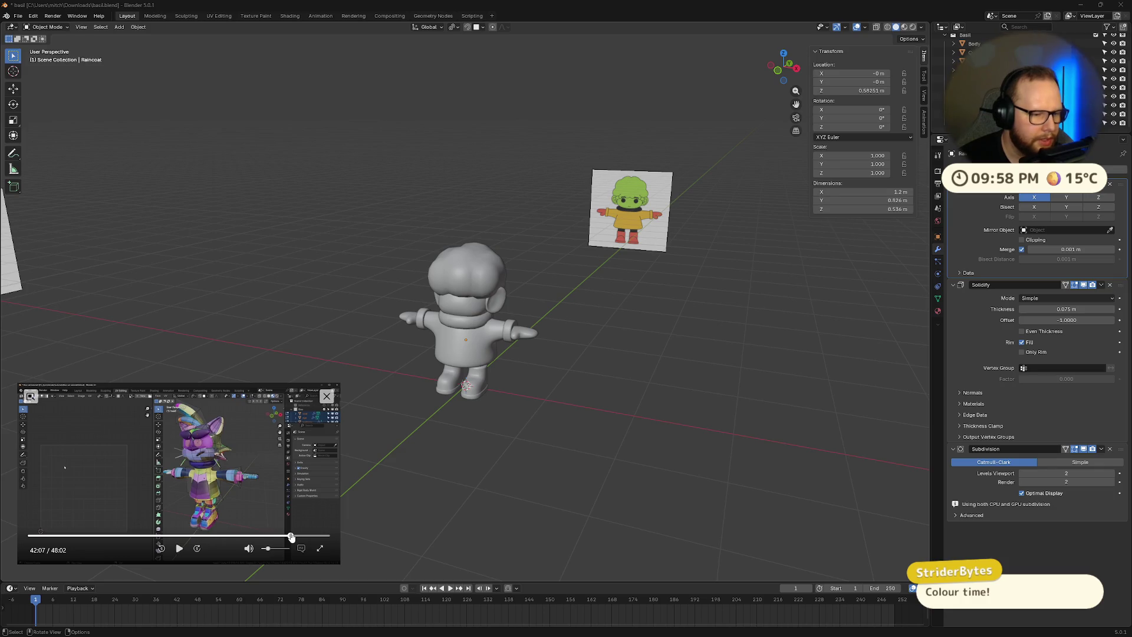
pyautogui.click(292, 537)
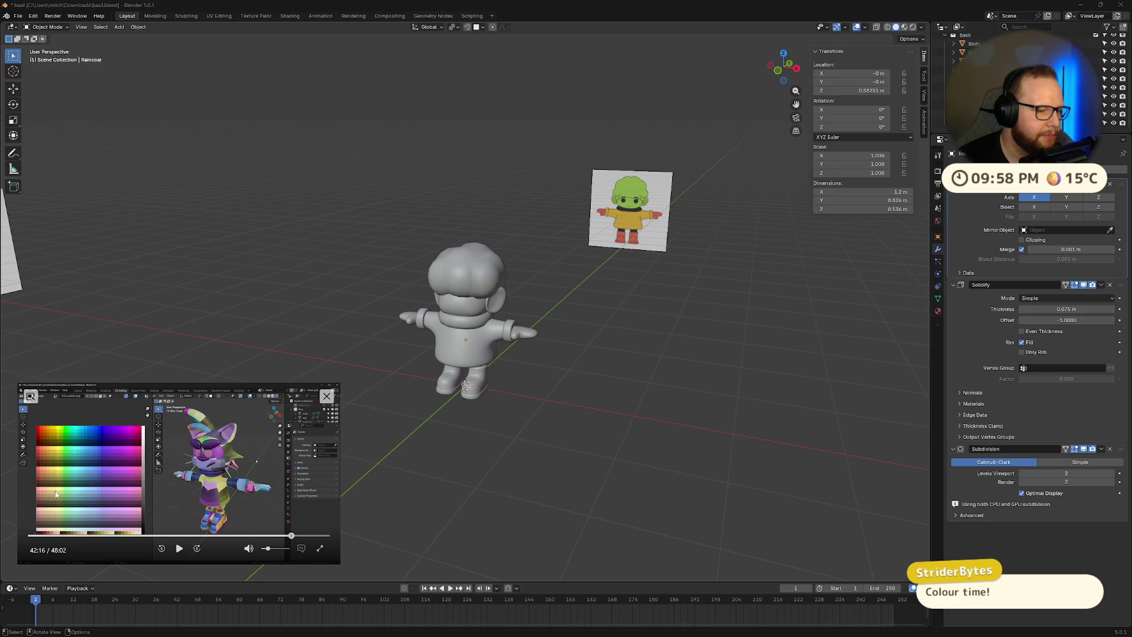
# - Orbit and zoom around the character to inspect it, then select the hair
pyautogui.moveTo(465, 342)
pyautogui.mouseDown(button='middle')
pyautogui.moveTo(525, 308)
pyautogui.moveTo(489, 331)
pyautogui.moveTo(461, 296)
pyautogui.mouseUp(button='middle')
pyautogui.scroll(6, 470, 313)
pyautogui.scroll(-5, 574, 201)
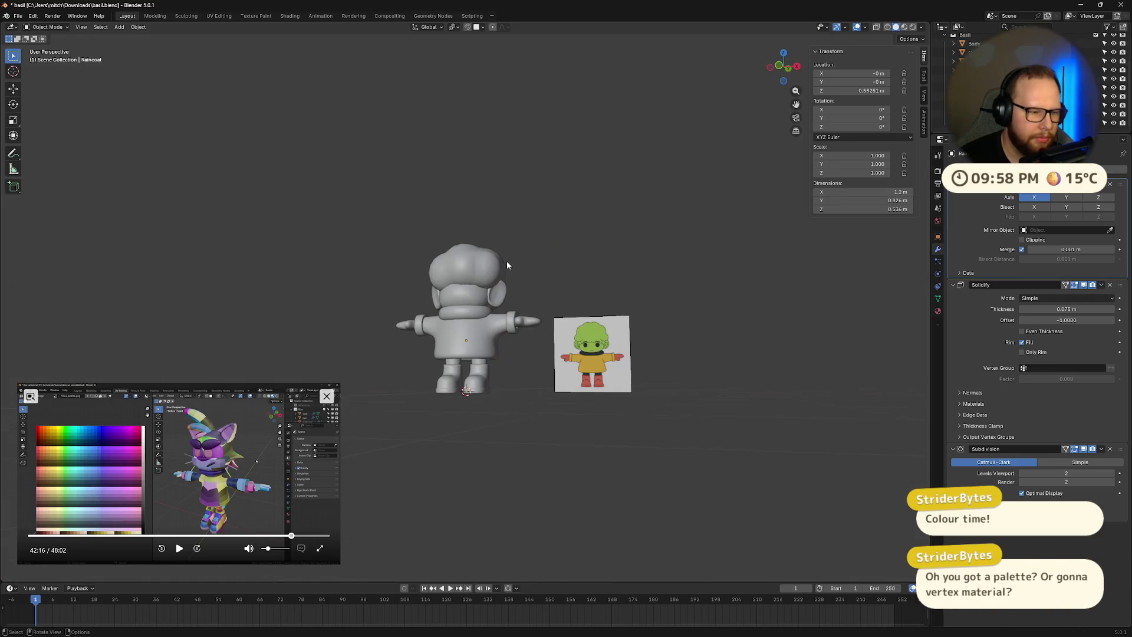
pyautogui.moveTo(504, 257); pyautogui.dragTo(519, 333, button='middle')
pyautogui.scroll(2, 519, 335)
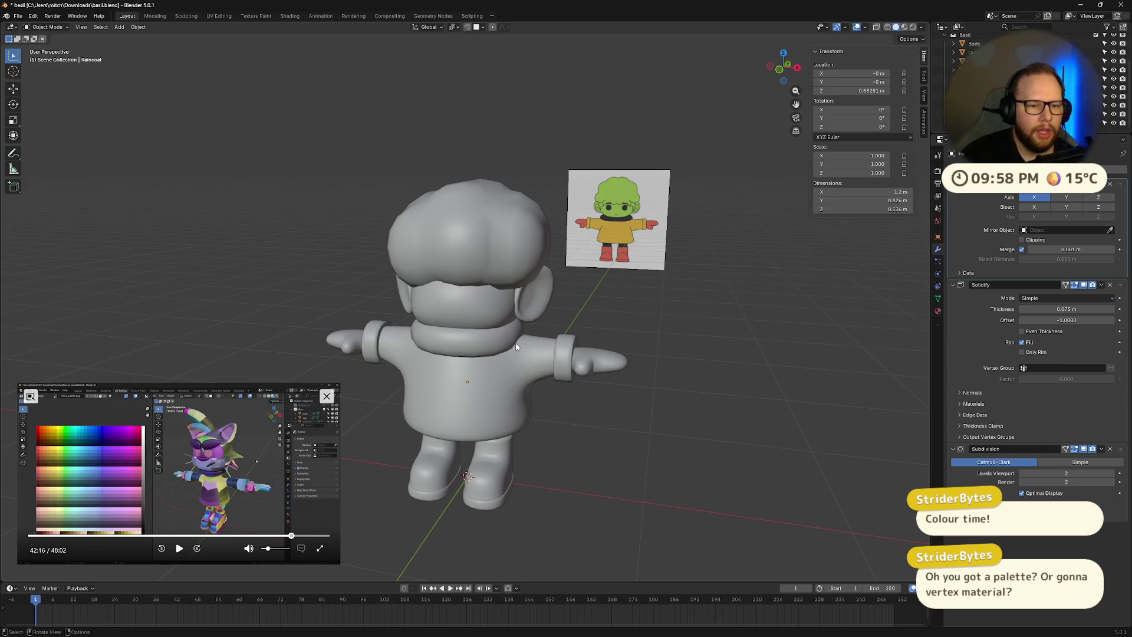
pyautogui.moveTo(584, 378); pyautogui.dragTo(578, 370, button='middle')
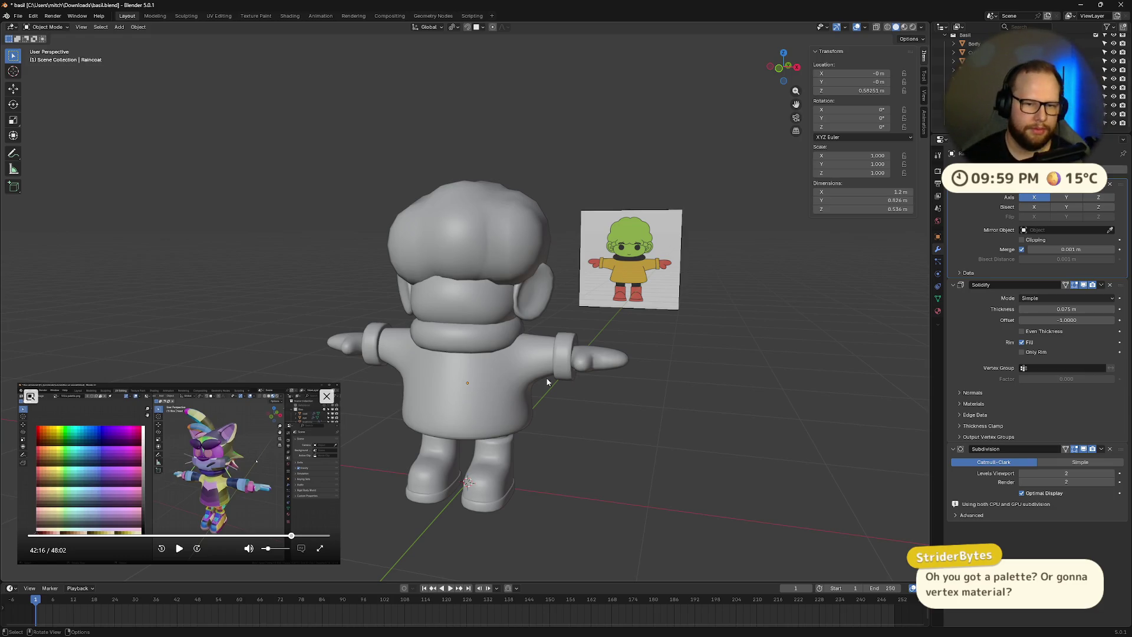
pyautogui.click(496, 268)
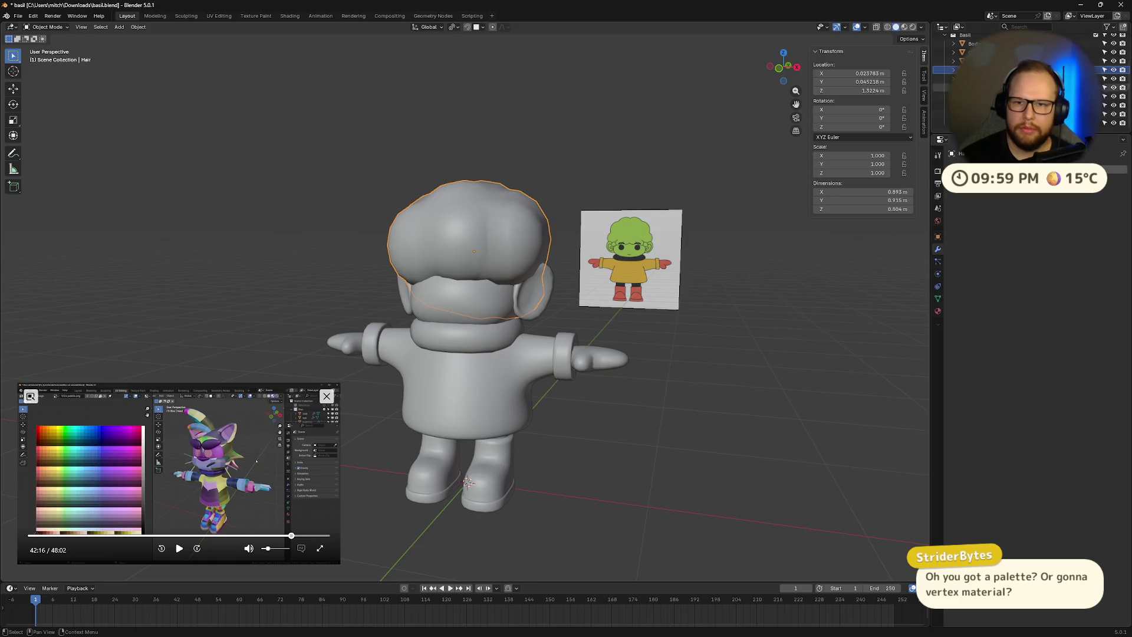
# - Select the Body object and show its empty Material Properties
pyautogui.scroll(3, 967, 59)
pyautogui.click(968, 82)
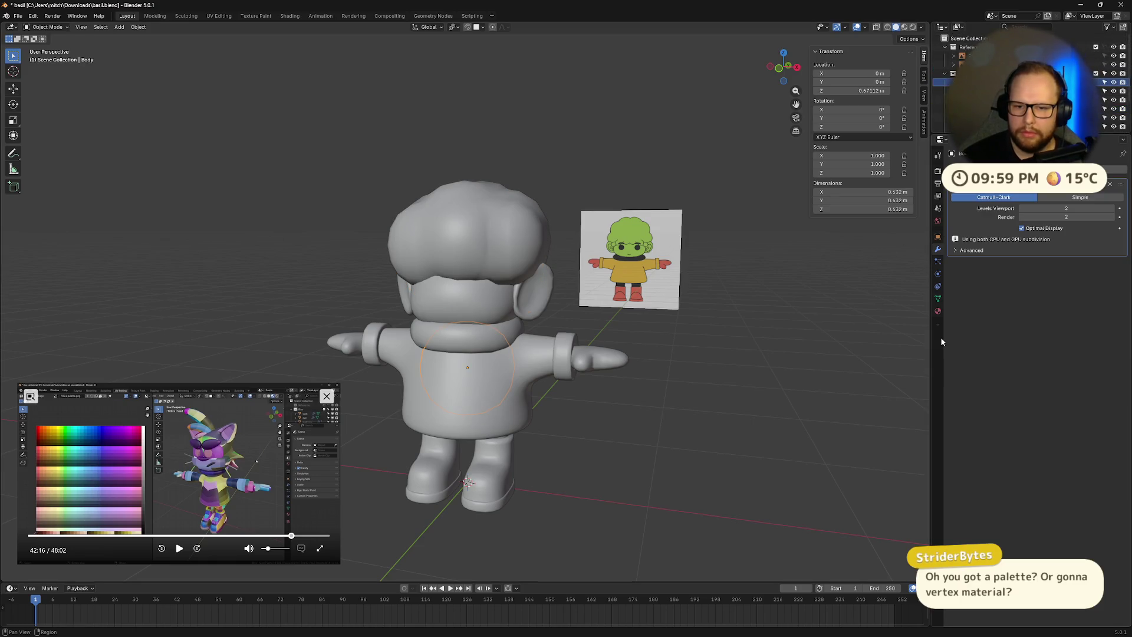
pyautogui.click(938, 311)
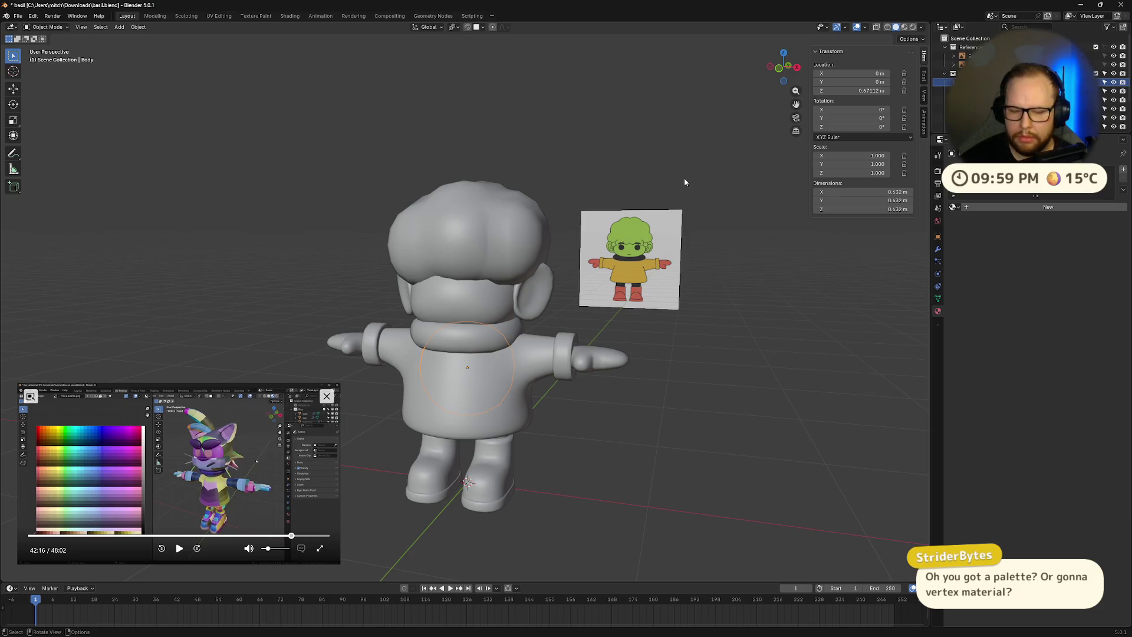
pyautogui.moveTo(644, 211)
pyautogui.mouseDown(button='middle')
pyautogui.moveTo(560, 330)
pyautogui.moveTo(533, 277)
pyautogui.moveTo(543, 264)
pyautogui.moveTo(659, 330)
pyautogui.moveTo(642, 367)
pyautogui.moveTo(729, 358)
pyautogui.moveTo(677, 307)
pyautogui.moveTo(445, 353)
pyautogui.moveTo(428, 369)
pyautogui.moveTo(409, 353)
pyautogui.moveTo(532, 331)
pyautogui.moveTo(598, 333)
pyautogui.moveTo(630, 377)
pyautogui.moveTo(610, 394)
pyautogui.moveTo(608, 418)
pyautogui.moveTo(564, 377)
pyautogui.moveTo(558, 341)
pyautogui.moveTo(595, 392)
pyautogui.moveTo(606, 384)
pyautogui.moveTo(579, 413)
pyautogui.moveTo(501, 408)
pyautogui.moveTo(519, 407)
pyautogui.mouseUp(button='middle')
# - Scale the body up to 1.113 and lower it along Z
pyautogui.press('s')
pyautogui.click(575, 273)
pyautogui.press('g')
pyautogui.press('z')
pyautogui.click(444, 354)
pyautogui.scroll(4, 532, 331)
# - Squash the body vertically, then shrink it slightly with a uniform scale
pyautogui.press('s')
pyautogui.press('z')
pyautogui.click(563, 417)
pyautogui.press('s')
pyautogui.press('z')
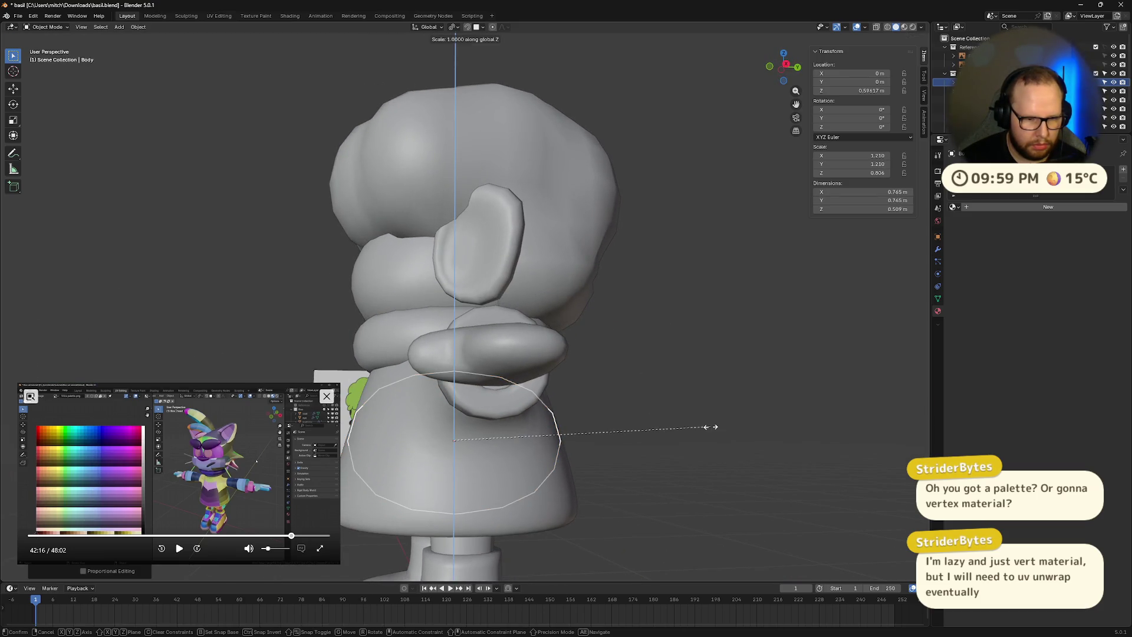
pyautogui.press('Escape')
pyautogui.press('s')
pyautogui.click(701, 426)
pyautogui.moveTo(701, 426)
pyautogui.mouseDown(button='middle')
pyautogui.moveTo(669, 392)
pyautogui.moveTo(687, 360)
pyautogui.moveTo(758, 360)
pyautogui.moveTo(777, 408)
pyautogui.mouseUp(button='middle')
# - Undo the body's size and position changes, deselect the hair, and save basil.blend
pyautogui.hotkey('ctrl', 'z')
pyautogui.hotkey('ctrl', 'z')
pyautogui.hotkey('ctrl', 'z')
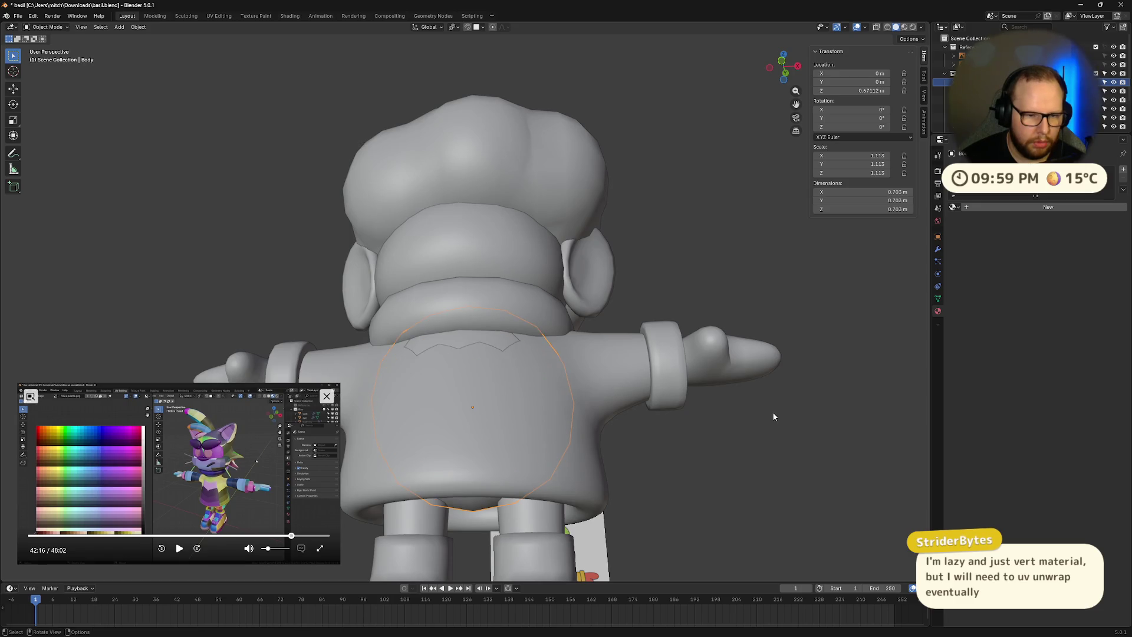
pyautogui.hotkey('ctrl', 'z')
pyautogui.click(696, 255)
pyautogui.rightClick(692, 264)
pyautogui.press('Escape')
pyautogui.hotkey('ctrl', 's')
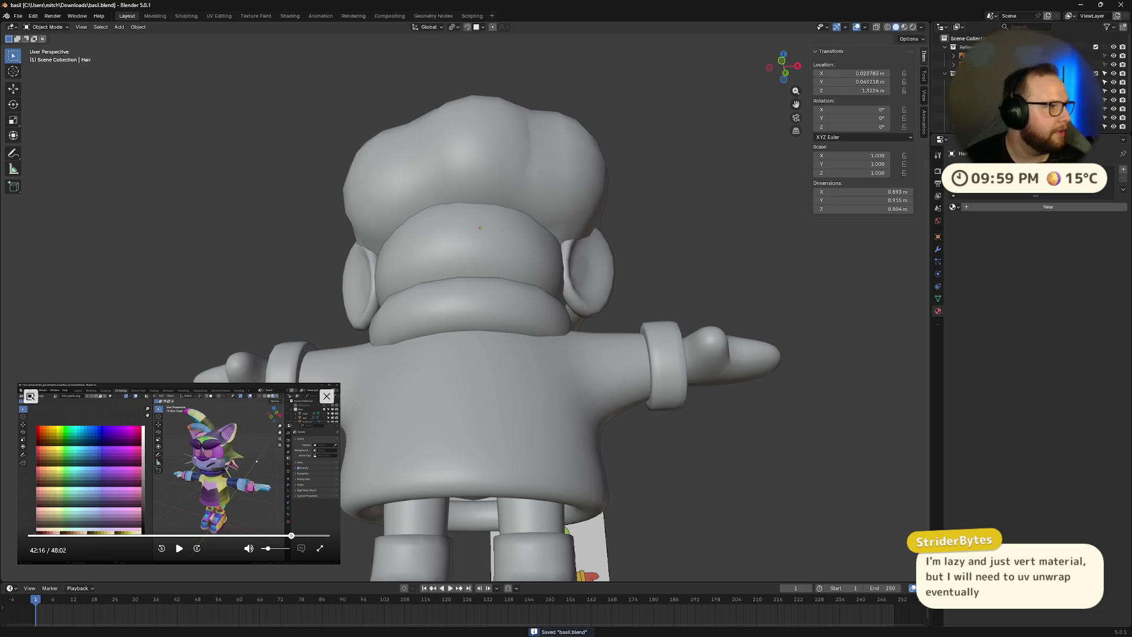
# - Select the hair and view the character from side, front and three-quarter angles
pyautogui.moveTo(236, 146)
pyautogui.mouseDown(button='middle')
pyautogui.moveTo(337, 217)
pyautogui.moveTo(401, 184)
pyautogui.moveTo(428, 189)
pyautogui.moveTo(259, 201)
pyautogui.mouseUp(button='middle')
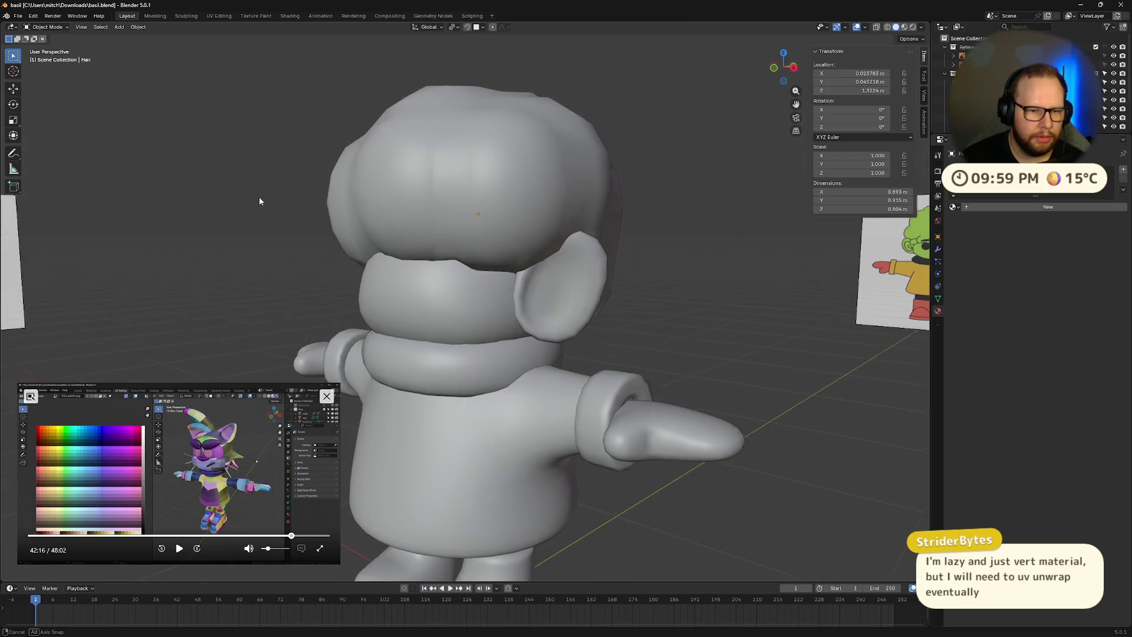
pyautogui.click(466, 182)
pyautogui.moveTo(466, 182)
pyautogui.mouseDown(button='middle')
pyautogui.moveTo(363, 225)
pyautogui.moveTo(398, 233)
pyautogui.mouseUp(button='middle')
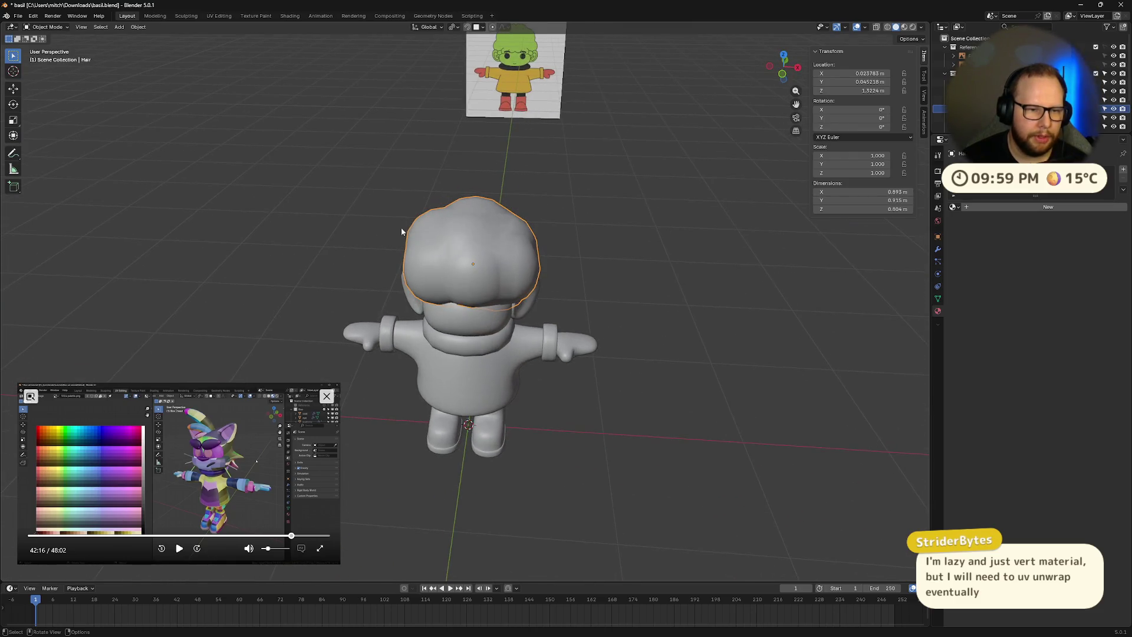
pyautogui.scroll(3, 398, 233)
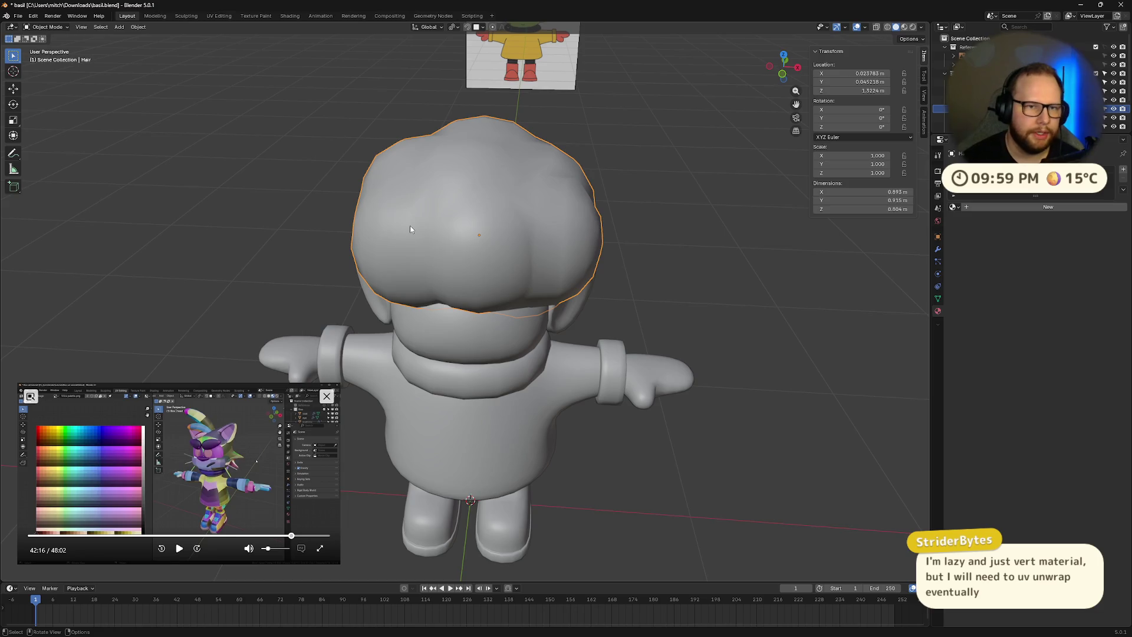
pyautogui.moveTo(366, 265); pyautogui.dragTo(448, 260, button='middle')
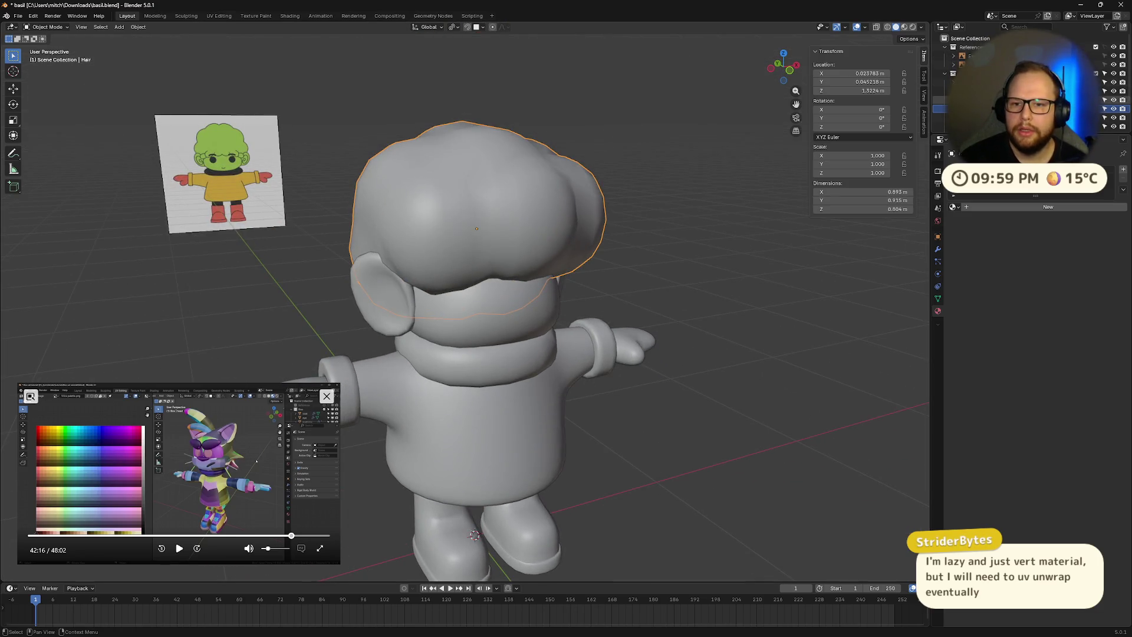
# - Reselect the Body and view it from behind, beside the reference image and from below
pyautogui.click(959, 82)
pyautogui.moveTo(699, 295)
pyautogui.mouseDown(button='middle')
pyautogui.moveTo(675, 288)
pyautogui.moveTo(721, 247)
pyautogui.mouseUp(button='middle')
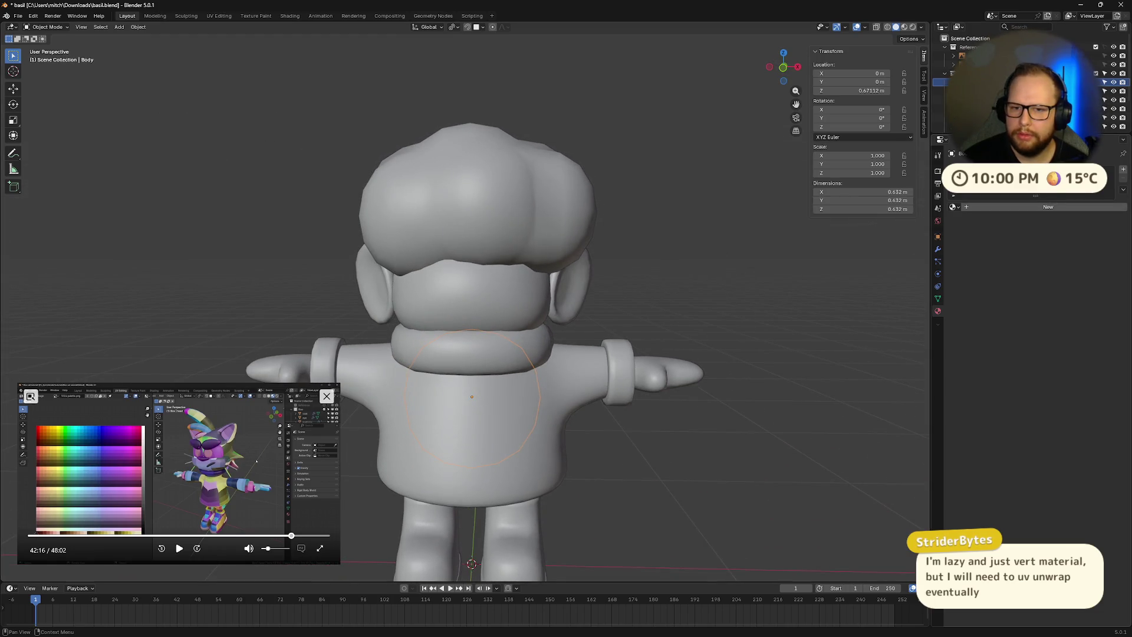
pyautogui.scroll(-3, 1003, 83)
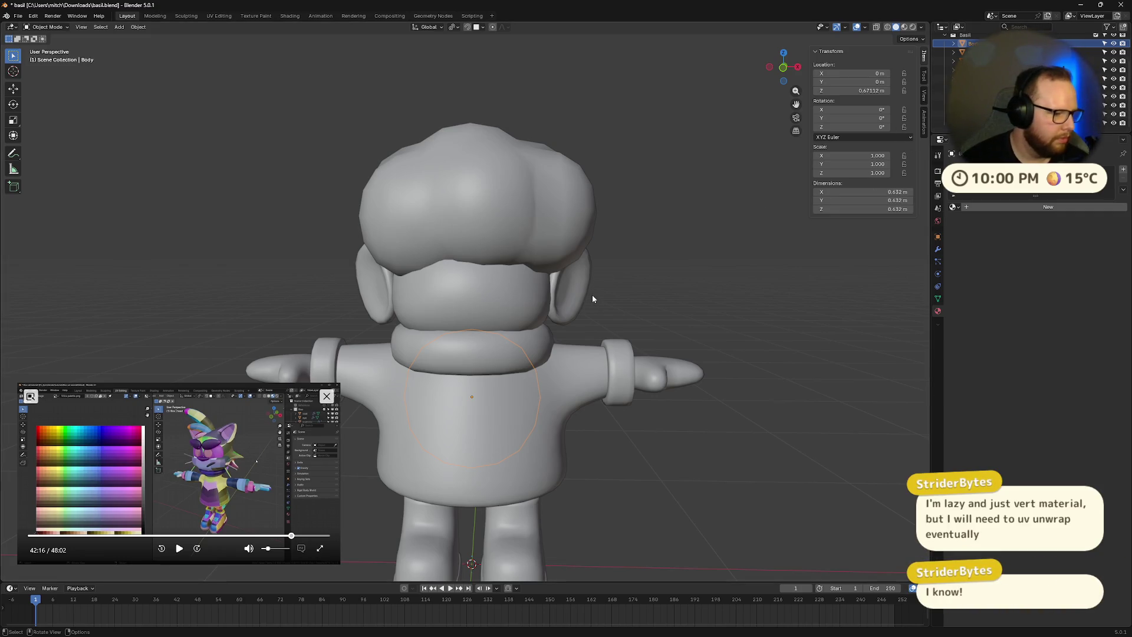
pyautogui.moveTo(454, 304)
pyautogui.mouseDown(button='middle')
pyautogui.moveTo(698, 317)
pyautogui.moveTo(576, 339)
pyautogui.mouseUp(button='middle')
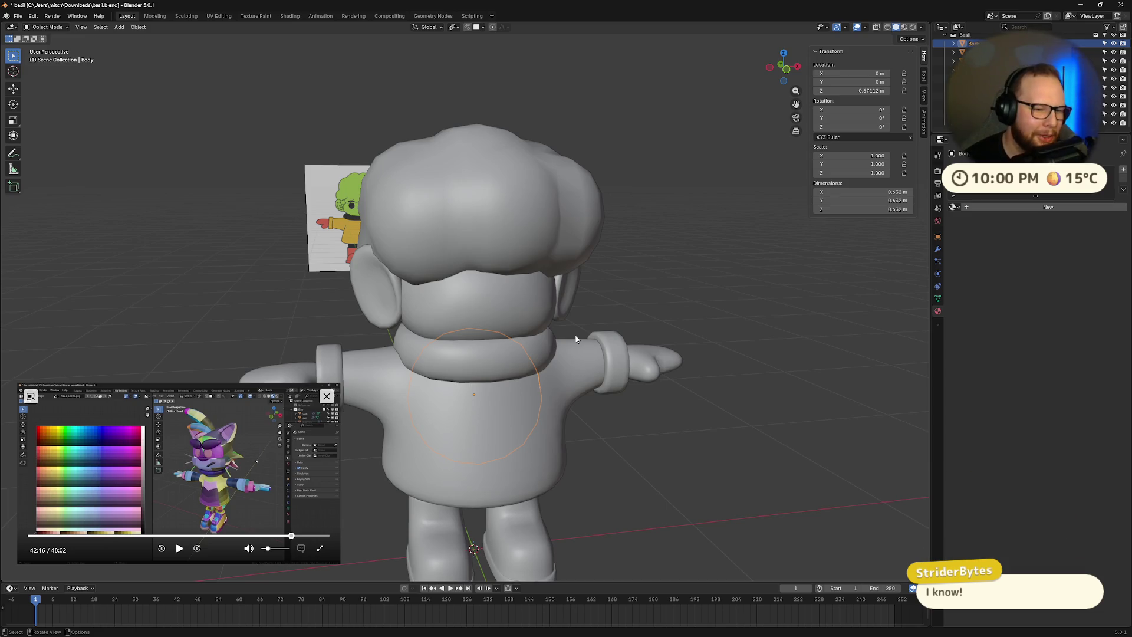
pyautogui.moveTo(569, 347)
pyautogui.mouseDown(button='middle')
pyautogui.moveTo(624, 313)
pyautogui.moveTo(542, 321)
pyautogui.moveTo(560, 316)
pyautogui.moveTo(566, 344)
pyautogui.moveTo(590, 351)
pyautogui.moveTo(641, 328)
pyautogui.moveTo(640, 342)
pyautogui.mouseUp(button='middle')
pyautogui.scroll(-4, 640, 342)
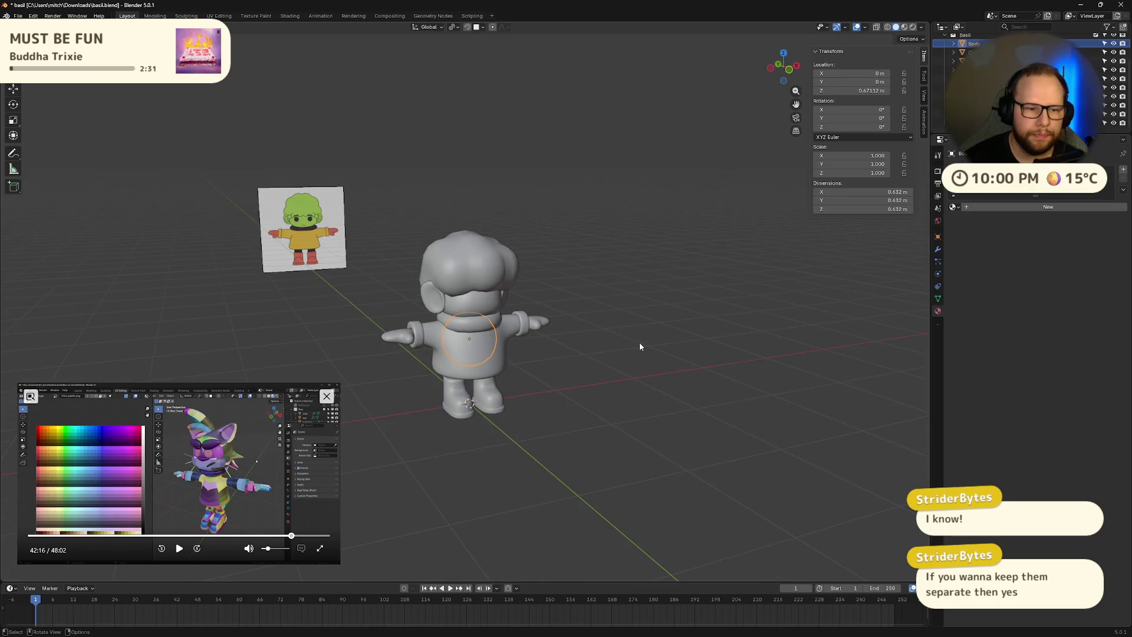
pyautogui.scroll(6, 639, 342)
pyautogui.moveTo(626, 453)
pyautogui.mouseDown(button='middle')
pyautogui.moveTo(609, 329)
pyautogui.moveTo(556, 392)
pyautogui.mouseUp(button='middle')
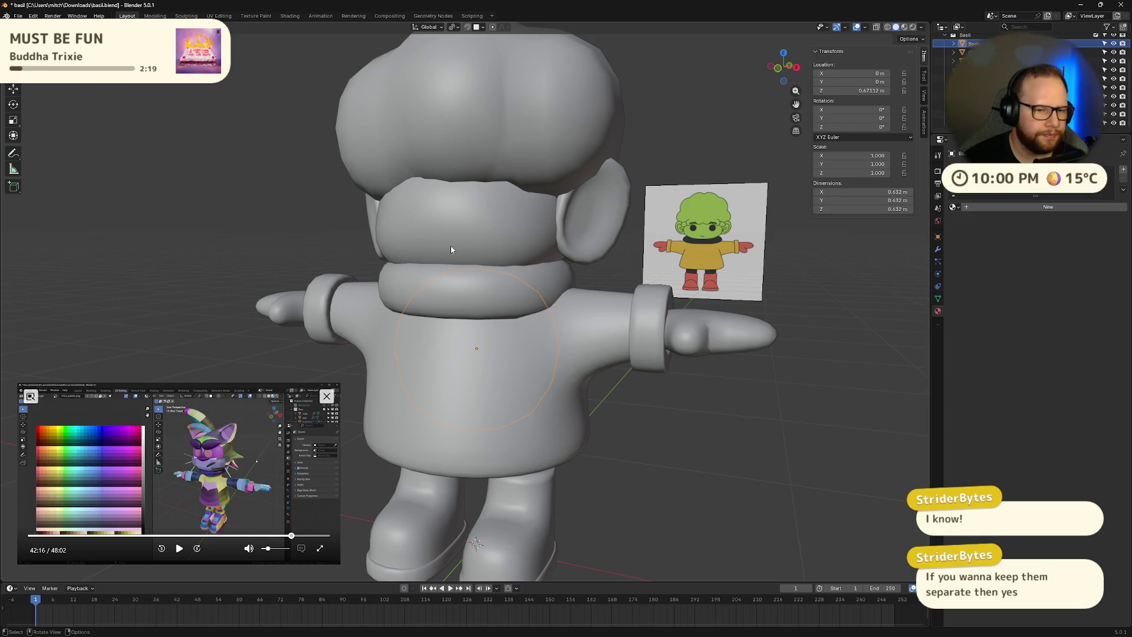
# - Select the Body object
pyautogui.moveTo(451, 250); pyautogui.dragTo(472, 253, button='middle')
pyautogui.click(310, 321)
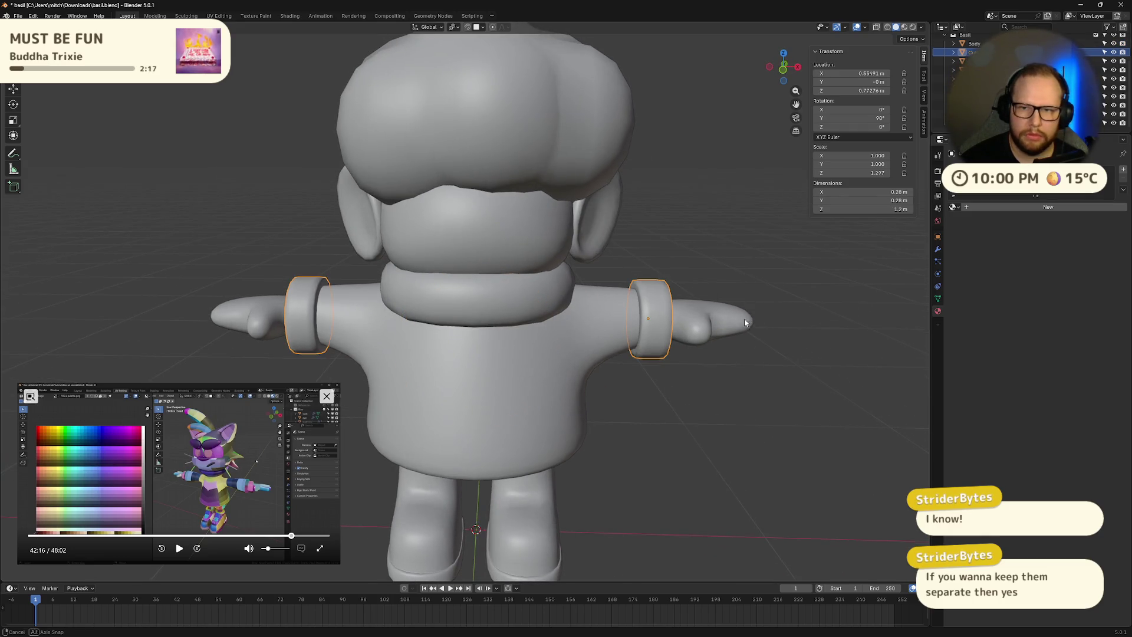
pyautogui.moveTo(746, 321); pyautogui.dragTo(784, 277, button='middle')
pyautogui.scroll(2, 973, 59)
pyautogui.click(973, 78)
pyautogui.moveTo(796, 212)
pyautogui.mouseDown(button='middle')
pyautogui.moveTo(688, 266)
pyautogui.moveTo(1088, 155)
pyautogui.mouseUp(button='middle')
# - Add a material slot to Body with a new default material and begin renaming it
pyautogui.click(1124, 171)
pyautogui.click(1002, 207)
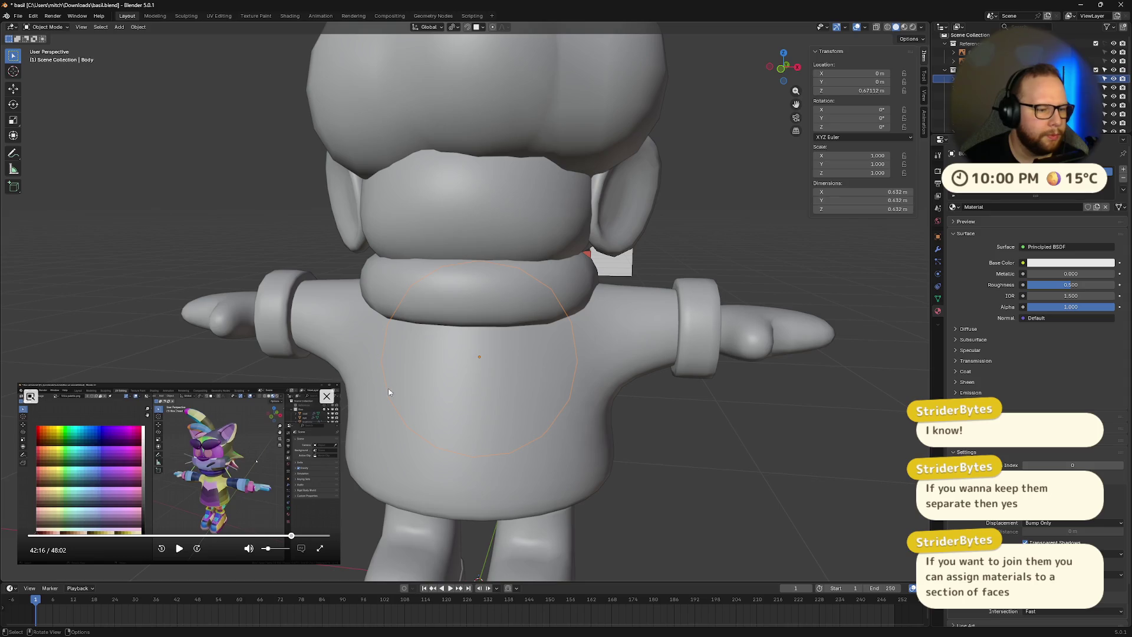
pyautogui.scroll(-4, 611, 272)
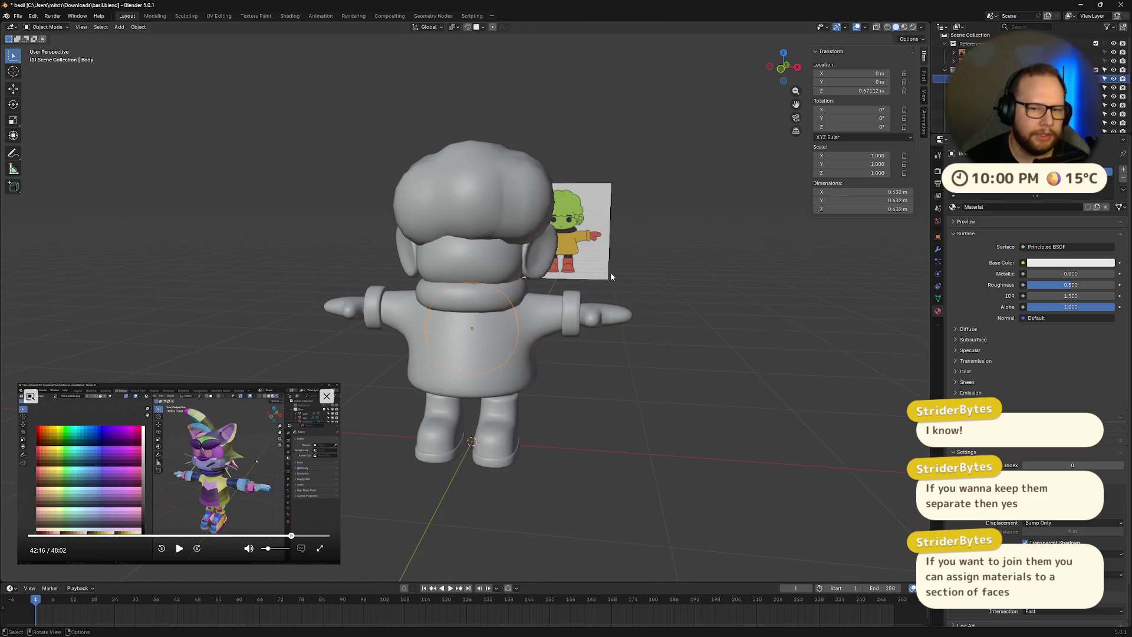
pyautogui.moveTo(599, 287); pyautogui.dragTo(625, 287, button='middle')
pyautogui.scroll(5, 588, 302)
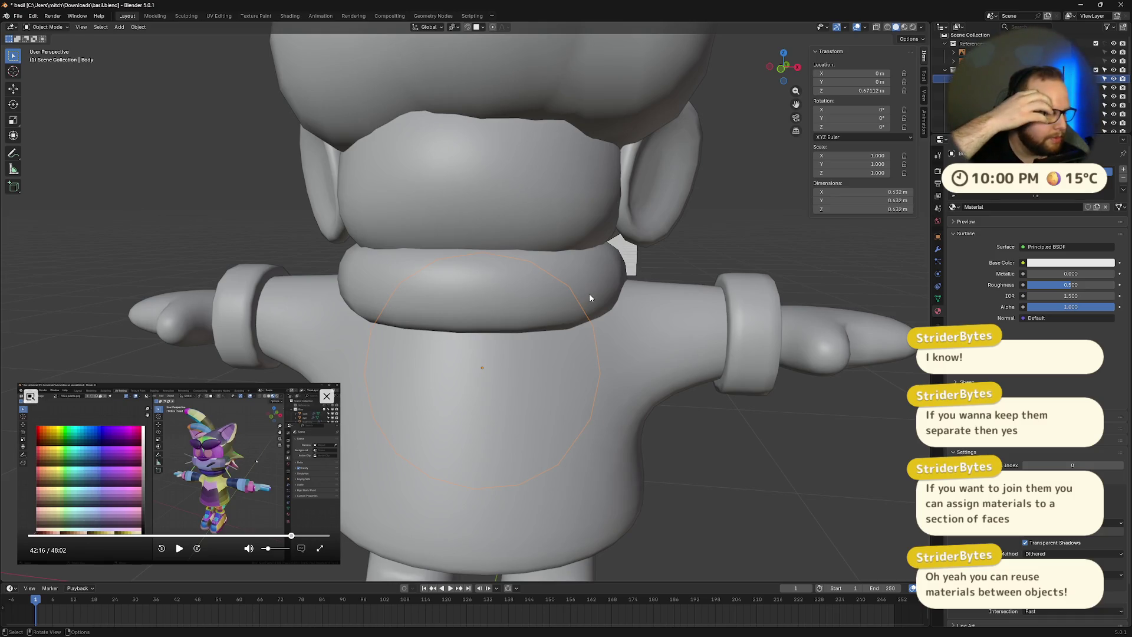
pyautogui.doubleClick(1024, 208)
# - Rename the body's material to Green and try adding a second material named Yellow, then undo it
pyautogui.press('BackSpace')
pyautogui.press('BackSpace')
pyautogui.press('BackSpace')
pyautogui.write('Green')
pyautogui.press('Return')
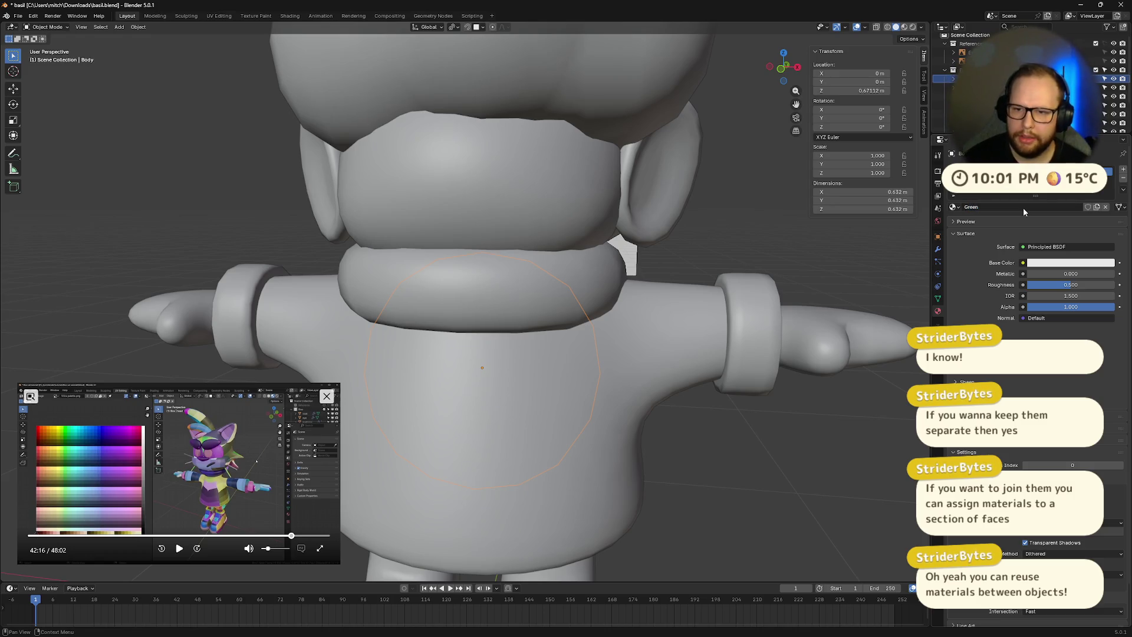
pyautogui.click(1124, 168)
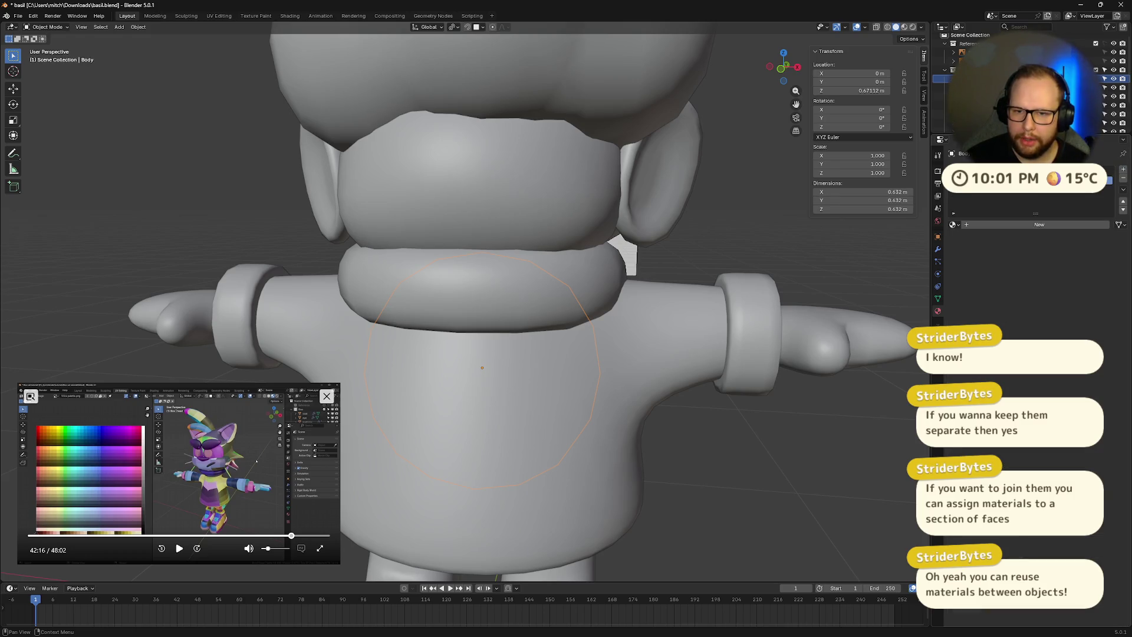
pyautogui.click(991, 224)
pyautogui.doubleClick(992, 224)
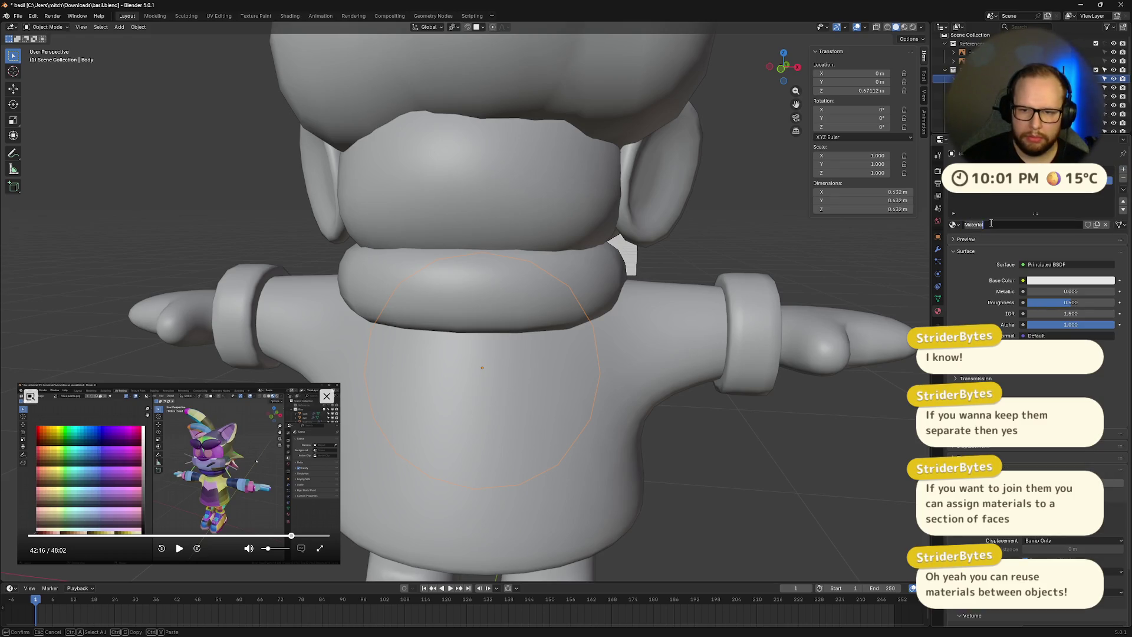
pyautogui.write('Yellow')
pyautogui.press('Return')
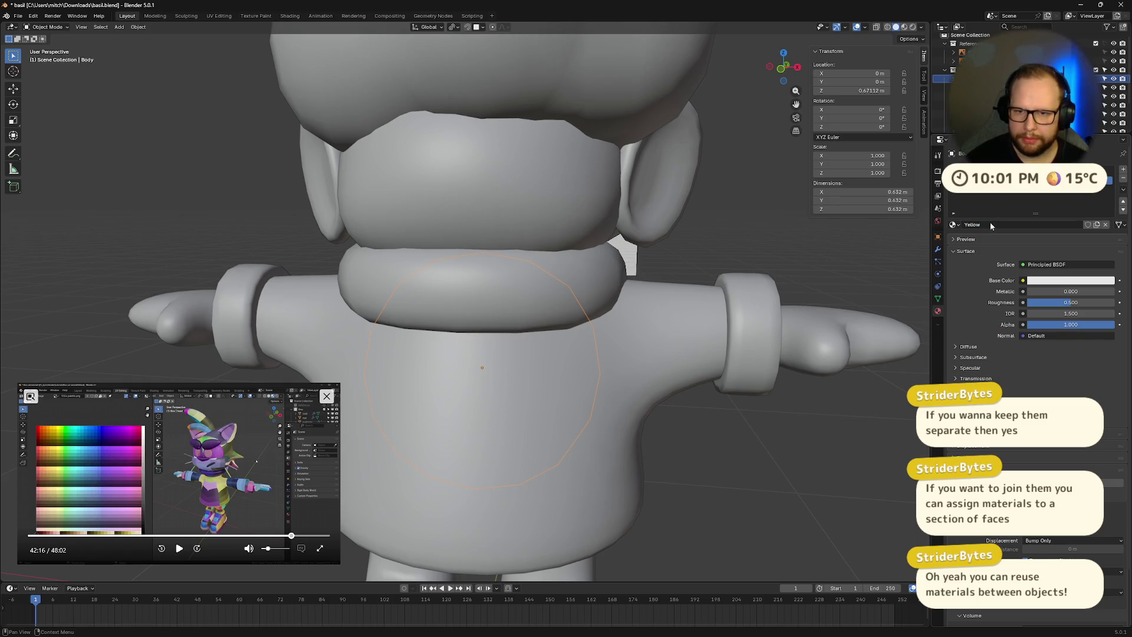
pyautogui.hotkey('ctrl', 'z')
pyautogui.hotkey('ctrl', 'z')
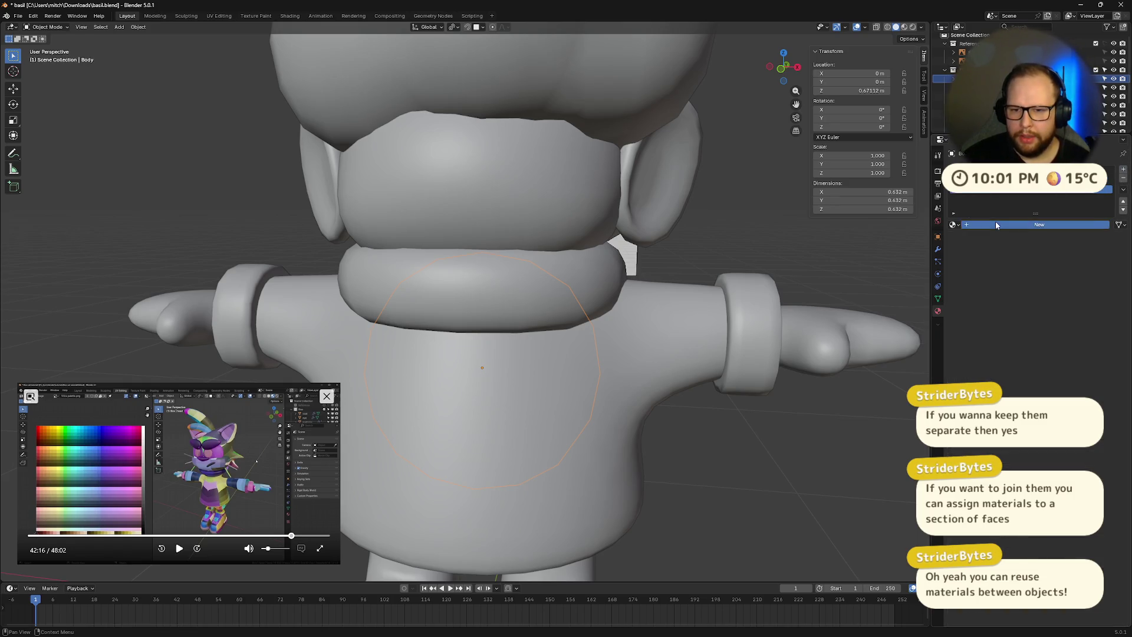
# - Add a new body material named Black
pyautogui.click(995, 224)
pyautogui.doubleClick(1007, 225)
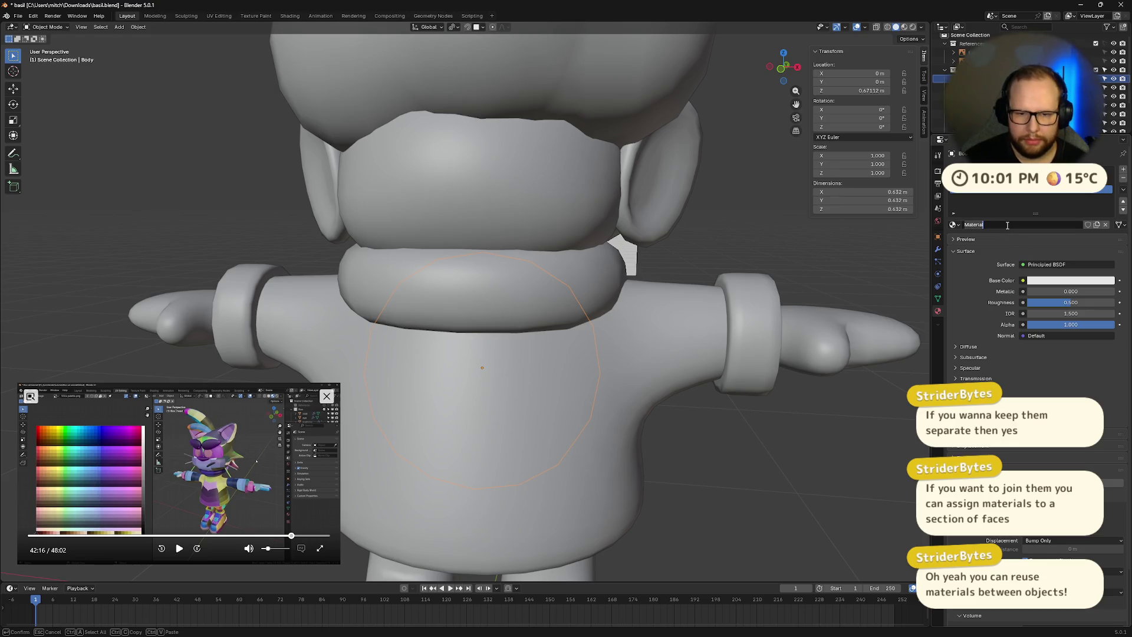
pyautogui.hotkey('ctrl', 'z')
pyautogui.hotkey('ctrl', 'z')
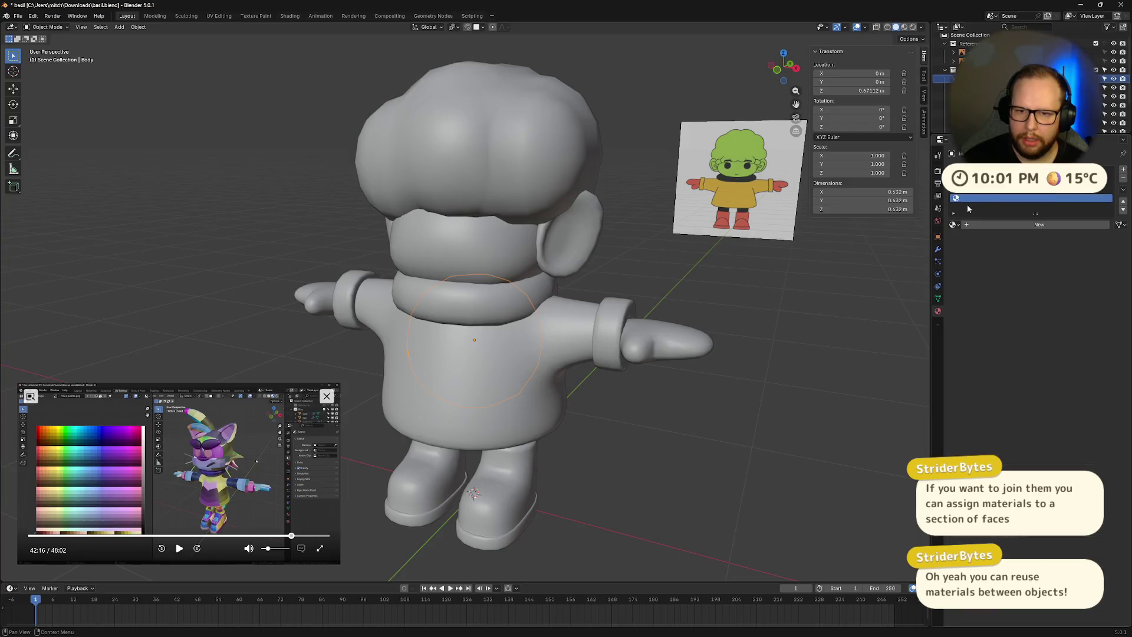
pyautogui.click(997, 225)
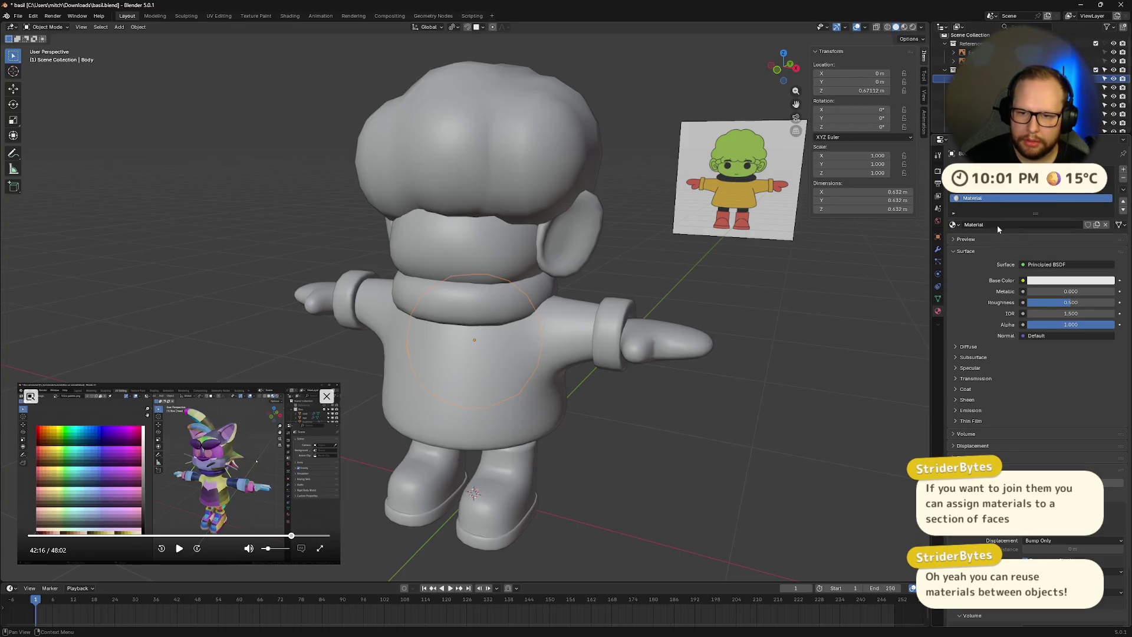
pyautogui.doubleClick(985, 225)
pyautogui.write('Black')
pyautogui.press('Return')
pyautogui.moveTo(603, 236); pyautogui.dragTo(500, 214, button='middle')
pyautogui.click(487, 170)
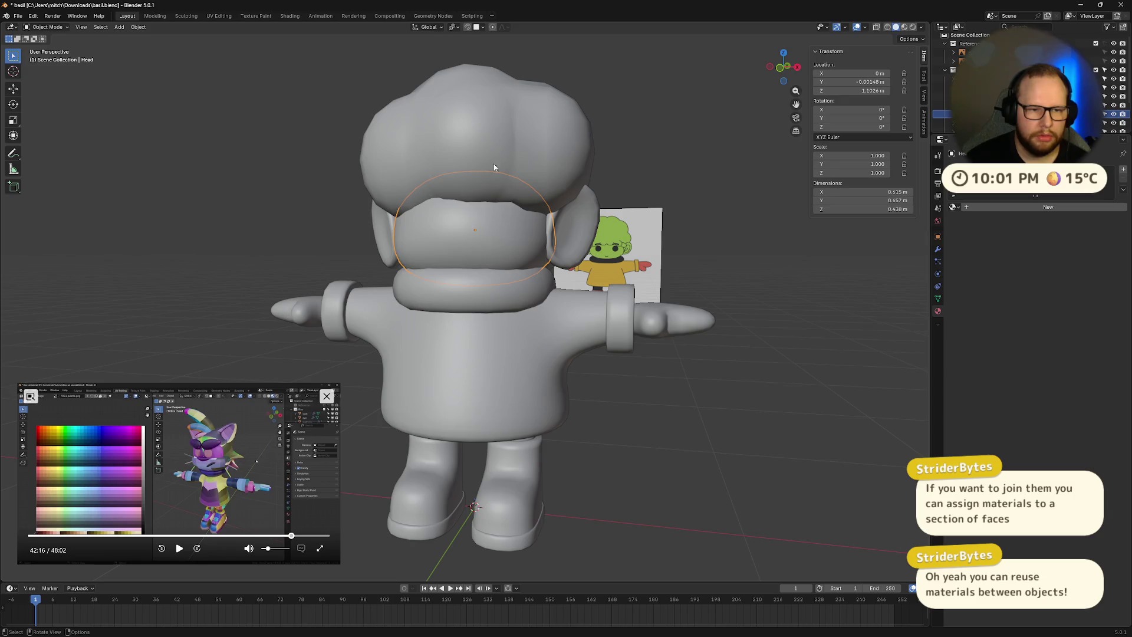
# - Switch the viewport to Material Preview shading and reselect the Body to check its Black material
pyautogui.moveTo(767, 206); pyautogui.dragTo(597, 206, button='middle')
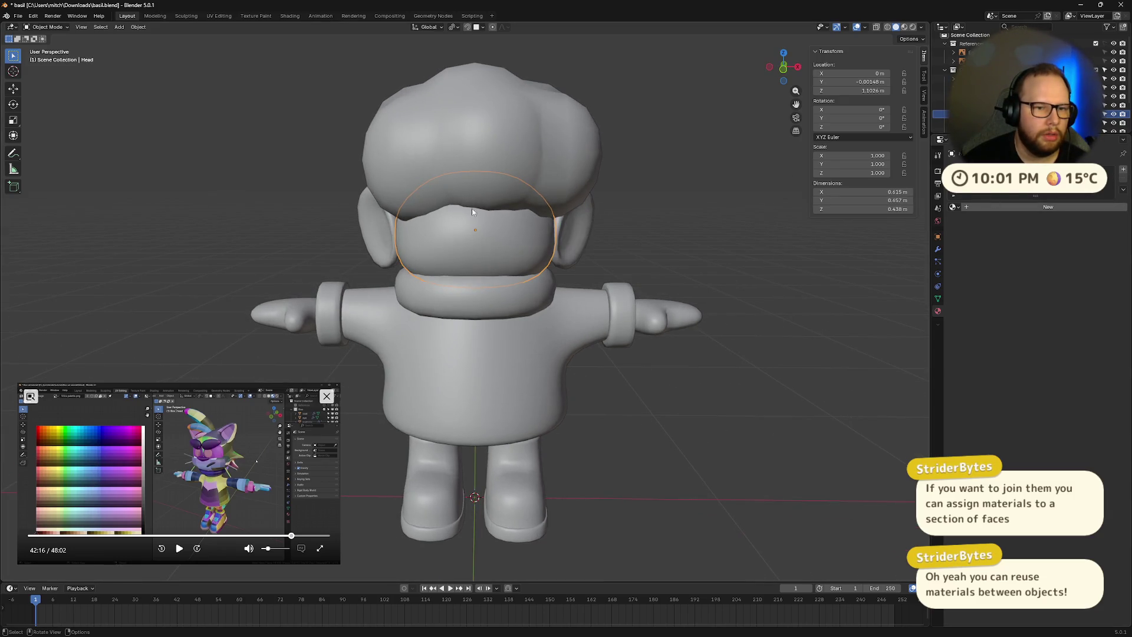
pyautogui.press('z')
pyautogui.moveTo(590, 230); pyautogui.dragTo(681, 235, button='middle')
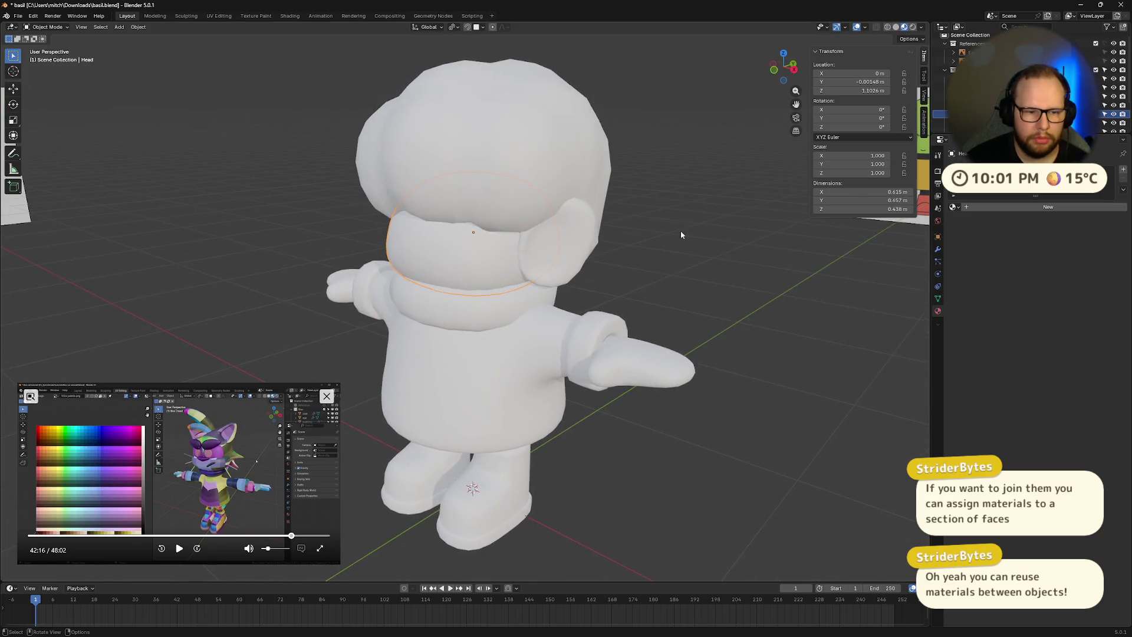
pyautogui.click(490, 160)
pyautogui.moveTo(489, 160); pyautogui.dragTo(487, 168, button='middle')
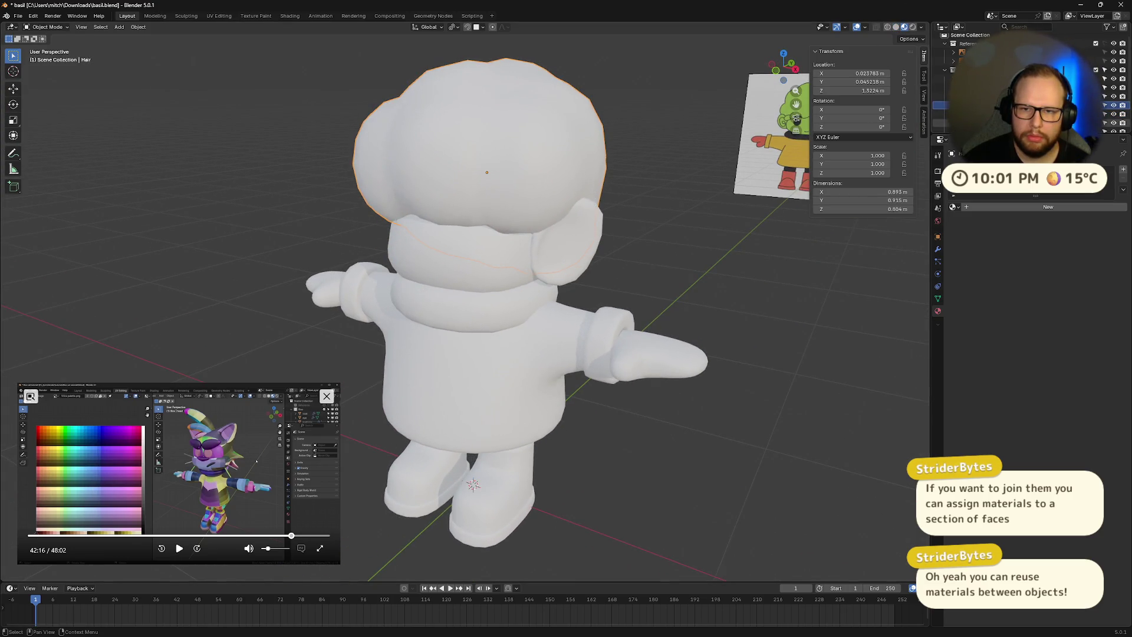
pyautogui.click(941, 78)
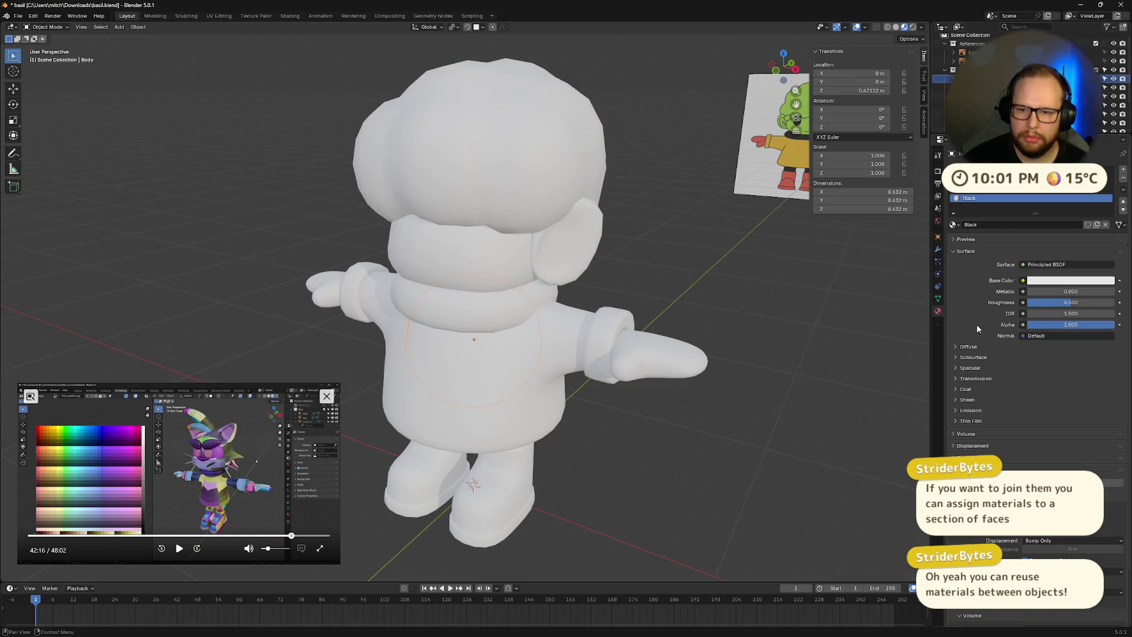
# - Switch to the body's Green material slot and open the list of existing materials
pyautogui.click(1003, 171)
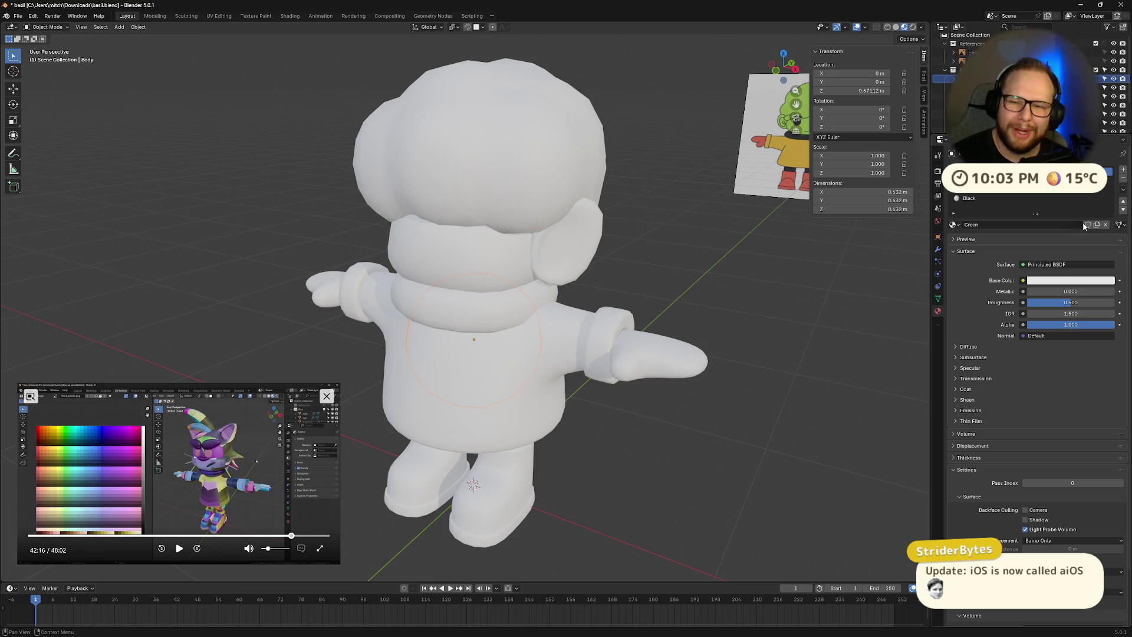
pyautogui.click(955, 224)
# - Set the Green material's base colour to lime green #B5E553
pyautogui.write('y')
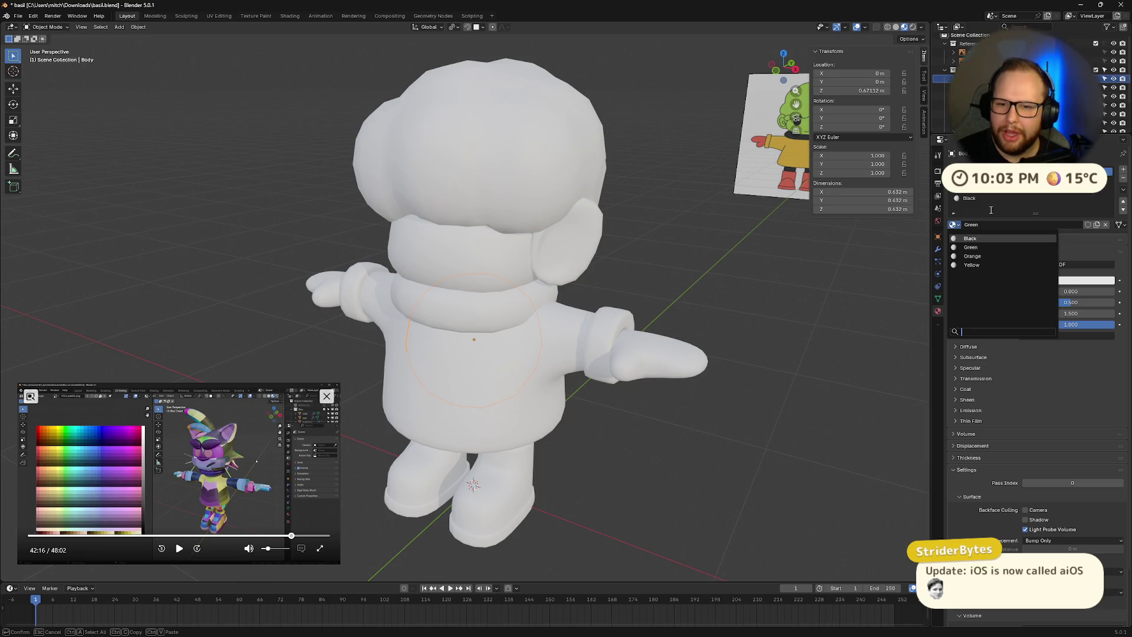
pyautogui.press('Return')
pyautogui.click(1070, 280)
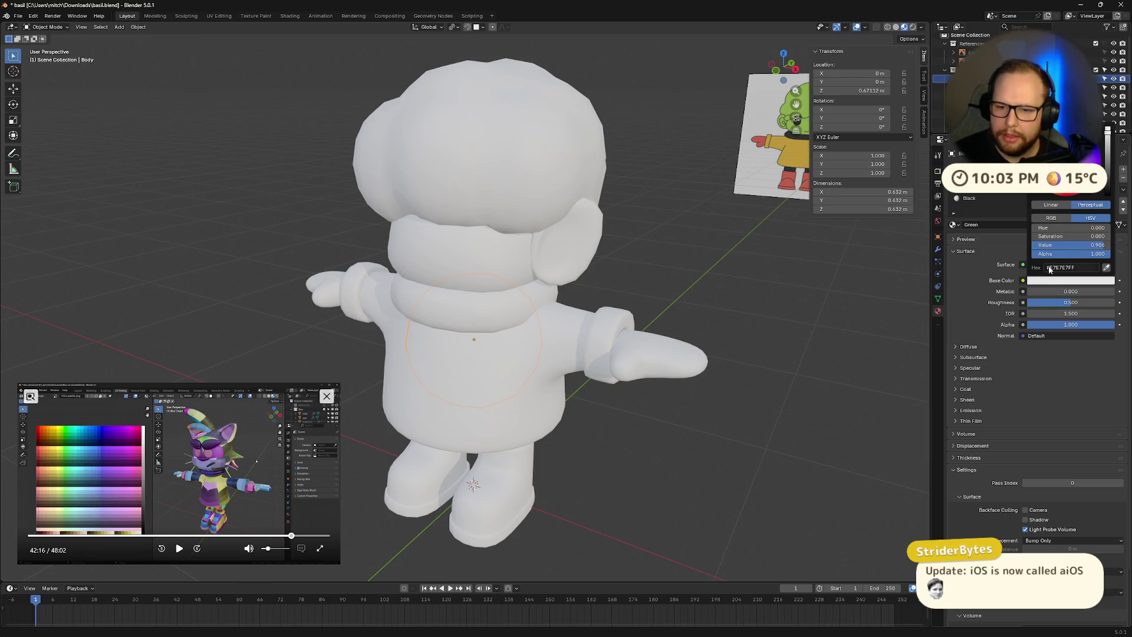
pyautogui.click(1082, 269)
pyautogui.moveTo(1082, 268); pyautogui.dragTo(1040, 268)
pyautogui.write('#B5E')
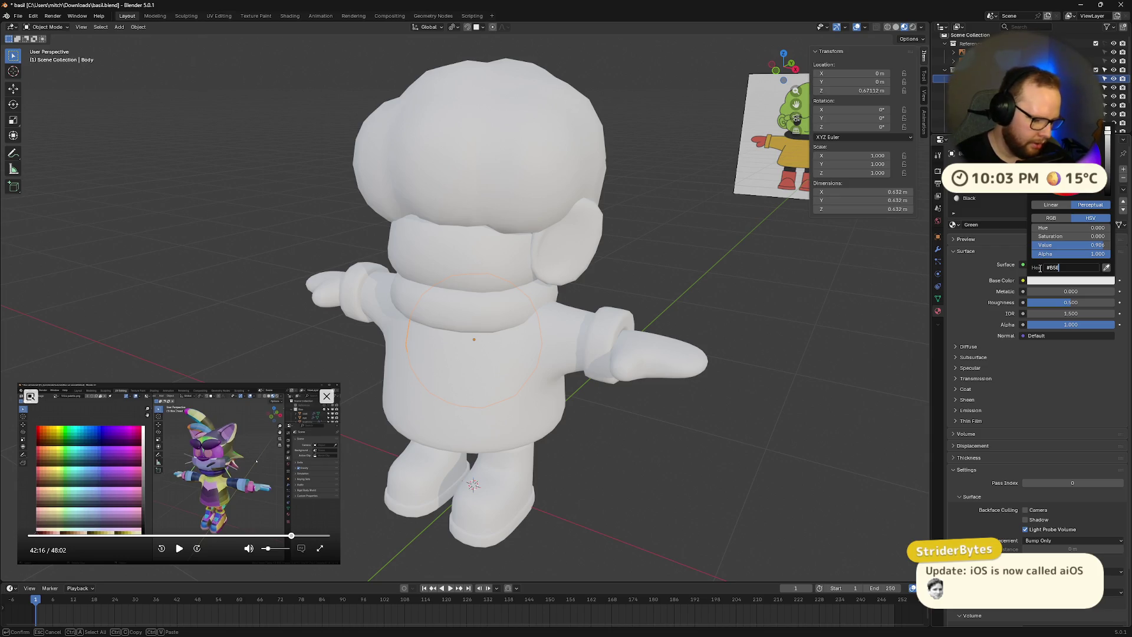
pyautogui.write('553')
pyautogui.press('Return')
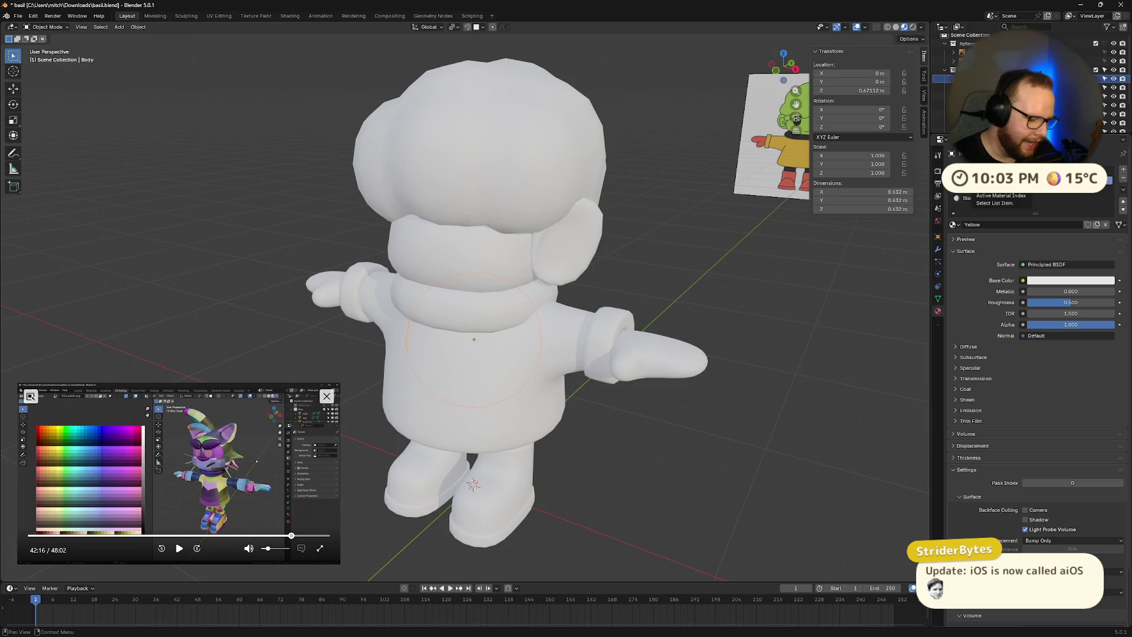
# - Set the Yellow material's base colour to #FFCA2D and the Orange material's to #FF7454
pyautogui.click(1081, 278)
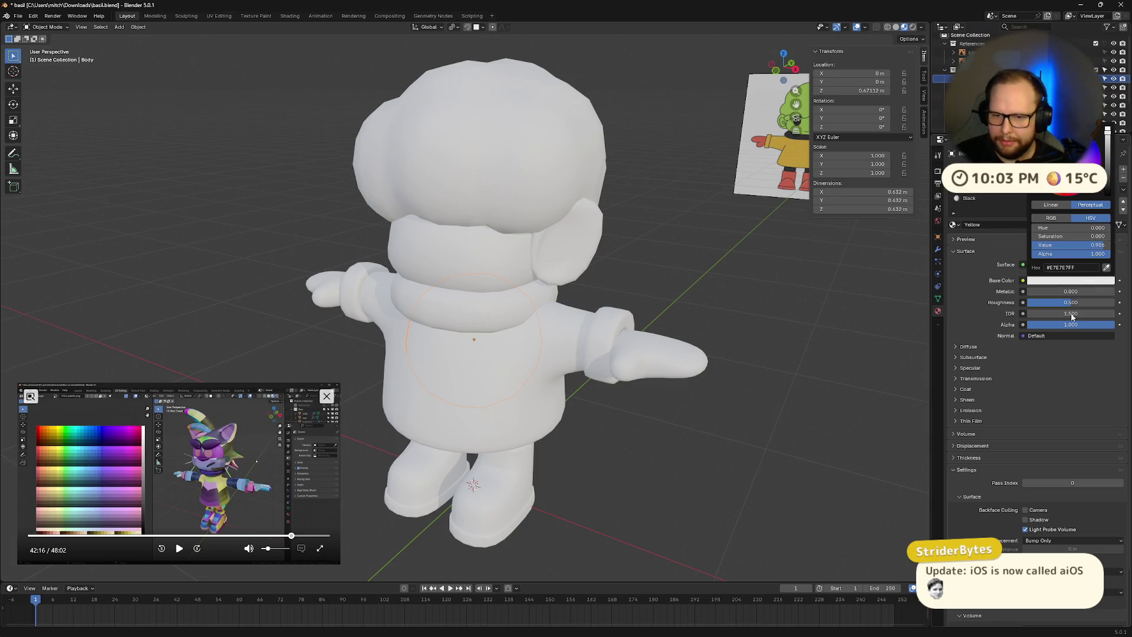
pyautogui.write('#FFCA2D')
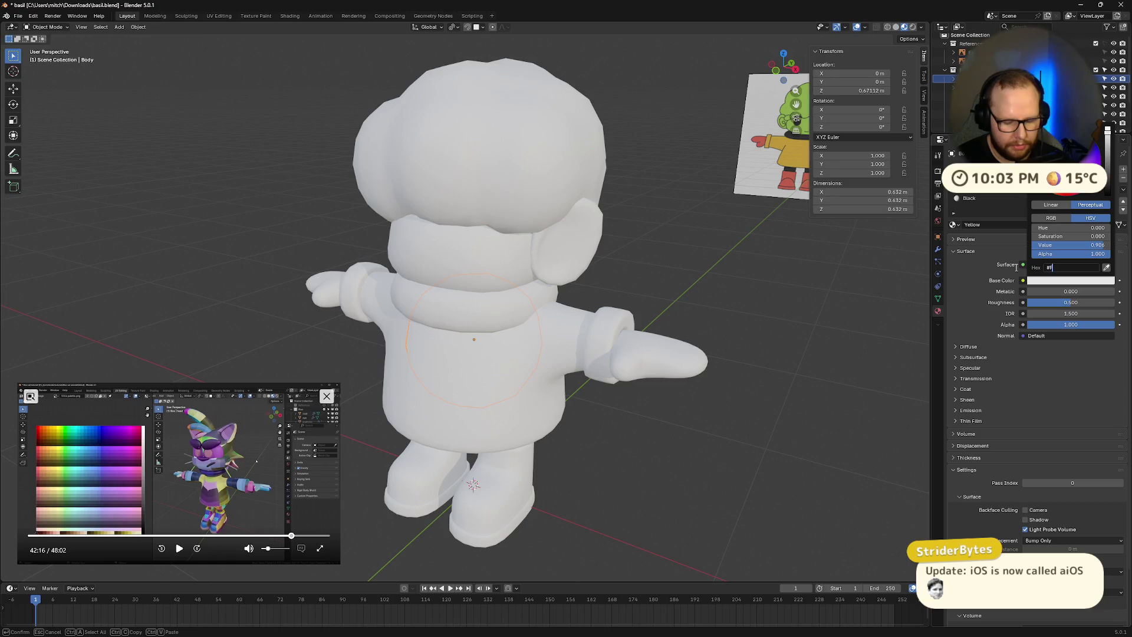
pyautogui.press('Return')
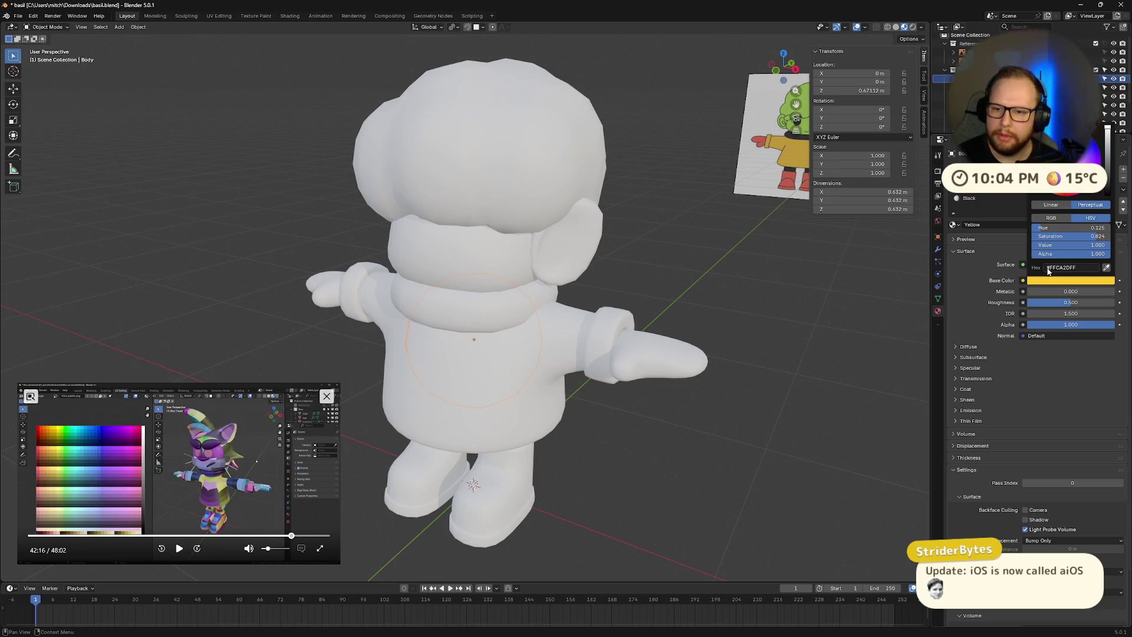
pyautogui.hotkey('ctrl', 'z')
pyautogui.click(1072, 282)
pyautogui.click(1079, 269)
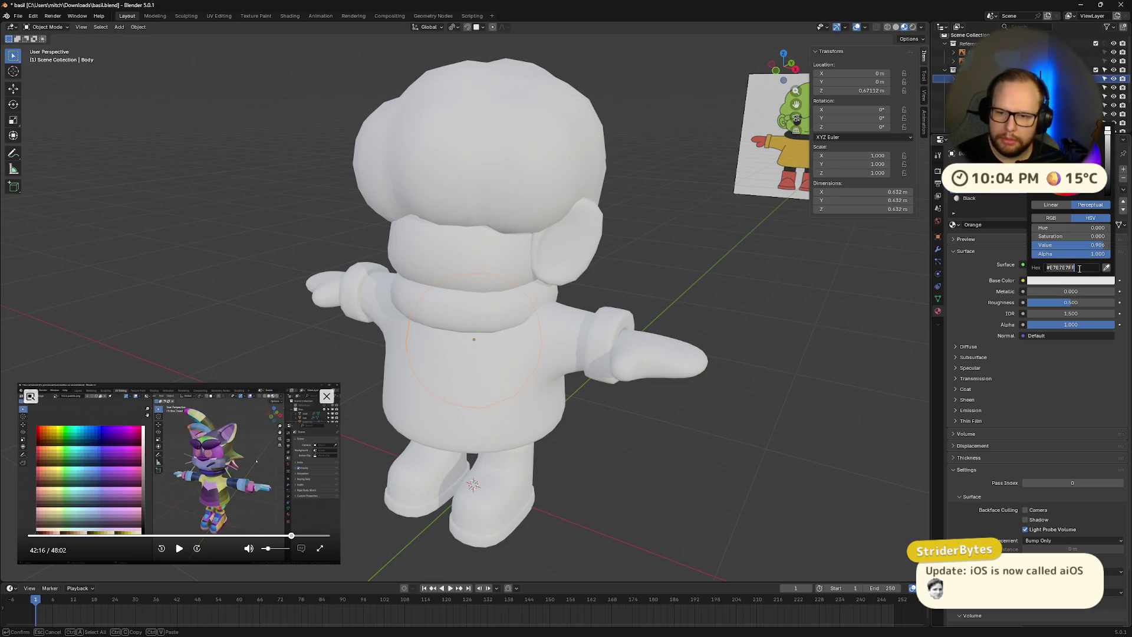
pyautogui.write('#FF7454')
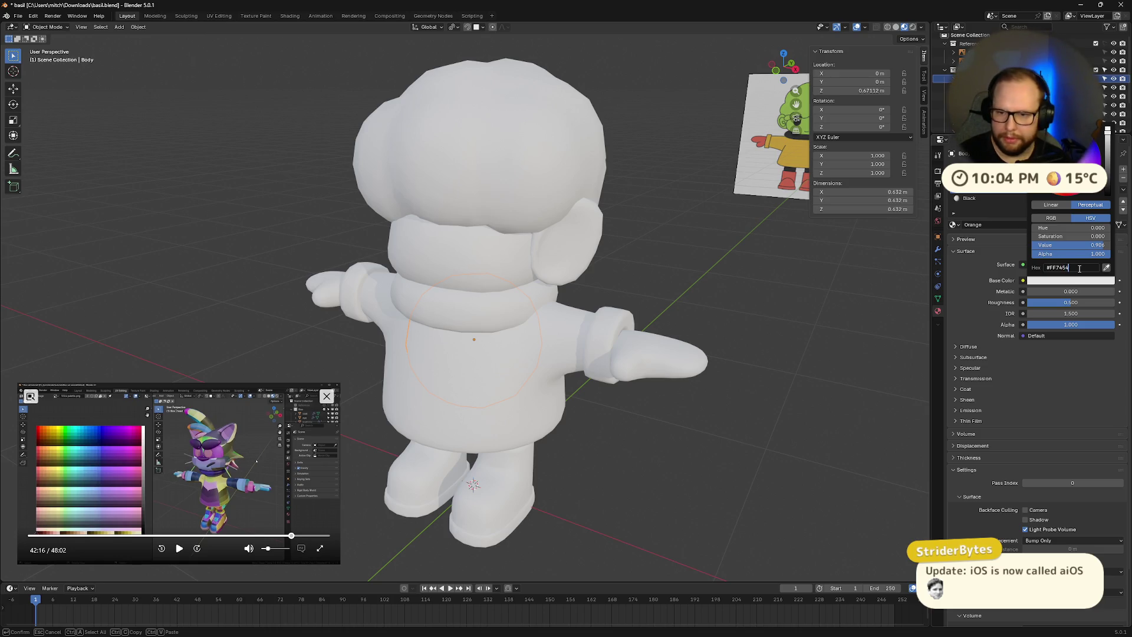
pyautogui.press('Return')
# - Set the Black material's base colour to #000000
pyautogui.click(975, 198)
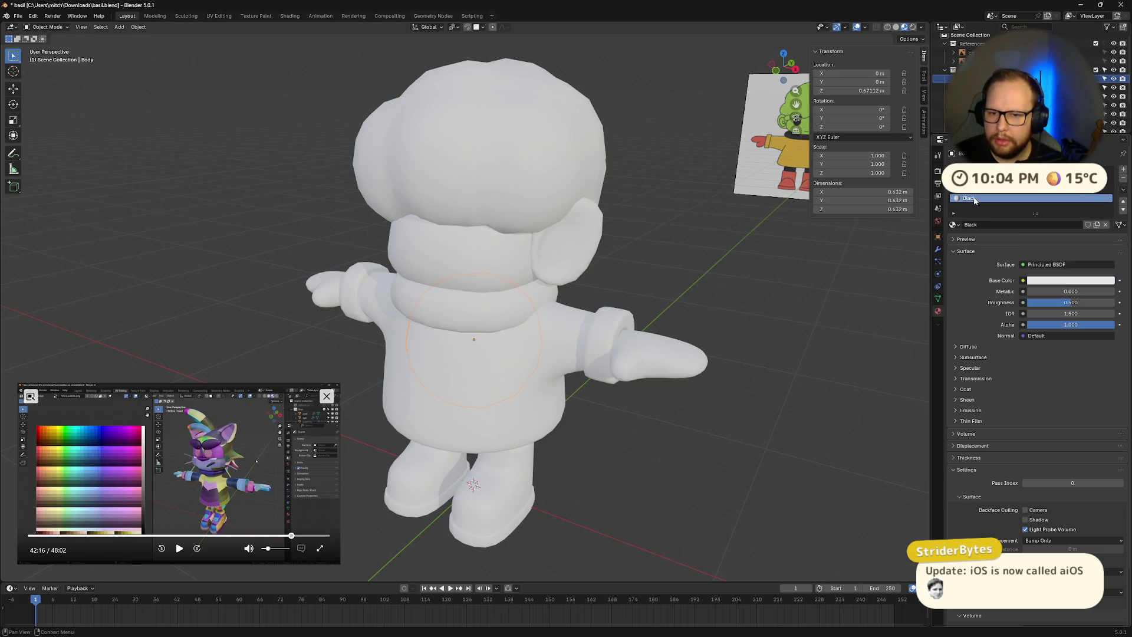
pyautogui.click(1061, 280)
pyautogui.click(1062, 267)
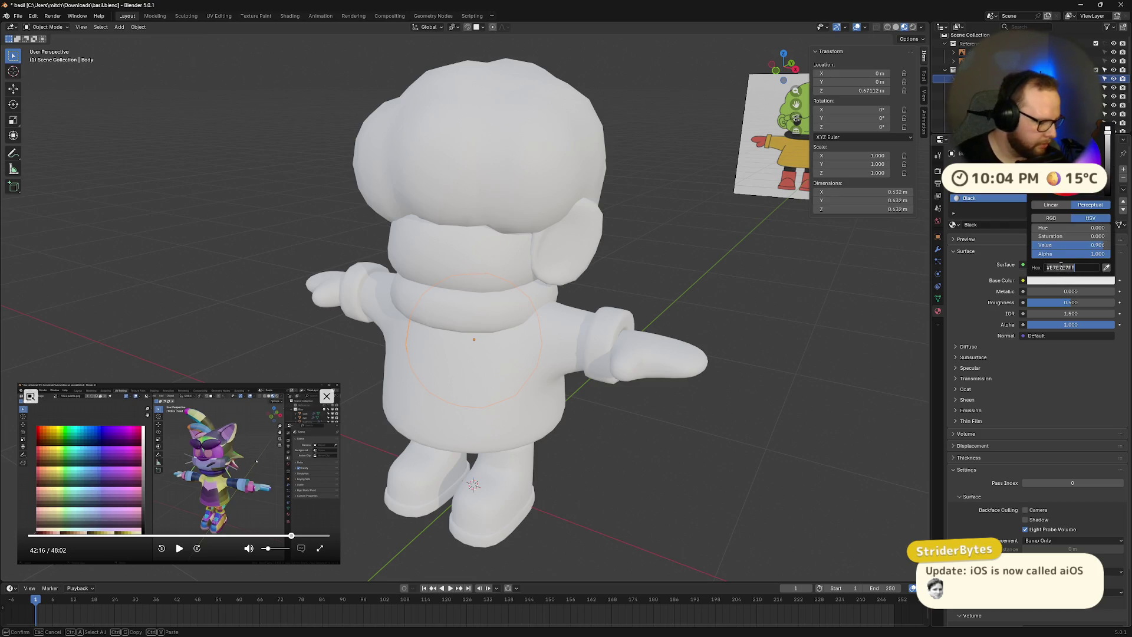
pyautogui.press('BackSpace')
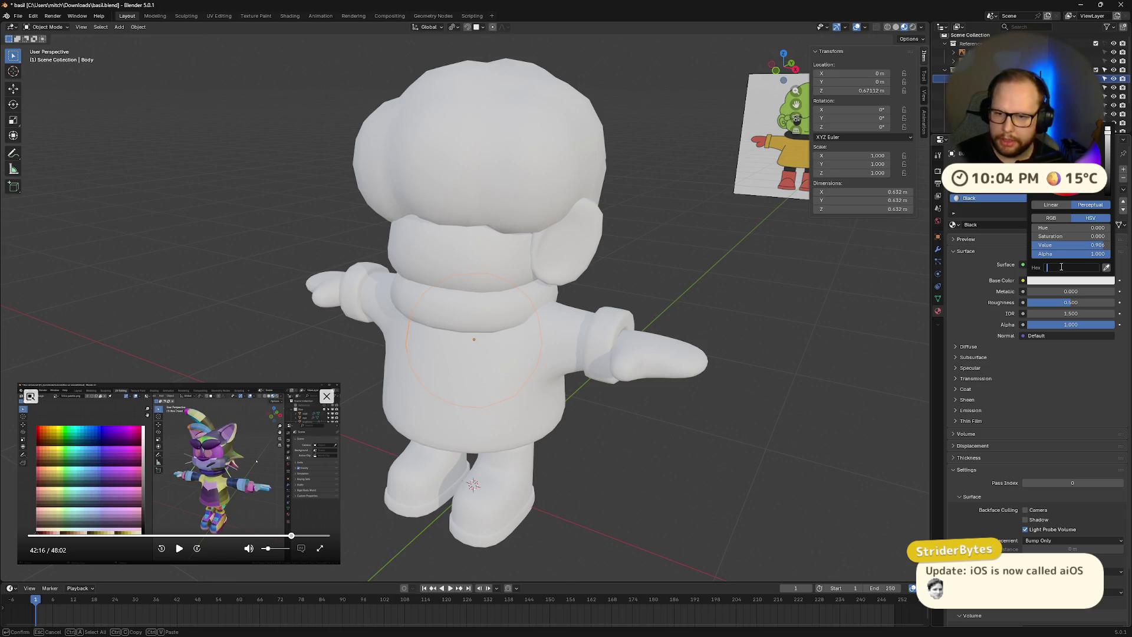
pyautogui.write('#000000')
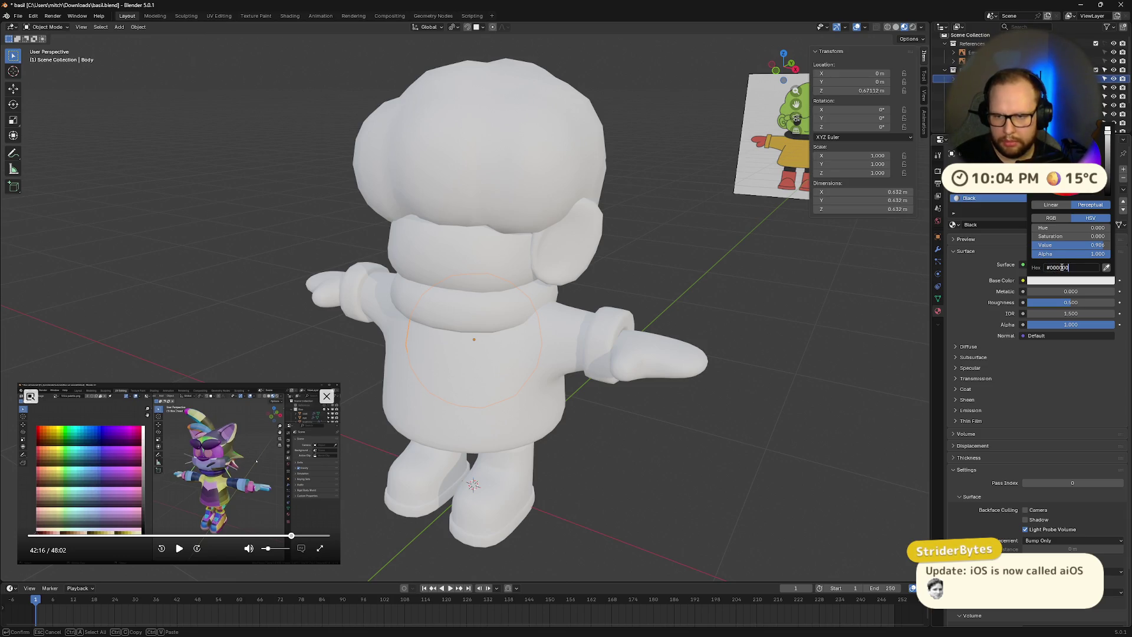
pyautogui.press('Return')
pyautogui.moveTo(734, 328)
pyautogui.mouseDown(button='middle')
pyautogui.moveTo(695, 316)
pyautogui.moveTo(763, 287)
pyautogui.mouseUp(button='middle')
pyautogui.click(1003, 172)
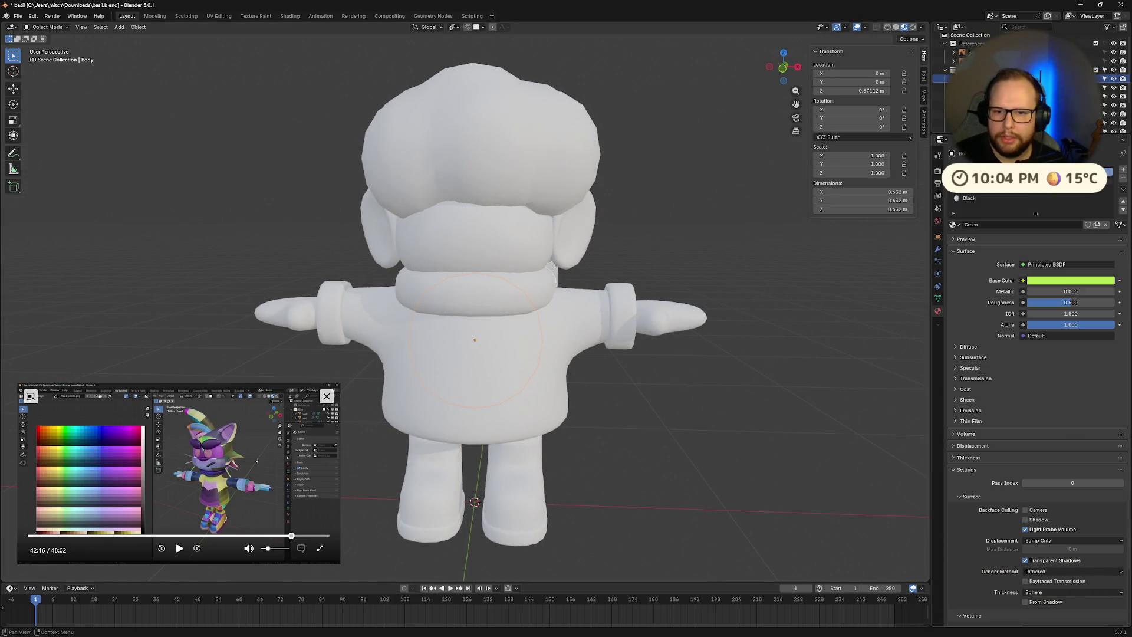
pyautogui.moveTo(618, 286); pyautogui.dragTo(665, 305, button='middle')
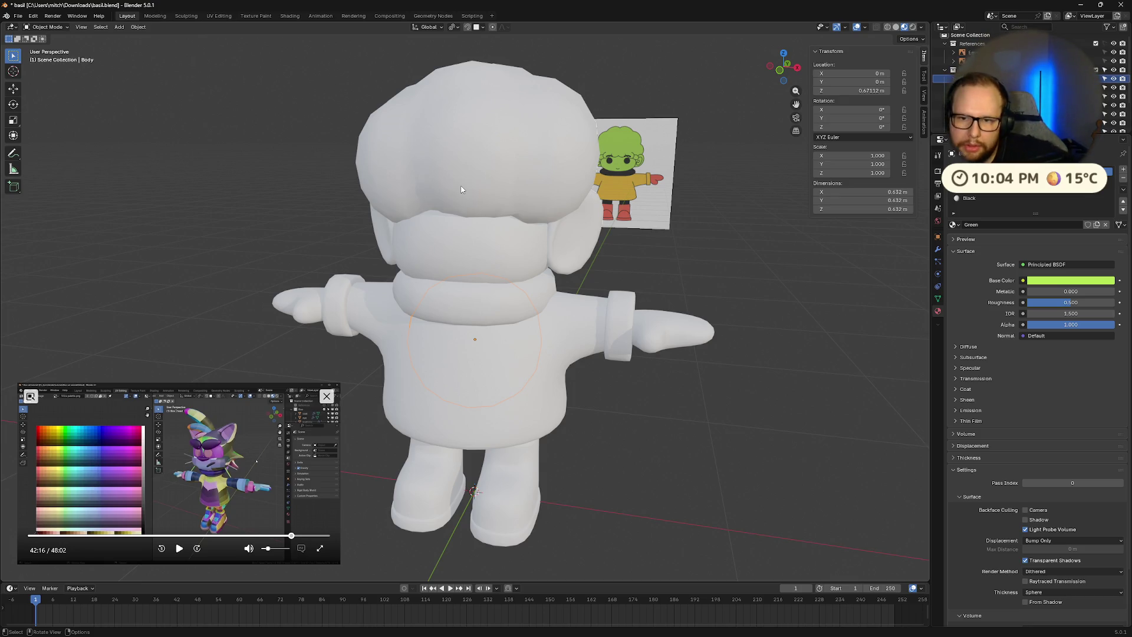
pyautogui.click(462, 190)
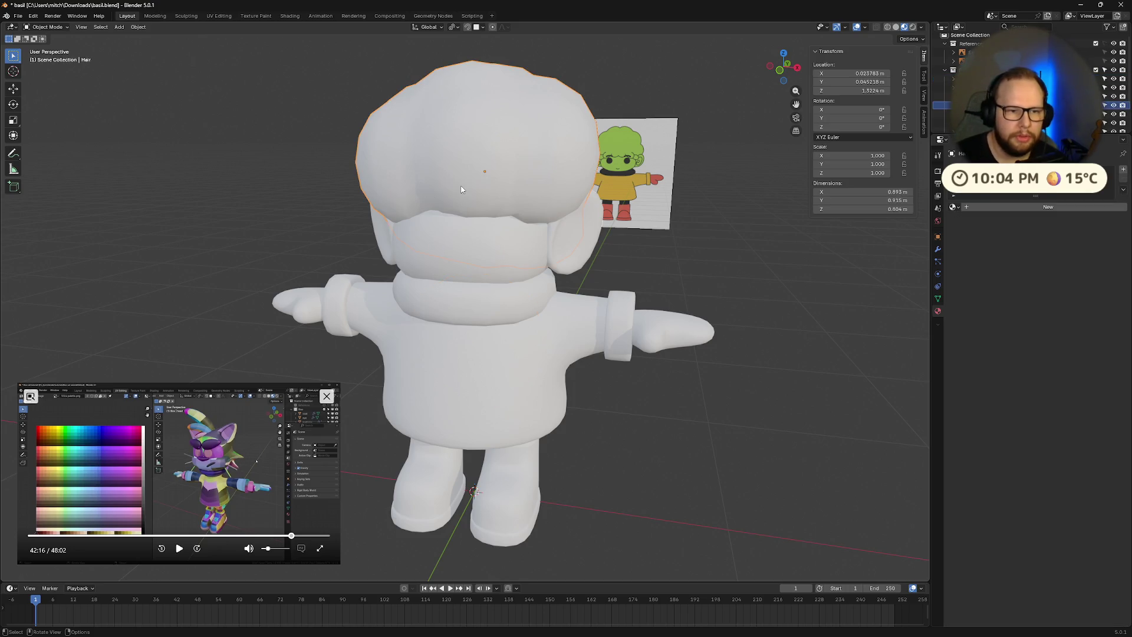
# - Give the hair and the head the Green material
pyautogui.click(953, 207)
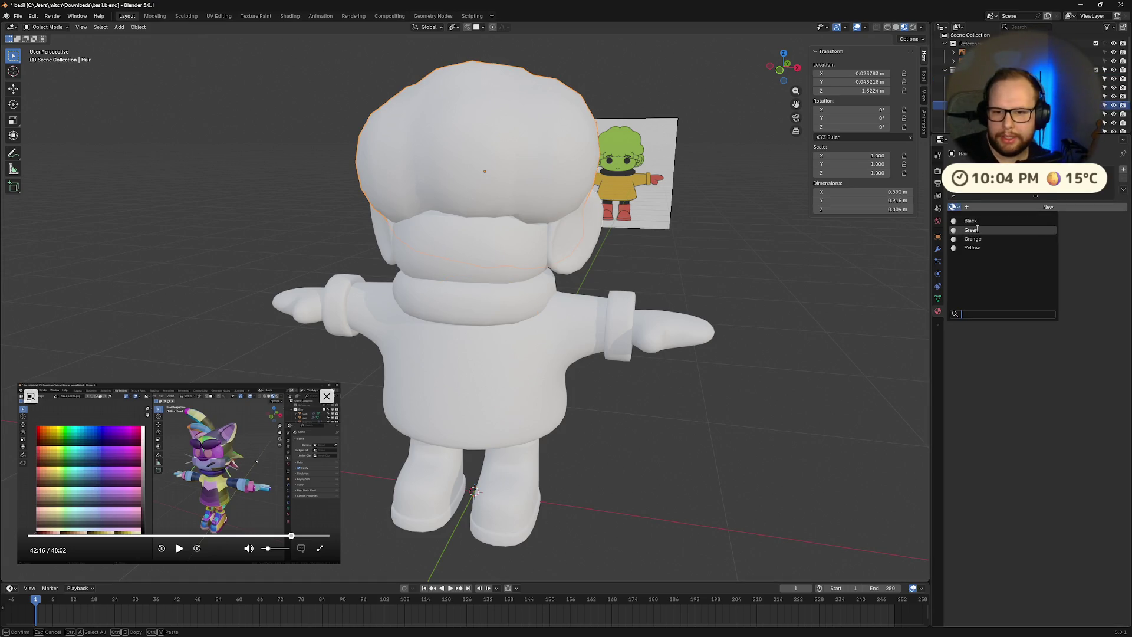
pyautogui.click(1003, 231)
pyautogui.click(496, 253)
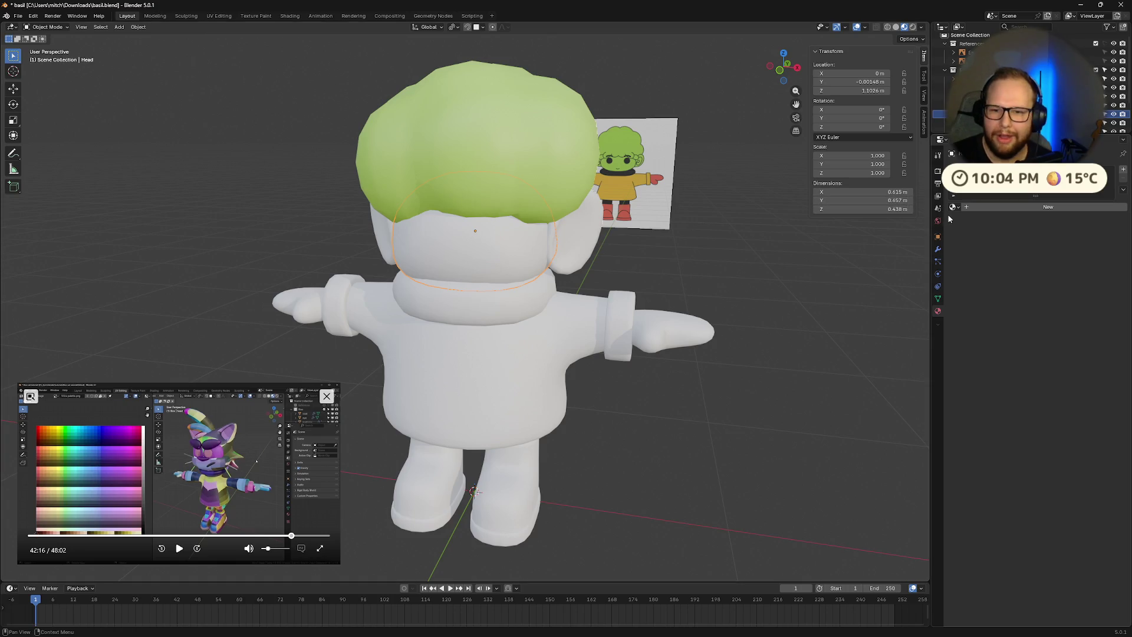
pyautogui.click(954, 207)
pyautogui.click(996, 221)
pyautogui.click(954, 207)
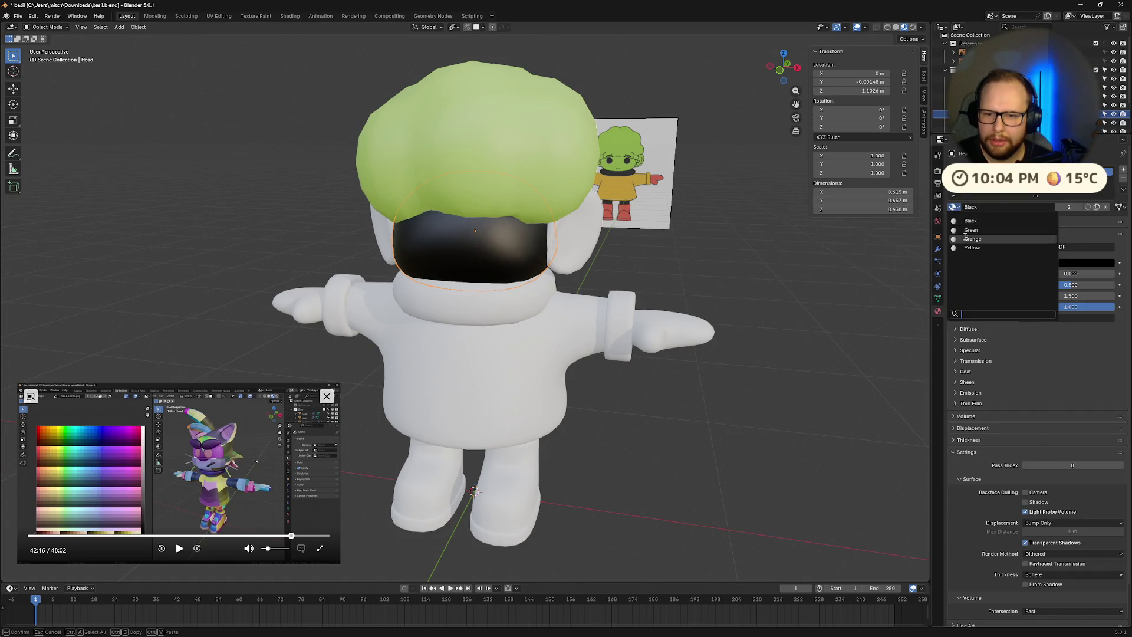
pyautogui.click(969, 235)
# - Assign Green to the ears and Black to the neck ring
pyautogui.moveTo(590, 236)
pyautogui.mouseDown(button='middle')
pyautogui.moveTo(390, 225)
pyautogui.moveTo(572, 260)
pyautogui.mouseUp(button='middle')
pyautogui.click(390, 225)
pyautogui.click(954, 207)
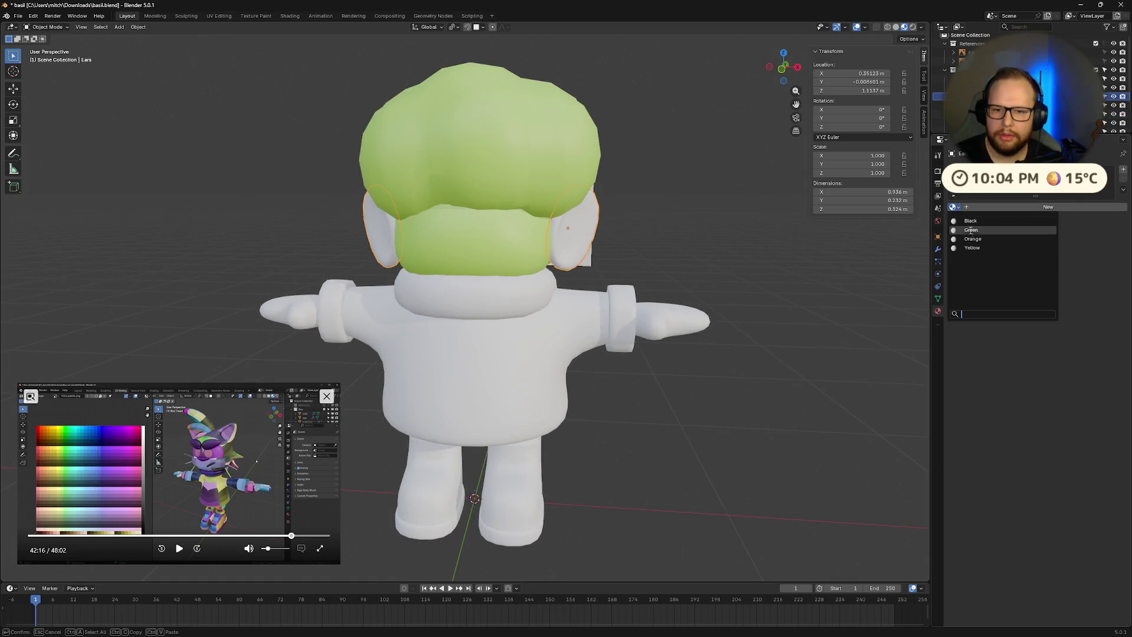
pyautogui.click(969, 235)
pyautogui.moveTo(649, 348); pyautogui.dragTo(663, 359, button='middle')
pyautogui.click(531, 292)
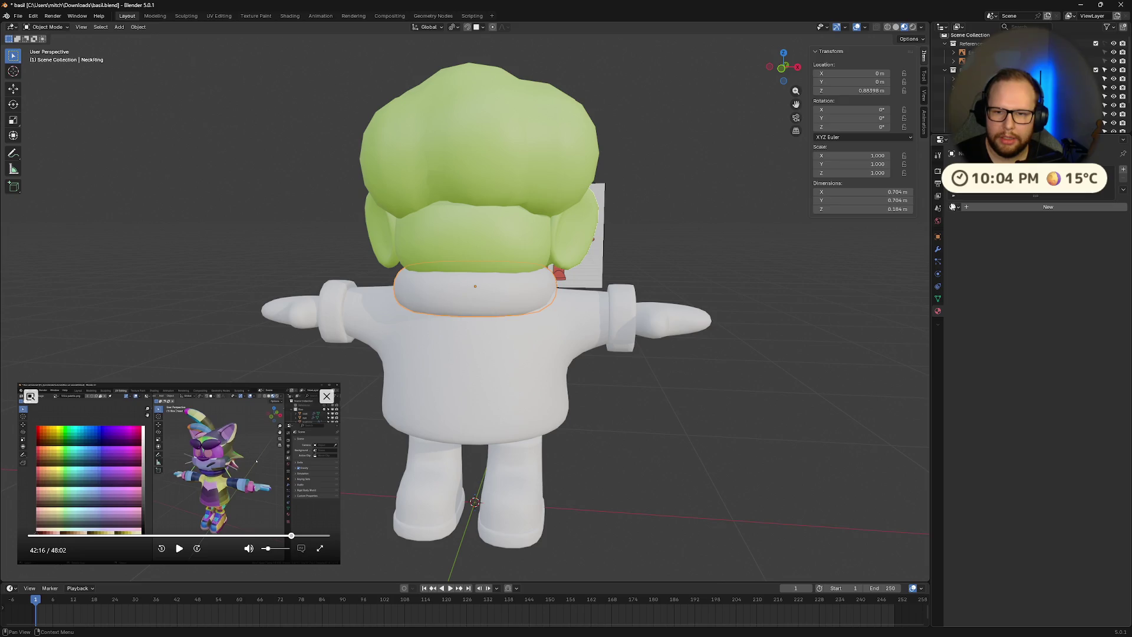
pyautogui.click(954, 207)
pyautogui.click(971, 221)
# - Make the raincoat and cuffs Yellow and the mittens Orange
pyautogui.click(499, 331)
pyautogui.click(953, 207)
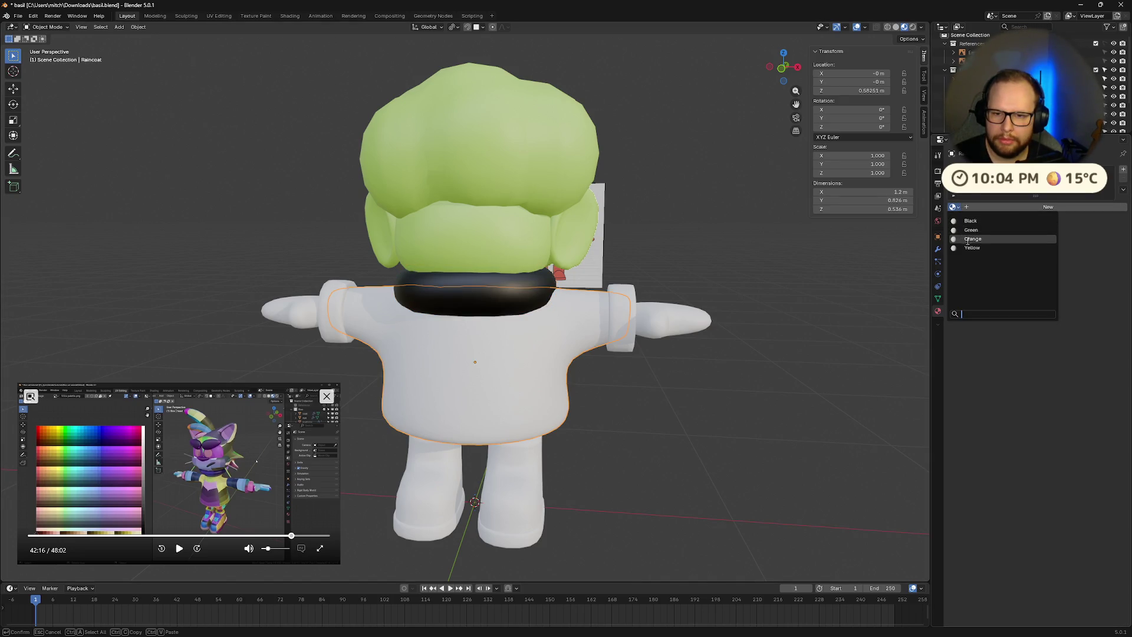
pyautogui.click(973, 248)
pyautogui.click(627, 309)
pyautogui.click(954, 207)
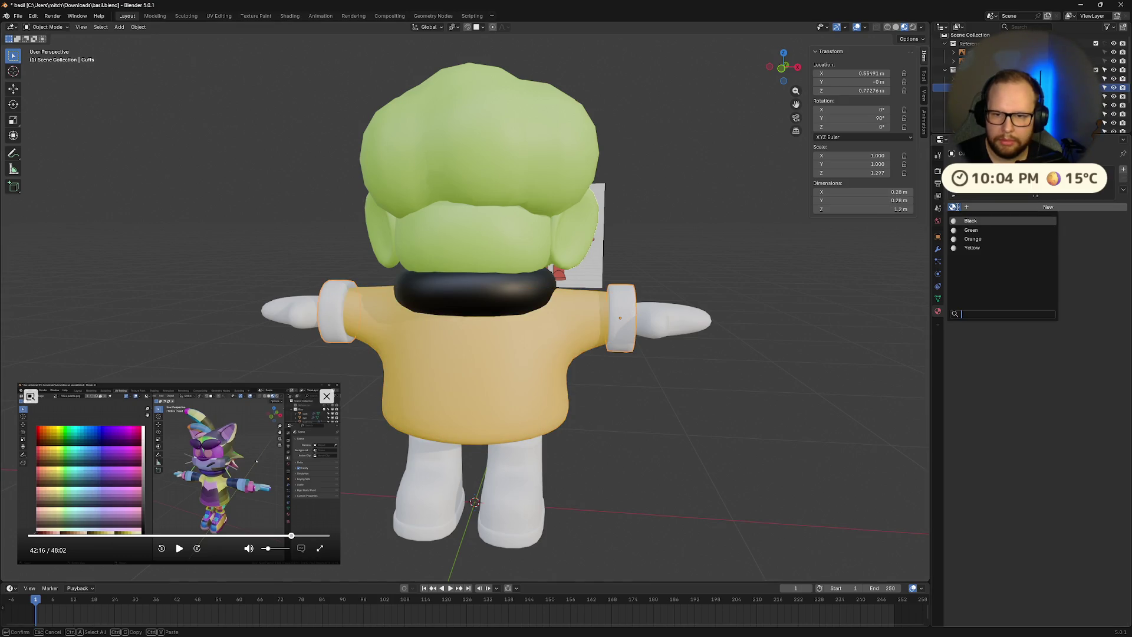
pyautogui.click(973, 247)
pyautogui.click(677, 326)
pyautogui.click(954, 207)
pyautogui.click(973, 234)
# - Give the wellies the Orange material and the limbs the Black material
pyautogui.click(512, 479)
pyautogui.click(954, 207)
pyautogui.click(997, 233)
pyautogui.moveTo(625, 412)
pyautogui.mouseDown(button='middle')
pyautogui.moveTo(676, 417)
pyautogui.moveTo(514, 416)
pyautogui.mouseUp(button='middle')
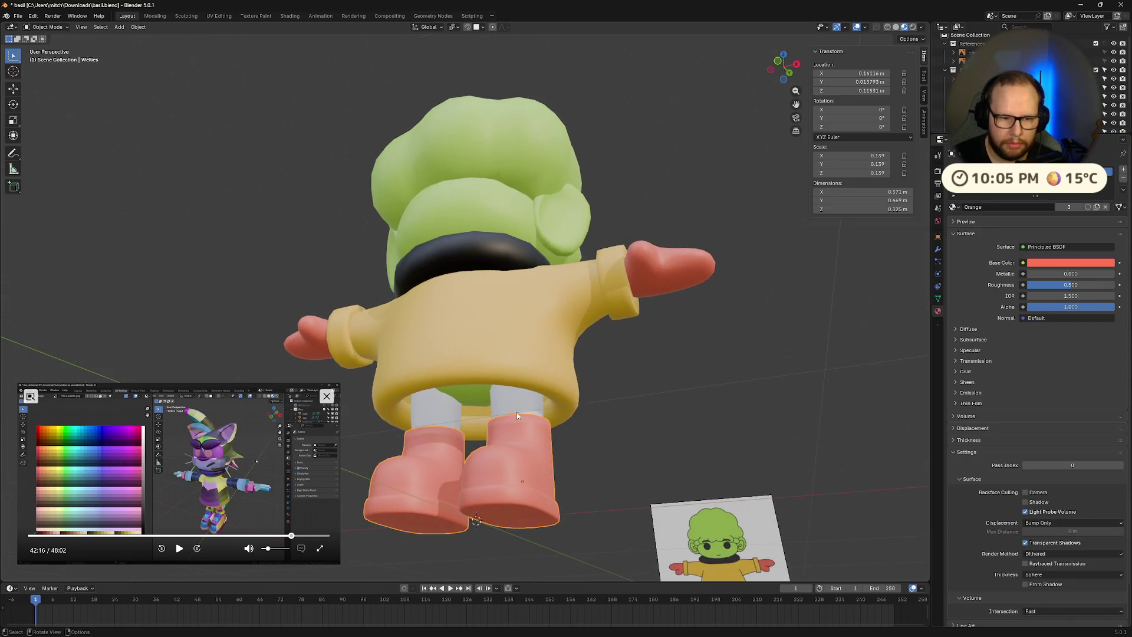
pyautogui.click(518, 399)
pyautogui.click(953, 207)
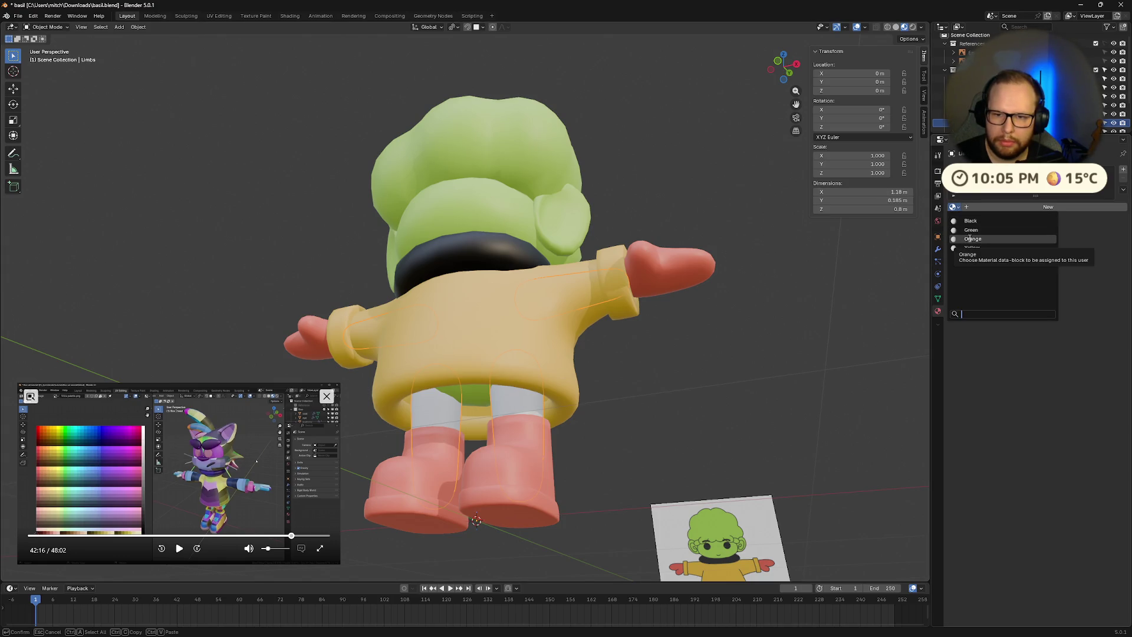
pyautogui.click(971, 220)
pyautogui.moveTo(684, 367)
pyautogui.mouseDown(button='middle')
pyautogui.moveTo(729, 407)
pyautogui.moveTo(637, 404)
pyautogui.moveTo(662, 343)
pyautogui.moveTo(704, 380)
pyautogui.moveTo(649, 330)
pyautogui.mouseUp(button='middle')
pyautogui.click(729, 407)
pyautogui.click(468, 319)
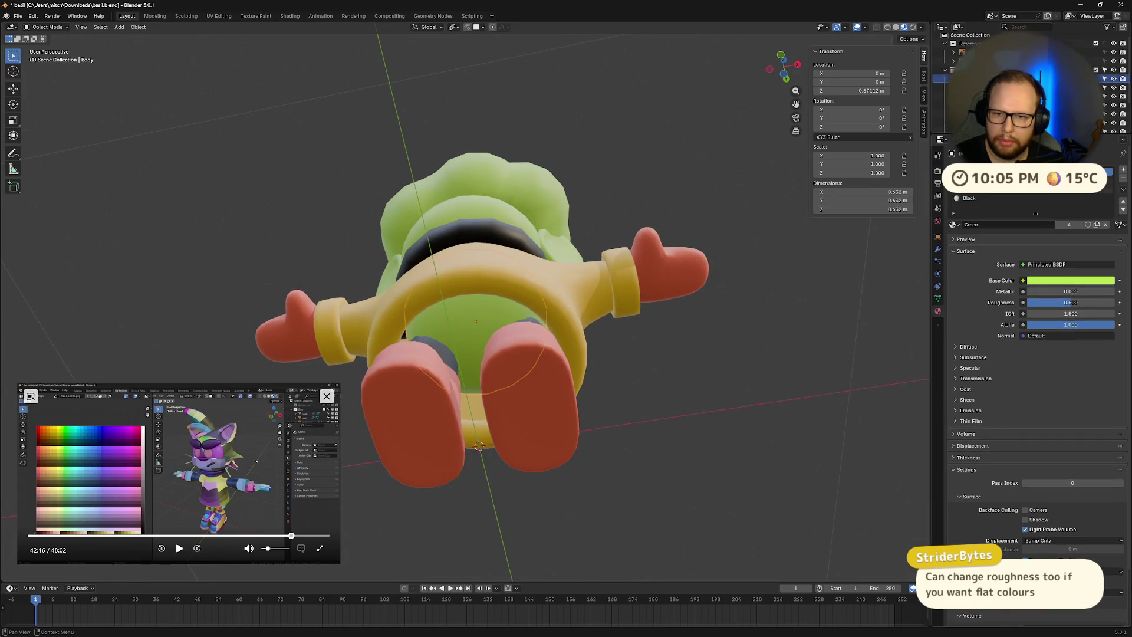
# - Assign the Black material to the body and inspect it from several angles
pyautogui.click(953, 225)
pyautogui.click(980, 240)
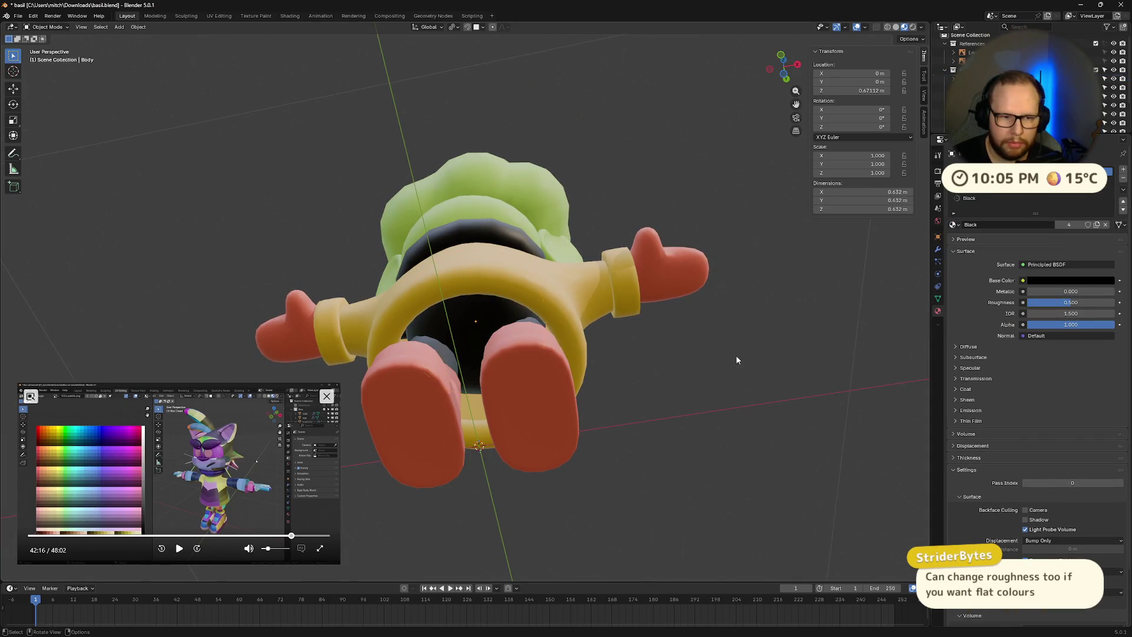
pyautogui.moveTo(736, 355); pyautogui.dragTo(694, 411, button='middle')
pyautogui.scroll(-3, 692, 408)
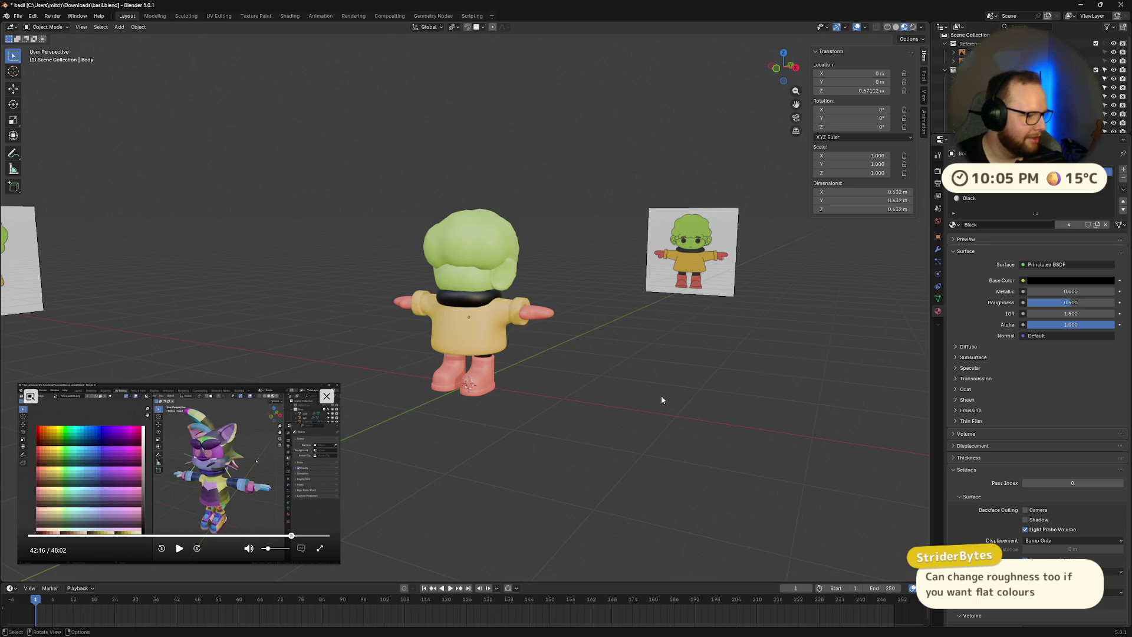
pyautogui.moveTo(606, 390)
pyautogui.mouseDown(button='middle')
pyautogui.moveTo(640, 379)
pyautogui.moveTo(669, 394)
pyautogui.moveTo(769, 385)
pyautogui.moveTo(688, 373)
pyautogui.moveTo(611, 392)
pyautogui.moveTo(666, 393)
pyautogui.moveTo(567, 417)
pyautogui.moveTo(578, 402)
pyautogui.mouseUp(button='middle')
pyautogui.scroll(3, 669, 392)
pyautogui.scroll(-3, 611, 391)
pyautogui.scroll(3, 626, 407)
# - Save basil.blend and bring the Godot Shaders outline shader page to the front
pyautogui.hotkey('ctrl', 's')
pyautogui.scroll(-4, 553, 398)
pyautogui.hotkey('alt', 'Tab')
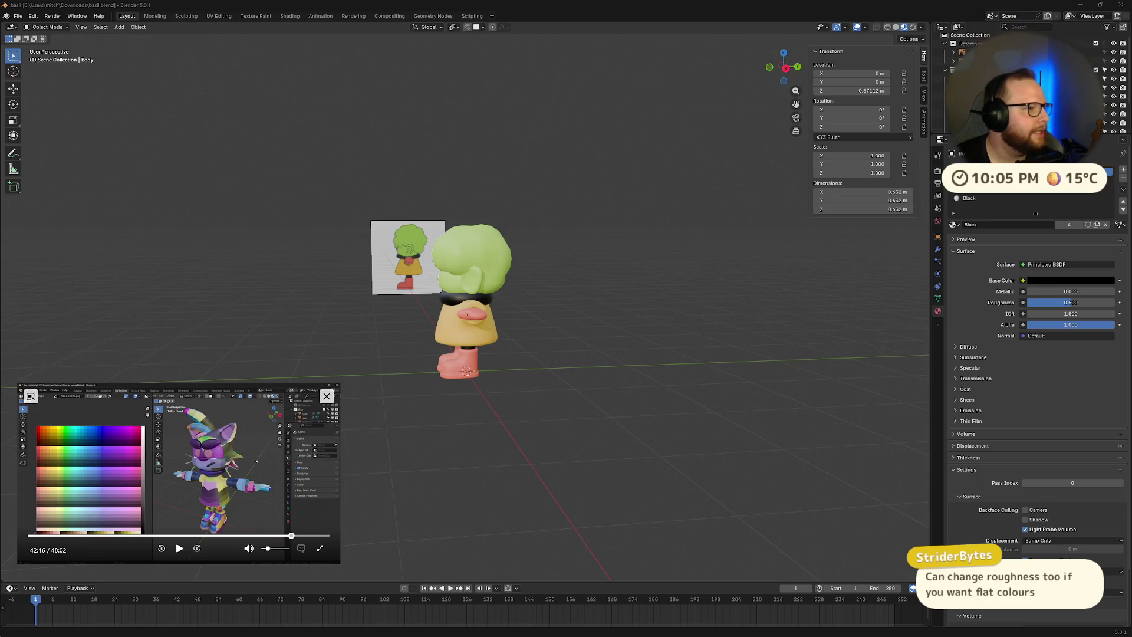
pyautogui.hotkey('alt', 'Tab')
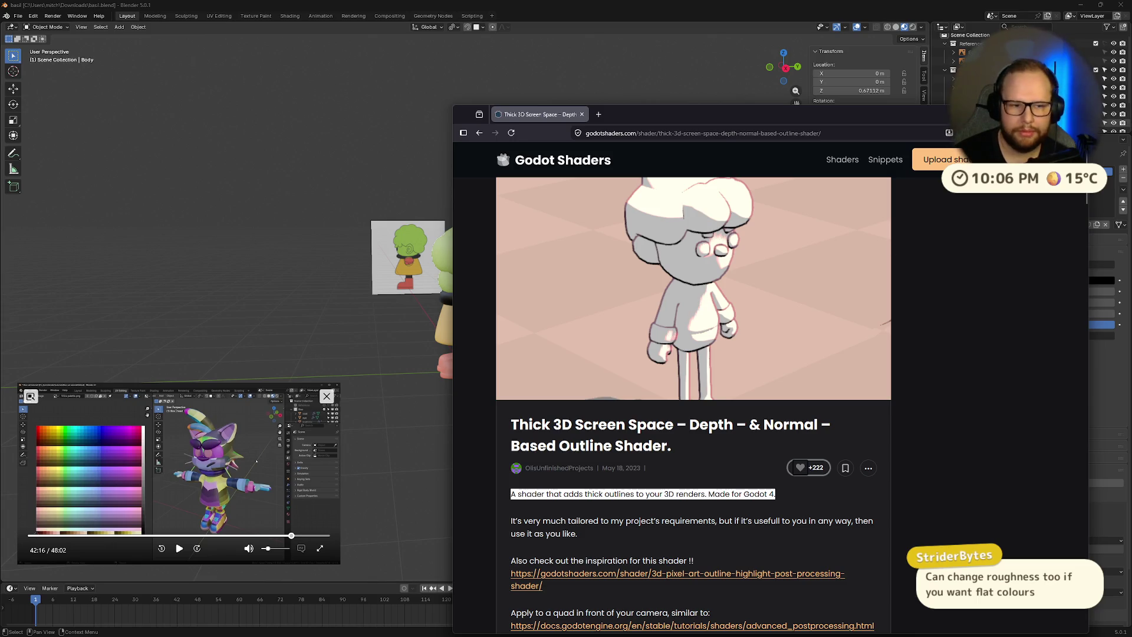
# - Move the browser aside to return to Blender and save basil.blend again
pyautogui.moveTo(437, 307)
pyautogui.mouseDown(button='middle')
pyautogui.moveTo(554, 310)
pyautogui.moveTo(604, 388)
pyautogui.moveTo(599, 367)
pyautogui.moveTo(688, 320)
pyautogui.moveTo(652, 384)
pyautogui.moveTo(530, 392)
pyautogui.moveTo(643, 387)
pyautogui.moveTo(607, 397)
pyautogui.moveTo(646, 342)
pyautogui.moveTo(685, 366)
pyautogui.moveTo(664, 376)
pyautogui.moveTo(682, 383)
pyautogui.moveTo(652, 391)
pyautogui.mouseUp(button='middle')
pyautogui.hotkey('ctrl', 's')
pyautogui.scroll(4, 689, 345)
pyautogui.scroll(-6, 689, 344)
pyautogui.scroll(4, 609, 396)
pyautogui.scroll(-3, 698, 369)
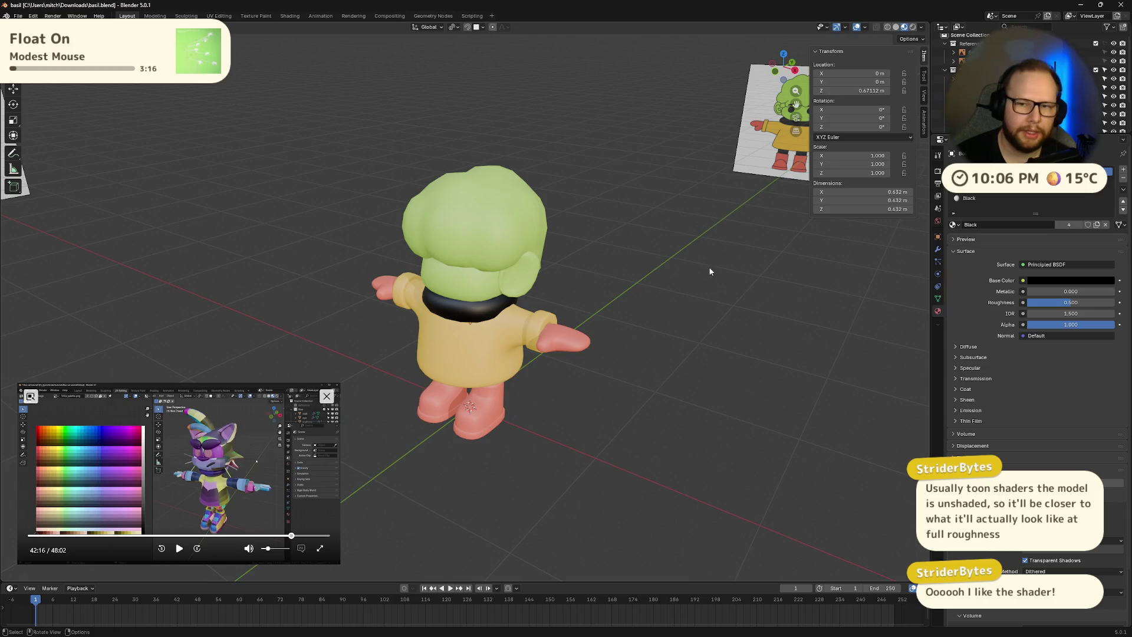
# - Drop the roughness of the Black and Yellow materials to 0
pyautogui.moveTo(1073, 302); pyautogui.dragTo(1029, 302)
pyautogui.moveTo(738, 330); pyautogui.dragTo(608, 329, button='middle')
pyautogui.scroll(8, 610, 320)
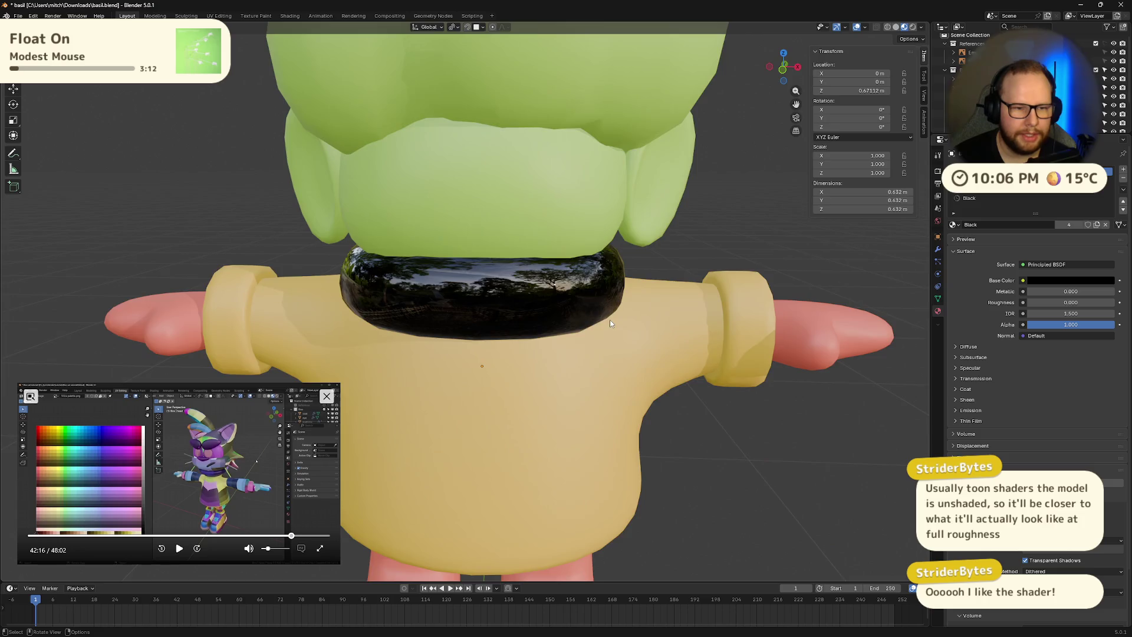
pyautogui.scroll(-5, 609, 320)
pyautogui.click(1006, 189)
pyautogui.moveTo(1075, 304); pyautogui.dragTo(1027, 302)
# - Check the Orange material and confirm 0.000 roughness on the Black material
pyautogui.click(1006, 189)
pyautogui.click(1028, 199)
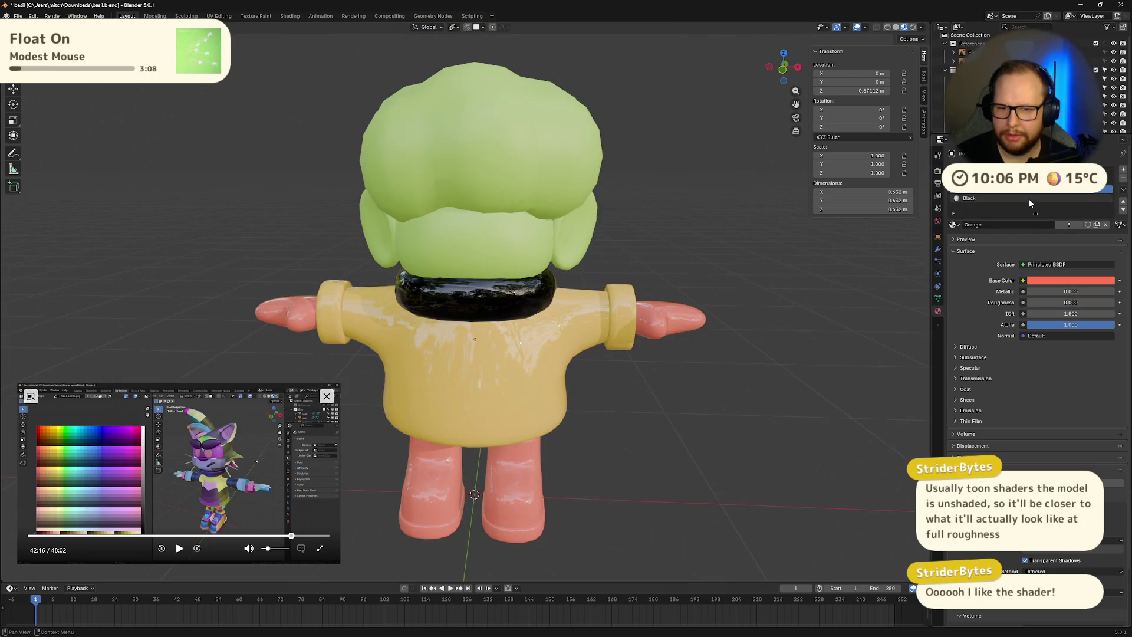
pyautogui.click(1056, 302)
pyautogui.press('Return')
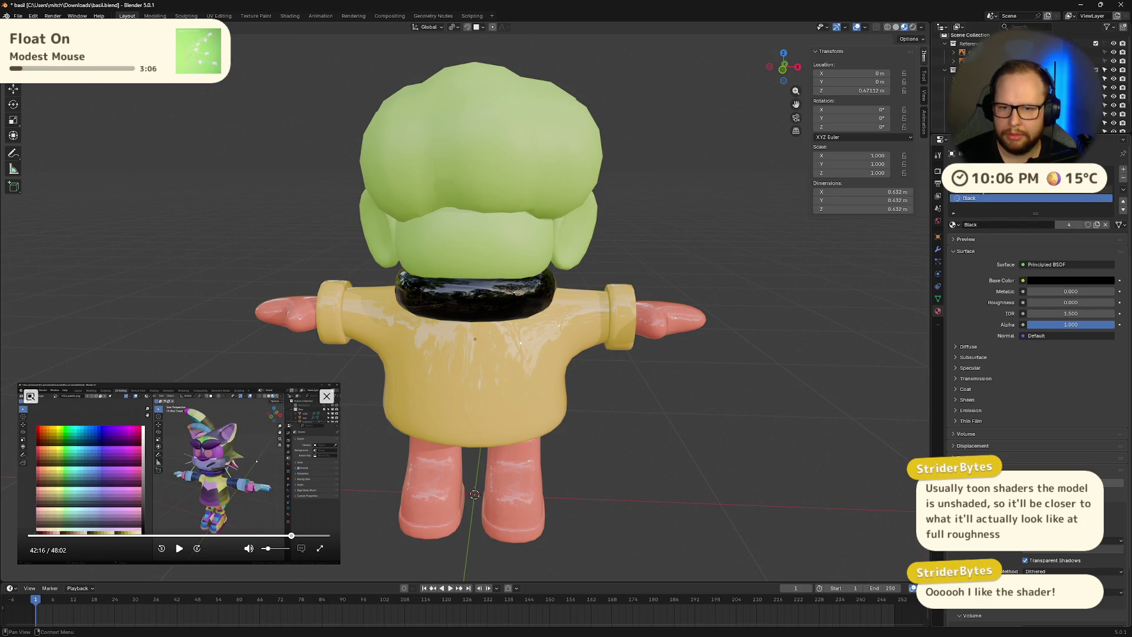
pyautogui.click(1123, 201)
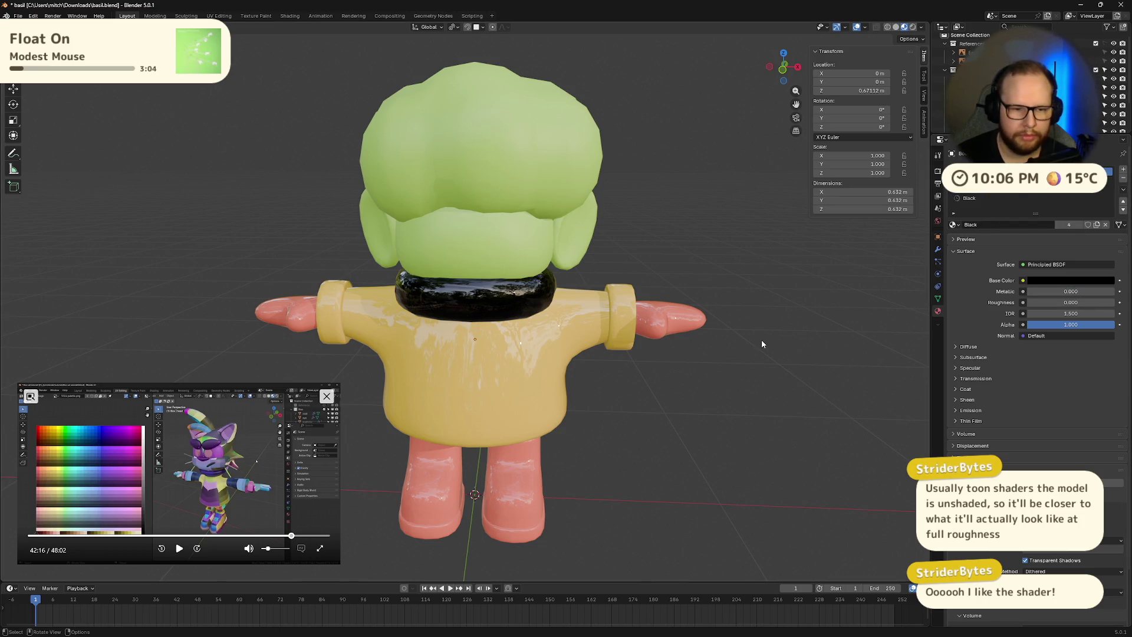
pyautogui.scroll(-5, 760, 342)
pyautogui.moveTo(759, 343); pyautogui.dragTo(678, 345, button='middle')
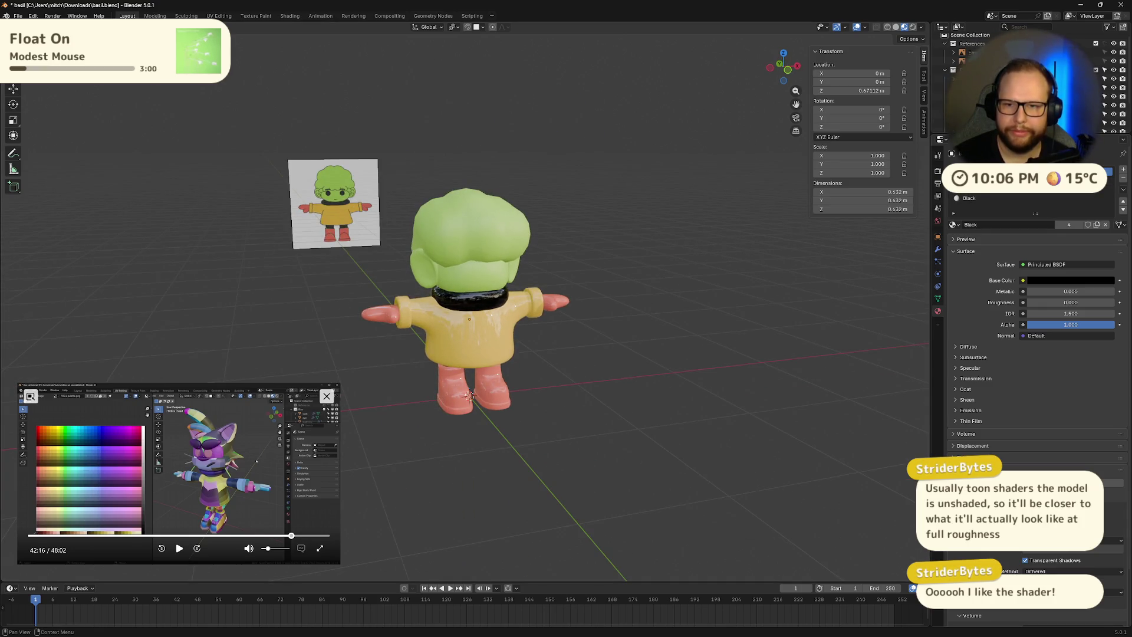
pyautogui.scroll(-3, 979, 194)
pyautogui.scroll(3, 1002, 236)
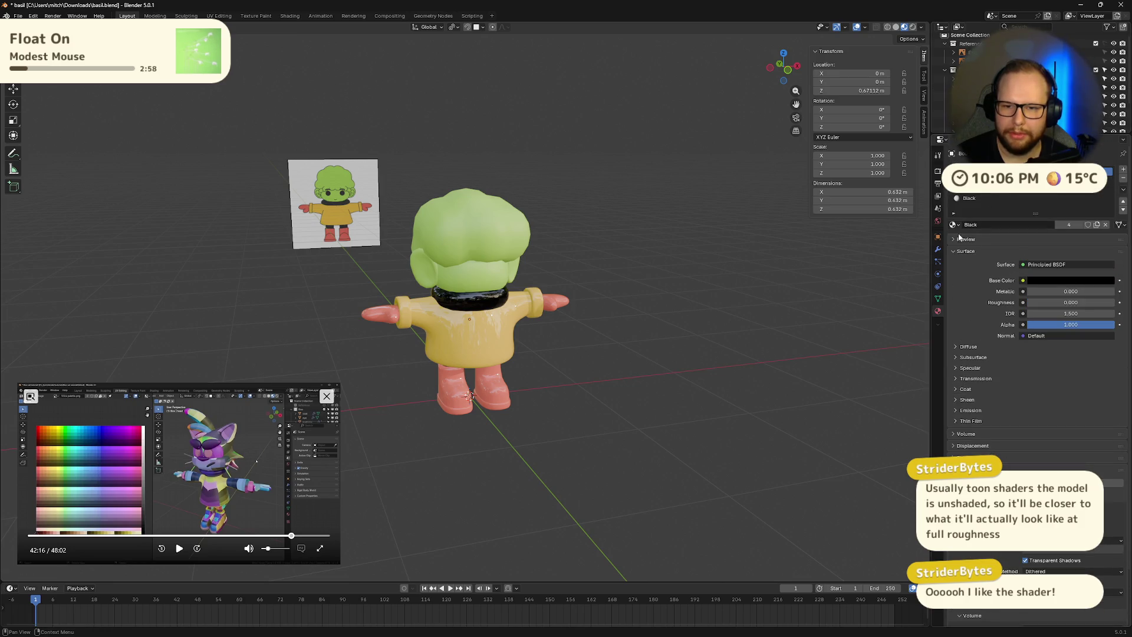
pyautogui.click(973, 96)
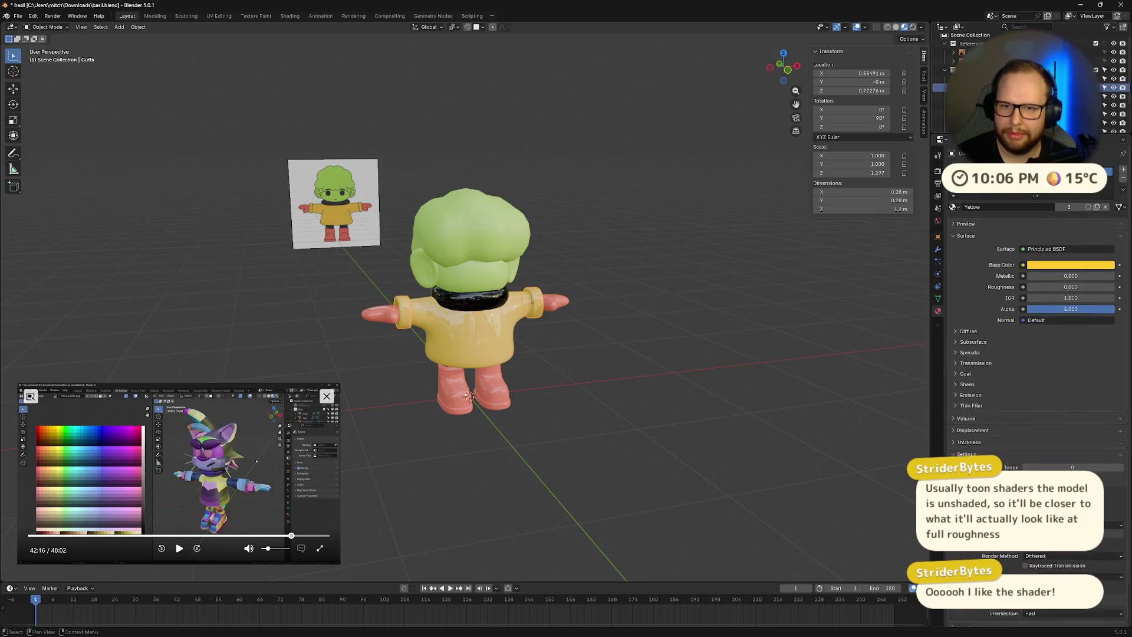
# - Set the Green hair and ears material's roughness to 1.000
pyautogui.moveTo(1085, 285); pyautogui.dragTo(1032, 285)
pyautogui.moveTo(721, 327)
pyautogui.mouseDown(button='middle')
pyautogui.moveTo(696, 334)
pyautogui.moveTo(794, 288)
pyautogui.moveTo(826, 304)
pyautogui.moveTo(713, 350)
pyautogui.moveTo(745, 331)
pyautogui.mouseUp(button='middle')
pyautogui.scroll(4, 692, 334)
pyautogui.scroll(-6, 826, 303)
pyautogui.scroll(5, 746, 330)
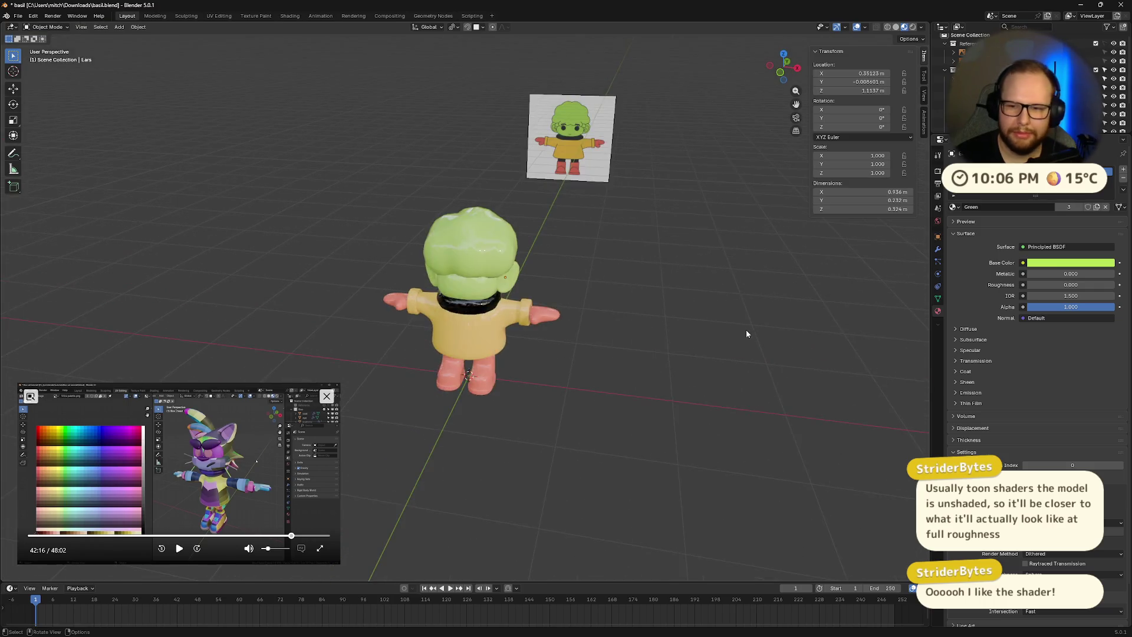
pyautogui.moveTo(1062, 285); pyautogui.dragTo(1120, 285)
# - Select the neck ring, then the raincoat, and raise the raincoat's roughness to 1.000
pyautogui.moveTo(696, 307); pyautogui.dragTo(501, 301, button='middle')
pyautogui.click(466, 289)
pyautogui.moveTo(891, 270); pyautogui.dragTo(521, 363, button='middle')
pyautogui.click(521, 362)
pyautogui.moveTo(1055, 285); pyautogui.dragTo(1118, 285)
# - Raise the wellies' Orange material roughness to 1.000, save basil.blend, and inspect the matte back
pyautogui.click(497, 423)
pyautogui.moveTo(596, 437)
pyautogui.mouseDown(button='middle')
pyautogui.moveTo(564, 430)
pyautogui.moveTo(502, 381)
pyautogui.moveTo(657, 378)
pyautogui.moveTo(576, 376)
pyautogui.mouseUp(button='middle')
pyautogui.hotkey('ctrl', 's')
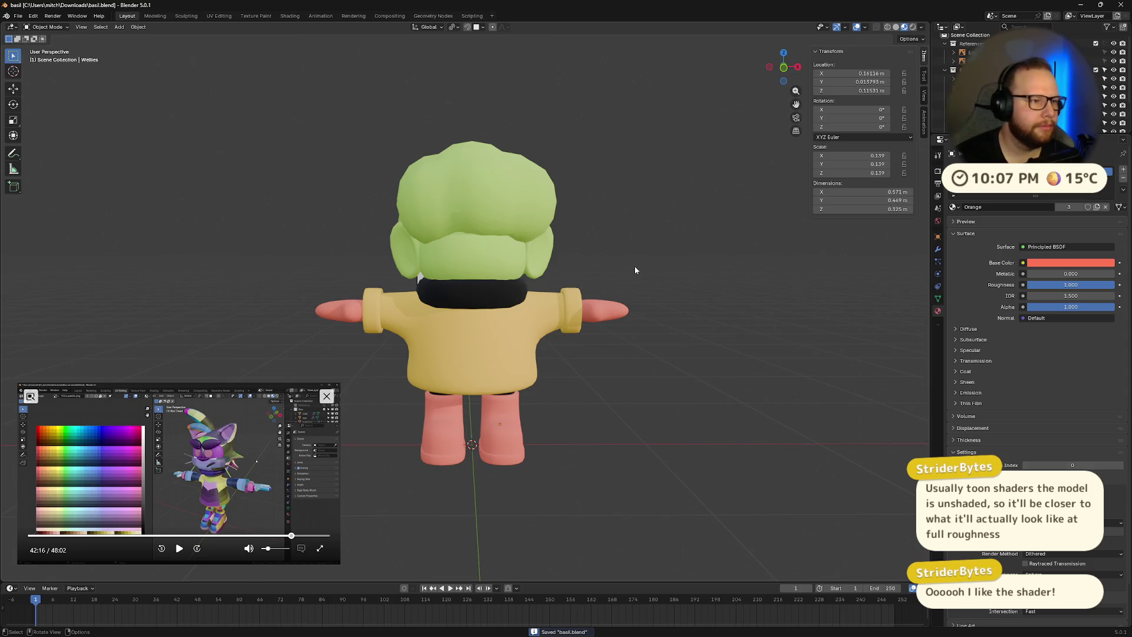
pyautogui.moveTo(507, 213)
pyautogui.mouseDown(button='middle')
pyautogui.moveTo(251, 224)
pyautogui.moveTo(440, 240)
pyautogui.moveTo(457, 272)
pyautogui.moveTo(506, 268)
pyautogui.mouseUp(button='middle')
pyautogui.scroll(-10, 384, 238)
pyautogui.scroll(8, 506, 268)
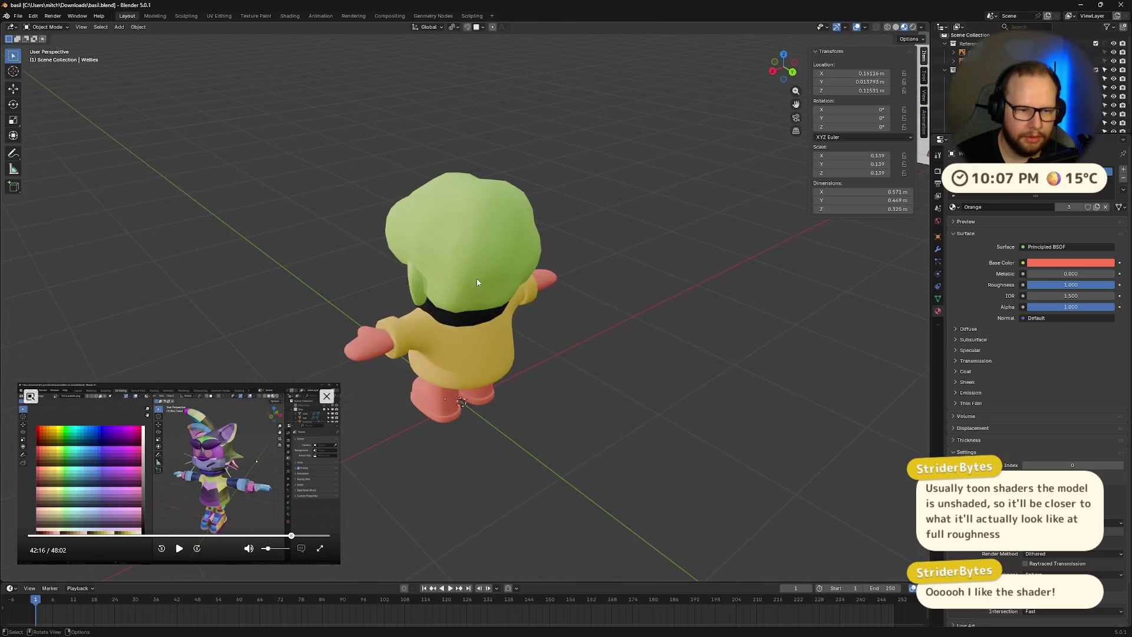
pyautogui.moveTo(401, 276)
pyautogui.mouseDown(button='middle')
pyautogui.moveTo(404, 287)
pyautogui.moveTo(455, 262)
pyautogui.moveTo(584, 245)
pyautogui.mouseUp(button='middle')
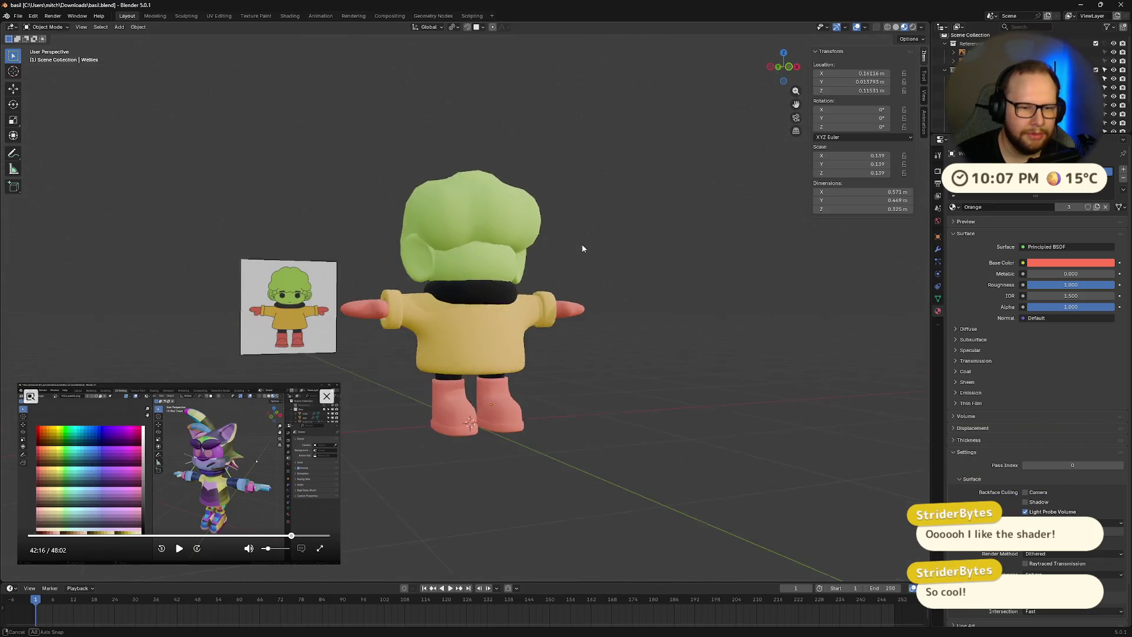
pyautogui.scroll(8, 584, 246)
pyautogui.scroll(-8, 530, 236)
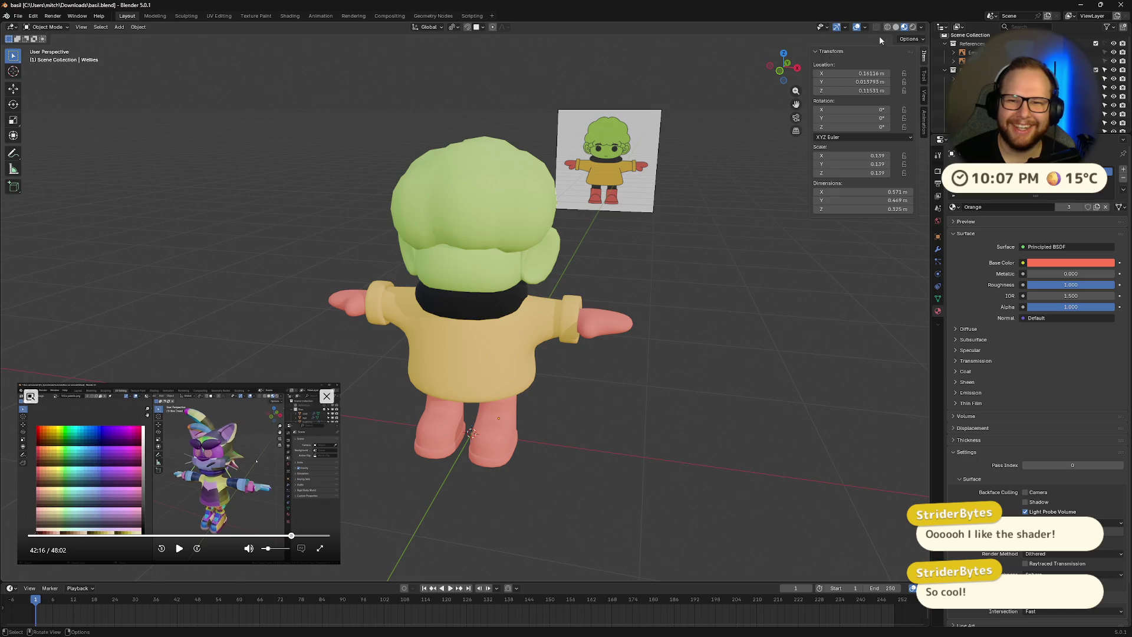
pyautogui.press('z')
pyautogui.moveTo(545, 237); pyautogui.dragTo(590, 230, button='middle')
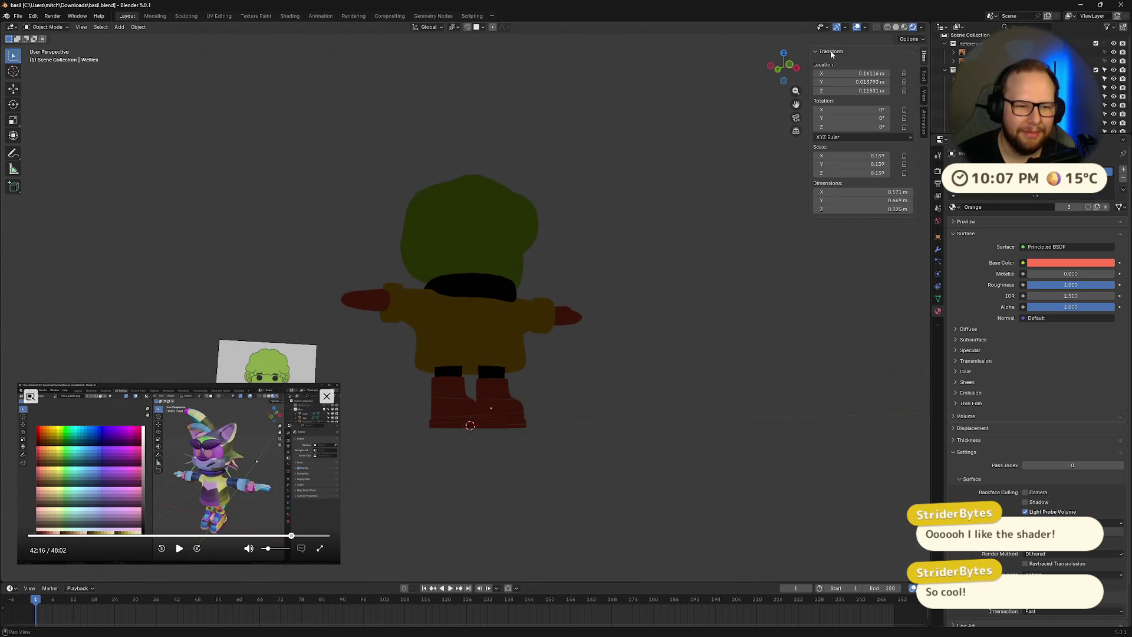
pyautogui.click(896, 28)
pyautogui.click(913, 28)
pyautogui.click(904, 27)
pyautogui.moveTo(625, 271); pyautogui.dragTo(503, 317, button='middle')
pyautogui.scroll(5, 503, 317)
pyautogui.scroll(-10, 419, 320)
pyautogui.moveTo(419, 320); pyautogui.dragTo(466, 274, button='middle')
pyautogui.scroll(5, 442, 305)
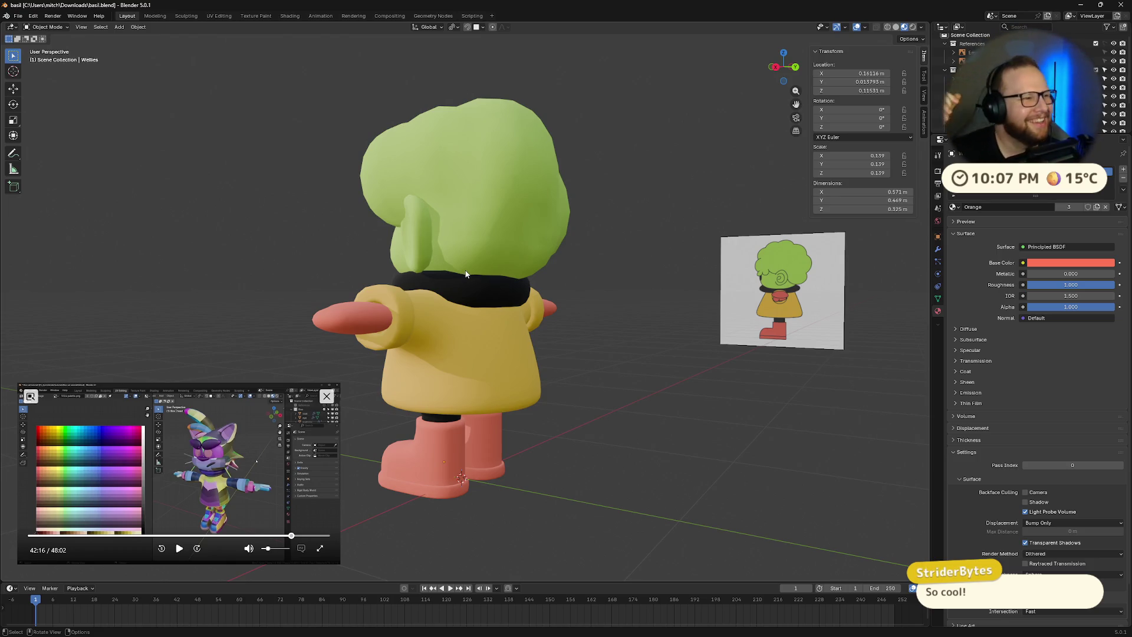
pyautogui.moveTo(348, 171)
pyautogui.mouseDown(button='middle')
pyautogui.moveTo(407, 221)
pyautogui.moveTo(692, 229)
pyautogui.moveTo(657, 239)
pyautogui.mouseUp(button='middle')
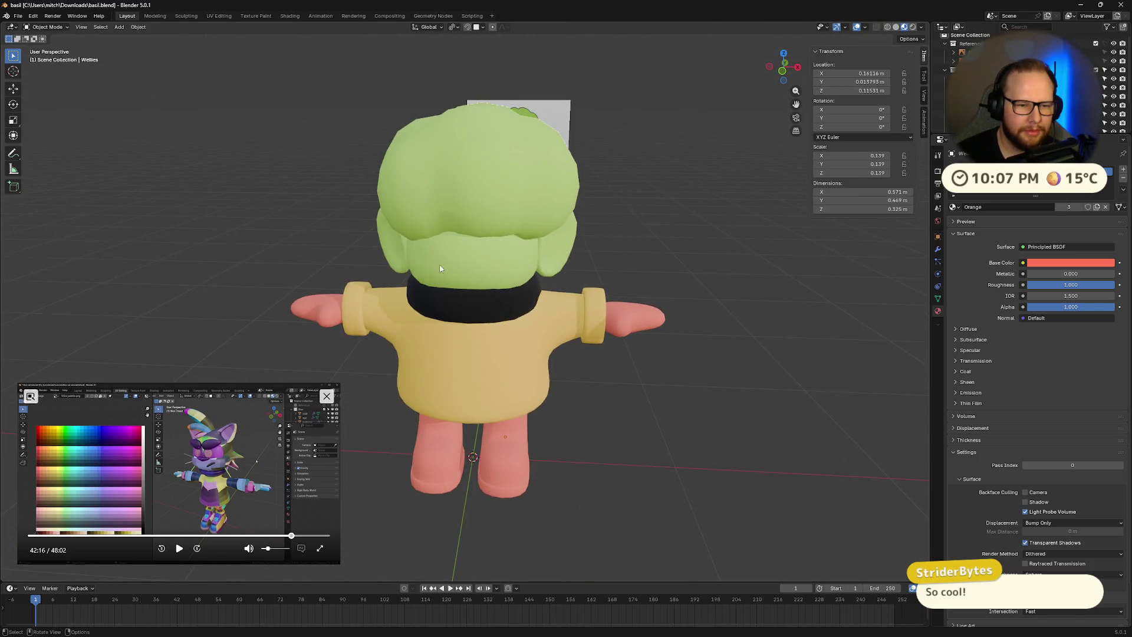
pyautogui.click(449, 266)
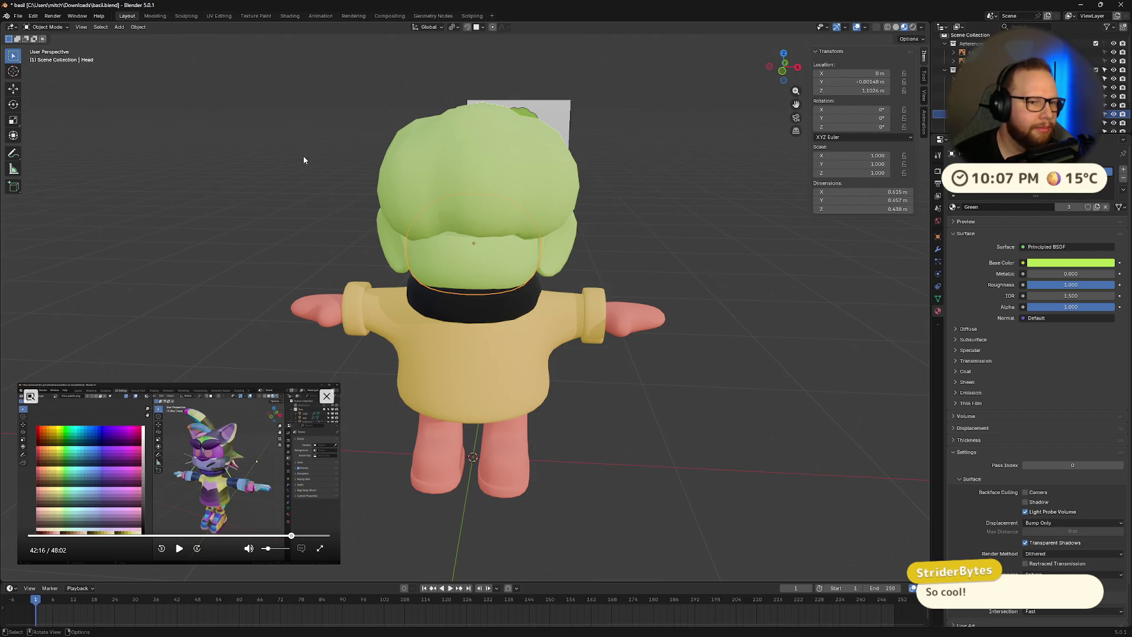
pyautogui.click(277, 227)
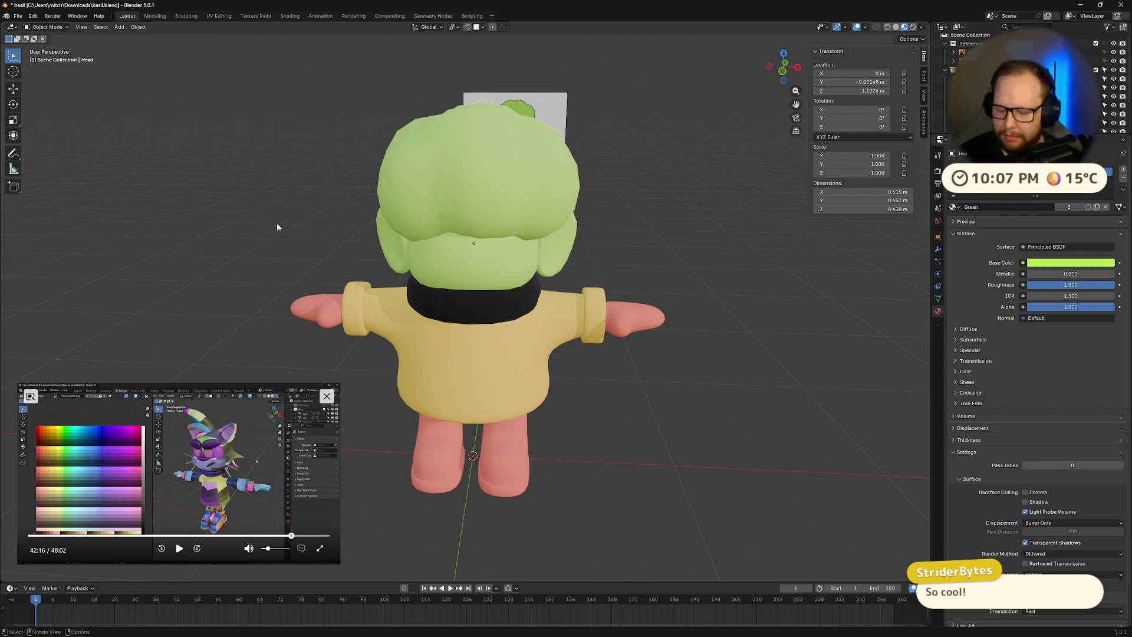
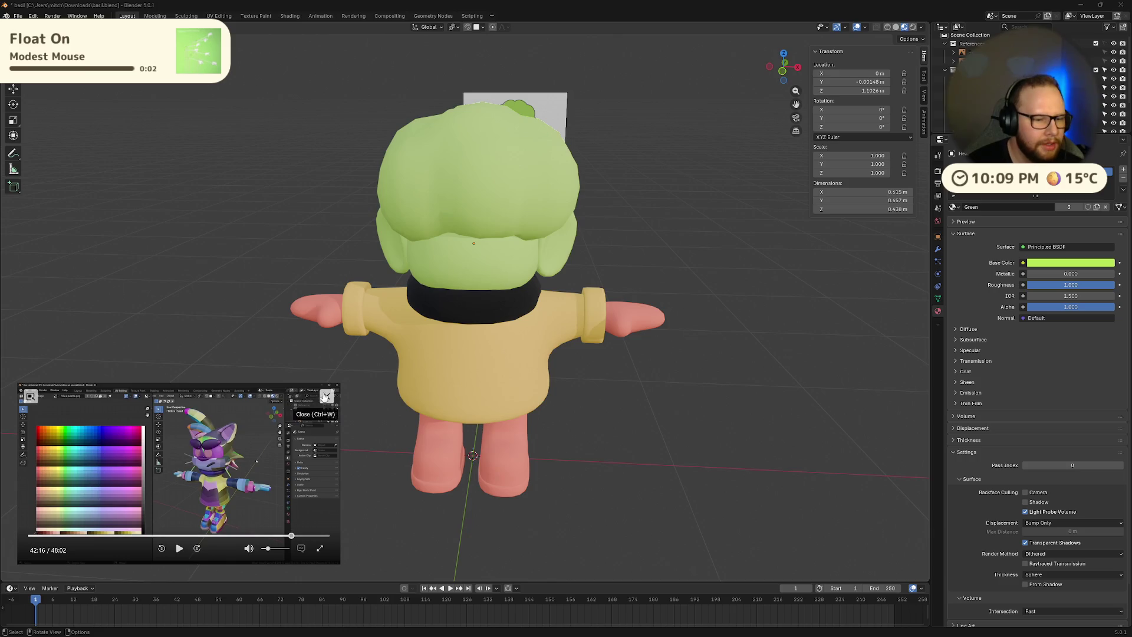
# - Close the reference video and orbit to a higher angled view of the character
pyautogui.click(325, 395)
pyautogui.moveTo(366, 519); pyautogui.dragTo(402, 321, button='middle')
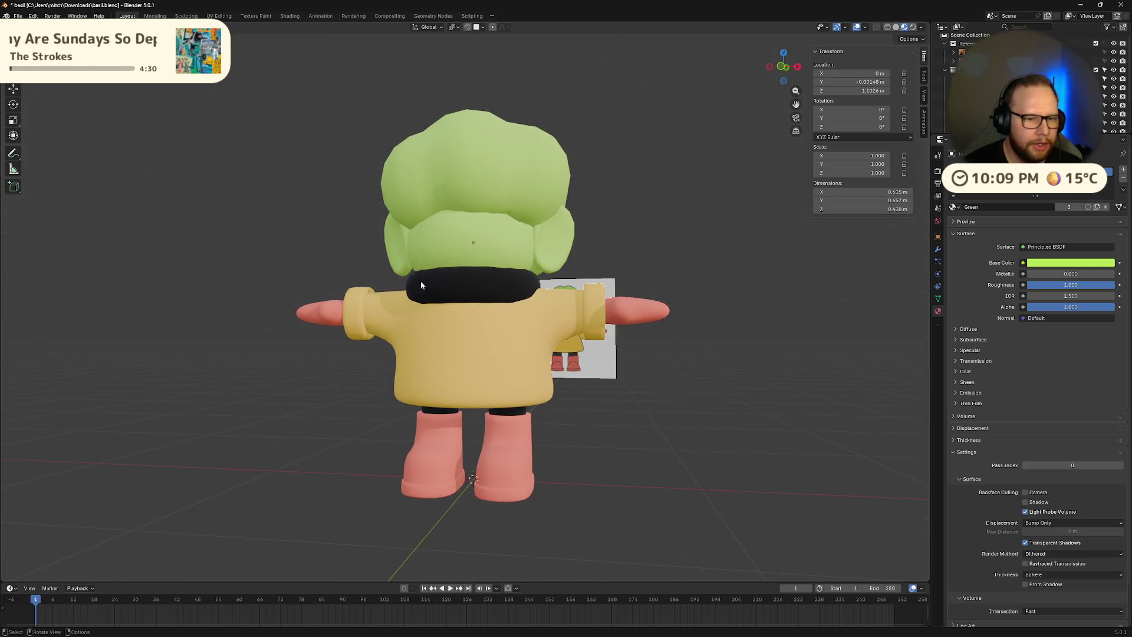
pyautogui.moveTo(439, 254)
pyautogui.mouseDown(button='middle')
pyautogui.moveTo(409, 295)
pyautogui.moveTo(484, 247)
pyautogui.moveTo(591, 207)
pyautogui.moveTo(535, 211)
pyautogui.moveTo(525, 171)
pyautogui.moveTo(526, 225)
pyautogui.moveTo(541, 234)
pyautogui.mouseUp(button='middle')
# - Enter Edit Mode on the green head, inspect its wireframe in local view, then exit back out
pyautogui.press('Tab')
pyautogui.scroll(6, 561, 207)
pyautogui.scroll(1, 496, 139)
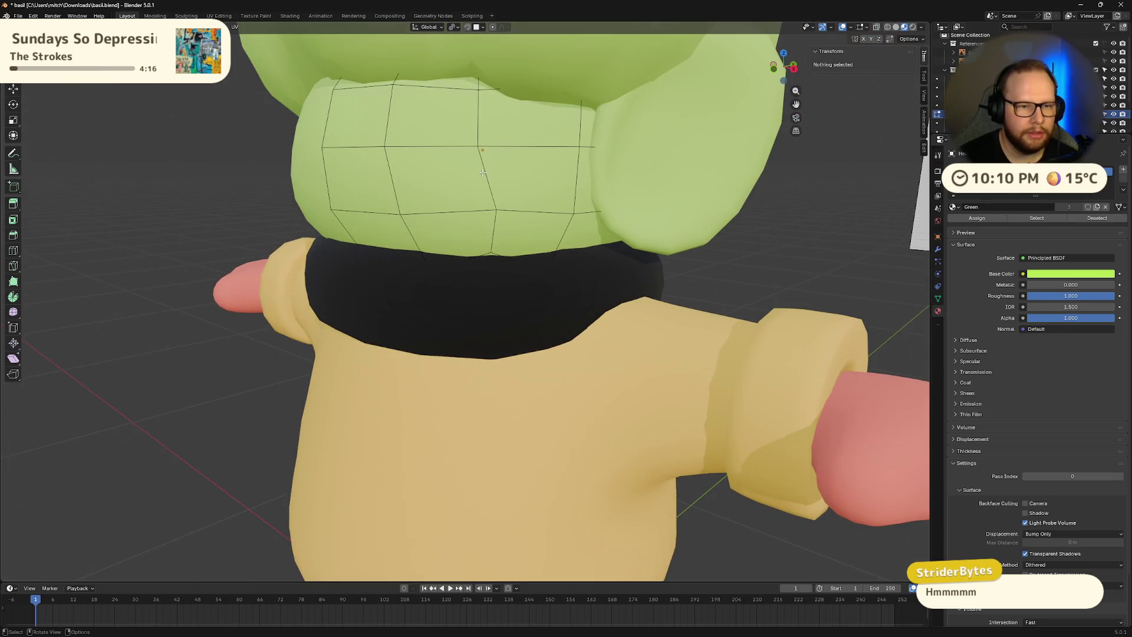
pyautogui.press('KP_Divide')
pyautogui.moveTo(483, 172)
pyautogui.mouseDown(button='middle')
pyautogui.moveTo(547, 263)
pyautogui.moveTo(431, 288)
pyautogui.moveTo(421, 313)
pyautogui.moveTo(415, 290)
pyautogui.moveTo(549, 283)
pyautogui.moveTo(525, 286)
pyautogui.moveTo(539, 283)
pyautogui.moveTo(490, 264)
pyautogui.moveTo(528, 281)
pyautogui.mouseUp(button='middle')
pyautogui.press('KP_Divide')
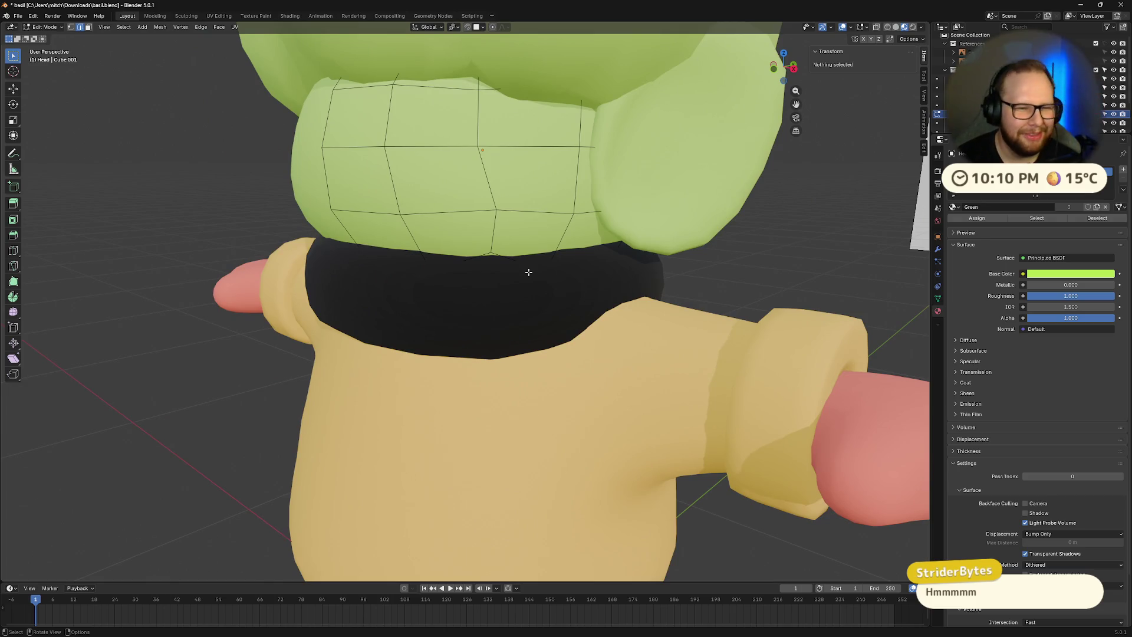
pyautogui.press('Tab')
pyautogui.press('KP_Divide')
# - Orbit to a rear view of the character and save basil.blend
pyautogui.moveTo(528, 272); pyautogui.dragTo(468, 254, button='middle')
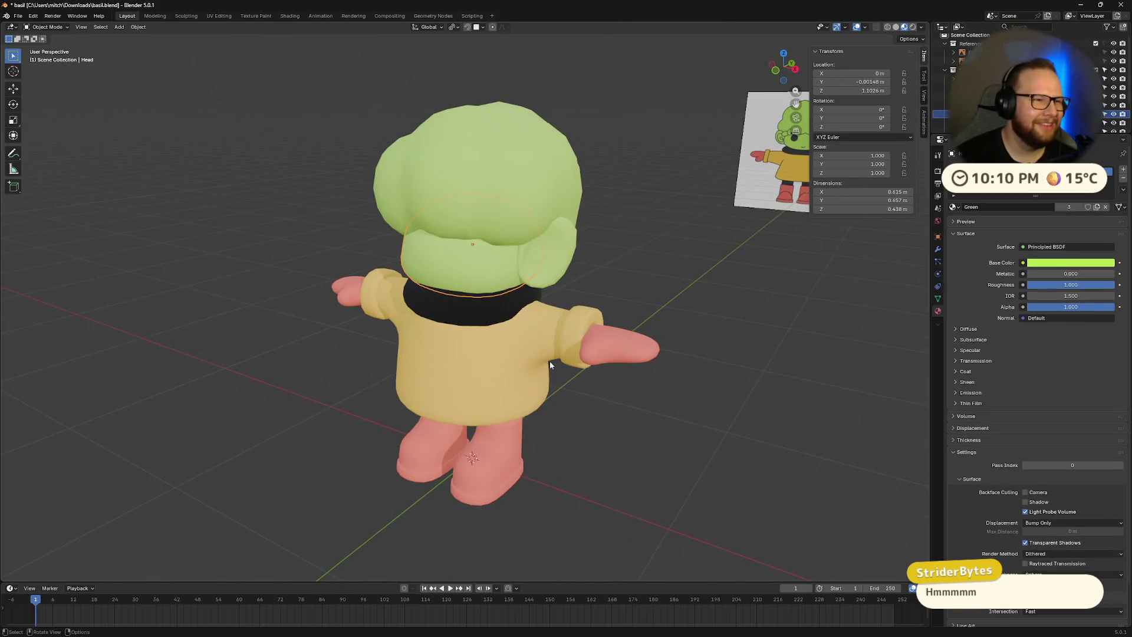
pyautogui.moveTo(584, 369); pyautogui.dragTo(507, 331, button='middle')
pyautogui.hotkey('ctrl', 's')
pyautogui.moveTo(725, 290)
pyautogui.mouseDown(button='middle')
pyautogui.moveTo(674, 319)
pyautogui.moveTo(544, 346)
pyautogui.mouseUp(button='middle')
pyautogui.scroll(4, 674, 319)
pyautogui.scroll(-3, 544, 345)
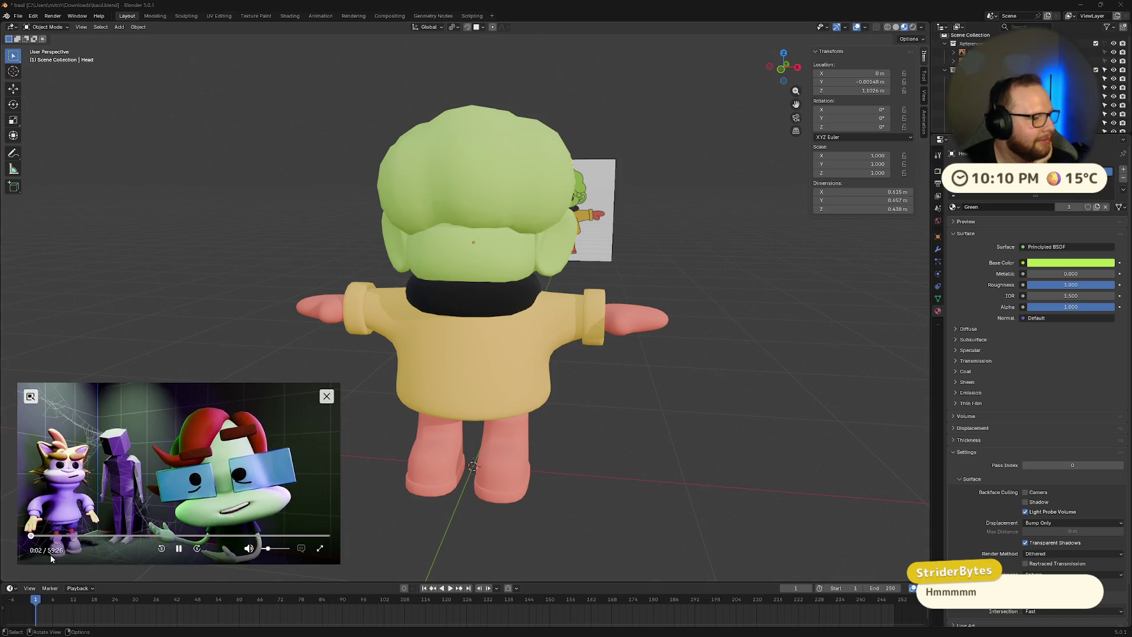
# - Seek the reference tutorial video and pause it at 10:38
pyautogui.click(122, 537)
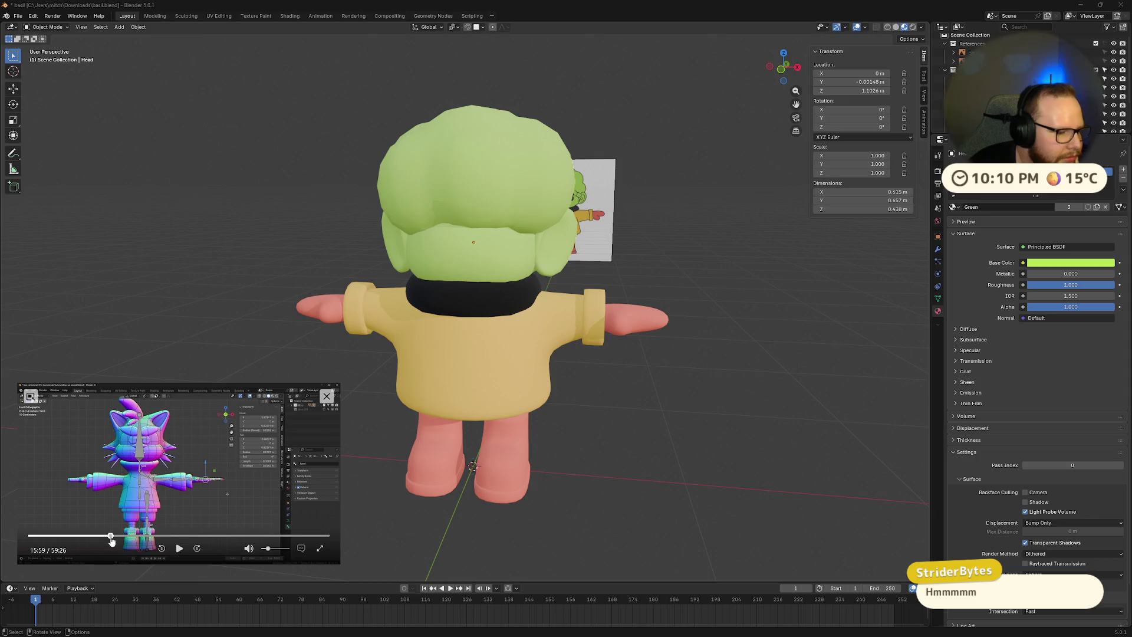
pyautogui.moveTo(122, 537); pyautogui.dragTo(76, 541)
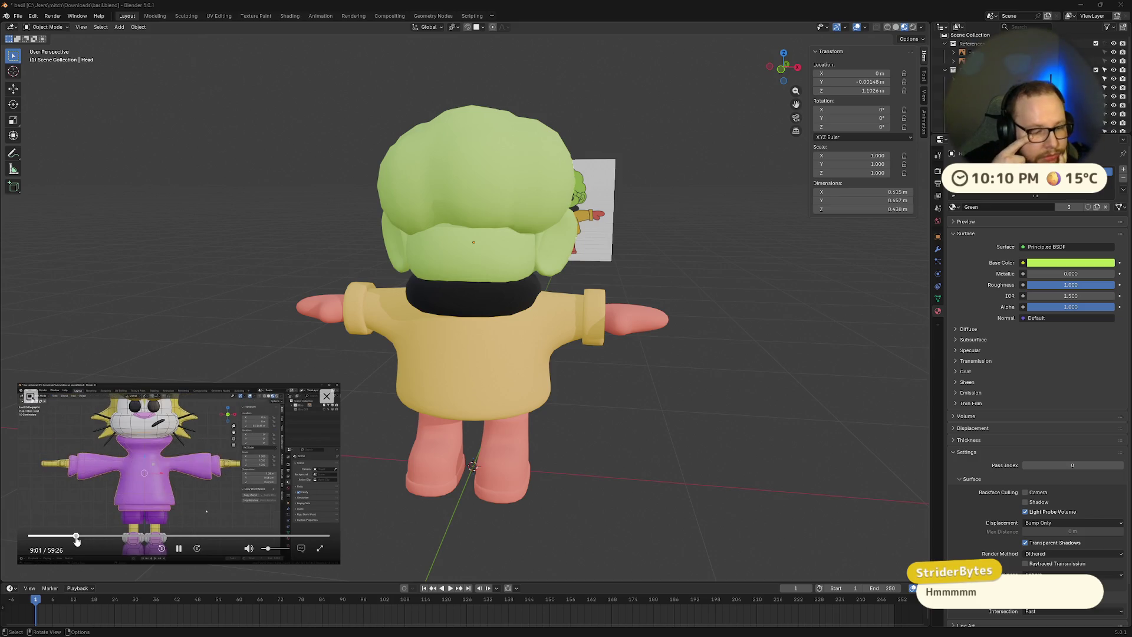
pyautogui.moveTo(76, 540); pyautogui.dragTo(82, 538)
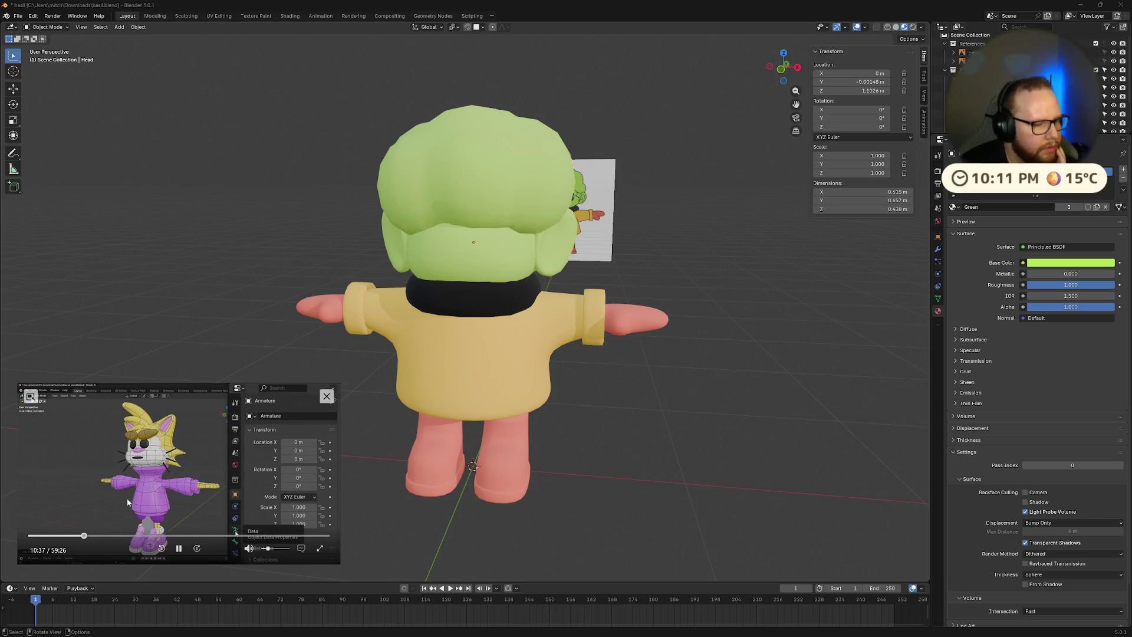
pyautogui.click(179, 548)
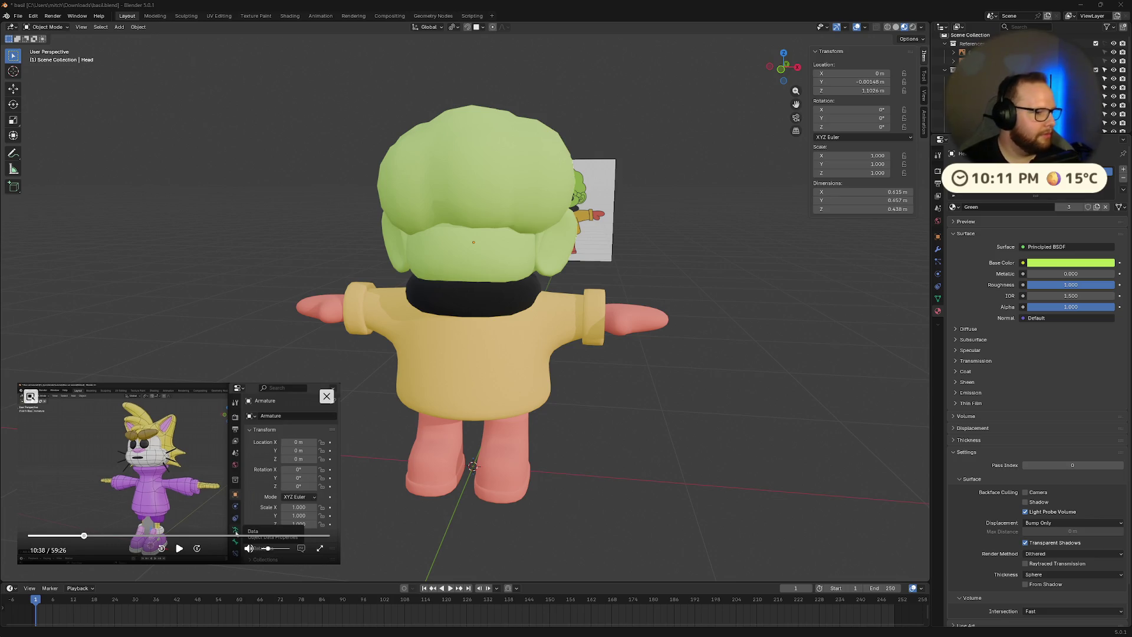
pyautogui.moveTo(436, 408)
pyautogui.mouseDown(button='middle')
pyautogui.moveTo(518, 387)
pyautogui.moveTo(576, 411)
pyautogui.moveTo(580, 390)
pyautogui.moveTo(630, 402)
pyautogui.mouseUp(button='middle')
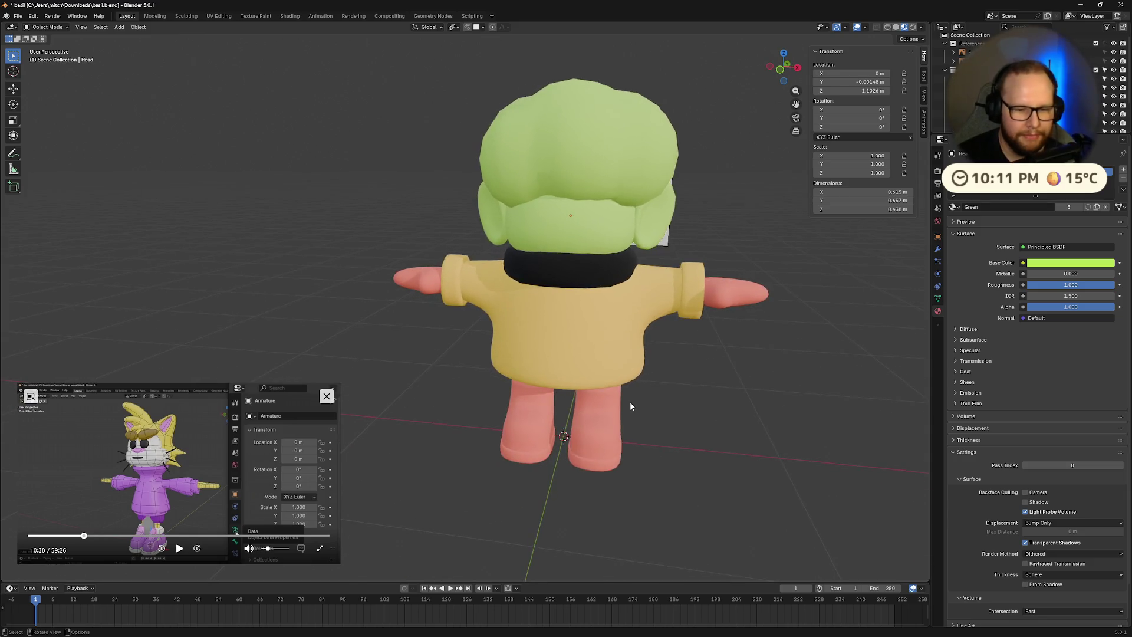
# - Add an armature and raise it along Z to 0.40699 m inside the body
pyautogui.hotkey('shift', 'a')
pyautogui.moveTo(629, 402)
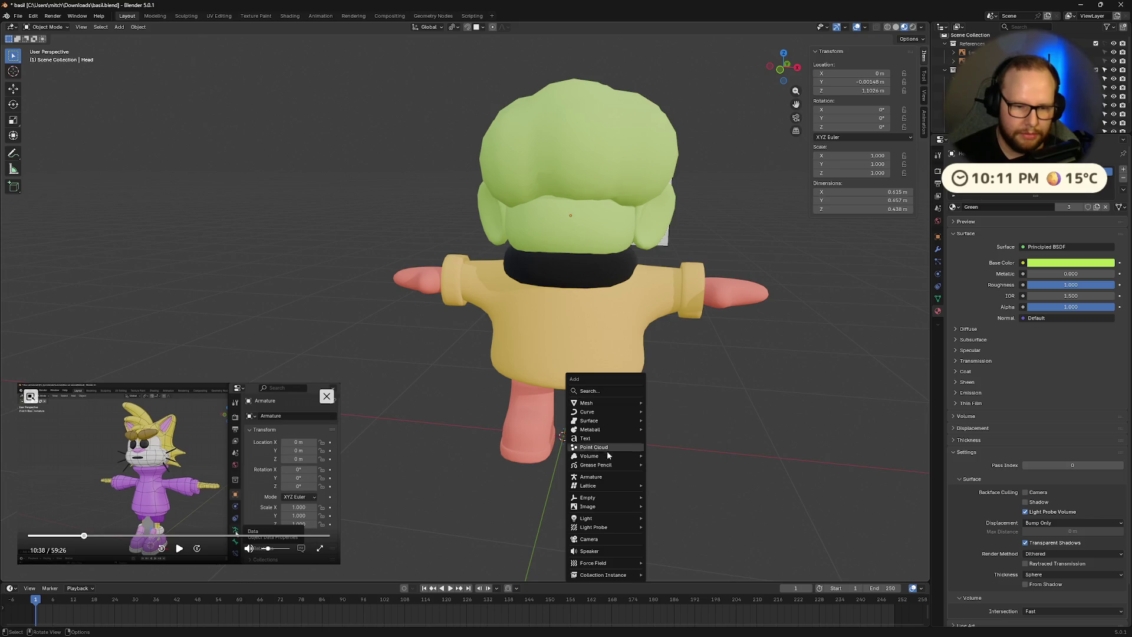
pyautogui.click(622, 477)
pyautogui.moveTo(639, 466)
pyautogui.mouseDown(button='middle')
pyautogui.moveTo(685, 443)
pyautogui.moveTo(693, 454)
pyautogui.mouseUp(button='middle')
pyautogui.press('g')
pyautogui.press('z')
pyautogui.click(694, 383)
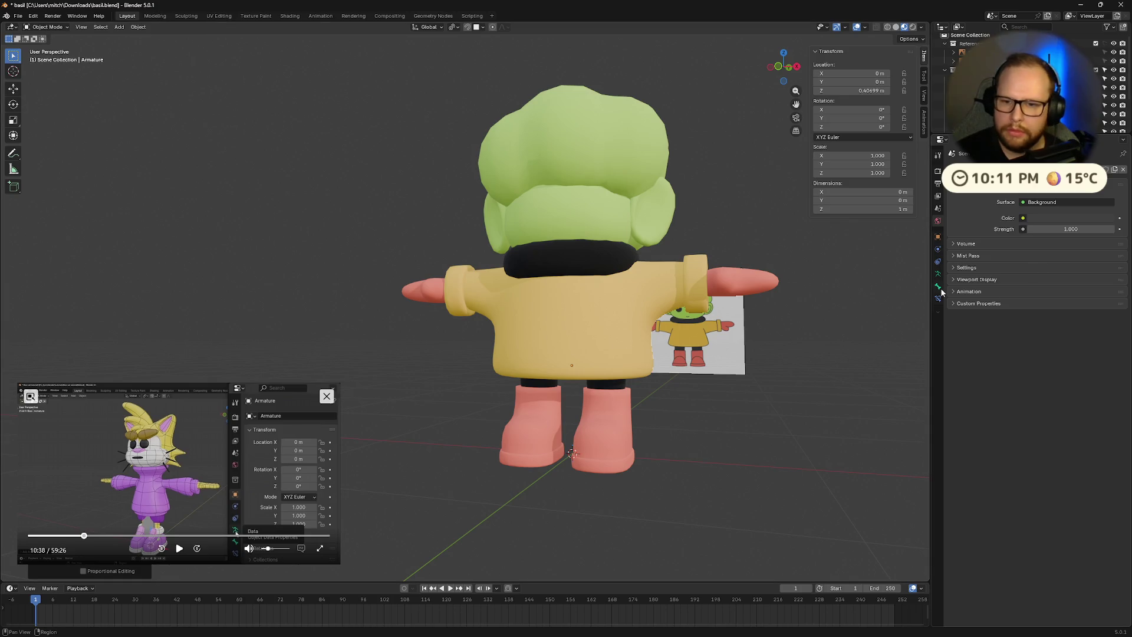
# - Turn on Names and In Front in the armature's Viewport Display settings
pyautogui.click(974, 279)
pyautogui.click(978, 280)
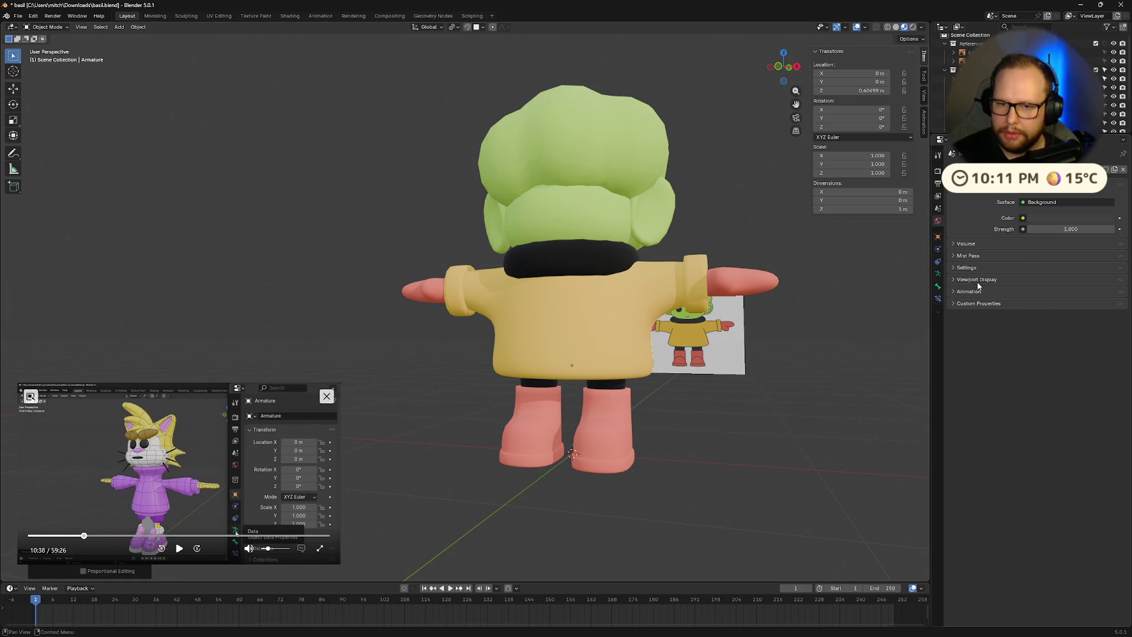
pyautogui.click(944, 275)
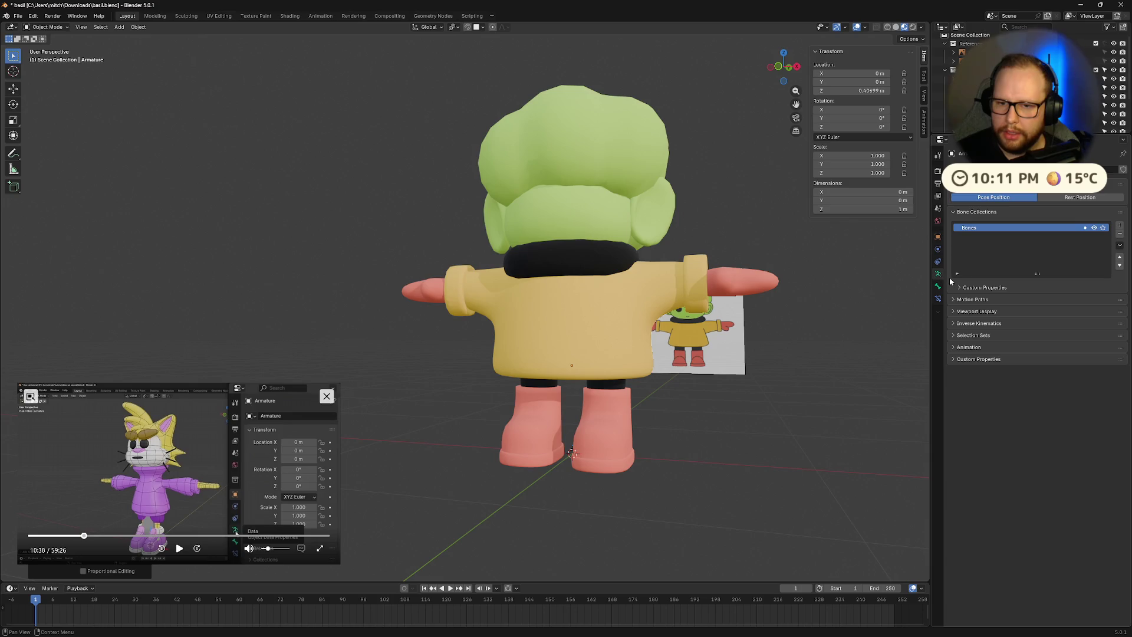
pyautogui.click(978, 311)
pyautogui.click(1023, 337)
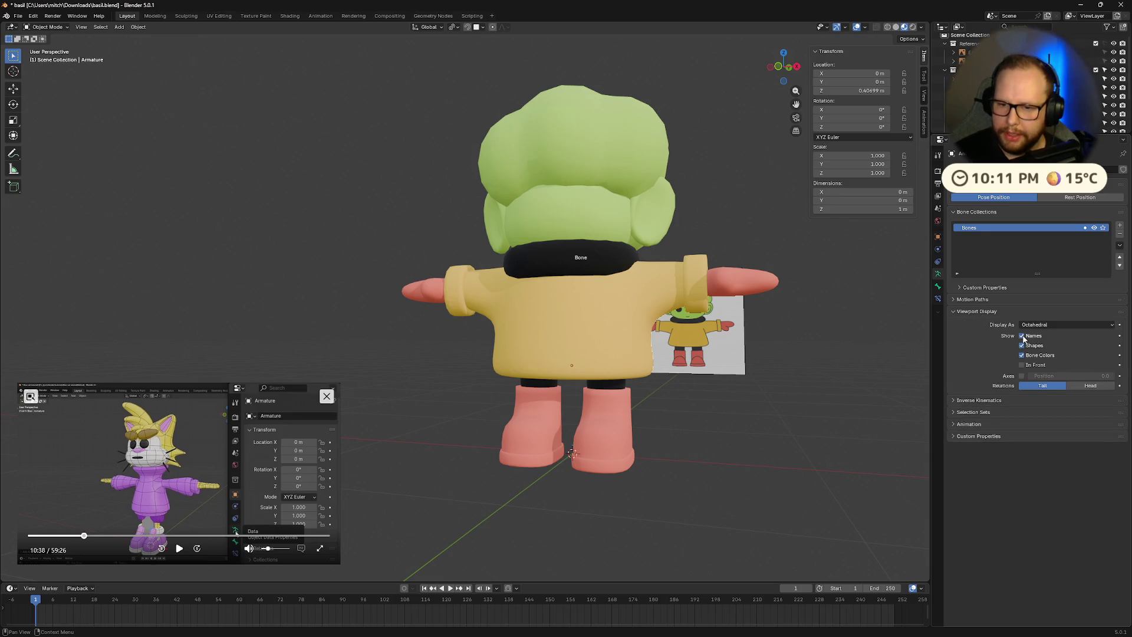
pyautogui.click(1023, 365)
pyautogui.moveTo(773, 356); pyautogui.dragTo(787, 230, button='middle')
# - Scale the armature to 0.296, then switch to an empty desktop's Start menu
pyautogui.press('s')
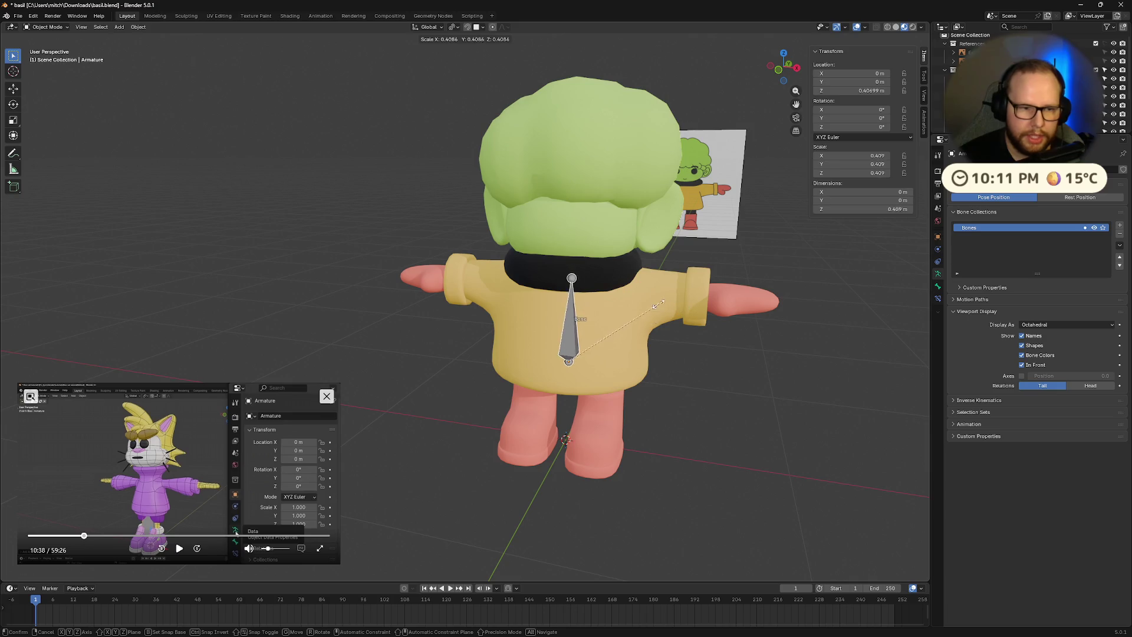
pyautogui.click(633, 321)
pyautogui.moveTo(633, 321); pyautogui.dragTo(669, 353, button='middle')
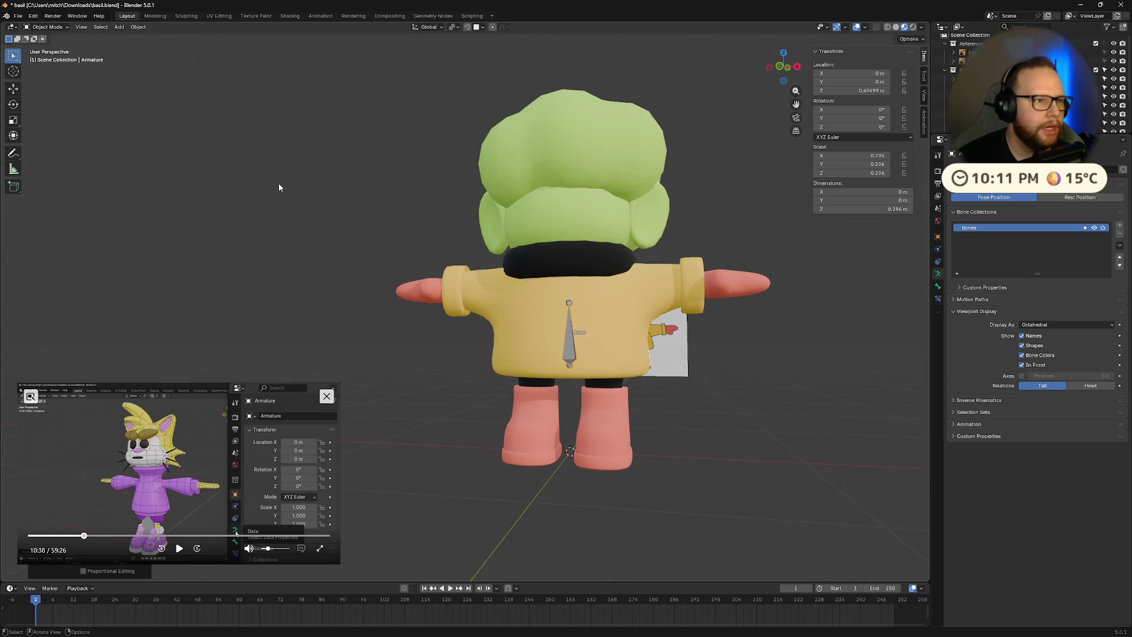
pyautogui.press('ctrl+super+Right')
pyautogui.press('super')
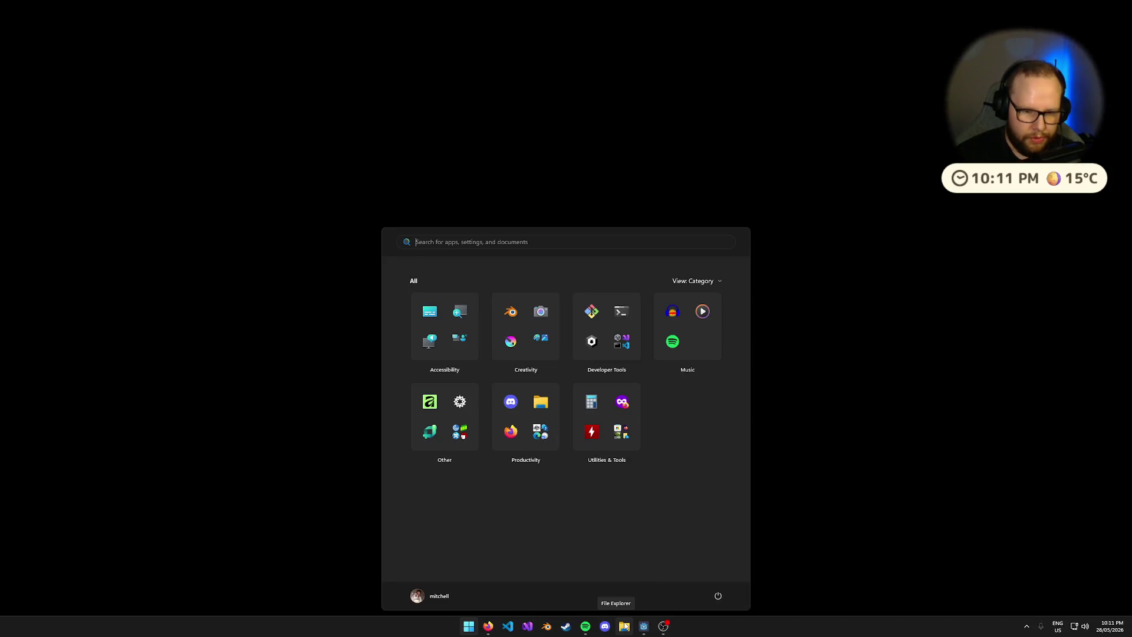
# - Launch a new Blender via 'blen' in Start and open BizoStream.blend from Downloads
pyautogui.write('blen')
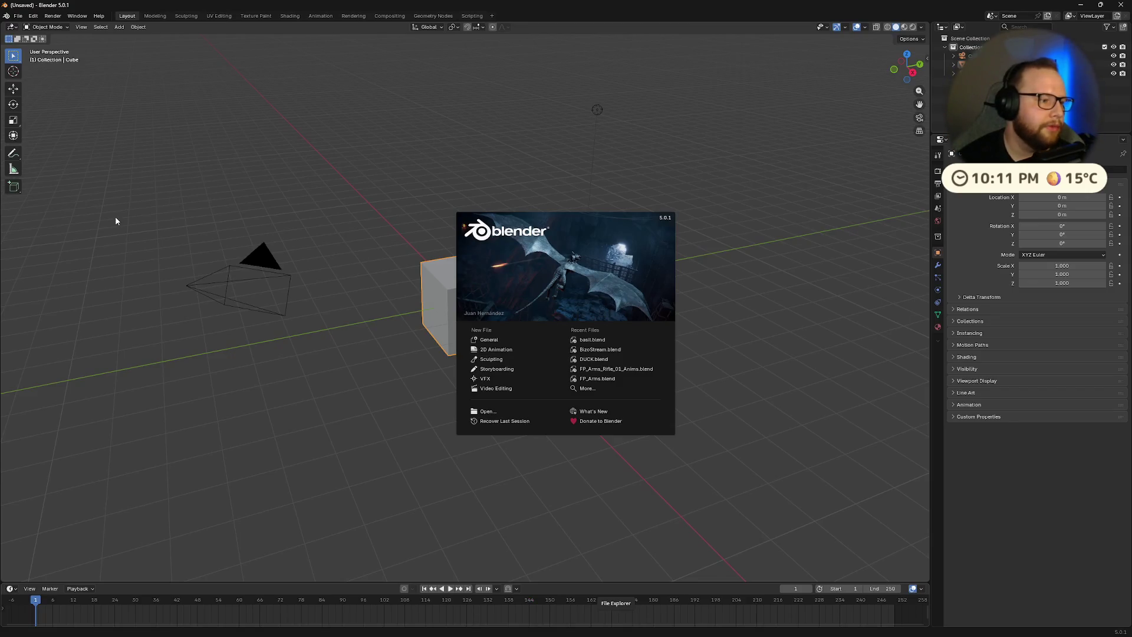
pyautogui.click(19, 17)
pyautogui.click(18, 16)
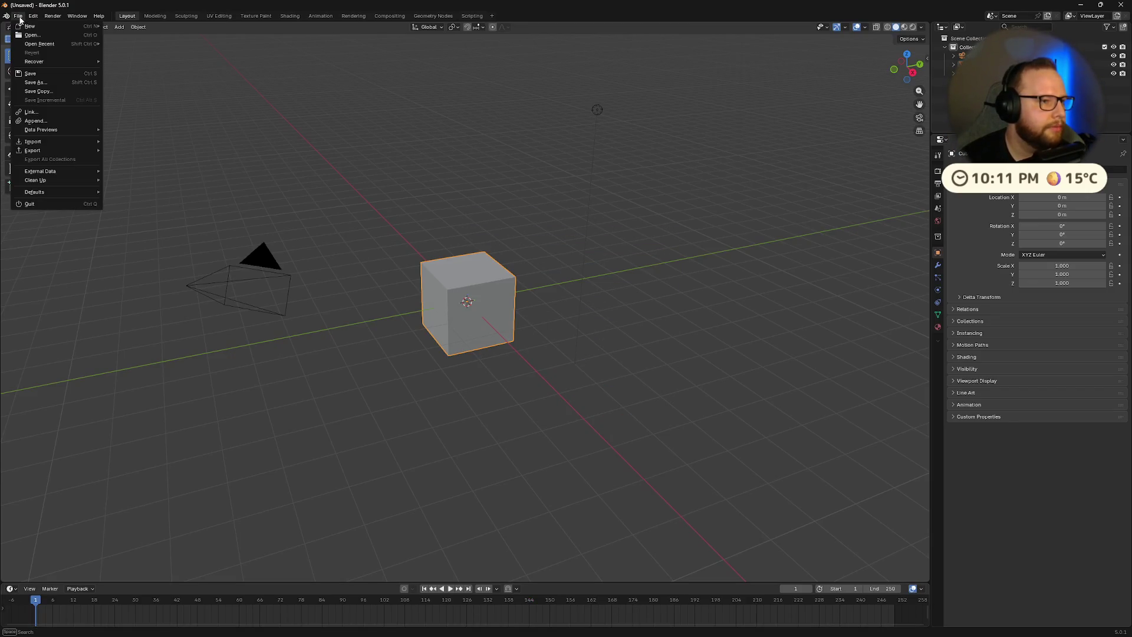
pyautogui.click(31, 36)
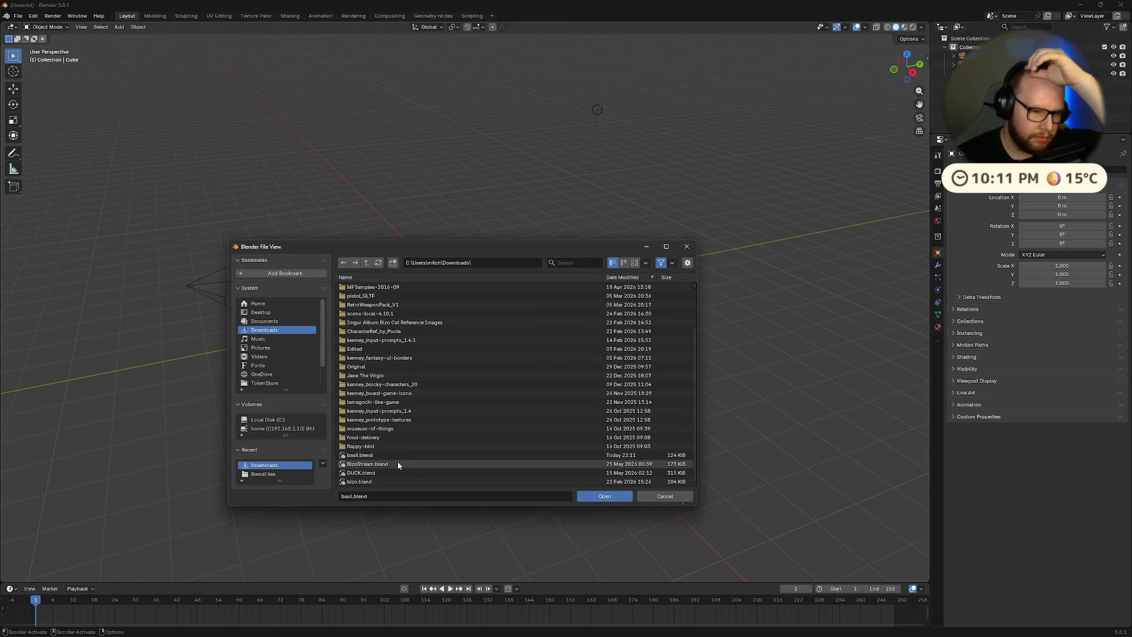
pyautogui.doubleClick(398, 464)
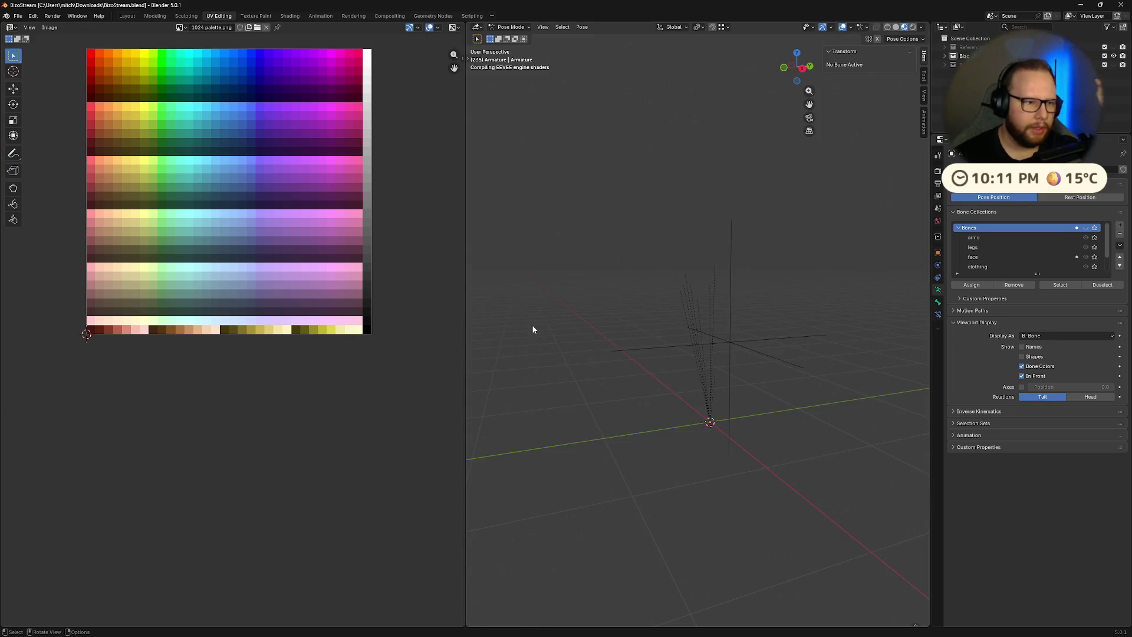
# - Examine the BizoStream rig's bones in Edit Mode from a couple of angles
pyautogui.moveTo(533, 329)
pyautogui.mouseDown(button='middle')
pyautogui.moveTo(759, 290)
pyautogui.moveTo(753, 315)
pyautogui.mouseUp(button='middle')
pyautogui.press('Tab')
pyautogui.press('Tab')
pyautogui.moveTo(653, 329); pyautogui.dragTo(670, 319, button='middle')
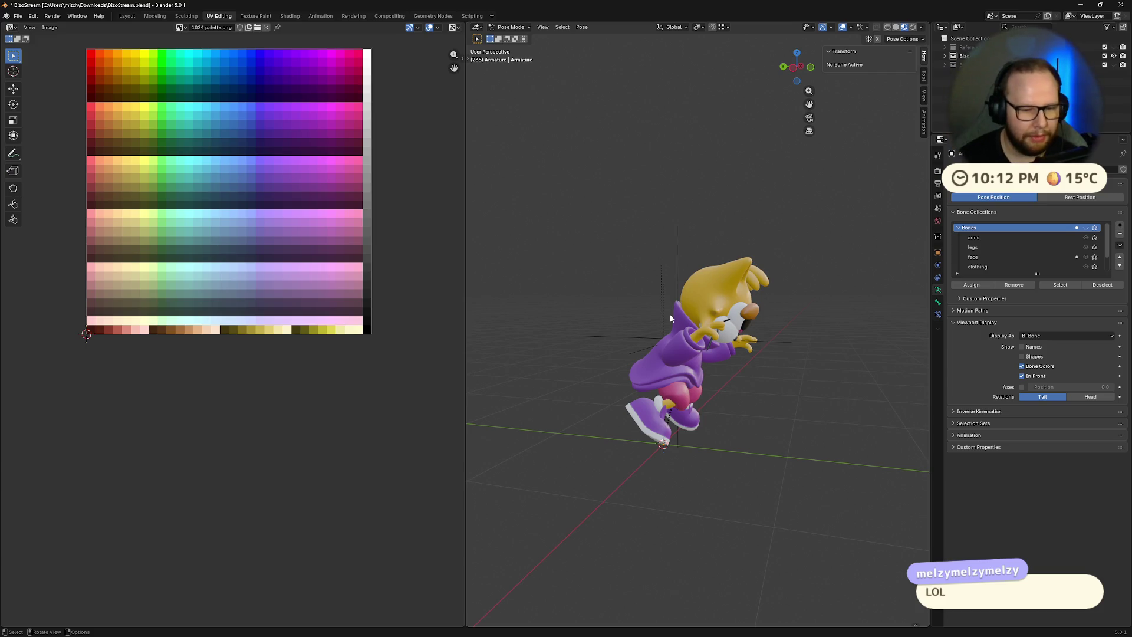
pyautogui.press('super')
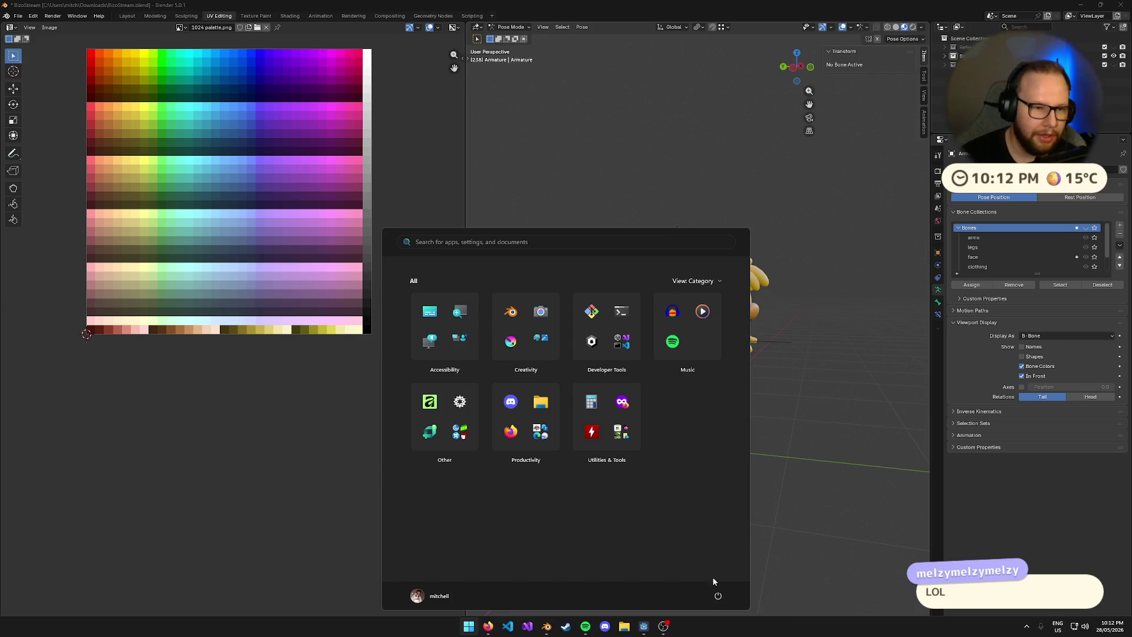
# - Check the CPU utilisation graph on Task Manager's Performance page, then close it
pyautogui.hotkey('ctrl', 'shift', 'Escape')
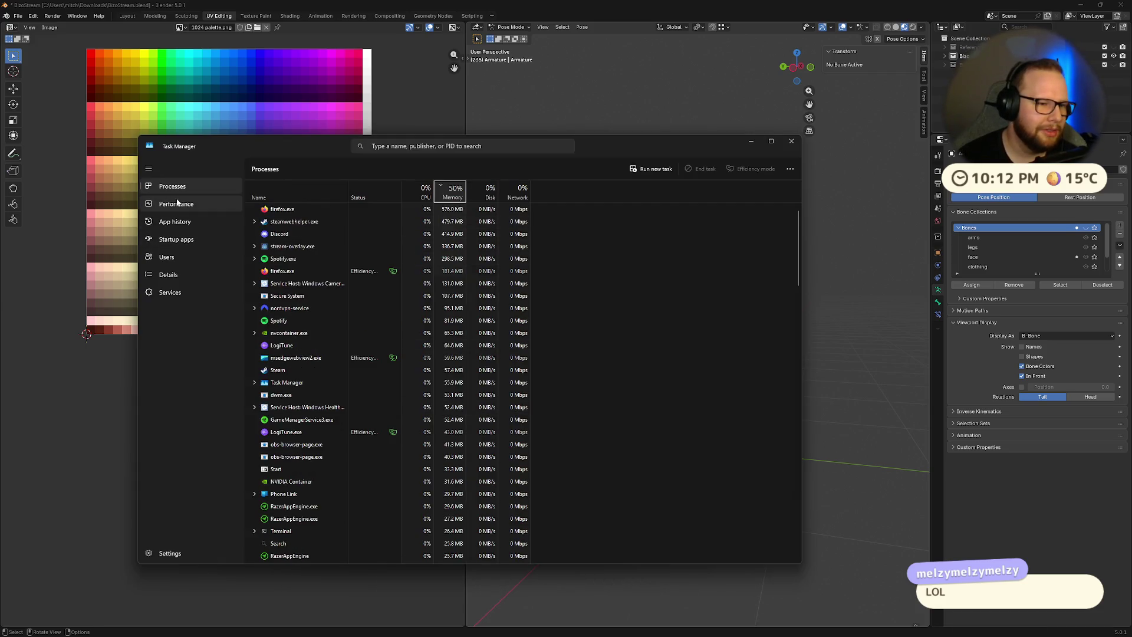
pyautogui.click(178, 204)
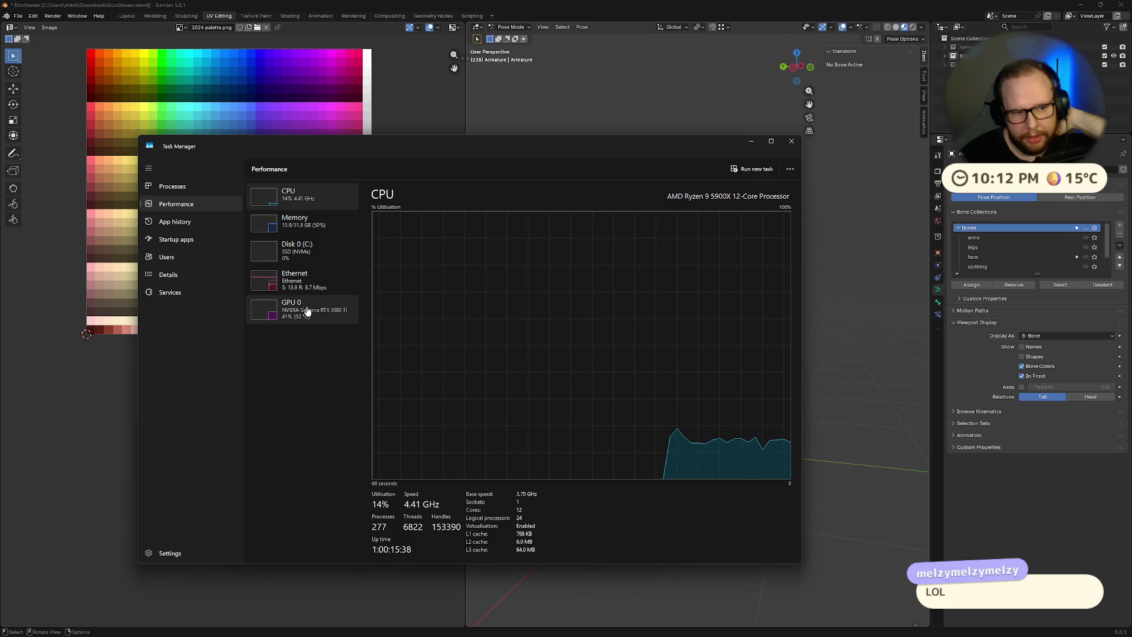
pyautogui.click(791, 141)
# - Cycle the rig through Pose, Object and Edit Mode, ending in Edit Mode's rest T-pose
pyautogui.press('Tab')
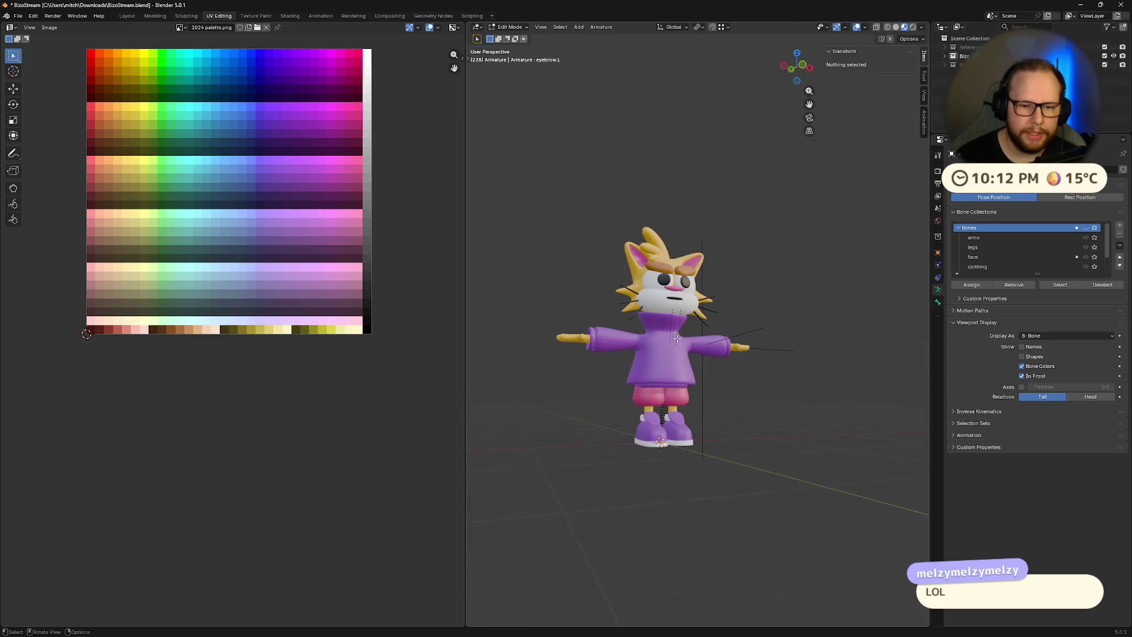
pyautogui.moveTo(677, 338); pyautogui.dragTo(655, 338, button='middle')
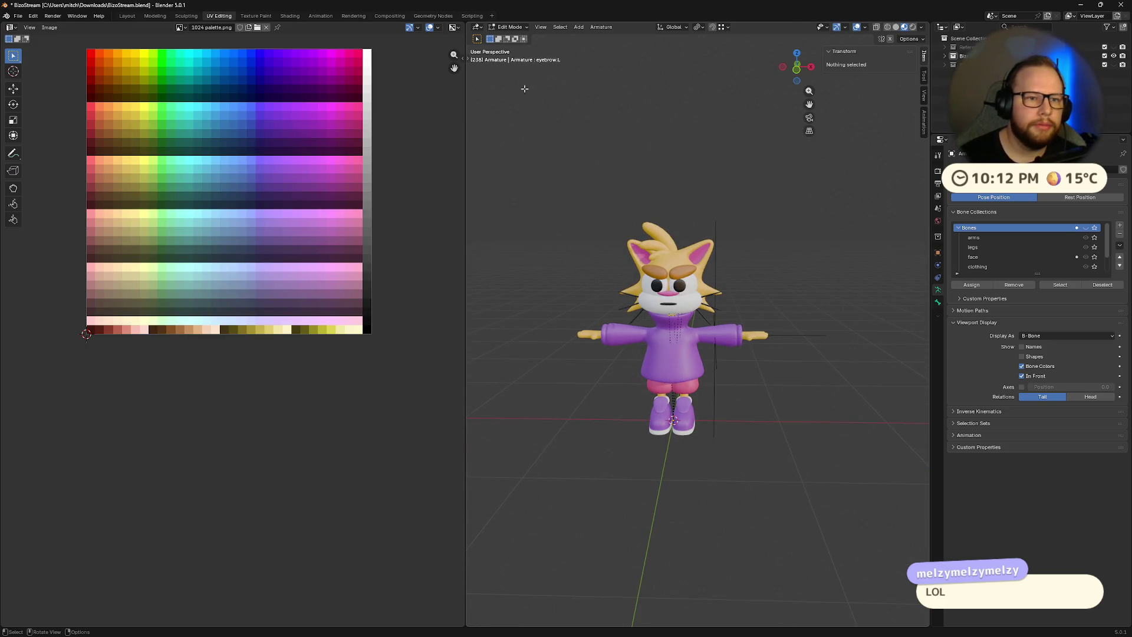
pyautogui.press('Tab')
pyautogui.click(510, 27)
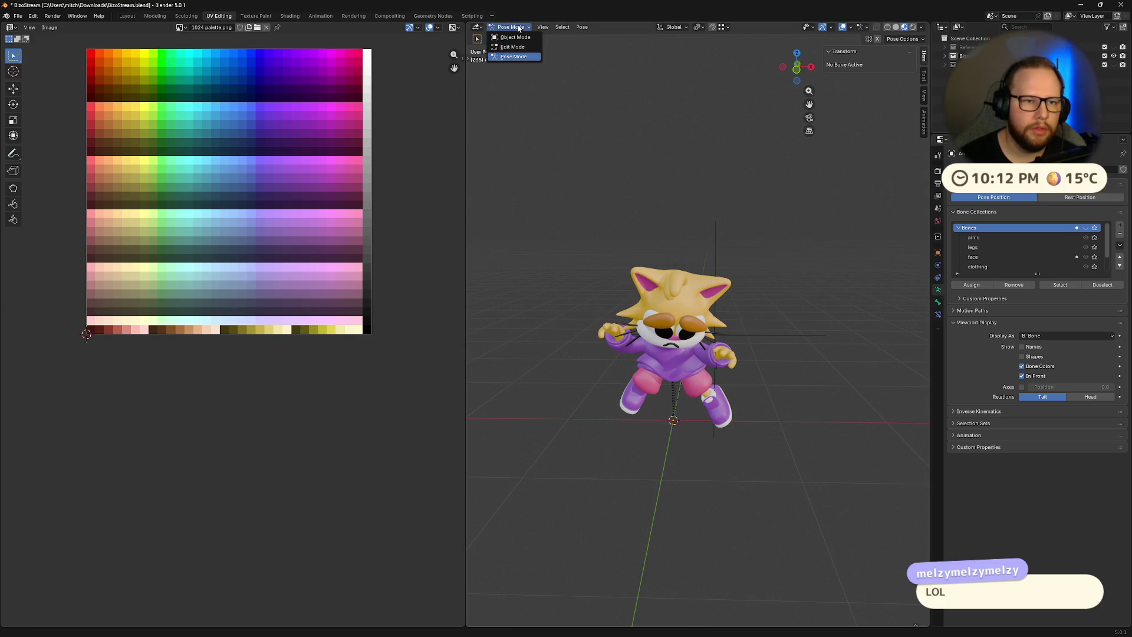
pyautogui.scroll(3, 729, 275)
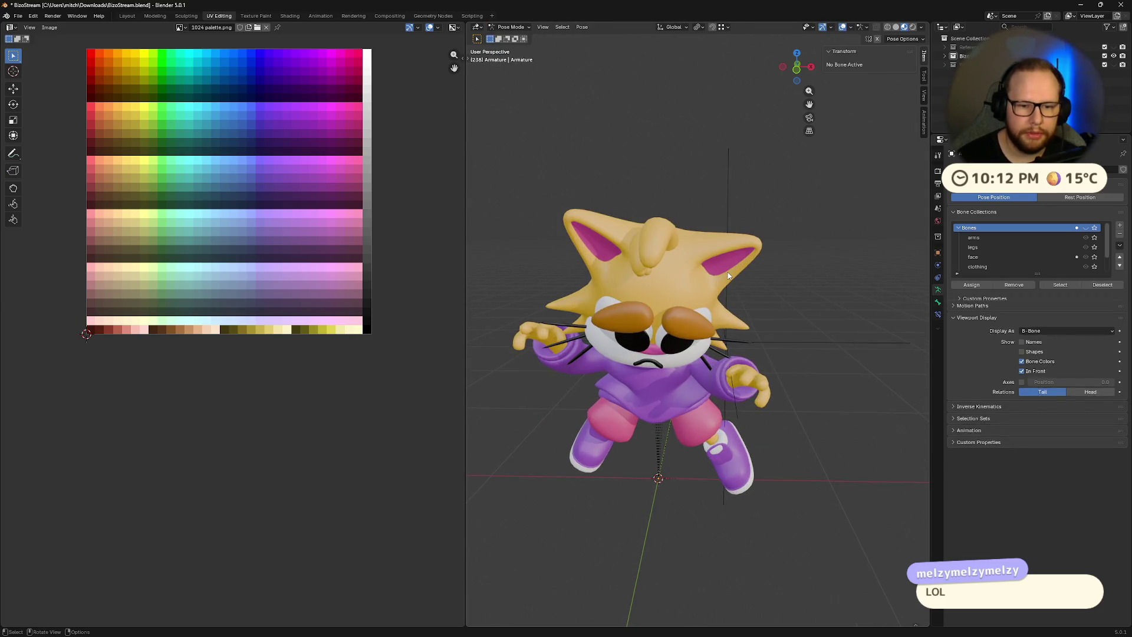
pyautogui.press('Tab')
pyautogui.hotkey('ctrl', 'Tab')
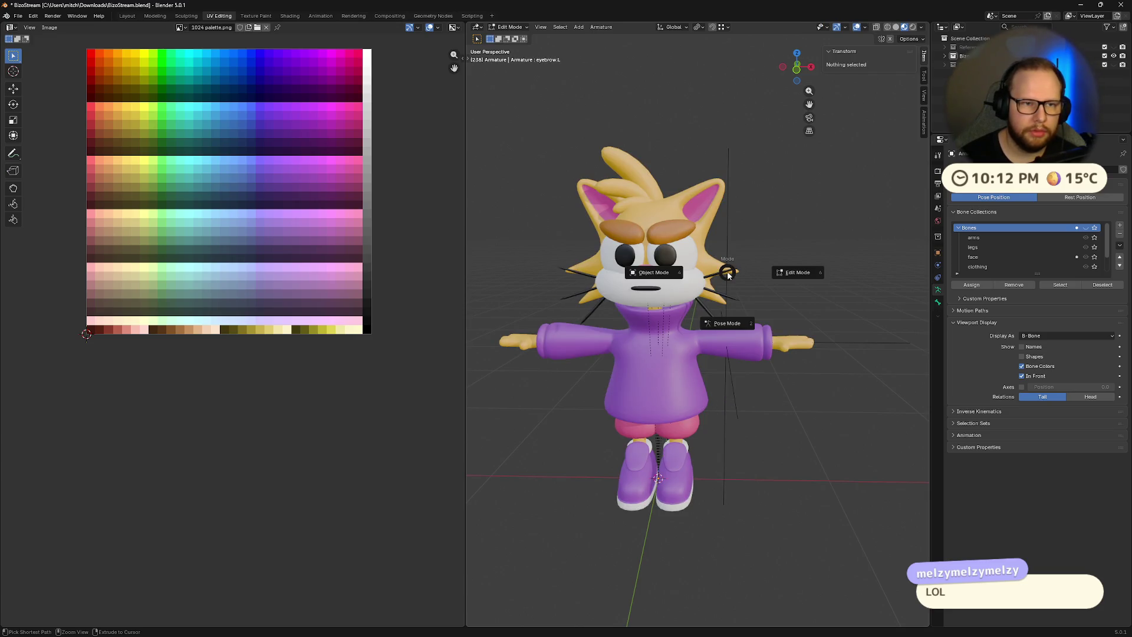
pyautogui.click(674, 273)
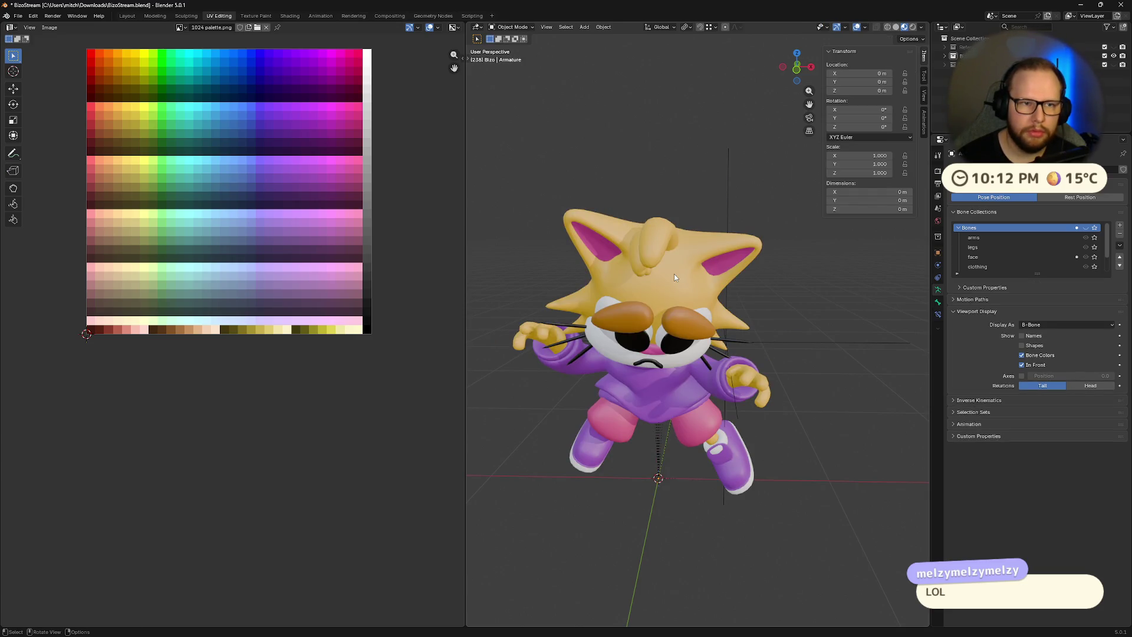
pyautogui.press('Tab')
pyautogui.moveTo(670, 277); pyautogui.dragTo(745, 280, button='middle')
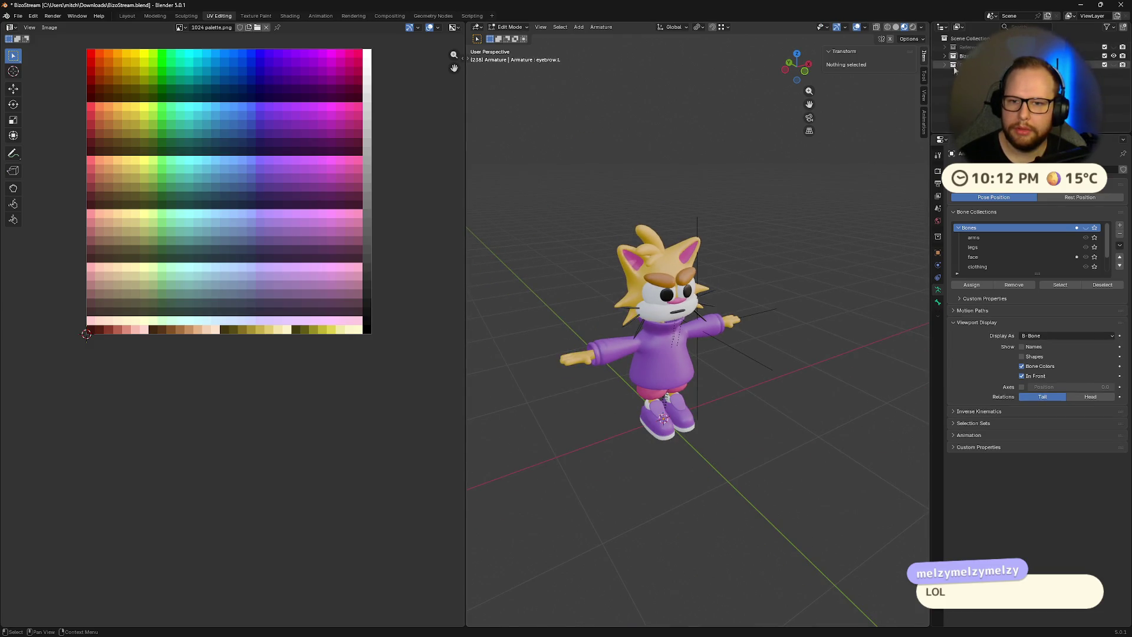
pyautogui.moveTo(826, 254); pyautogui.dragTo(913, 255, button='middle')
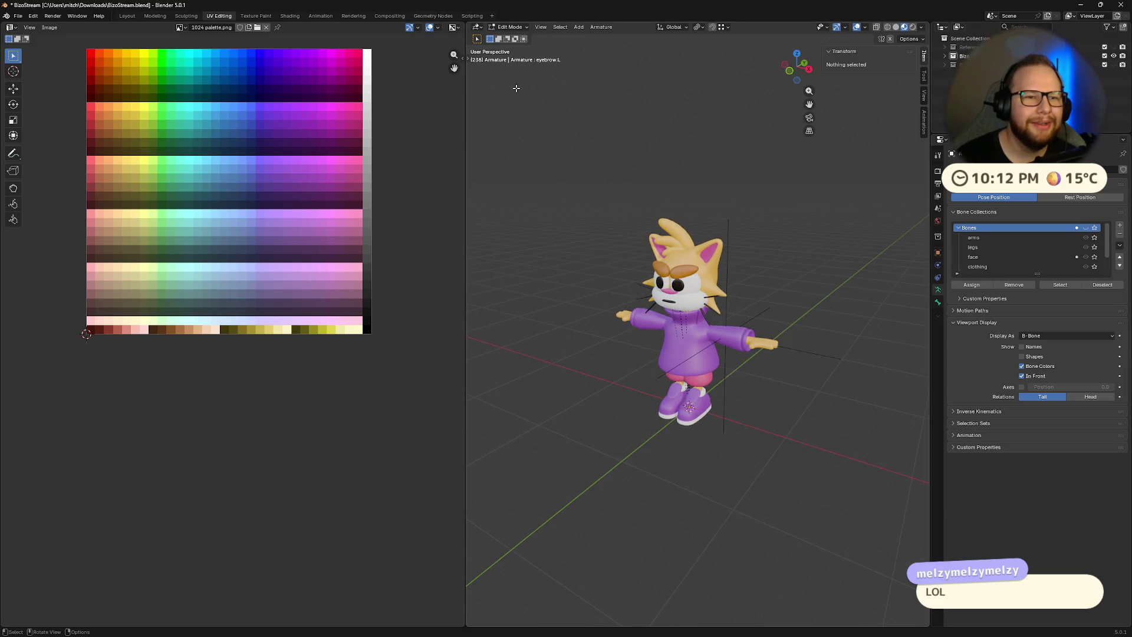
# - Switch to the Modeling workspace and zoom to a diagonal view of the character
pyautogui.click(155, 16)
pyautogui.scroll(4, 591, 232)
pyautogui.moveTo(523, 278)
pyautogui.mouseDown(button='middle')
pyautogui.moveTo(503, 214)
pyautogui.moveTo(550, 278)
pyautogui.moveTo(573, 271)
pyautogui.moveTo(577, 301)
pyautogui.moveTo(582, 267)
pyautogui.mouseUp(button='middle')
pyautogui.scroll(3, 550, 278)
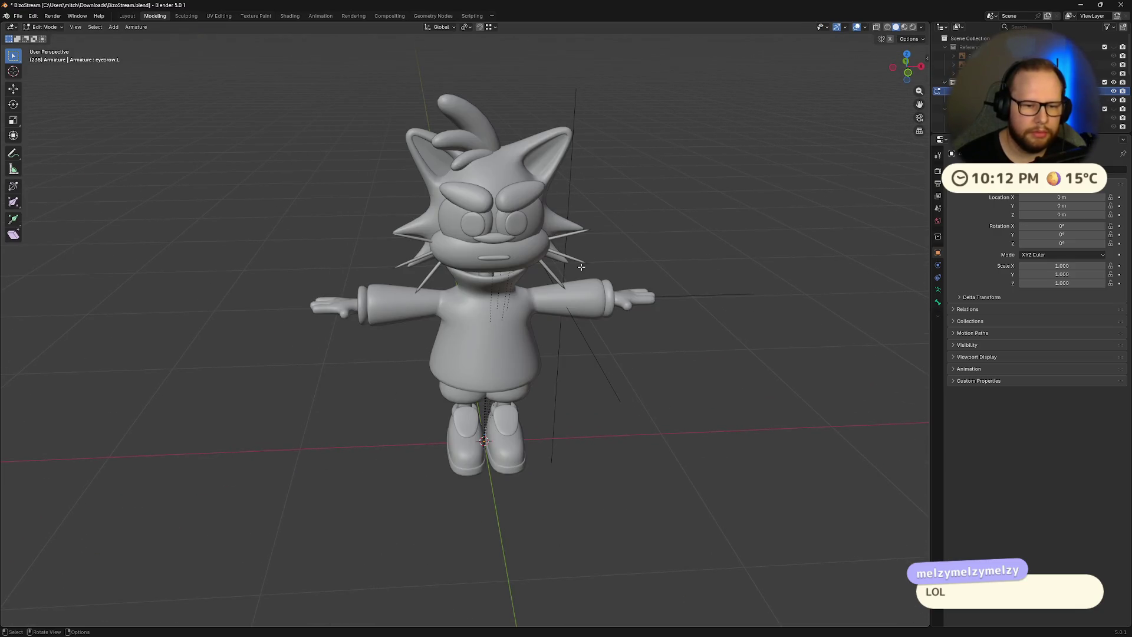
# - Set the armature's bone display to Octahedral in its Viewport Display settings
pyautogui.click(938, 290)
pyautogui.click(979, 323)
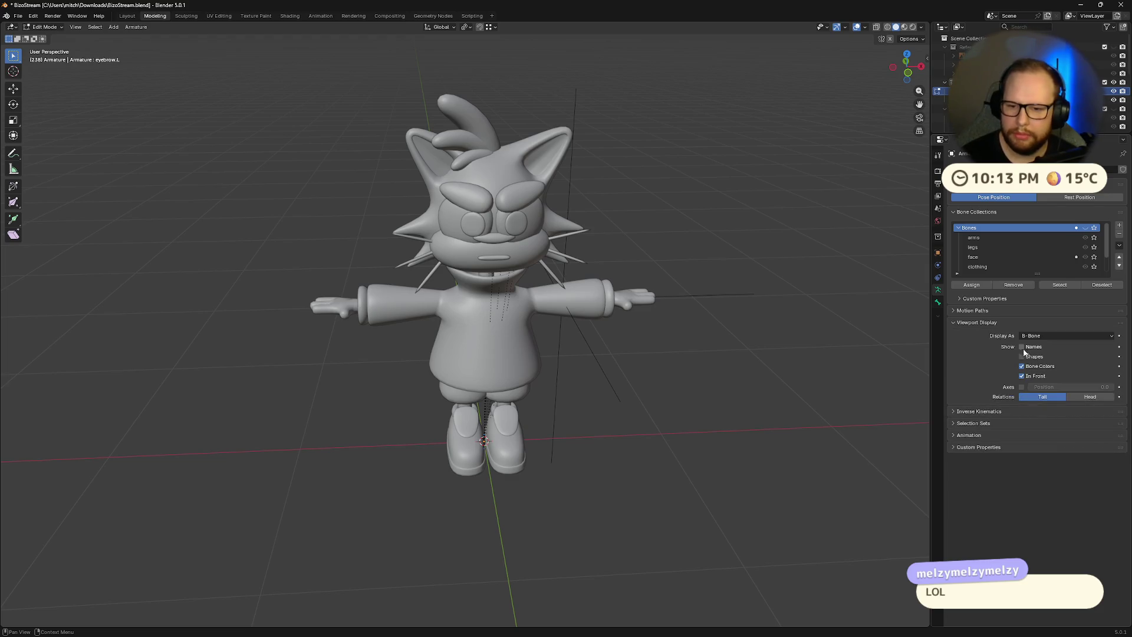
pyautogui.moveTo(696, 342)
pyautogui.mouseDown(button='middle')
pyautogui.moveTo(585, 222)
pyautogui.moveTo(620, 250)
pyautogui.mouseUp(button='middle')
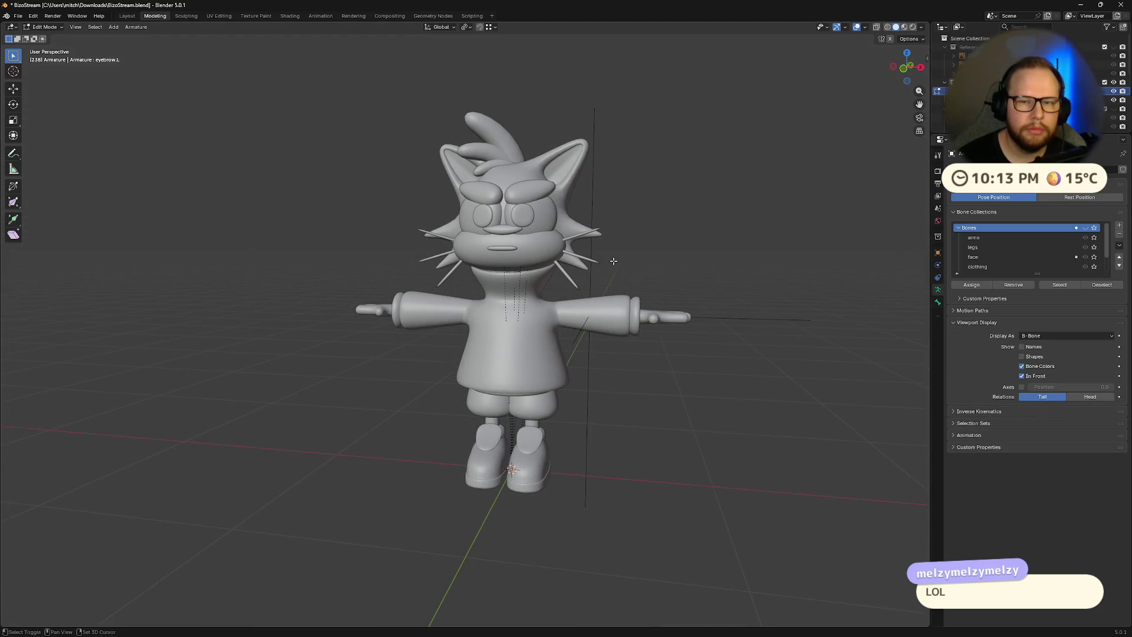
pyautogui.click(136, 27)
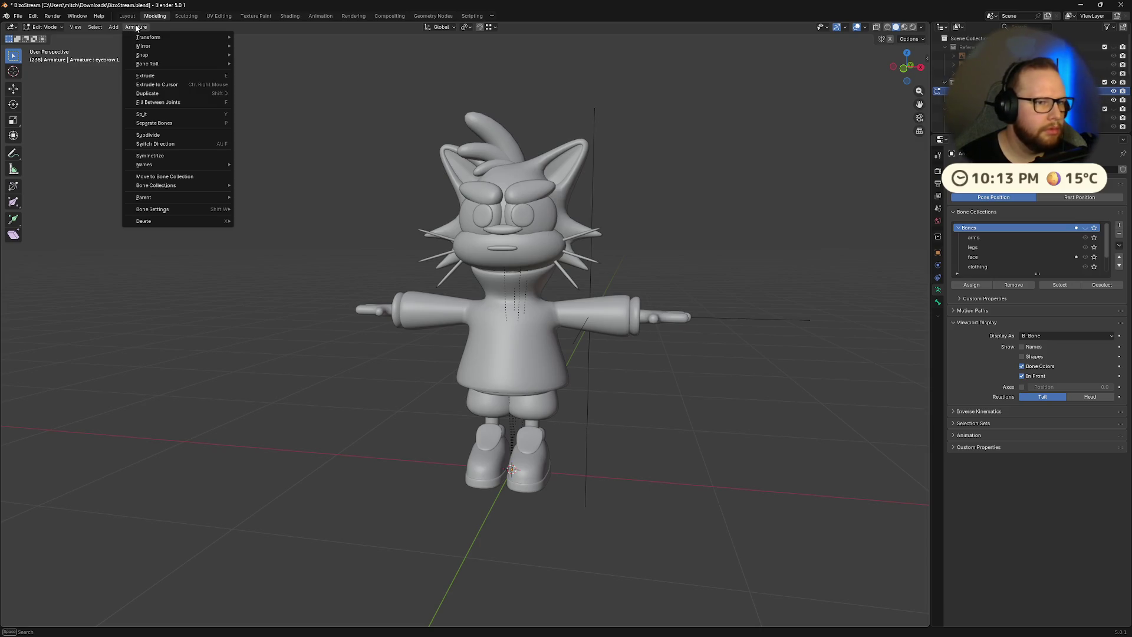
pyautogui.moveTo(575, 354)
pyautogui.mouseDown(button='middle')
pyautogui.moveTo(555, 326)
pyautogui.moveTo(561, 341)
pyautogui.mouseUp(button='middle')
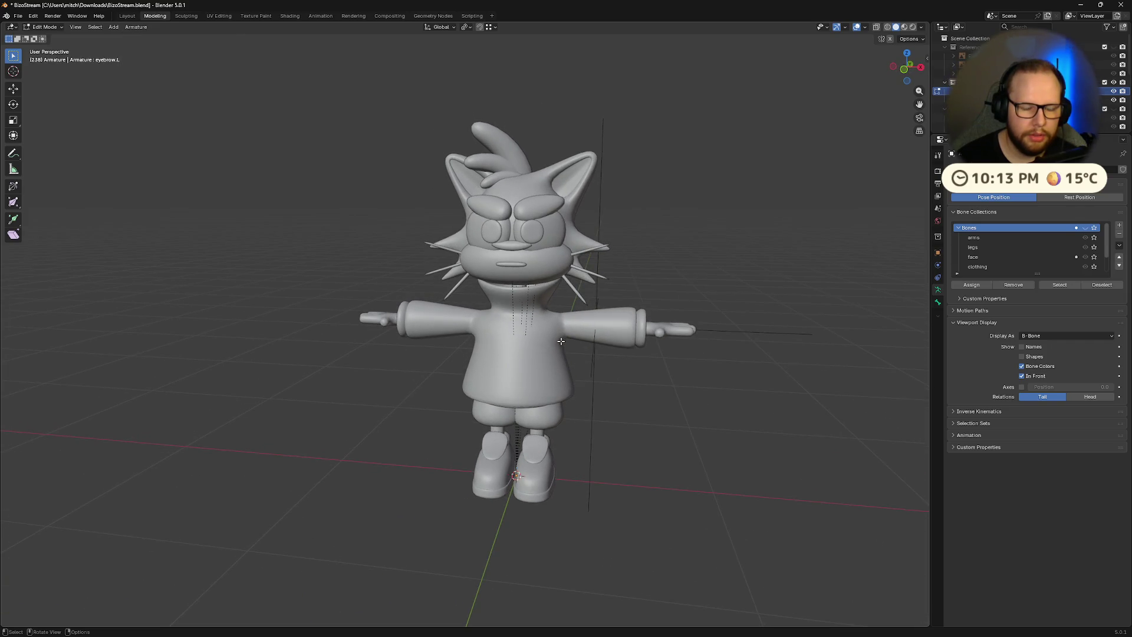
pyautogui.hotkey('alt', 'z')
pyautogui.hotkey('alt', 'z')
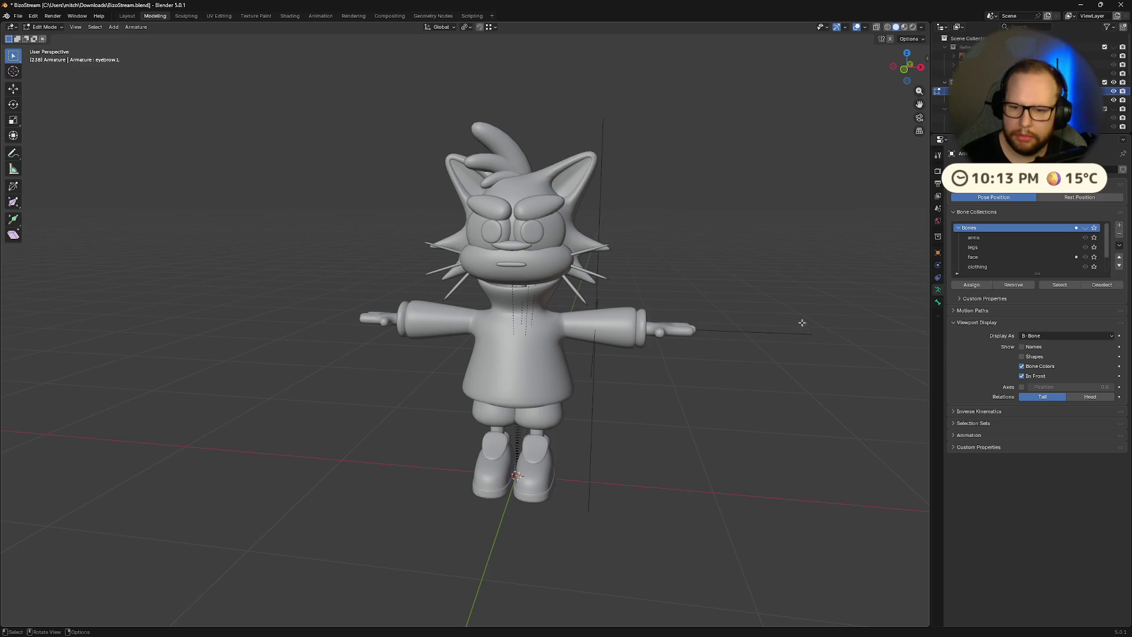
pyautogui.click(1054, 338)
pyautogui.click(1039, 341)
pyautogui.moveTo(861, 352)
pyautogui.mouseDown(button='middle')
pyautogui.moveTo(758, 351)
pyautogui.moveTo(1042, 359)
pyautogui.mouseUp(button='middle')
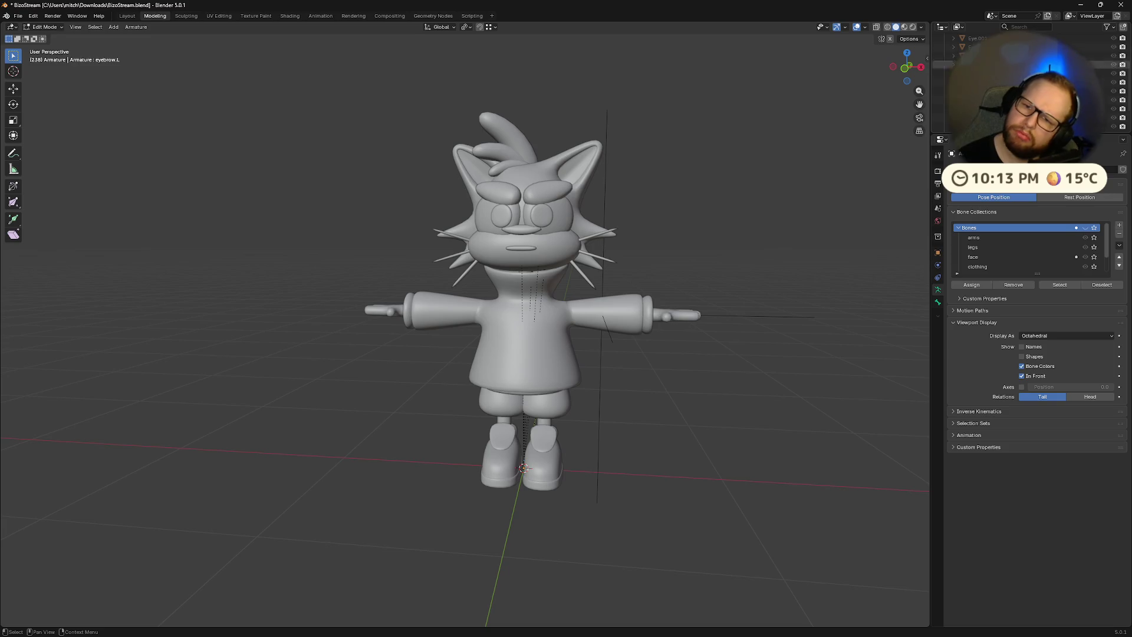
# - Toggle the character mesh's viewport visibility off and back on to view the bones
pyautogui.click(1114, 91)
pyautogui.click(1114, 109)
pyautogui.scroll(-3, 1114, 112)
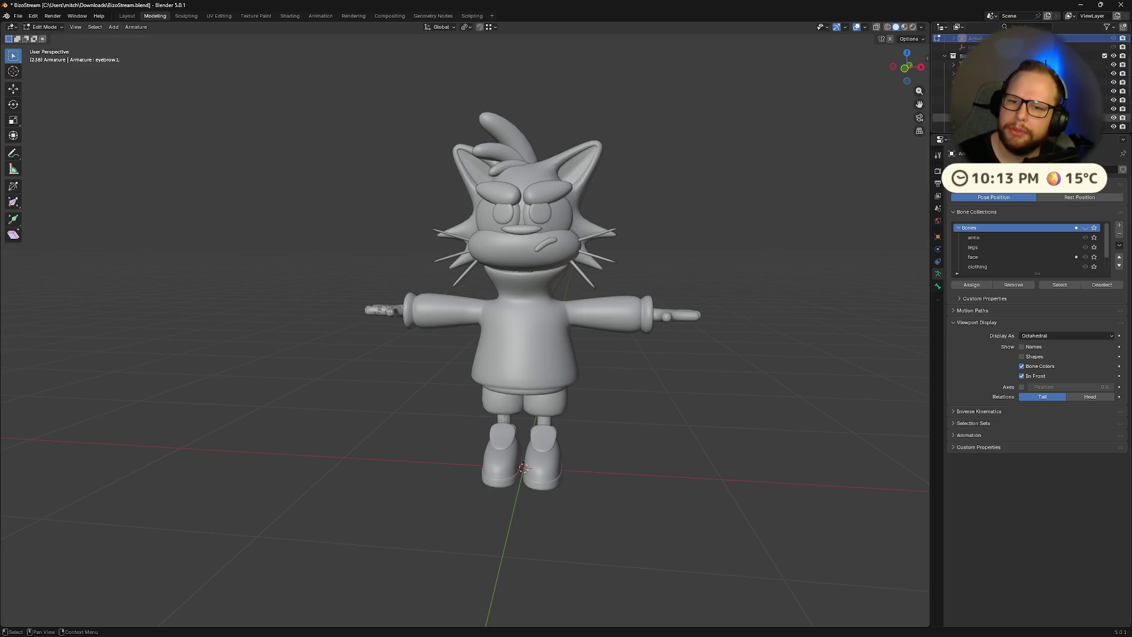
pyautogui.scroll(3, 1114, 88)
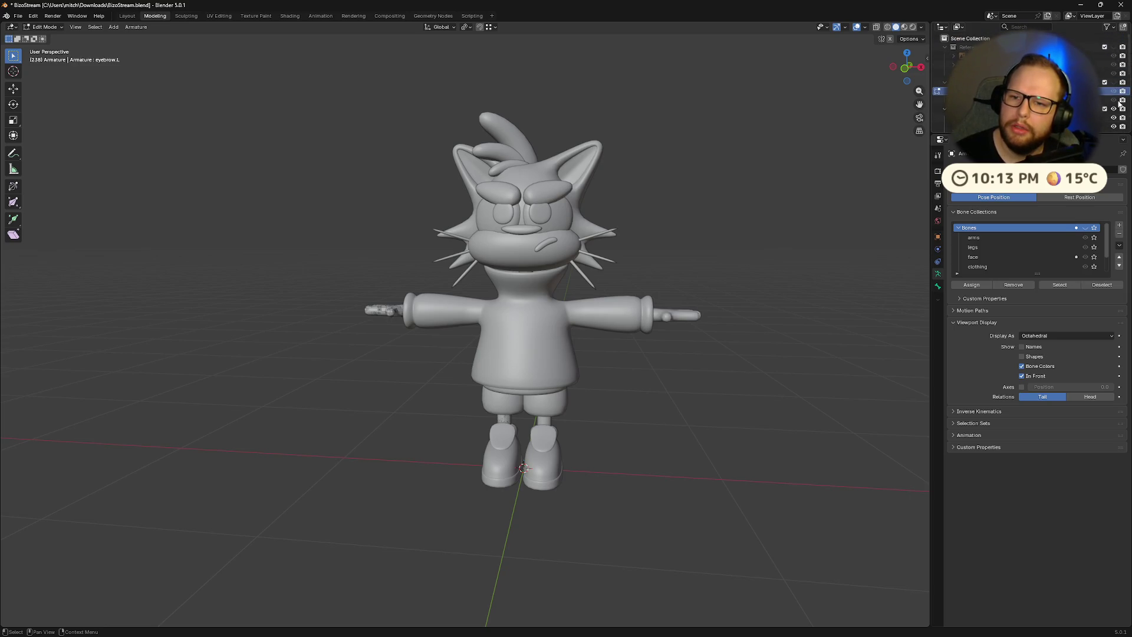
pyautogui.click(1115, 100)
pyautogui.click(1114, 91)
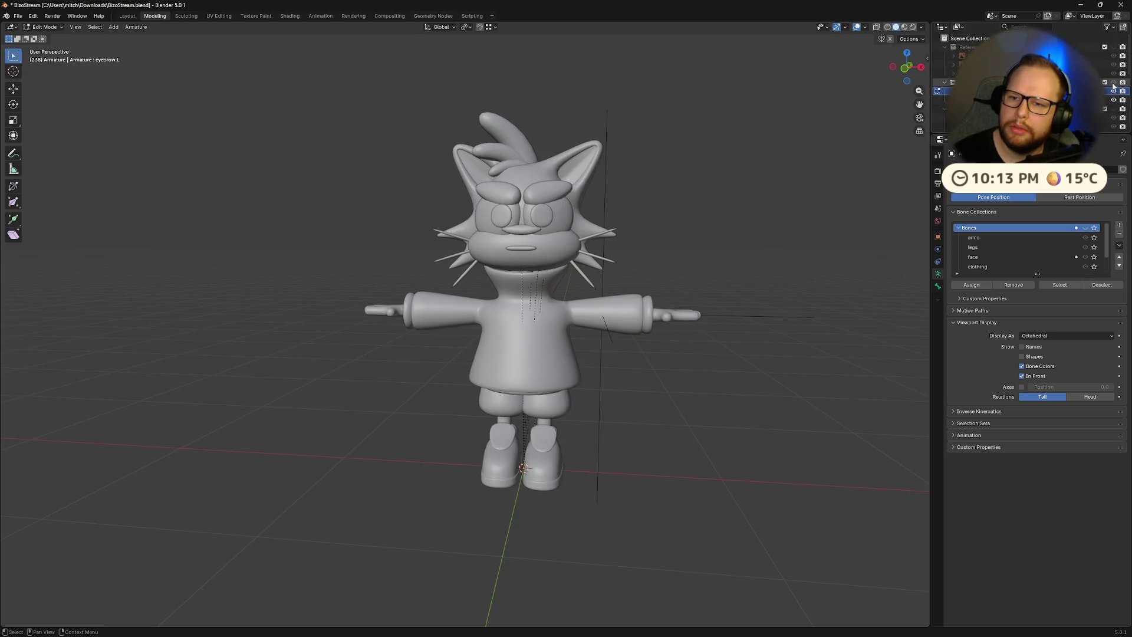
pyautogui.moveTo(799, 253)
pyautogui.mouseDown(button='middle')
pyautogui.moveTo(745, 252)
pyautogui.moveTo(791, 235)
pyautogui.mouseUp(button='middle')
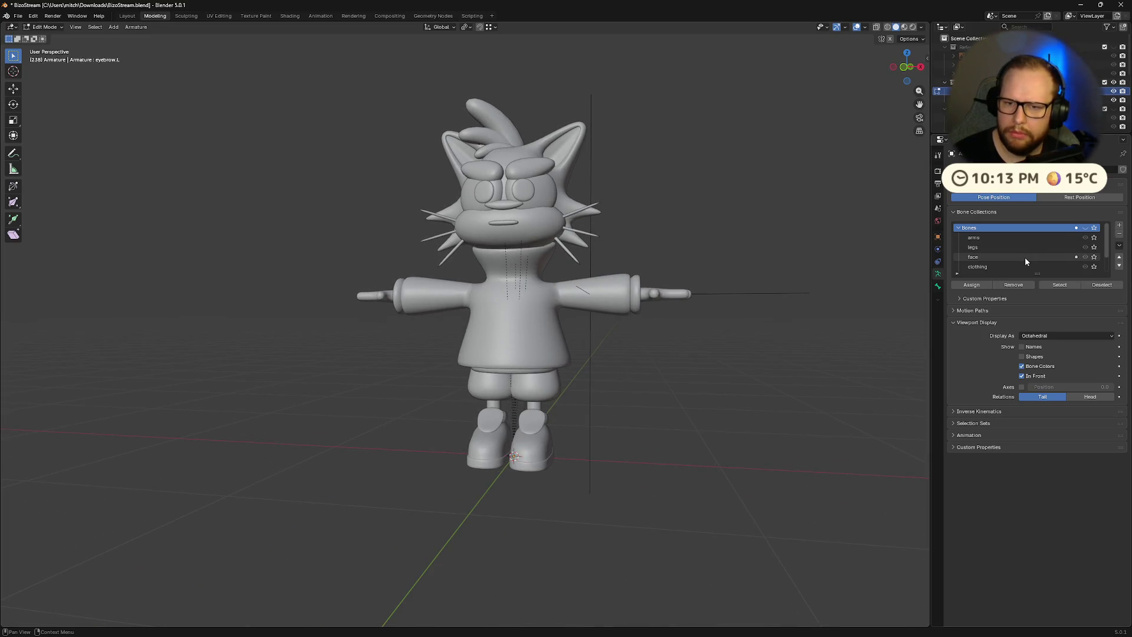
pyautogui.moveTo(737, 259)
pyautogui.mouseDown(button='middle')
pyautogui.moveTo(678, 271)
pyautogui.moveTo(691, 324)
pyautogui.mouseUp(button='middle')
# - Put the armature in Pose Mode, compare against the rest pose, and frame the character
pyautogui.hotkey('ctrl', 'Tab')
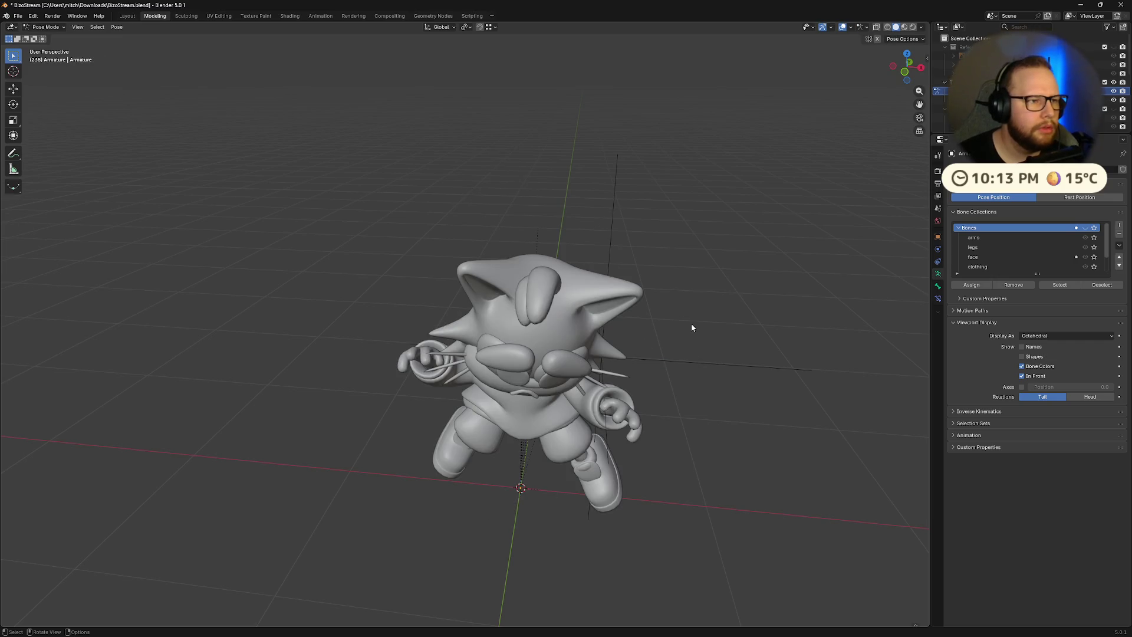
pyautogui.press('Tab')
pyautogui.click(45, 27)
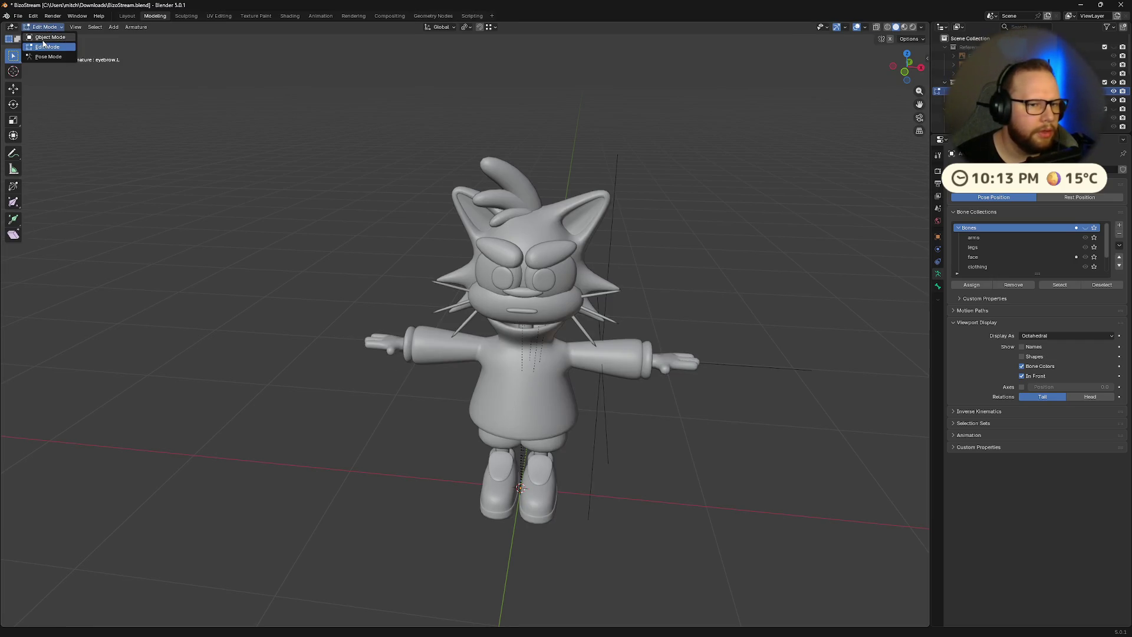
pyautogui.click(44, 36)
pyautogui.click(45, 27)
pyautogui.click(44, 47)
pyautogui.moveTo(475, 253); pyautogui.dragTo(544, 262, button='middle')
pyautogui.press('Tab')
pyautogui.press('Tab')
pyautogui.press('Tab')
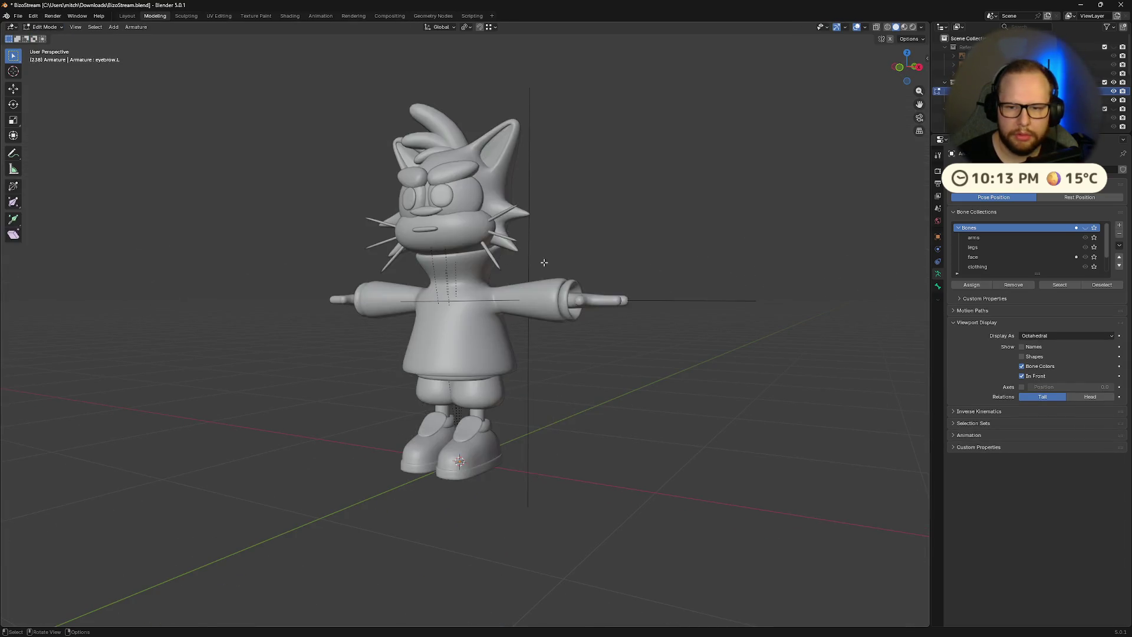
pyautogui.press('Tab')
pyautogui.press('Tab')
pyautogui.press('KP_Decimal')
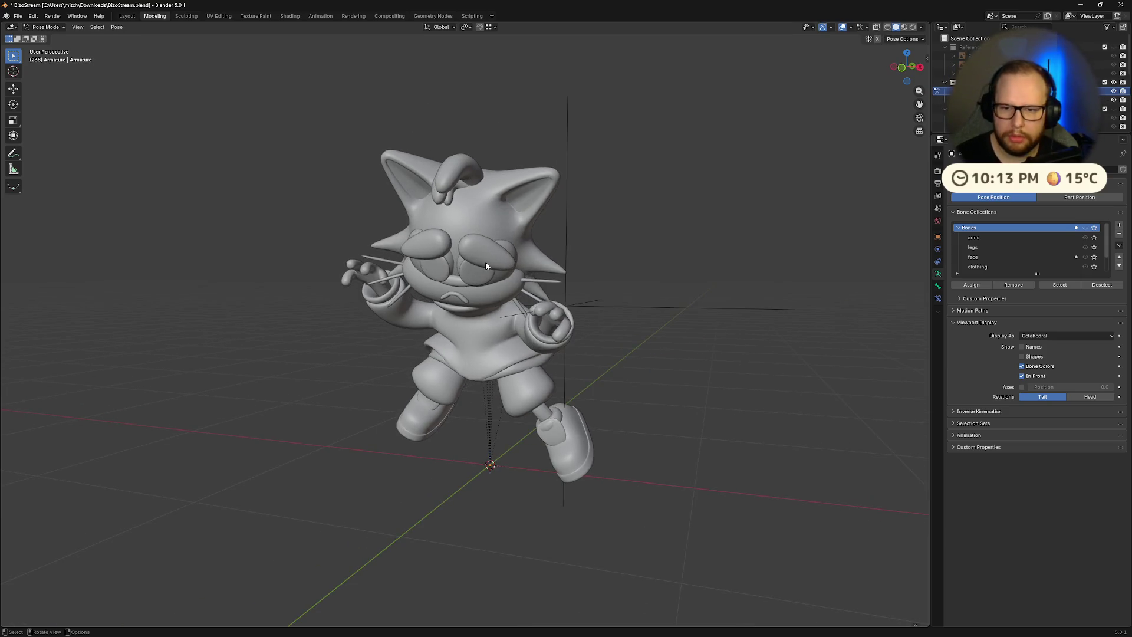
# - Make the Bones and IK bone collections visible
pyautogui.click(1087, 230)
pyautogui.moveTo(826, 242)
pyautogui.mouseDown(button='middle')
pyautogui.moveTo(728, 241)
pyautogui.moveTo(845, 228)
pyautogui.mouseUp(button='middle')
pyautogui.scroll(-2, 1050, 241)
pyautogui.click(1086, 257)
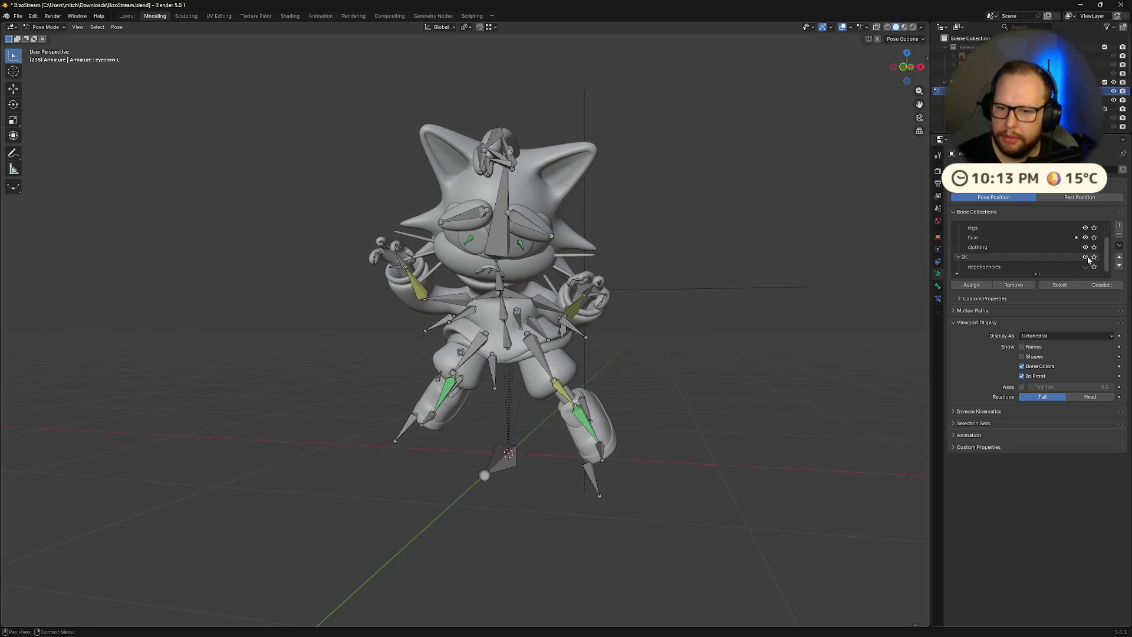
pyautogui.moveTo(748, 252); pyautogui.dragTo(731, 254, button='middle')
# - Select all bones and clear rotation and location to restore the T-pose, then return to basil.blend
pyautogui.press('a')
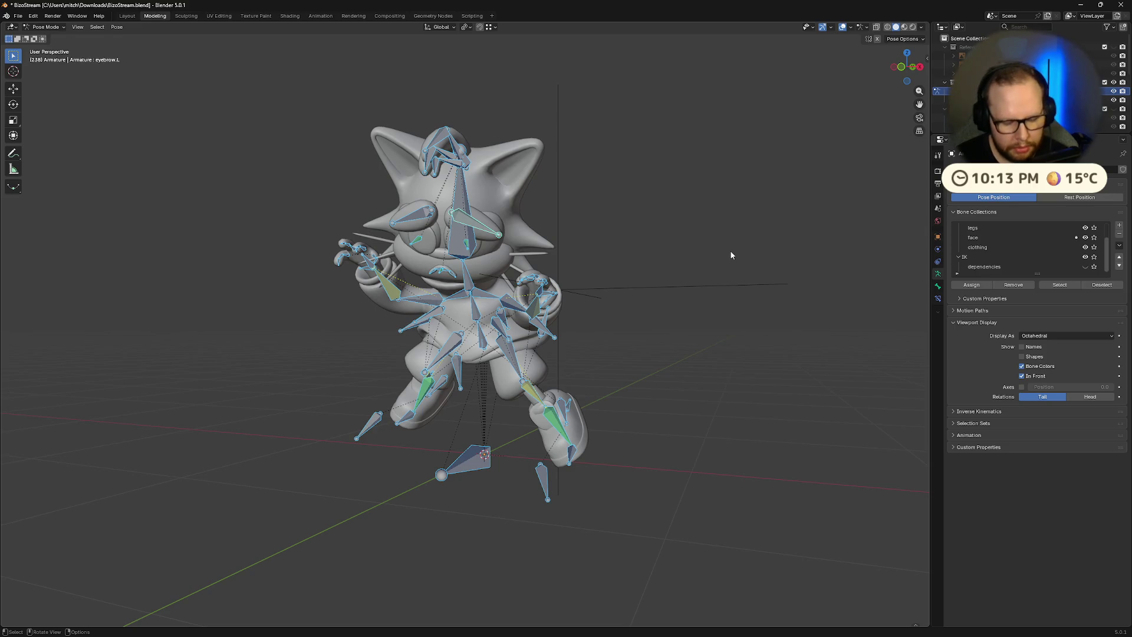
pyautogui.hotkey('alt', 'r')
pyautogui.hotkey('alt', 'g')
pyautogui.moveTo(621, 253); pyautogui.dragTo(652, 432, button='middle')
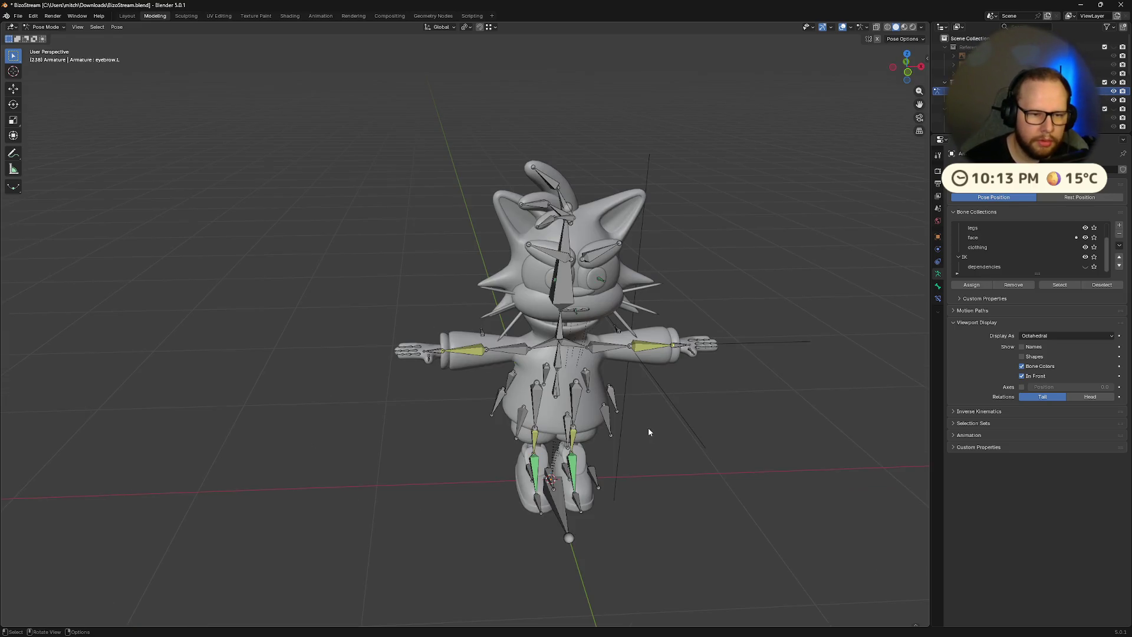
pyautogui.moveTo(725, 424)
pyautogui.mouseDown(button='middle')
pyautogui.moveTo(691, 386)
pyautogui.moveTo(597, 358)
pyautogui.moveTo(624, 358)
pyautogui.moveTo(656, 377)
pyautogui.moveTo(621, 363)
pyautogui.moveTo(592, 370)
pyautogui.moveTo(622, 372)
pyautogui.moveTo(608, 356)
pyautogui.mouseUp(button='middle')
pyautogui.scroll(5, 613, 375)
pyautogui.scroll(-5, 622, 370)
pyautogui.press('ctrl+super+Right')
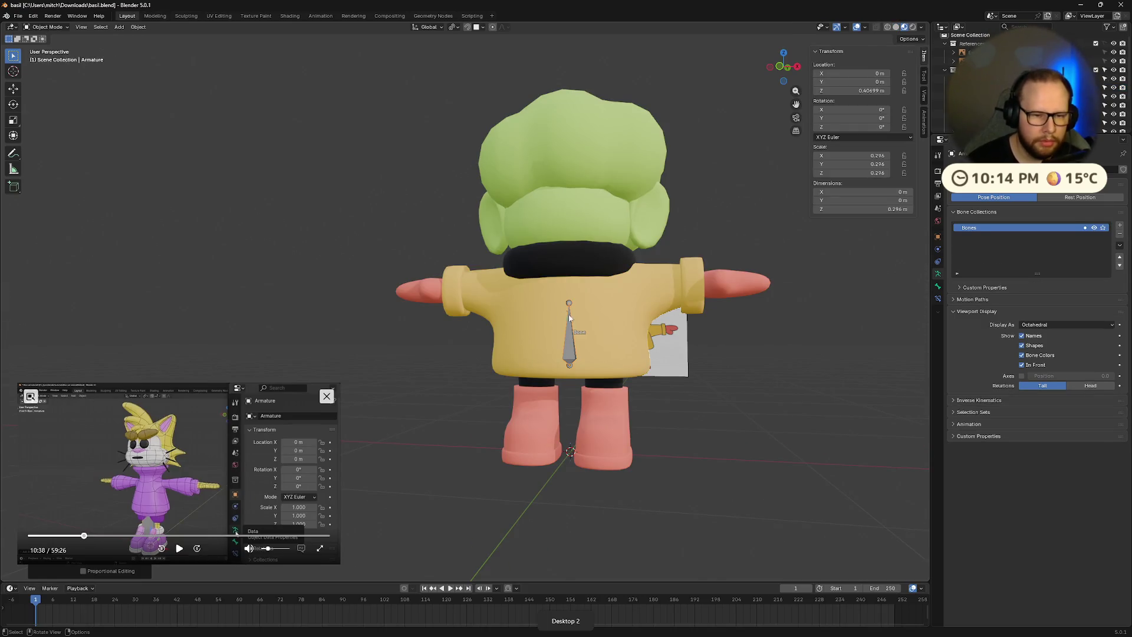
# - Scale the armature up and orbit around the character
pyautogui.press('s')
pyautogui.click(709, 307)
pyautogui.moveTo(709, 307)
pyautogui.mouseDown(button='middle')
pyautogui.moveTo(722, 320)
pyautogui.moveTo(760, 312)
pyautogui.moveTo(689, 317)
pyautogui.mouseUp(button='middle')
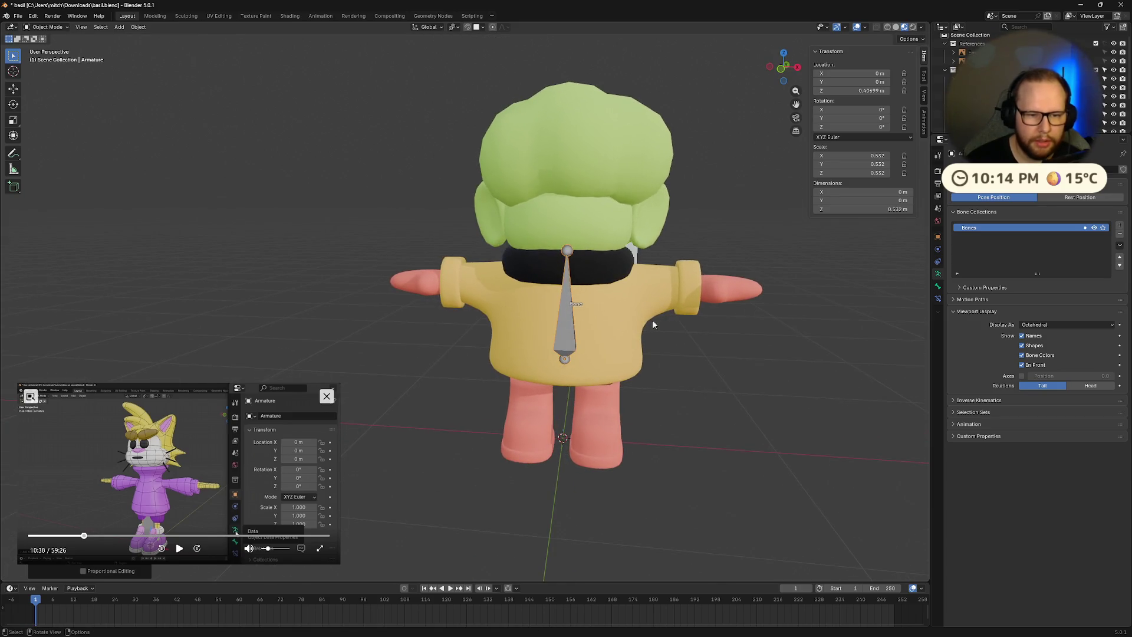
pyautogui.rightClick(570, 323)
pyautogui.click(599, 313)
# - In Edit Mode, subdivide the spine bone into Bone and Bone.001
pyautogui.press('Tab')
pyautogui.rightClick(568, 313)
pyautogui.click(568, 314)
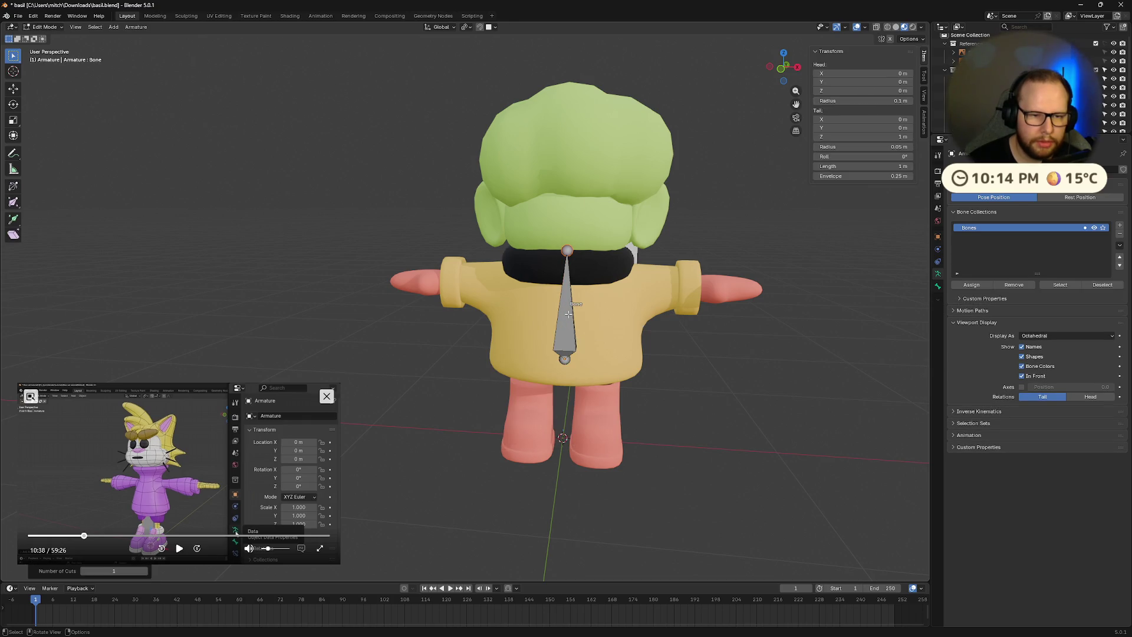
pyautogui.rightClick(569, 323)
pyautogui.click(570, 324)
pyautogui.moveTo(569, 323); pyautogui.dragTo(674, 316, button='middle')
# - Switch between desktops to compare the basil file with the cat rig
pyautogui.hotkey('alt', 'Tab')
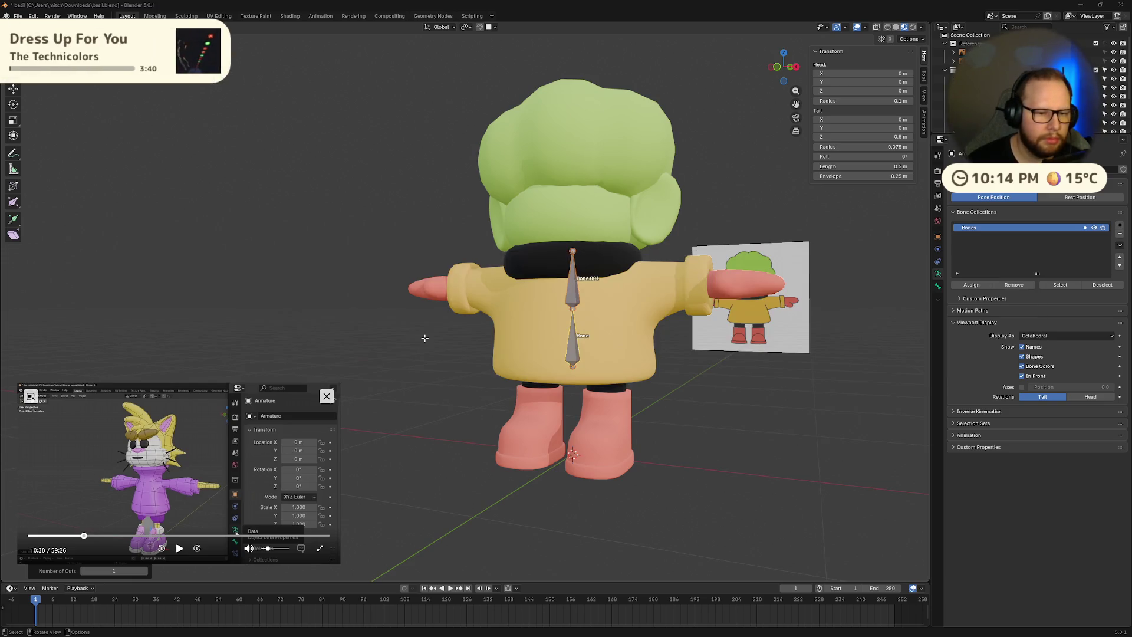
pyautogui.hotkey('alt', 'Tab')
pyautogui.hotkey('alt', 'Tab')
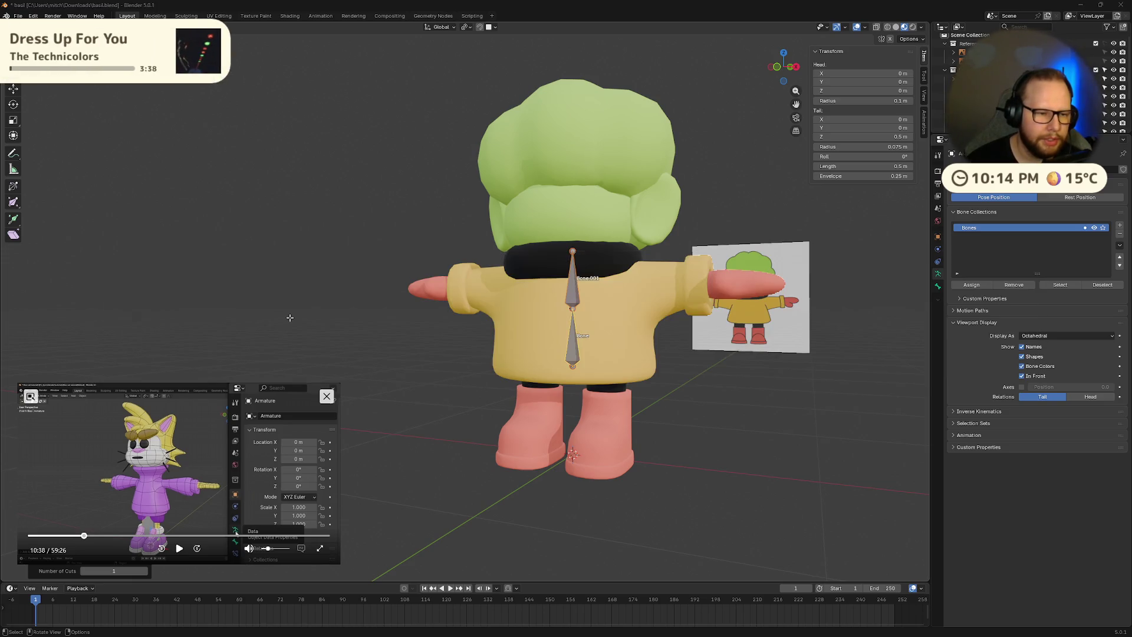
pyautogui.press('ctrl+super+Right')
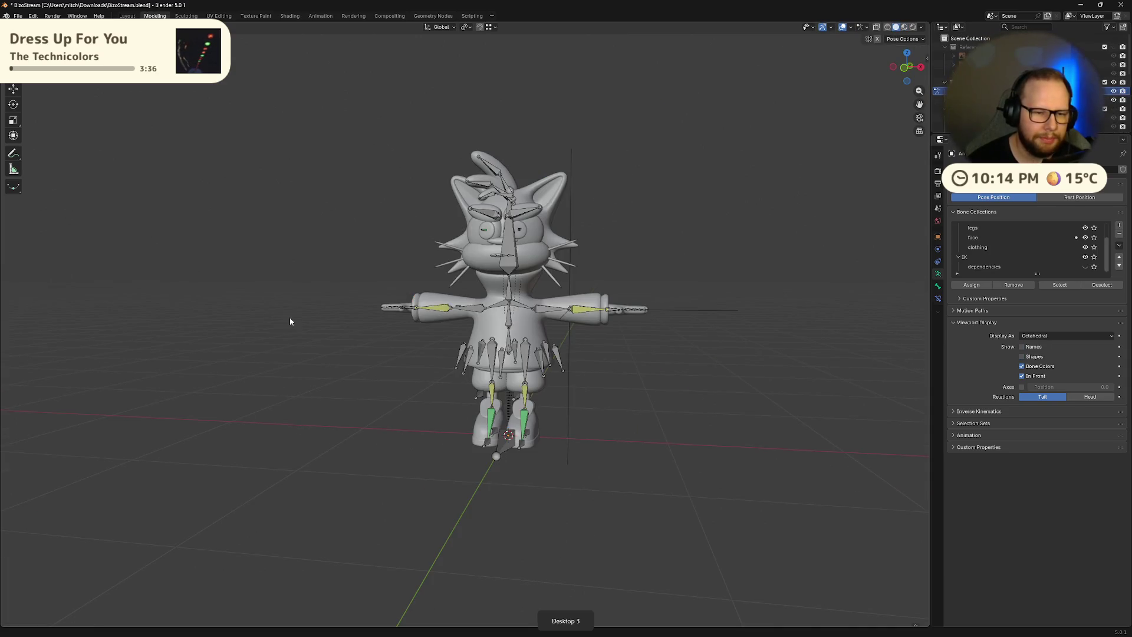
pyautogui.press('ctrl+super+Left')
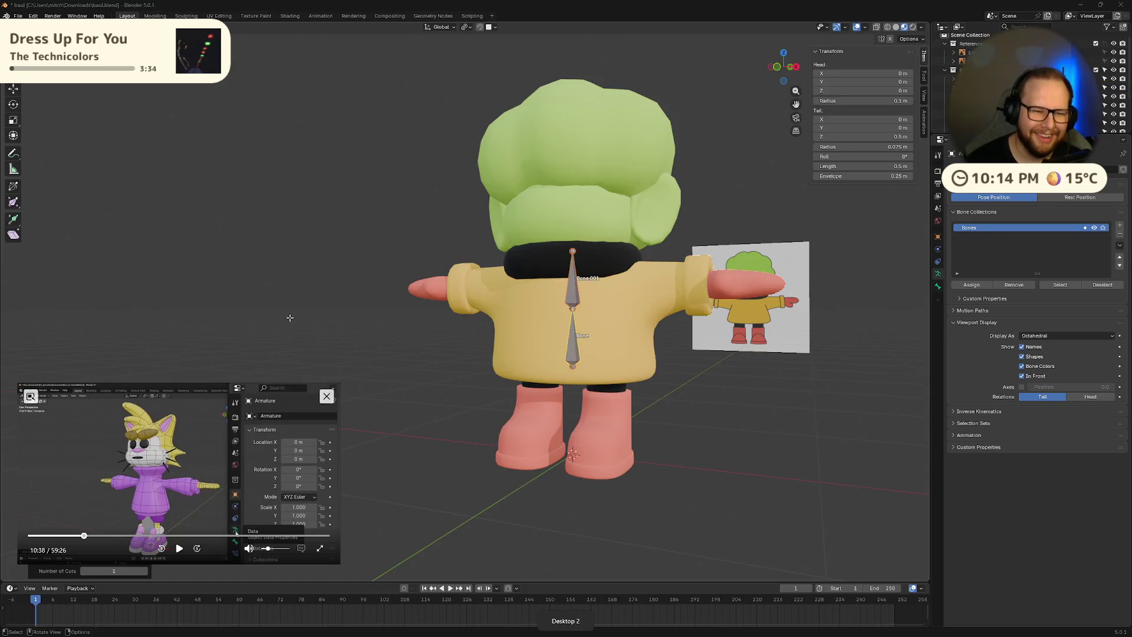
pyautogui.press('ctrl+super+Right')
pyautogui.press('ctrl+super+Left')
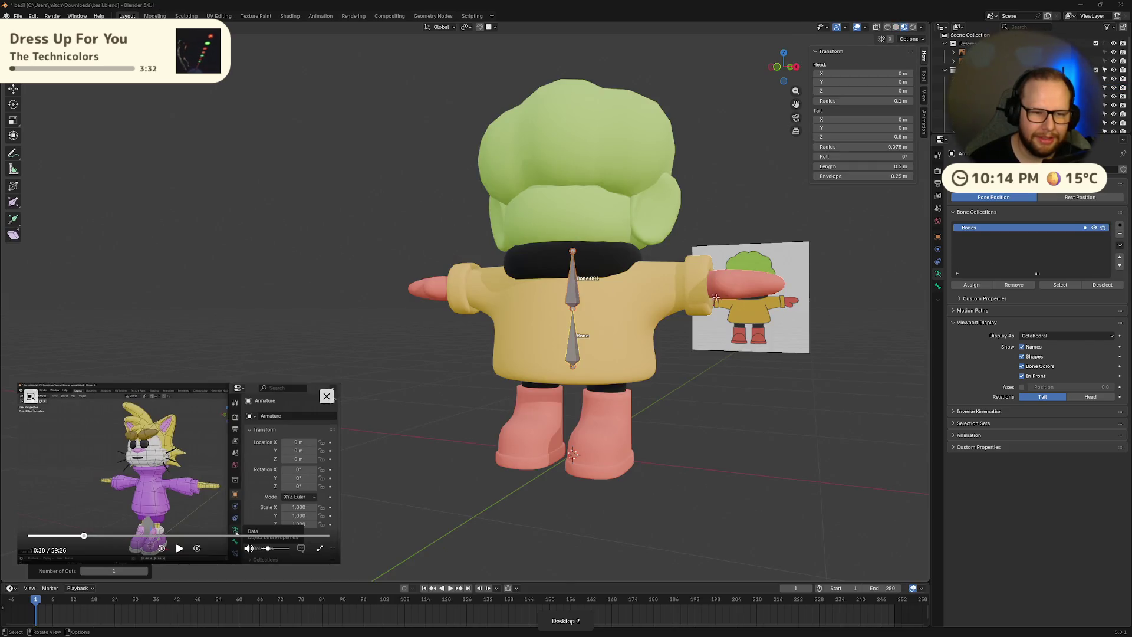
# - Undo the subdivision and shrink the spine bone along Z to about 0.59 m
pyautogui.hotkey('ctrl', 'z')
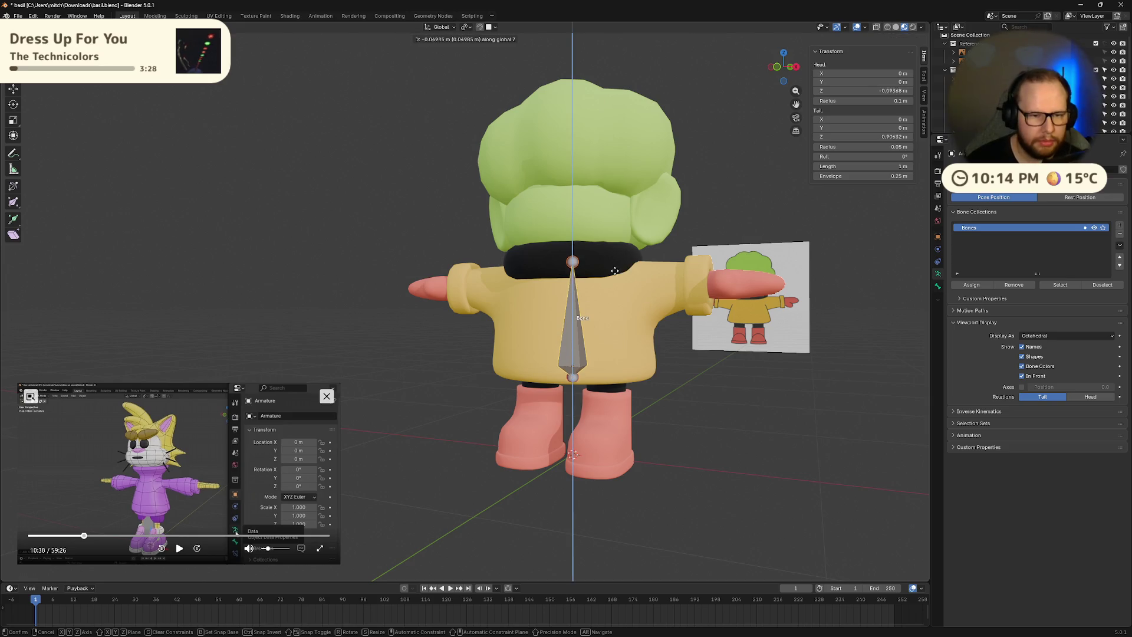
pyautogui.press('s')
pyautogui.press('z')
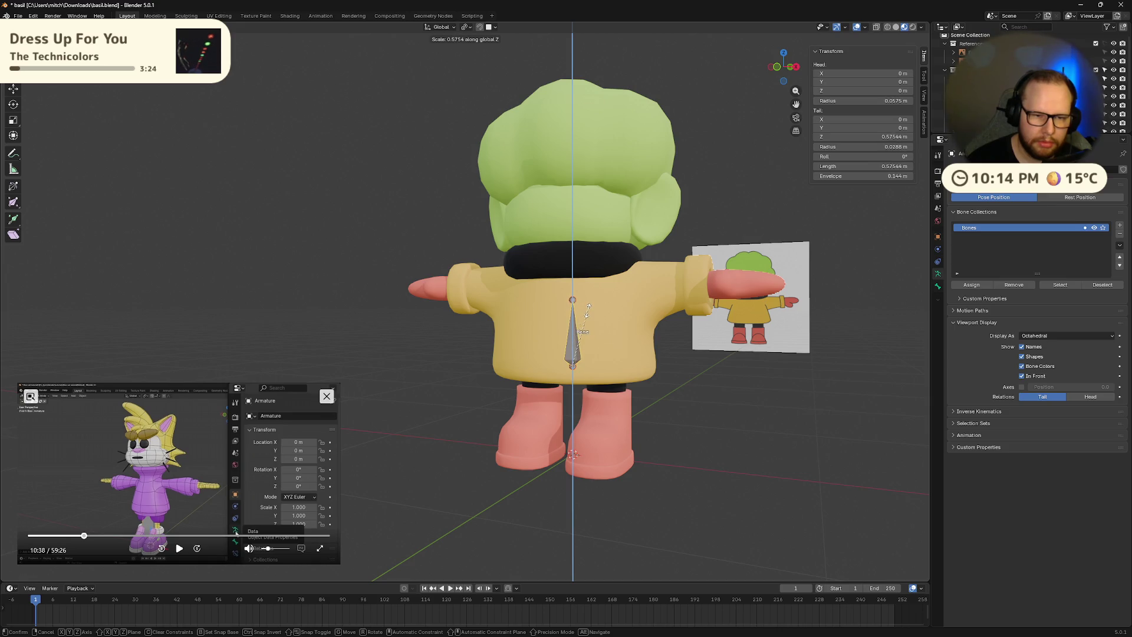
pyautogui.click(588, 308)
# - Extrude a neck bone straight up along Z from the spine bone's tip
pyautogui.moveTo(588, 308); pyautogui.dragTo(569, 298, button='middle')
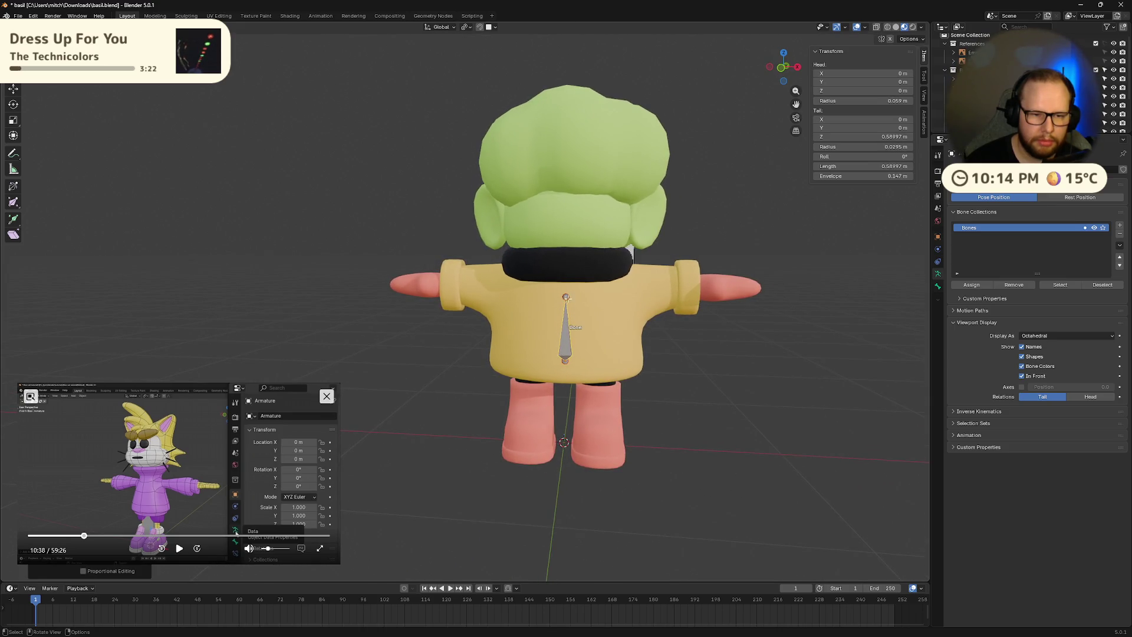
pyautogui.click(570, 299)
pyautogui.press('z')
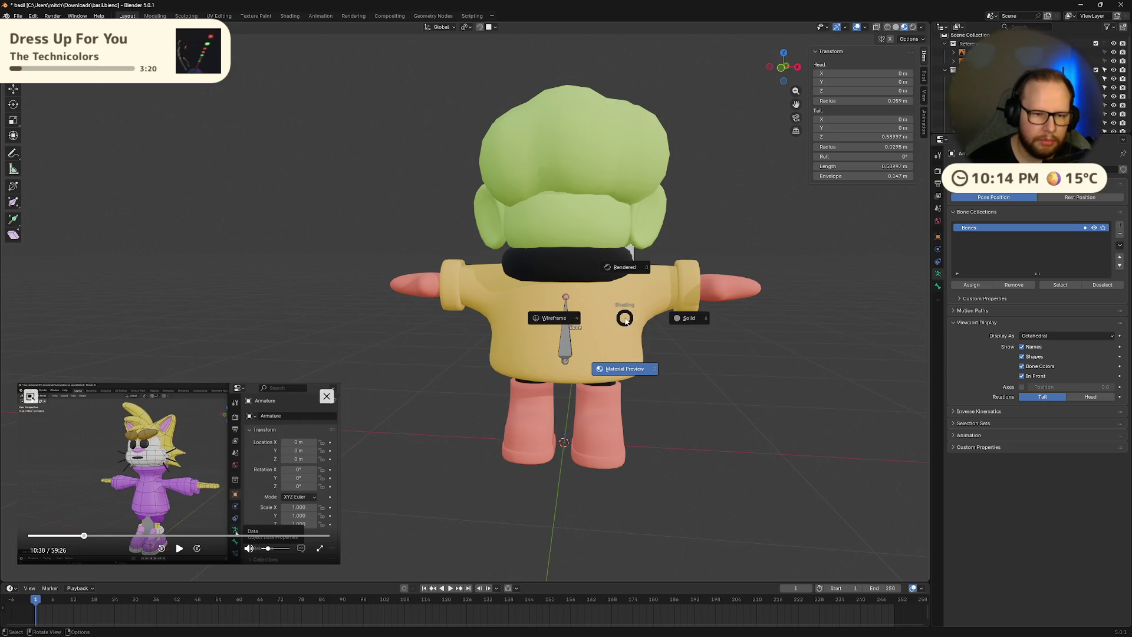
pyautogui.press('e')
pyautogui.press('z')
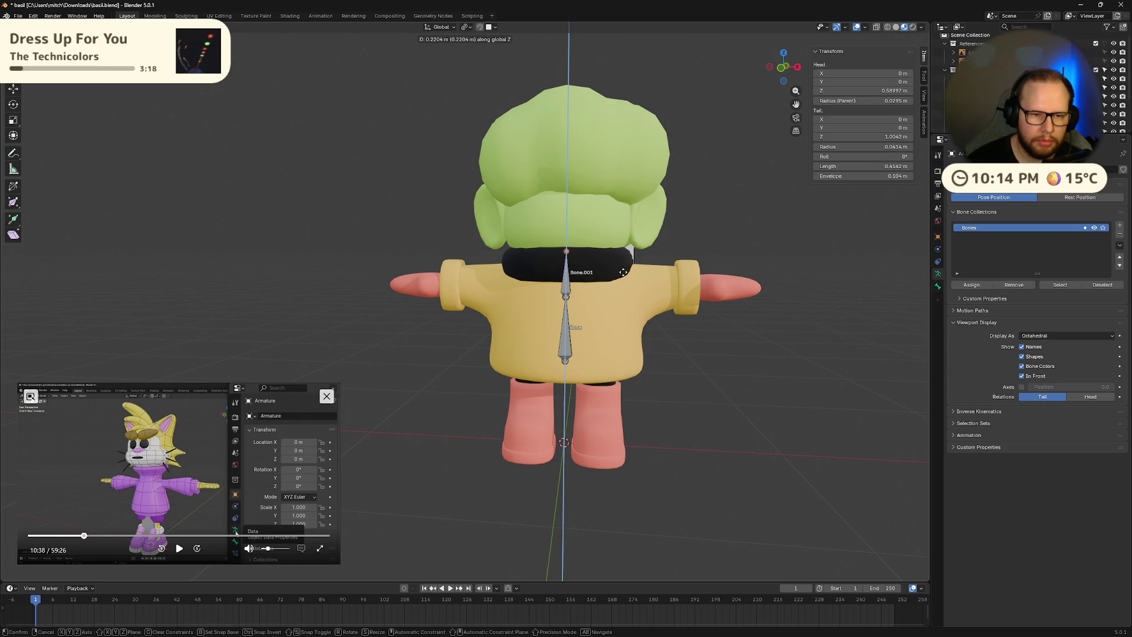
pyautogui.click(623, 272)
# - Extrude another bone straight up from the neck bone into the head
pyautogui.moveTo(623, 272); pyautogui.dragTo(617, 269, button='middle')
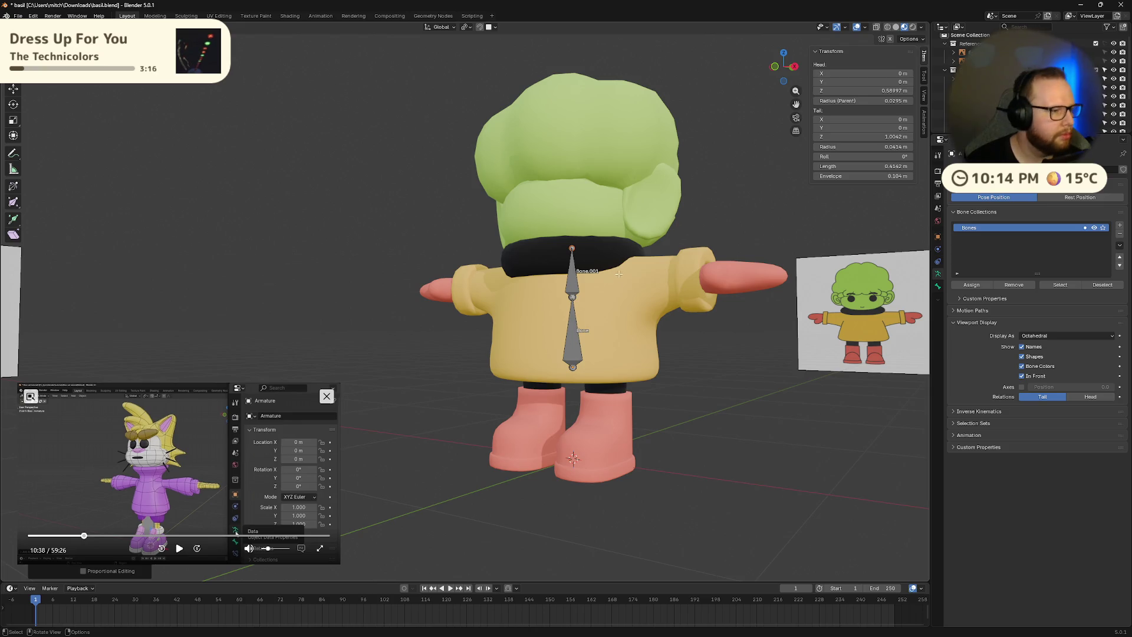
pyautogui.moveTo(653, 307); pyautogui.dragTo(691, 314, button='middle')
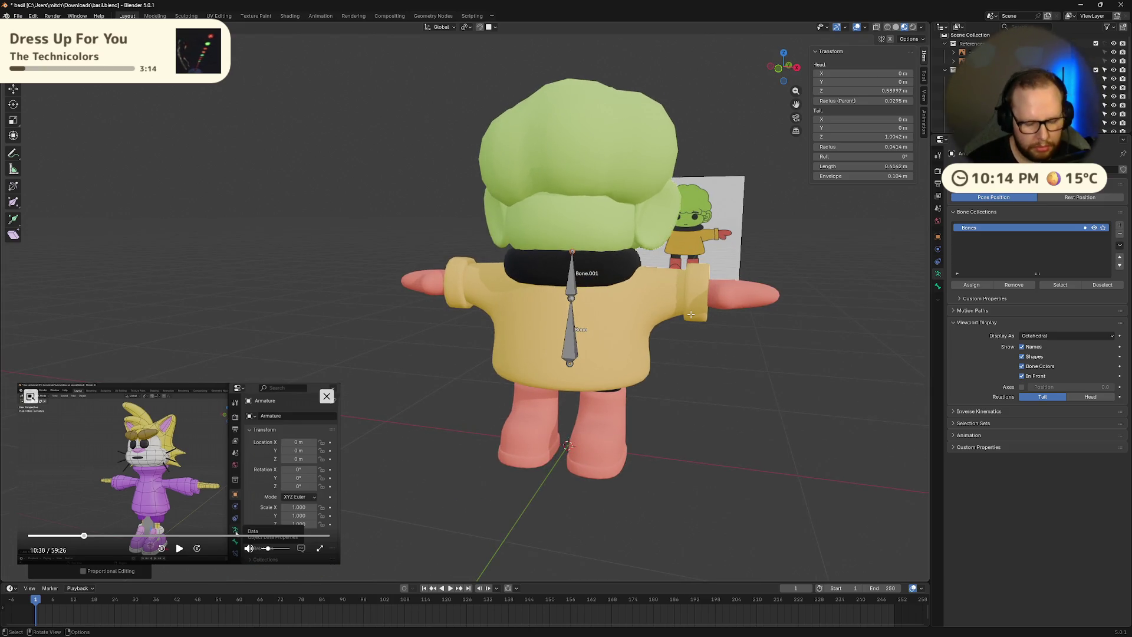
pyautogui.press('e')
pyautogui.press('z')
pyautogui.click(684, 88)
pyautogui.moveTo(684, 89)
pyautogui.mouseDown(button='middle')
pyautogui.moveTo(673, 207)
pyautogui.moveTo(725, 186)
pyautogui.moveTo(673, 197)
pyautogui.moveTo(664, 229)
pyautogui.moveTo(623, 235)
pyautogui.mouseUp(button='middle')
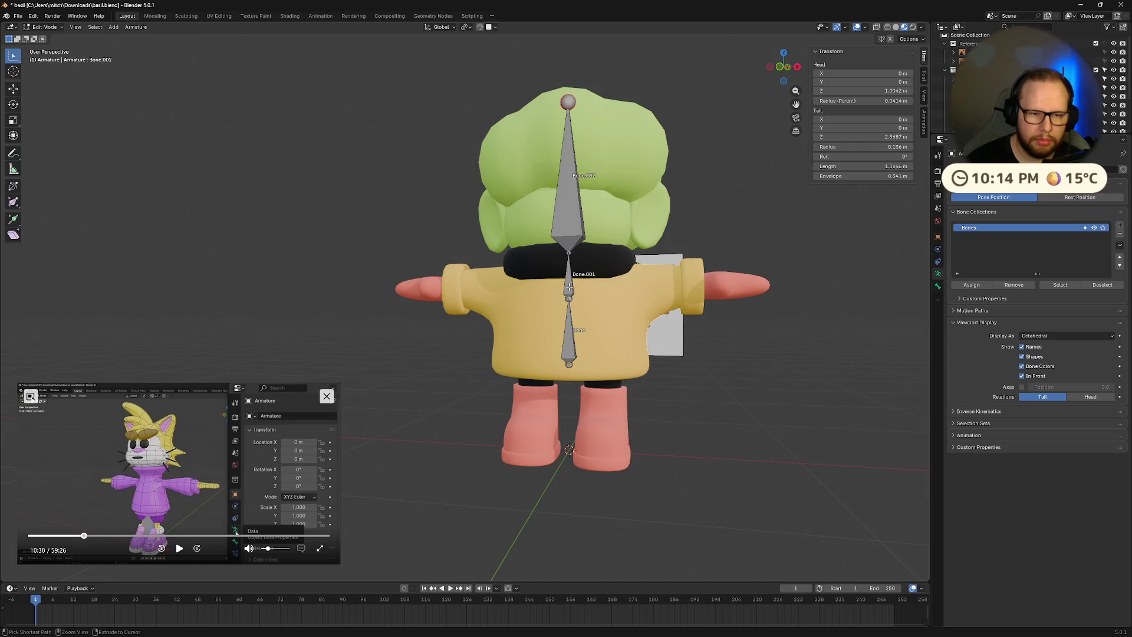
# - Undo the extra bones and extrude one bone from the spine tip to the head top
pyautogui.hotkey('ctrl', 'z')
pyautogui.hotkey('ctrl', 'z')
pyautogui.hotkey('ctrl', 'z')
pyautogui.moveTo(608, 284); pyautogui.dragTo(593, 287, button='middle')
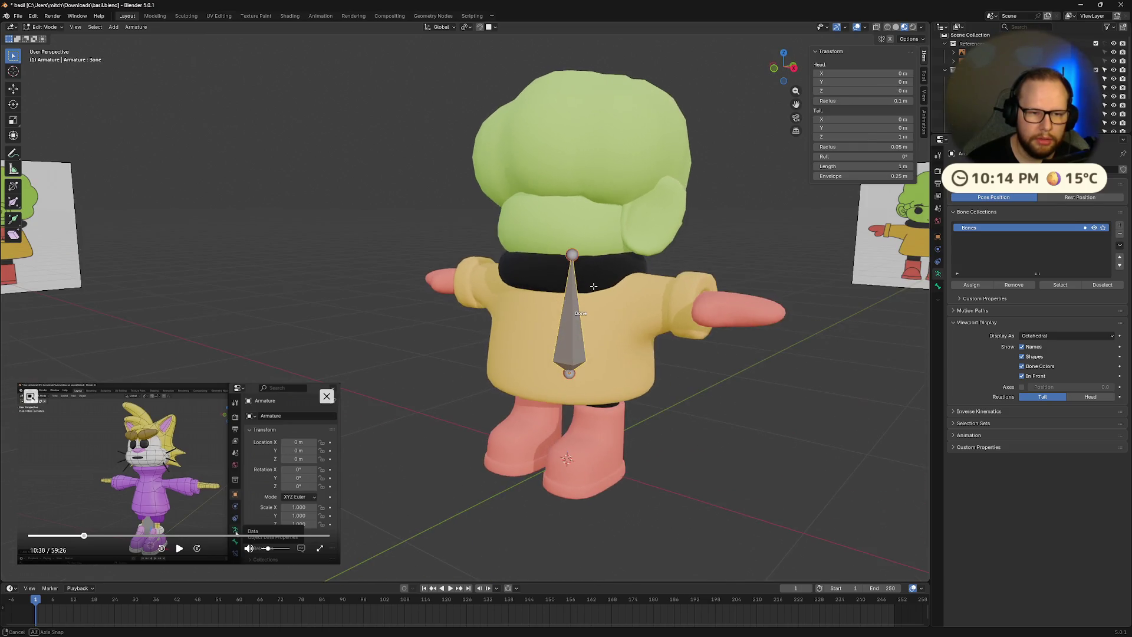
pyautogui.click(581, 261)
pyautogui.press('e')
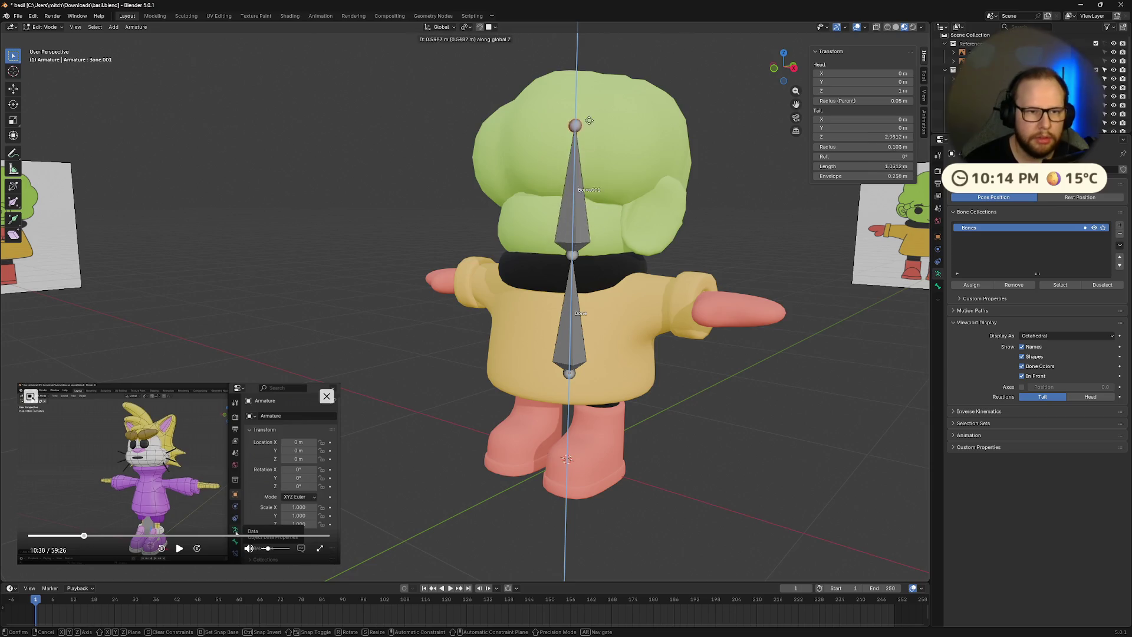
pyautogui.click(588, 79)
pyautogui.moveTo(587, 79); pyautogui.dragTo(644, 188, button='middle')
# - Subdivide the lower spine bone with 2 cuts into three segments
pyautogui.click(572, 318)
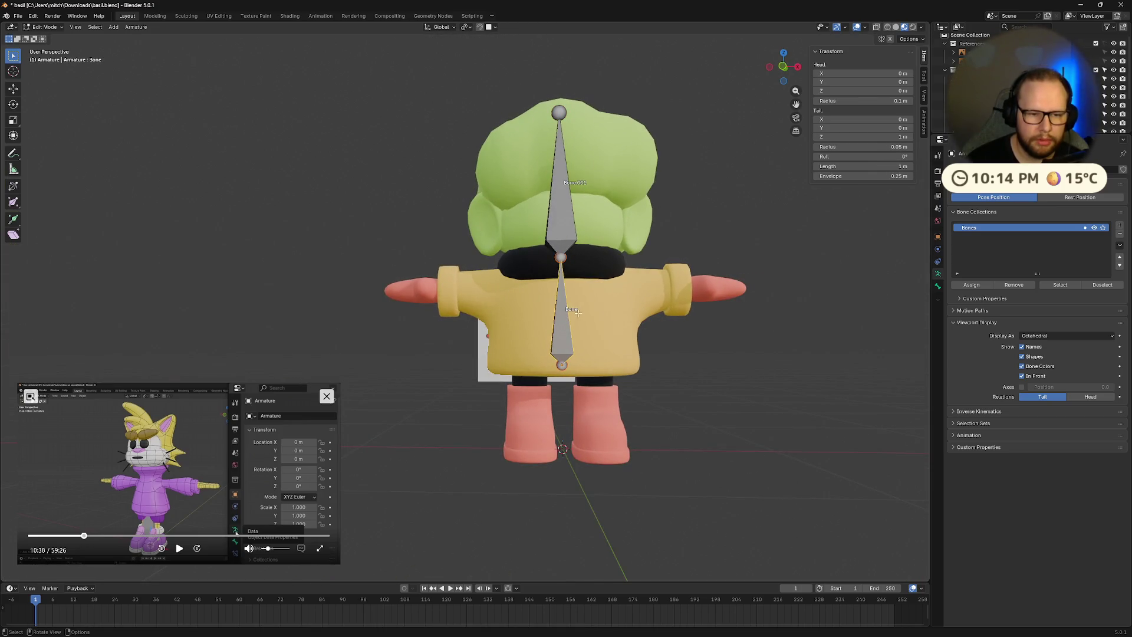
pyautogui.moveTo(727, 250); pyautogui.dragTo(563, 297, button='middle')
pyautogui.rightClick(557, 302)
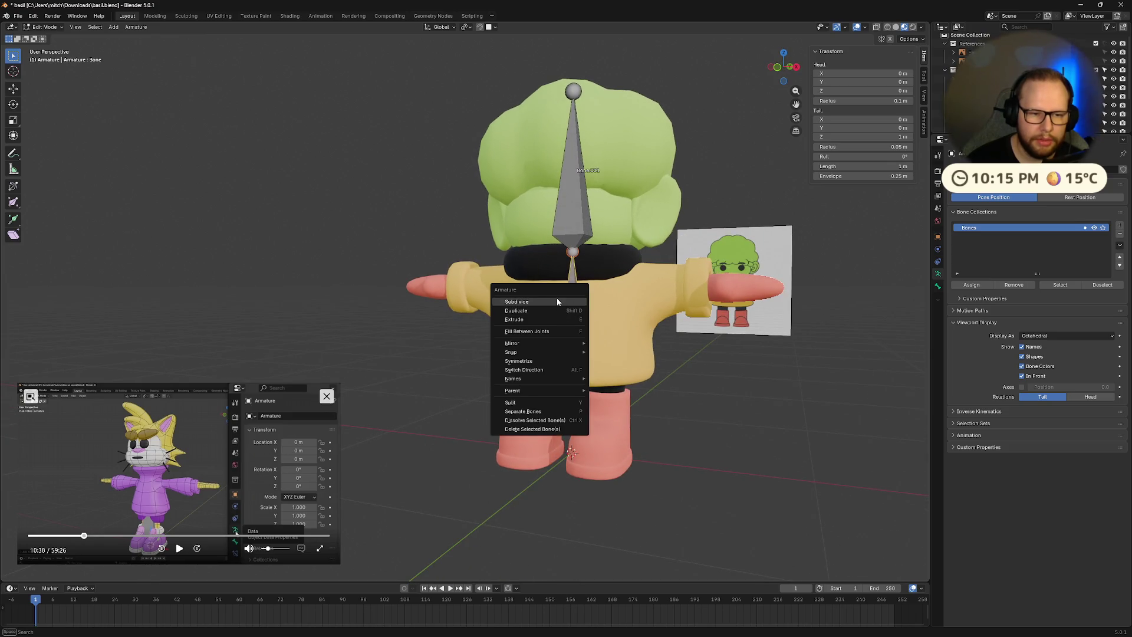
pyautogui.click(557, 302)
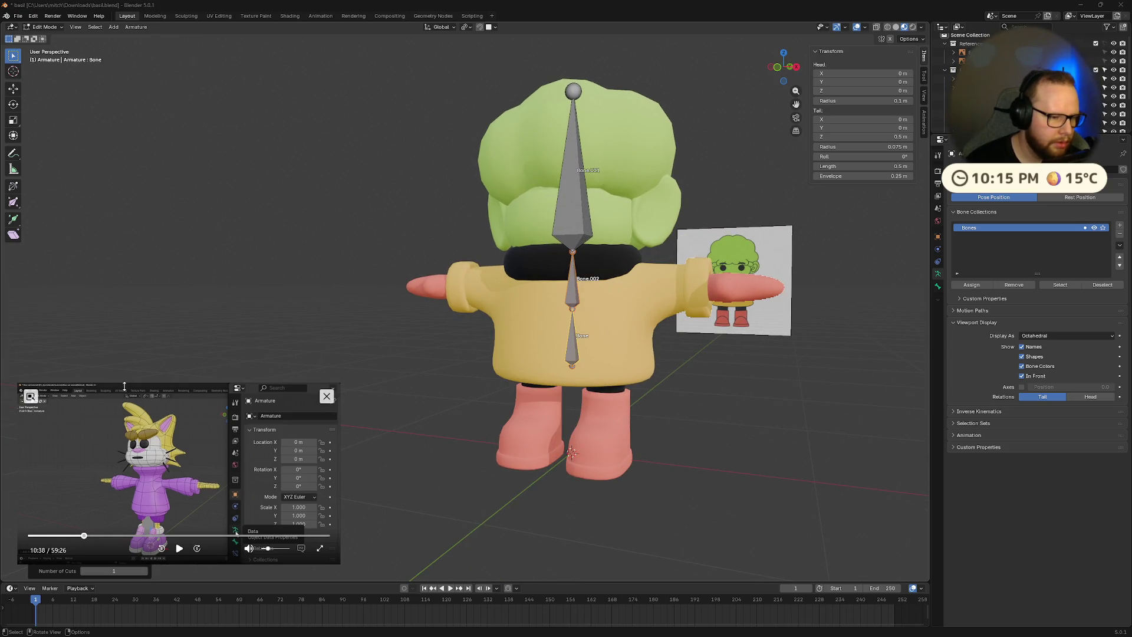
pyautogui.moveTo(155, 390); pyautogui.dragTo(155, 357)
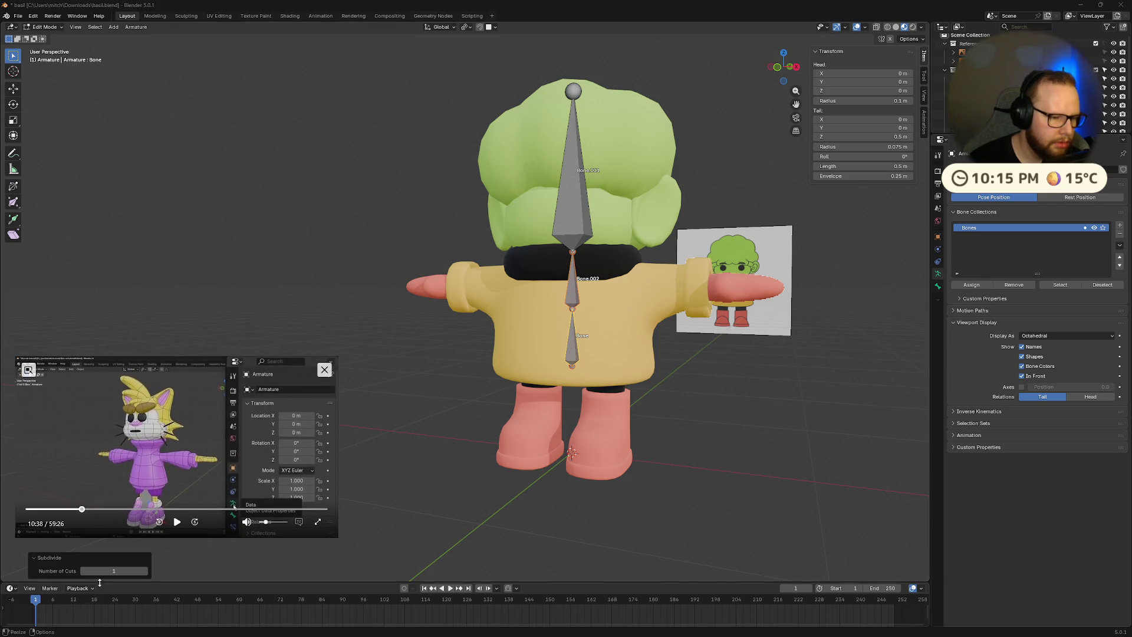
pyautogui.click(147, 571)
pyautogui.press('Return')
pyautogui.moveTo(590, 277); pyautogui.dragTo(540, 273, button='middle')
pyautogui.click(568, 273)
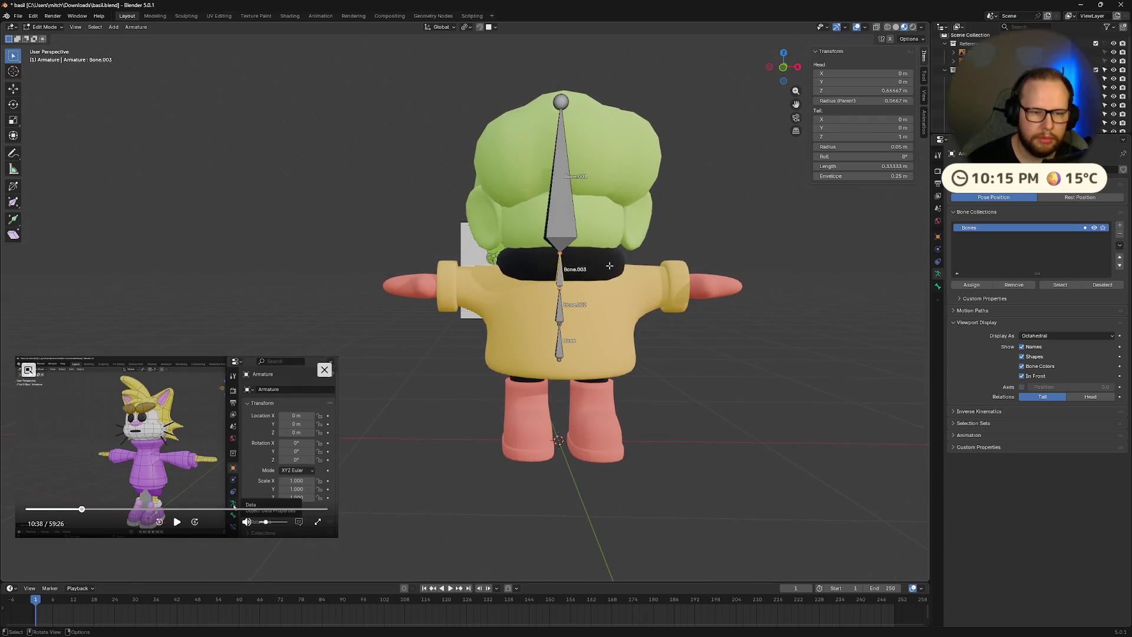
# - Skip back and forth through the reference video and play a section
pyautogui.hotkey('alt', 'Tab')
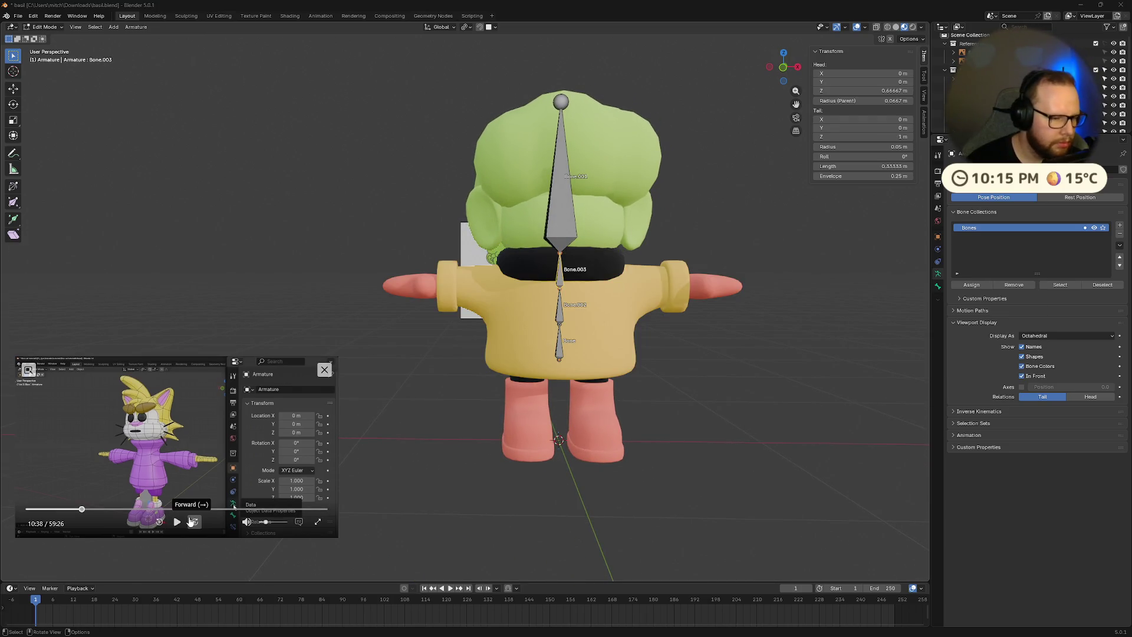
pyautogui.click(194, 521)
pyautogui.click(194, 522)
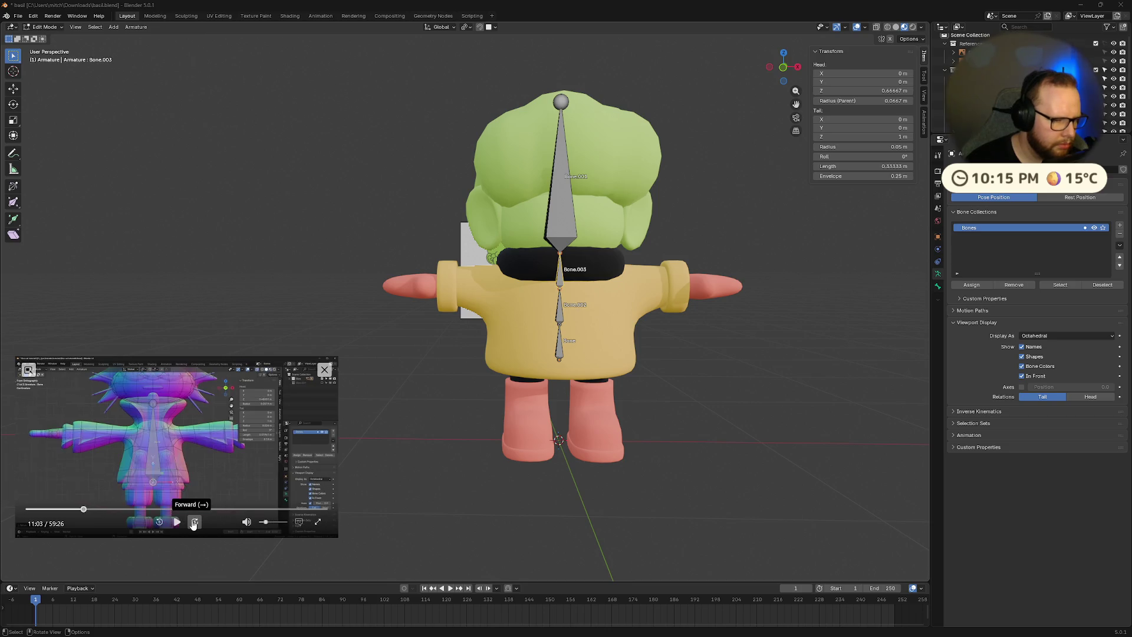
pyautogui.click(194, 521)
pyautogui.click(194, 522)
pyautogui.click(194, 522)
pyautogui.click(194, 522)
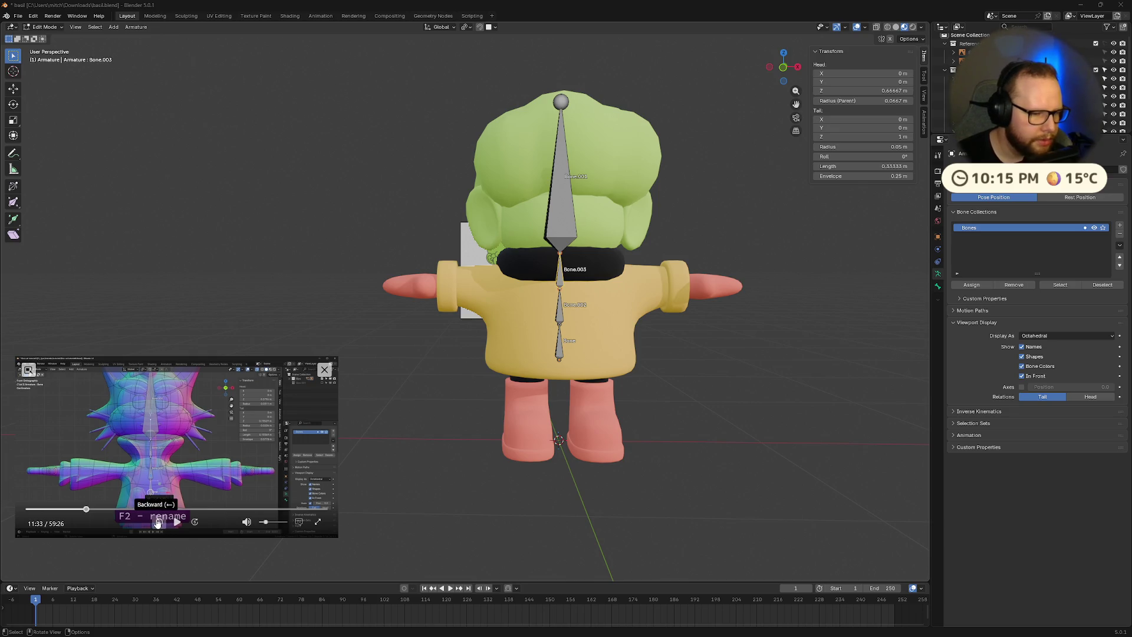
pyautogui.click(158, 522)
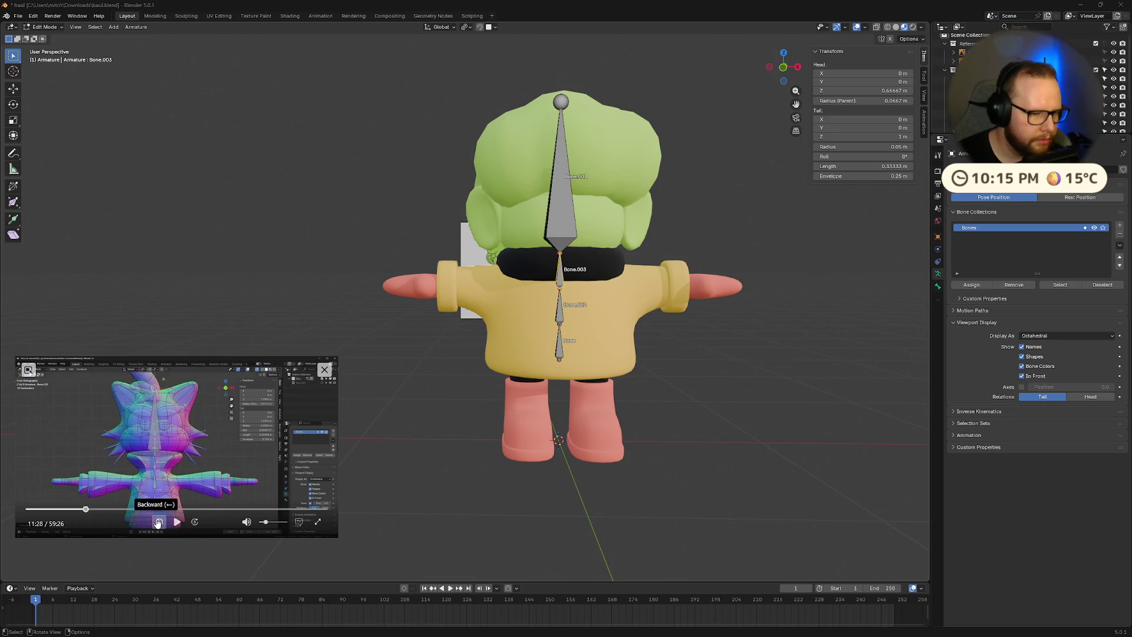
pyautogui.click(158, 522)
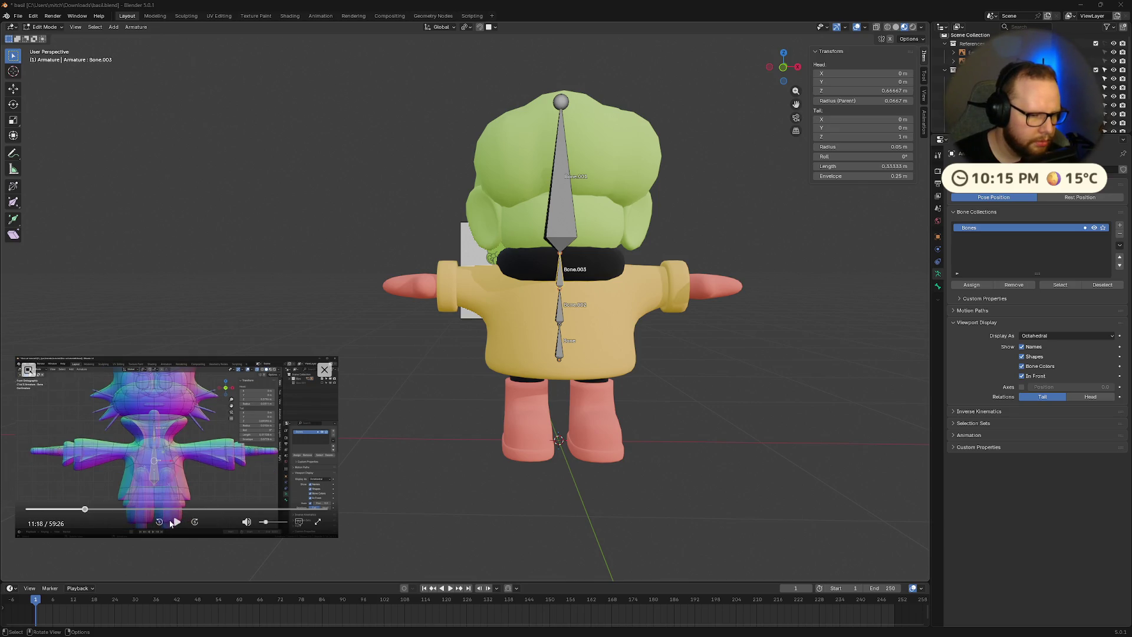
pyautogui.click(175, 523)
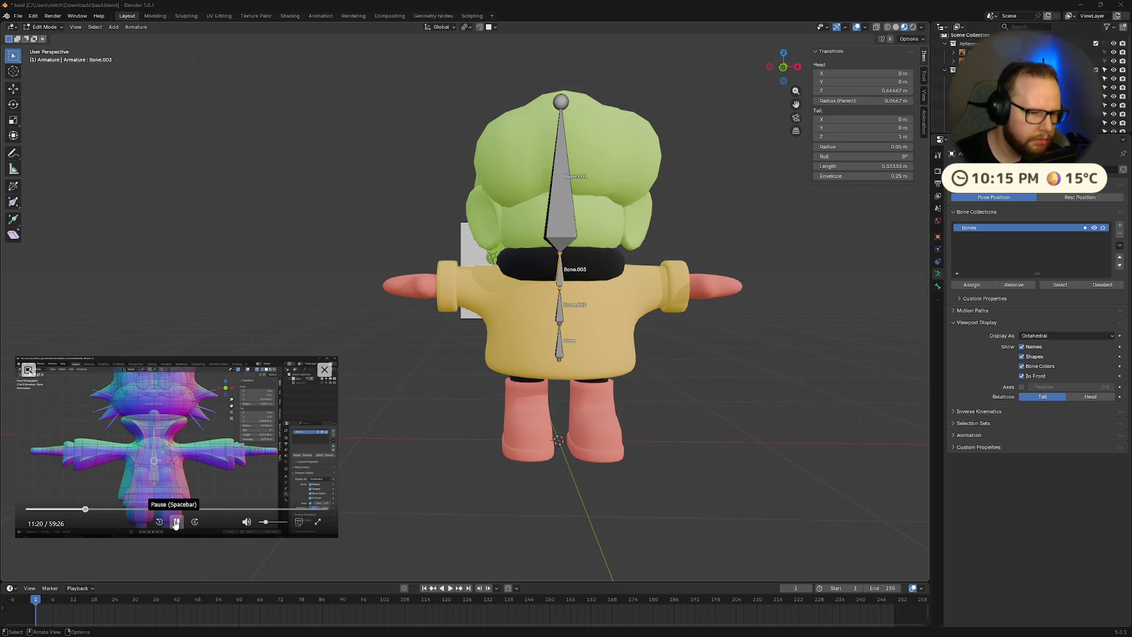
pyautogui.click(175, 523)
# - Undo the spine subdivision and return the armature to Object Mode
pyautogui.hotkey('ctrl', 'z')
pyautogui.hotkey('ctrl', 'z')
pyautogui.hotkey('ctrl', 'z')
pyautogui.moveTo(725, 397)
pyautogui.mouseDown(button='middle')
pyautogui.moveTo(704, 395)
pyautogui.moveTo(716, 331)
pyautogui.mouseUp(button='middle')
pyautogui.scroll(2, 722, 298)
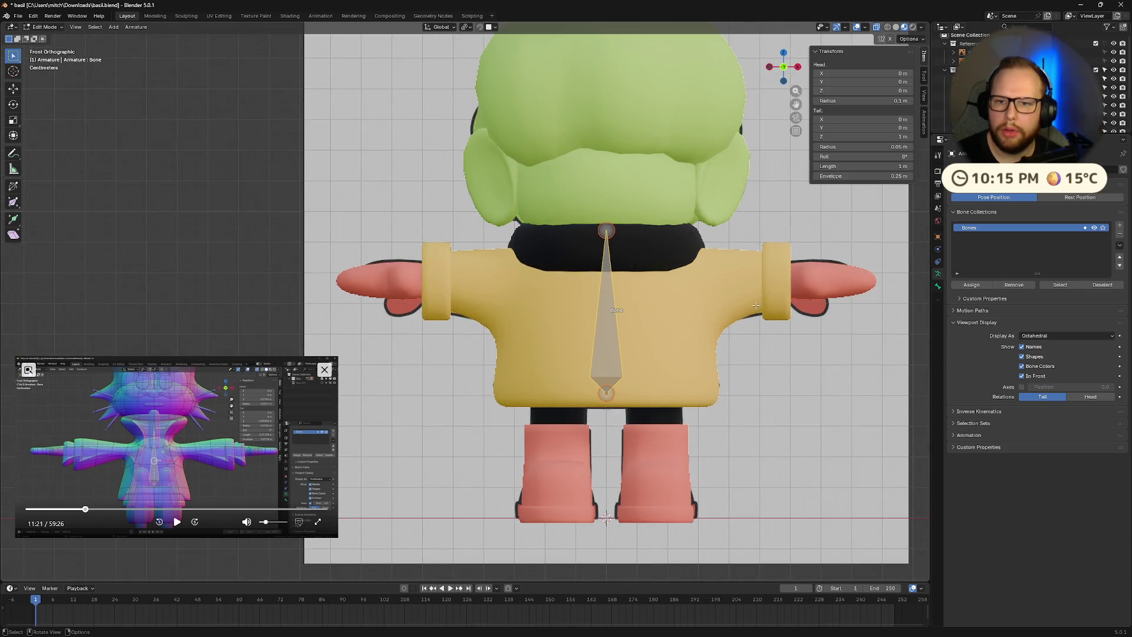
pyautogui.scroll(-6, 756, 306)
pyautogui.press('Tab')
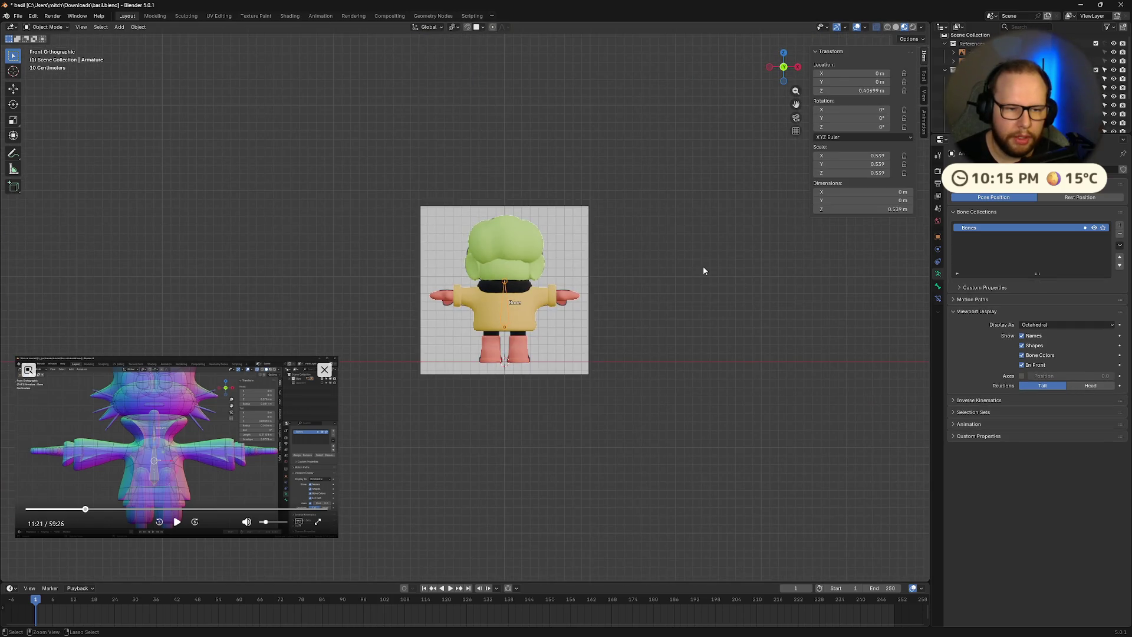
pyautogui.moveTo(703, 270)
pyautogui.mouseDown(button='middle')
pyautogui.moveTo(642, 307)
pyautogui.moveTo(629, 353)
pyautogui.mouseUp(button='middle')
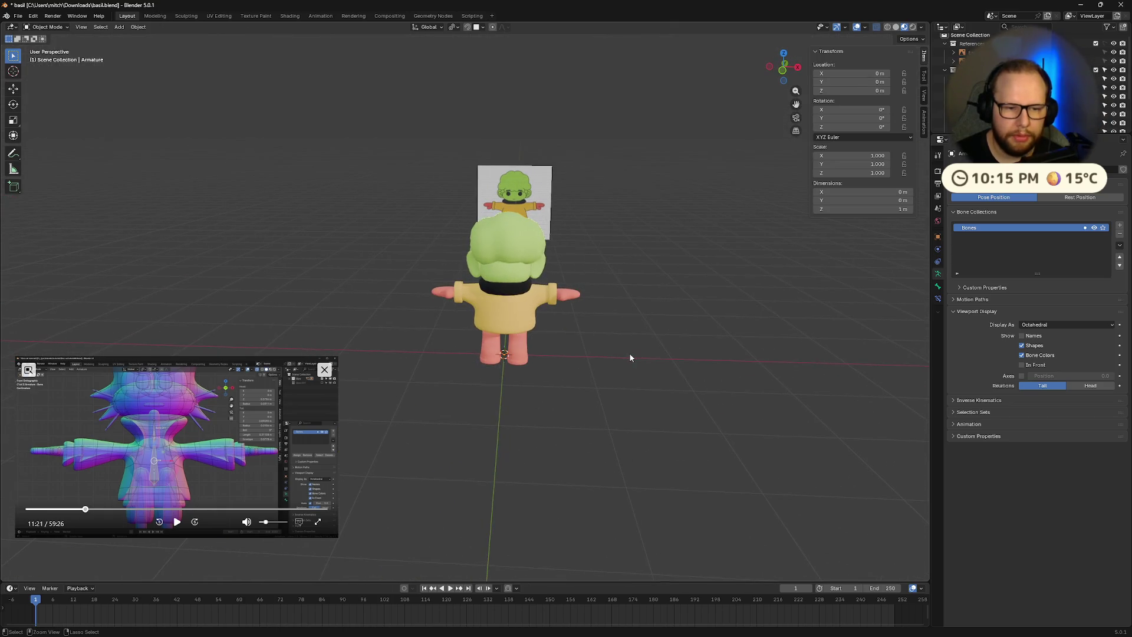
# - Save basil.blend, then delete the armature and pick the Basil collection
pyautogui.hotkey('ctrl', 's')
pyautogui.press('Delete')
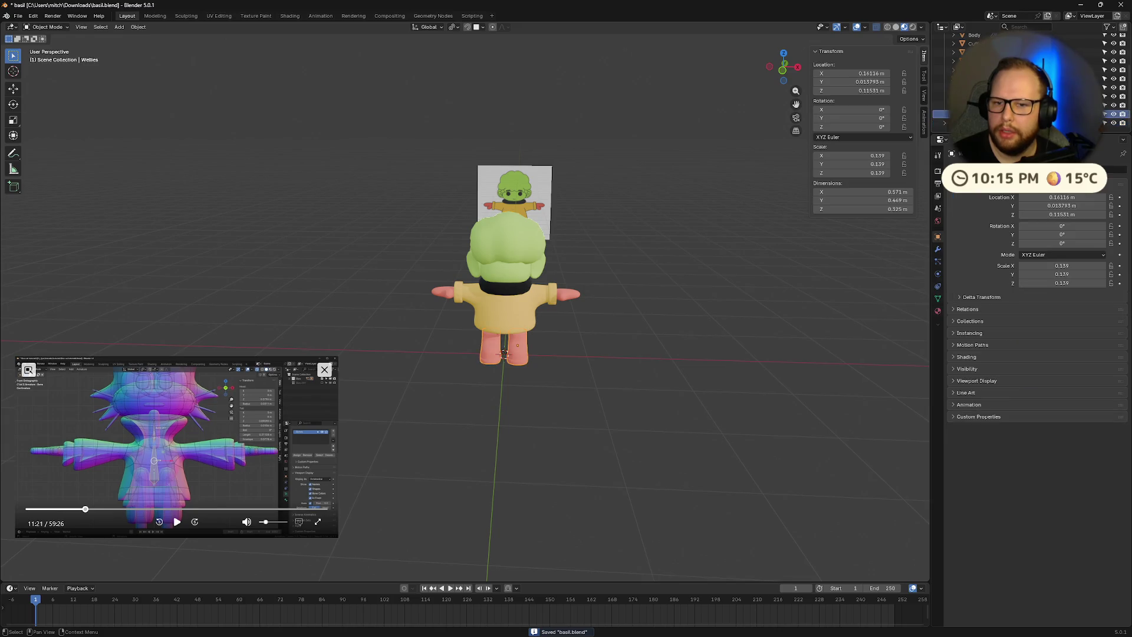
pyautogui.click(946, 35)
# - Copy and paste the Basil collection in the Outliner
pyautogui.click(967, 73)
pyautogui.hotkey('ctrl', 'c')
pyautogui.click(945, 47)
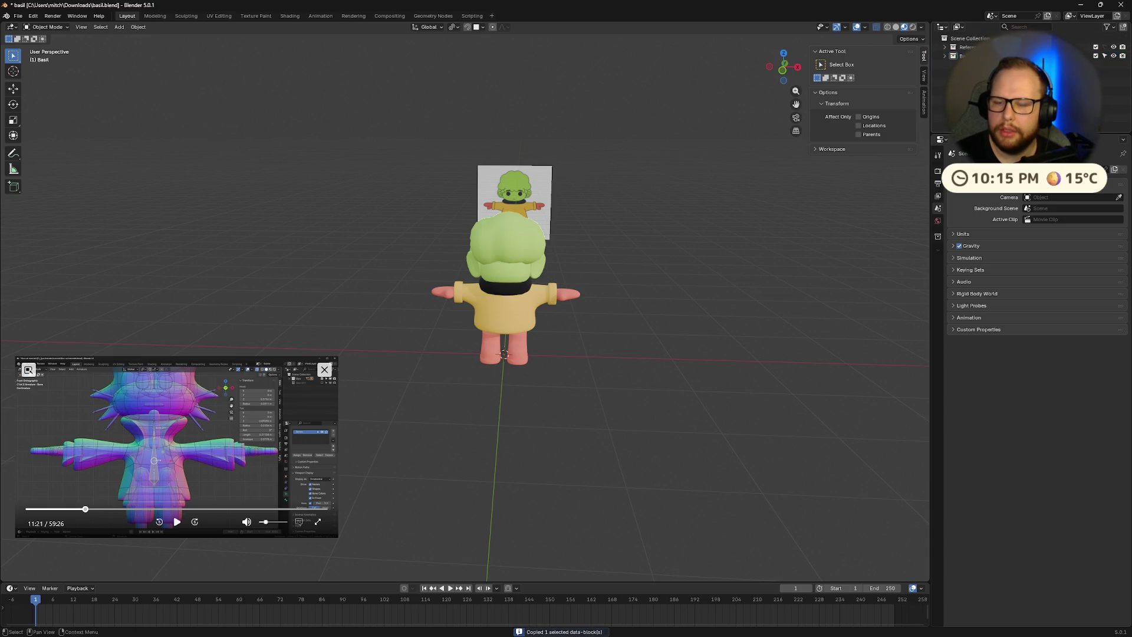
pyautogui.hotkey('ctrl', 'v')
pyautogui.click(959, 65)
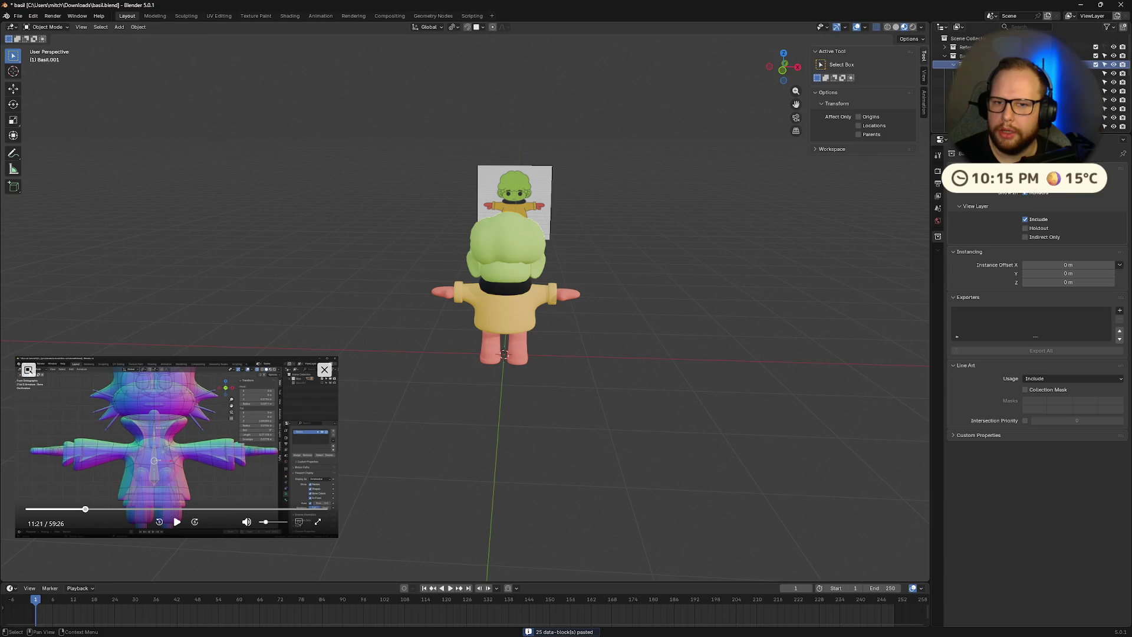
pyautogui.click(954, 65)
pyautogui.click(946, 65)
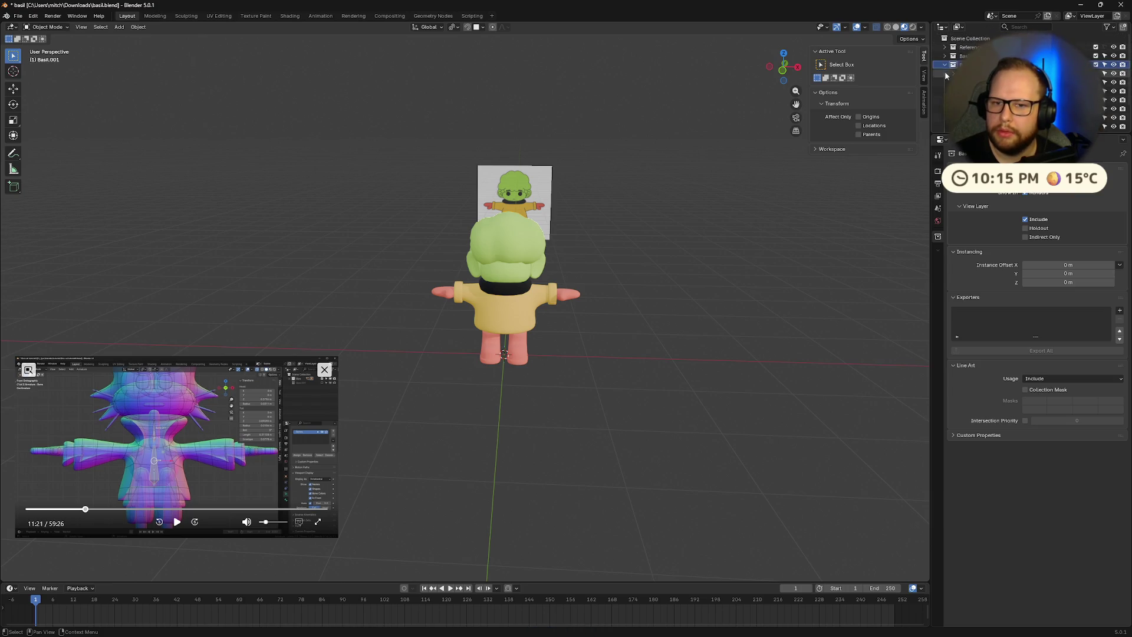
# - After checking the other project, activate the Basil collection and add an armature
pyautogui.press('ctrl+super+Right')
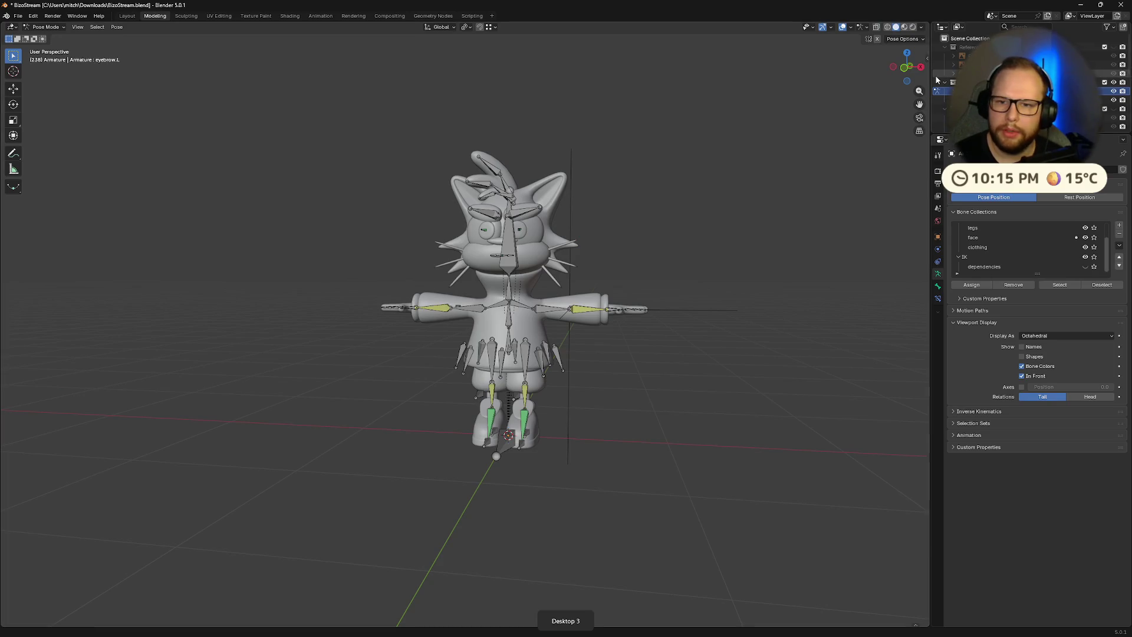
pyautogui.press('ctrl+super+Left')
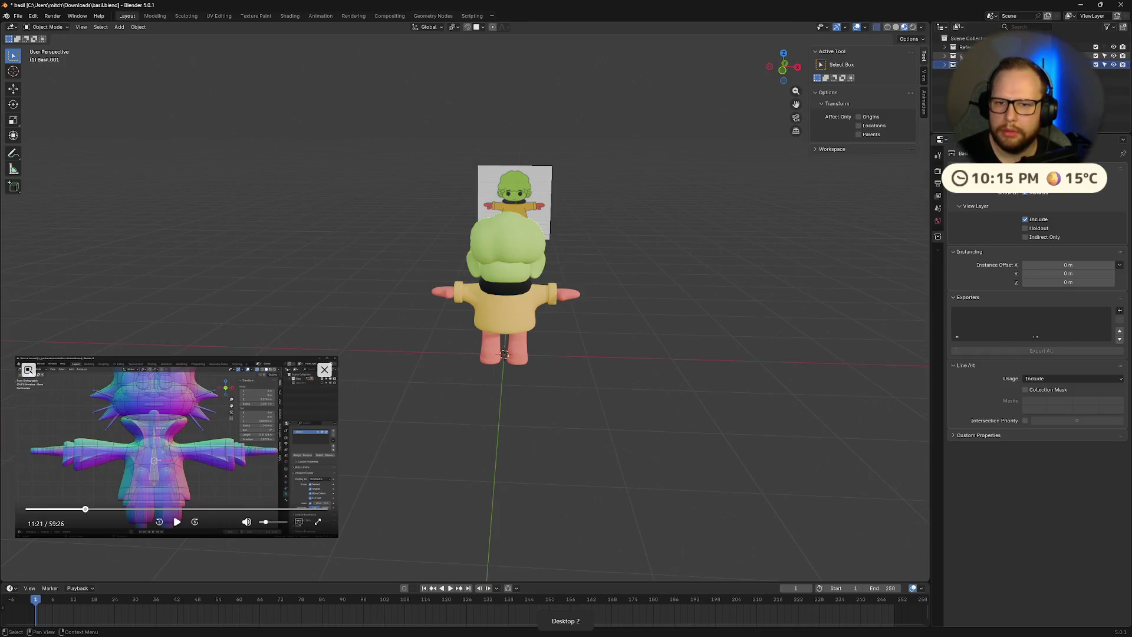
pyautogui.scroll(4, 673, 250)
pyautogui.moveTo(590, 254); pyautogui.dragTo(673, 251, button='middle')
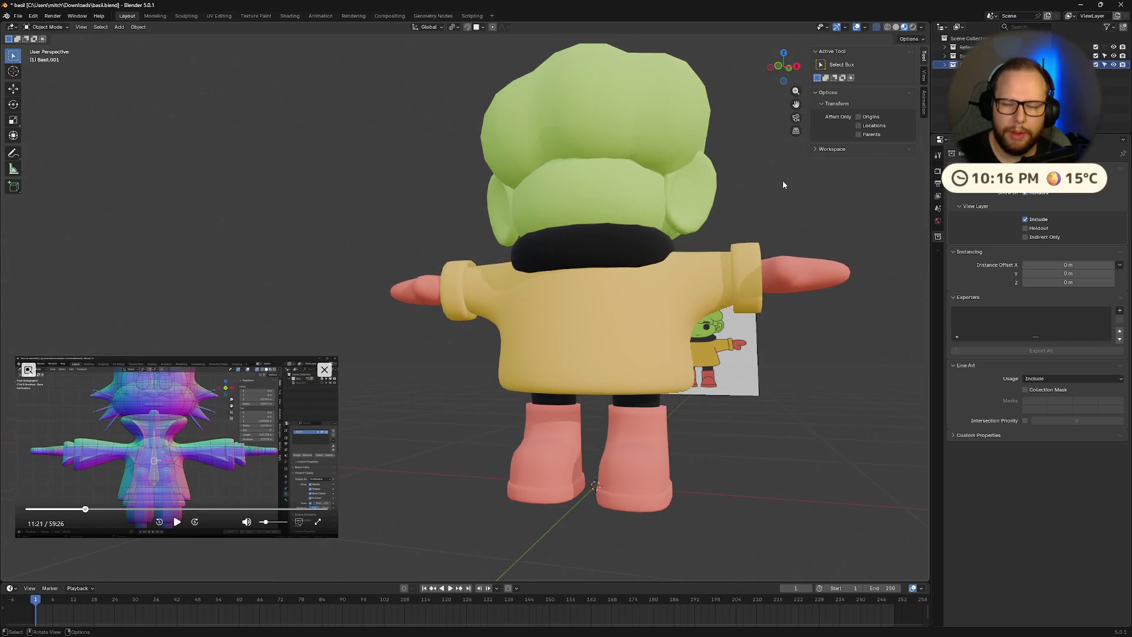
pyautogui.click(967, 38)
pyautogui.click(945, 55)
pyautogui.click(953, 56)
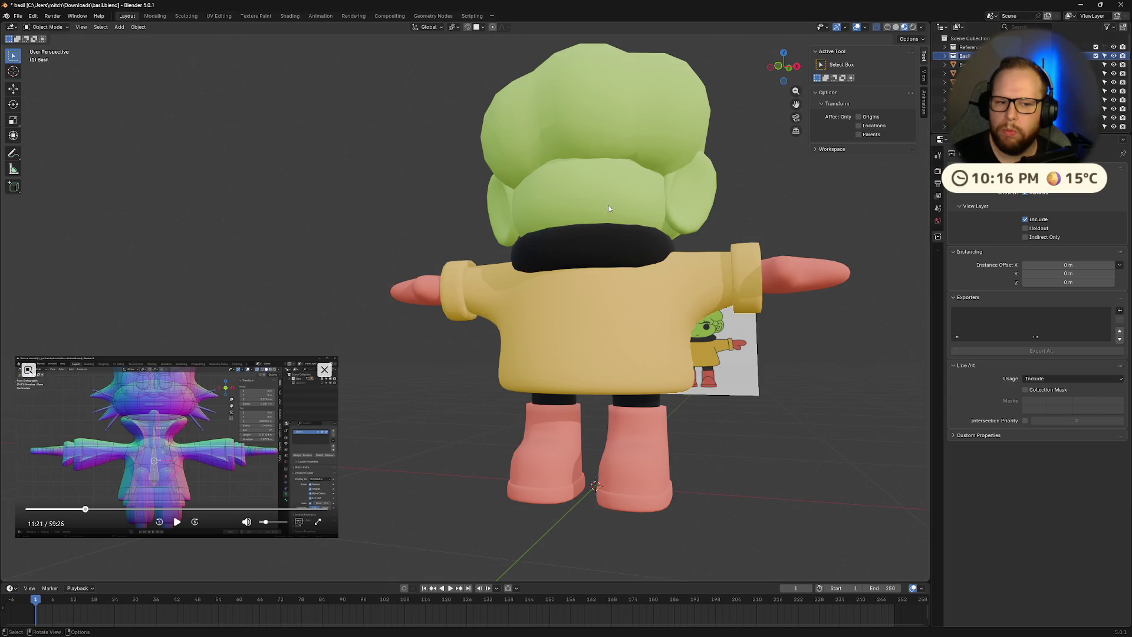
pyautogui.moveTo(611, 205); pyautogui.dragTo(635, 231, button='middle')
pyautogui.hotkey('shift', 'a')
pyautogui.click(625, 234)
# - Turn on bone Names and In Front display in the armature's data properties
pyautogui.moveTo(631, 289)
pyautogui.mouseDown(button='middle')
pyautogui.moveTo(631, 329)
pyautogui.moveTo(661, 320)
pyautogui.mouseUp(button='middle')
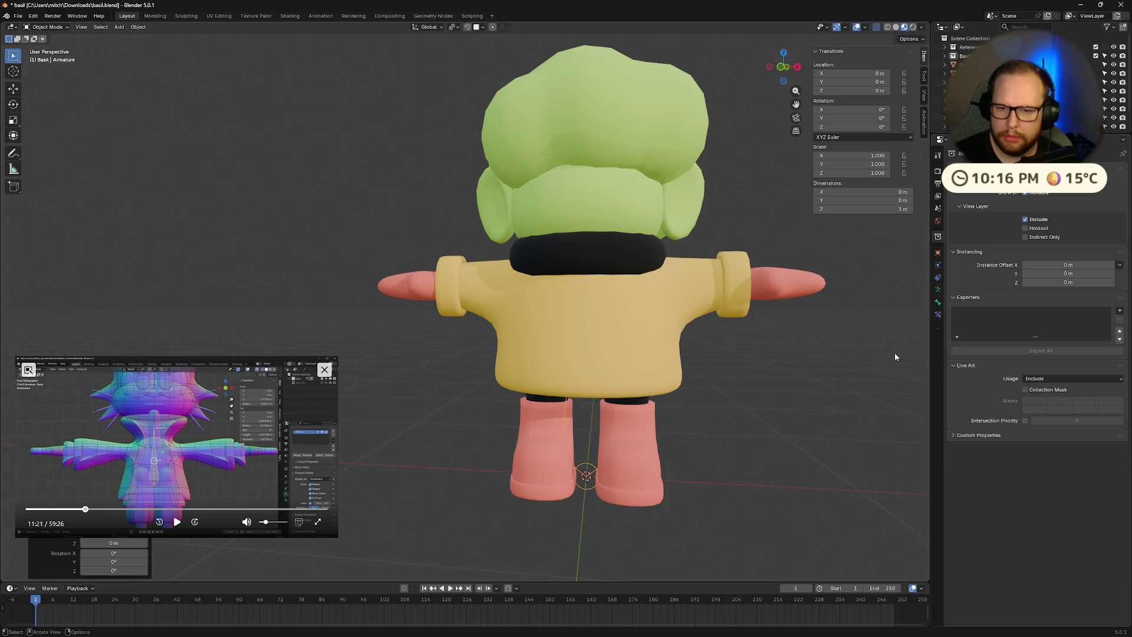
pyautogui.click(937, 291)
pyautogui.click(1023, 336)
pyautogui.click(1022, 365)
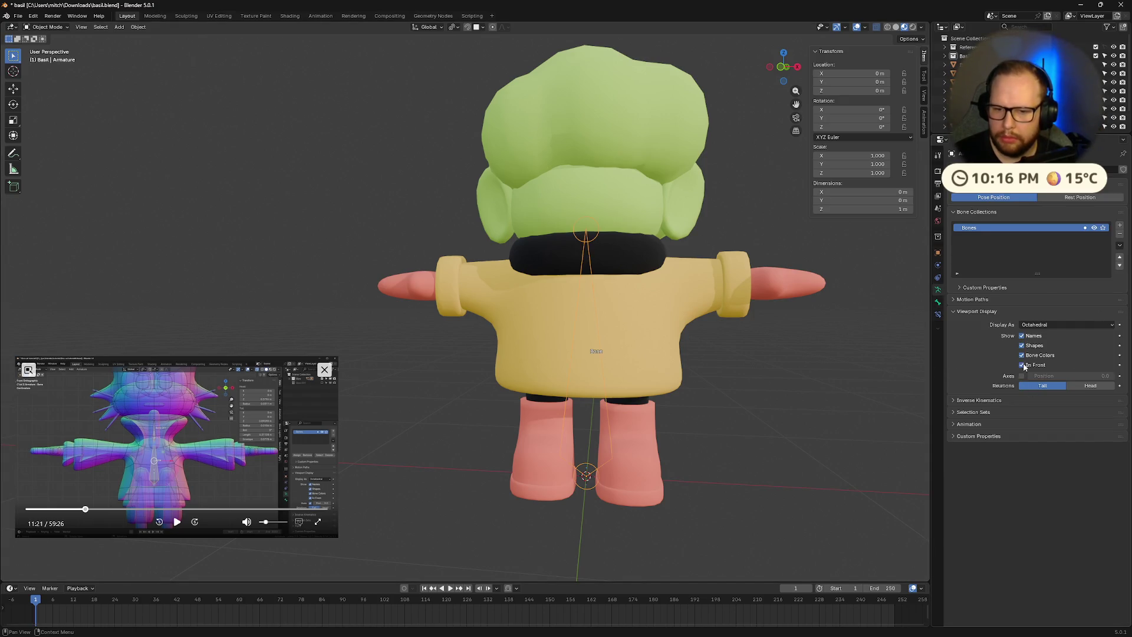
pyautogui.scroll(-2, 767, 401)
pyautogui.moveTo(806, 373); pyautogui.dragTo(770, 384, button='middle')
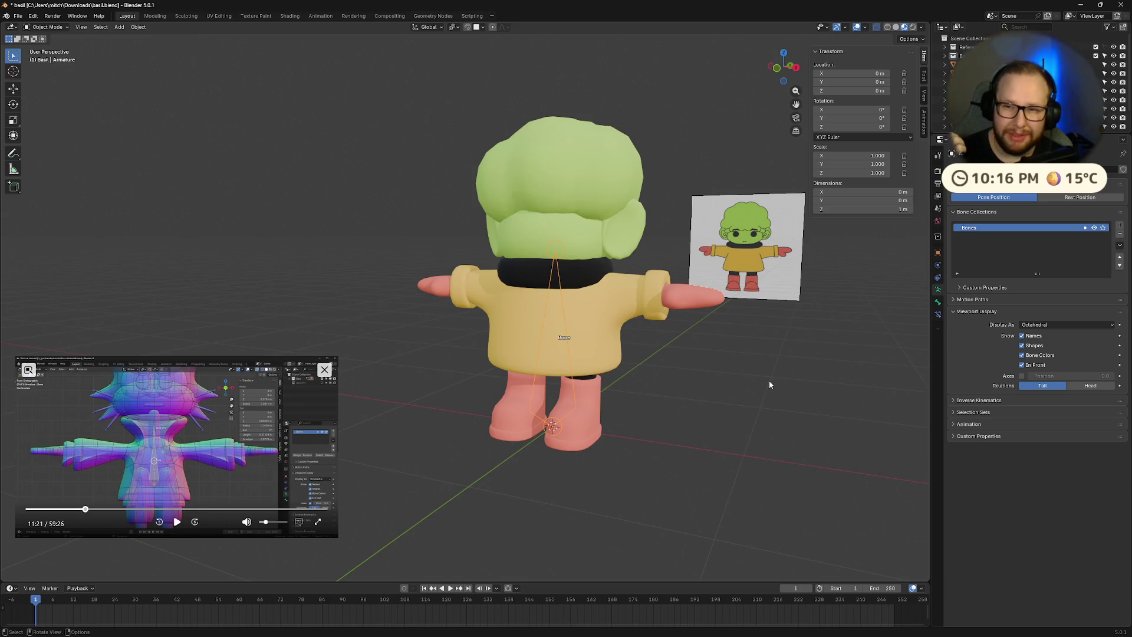
# - Delete the test armature and make the Basil collection active again
pyautogui.click(945, 56)
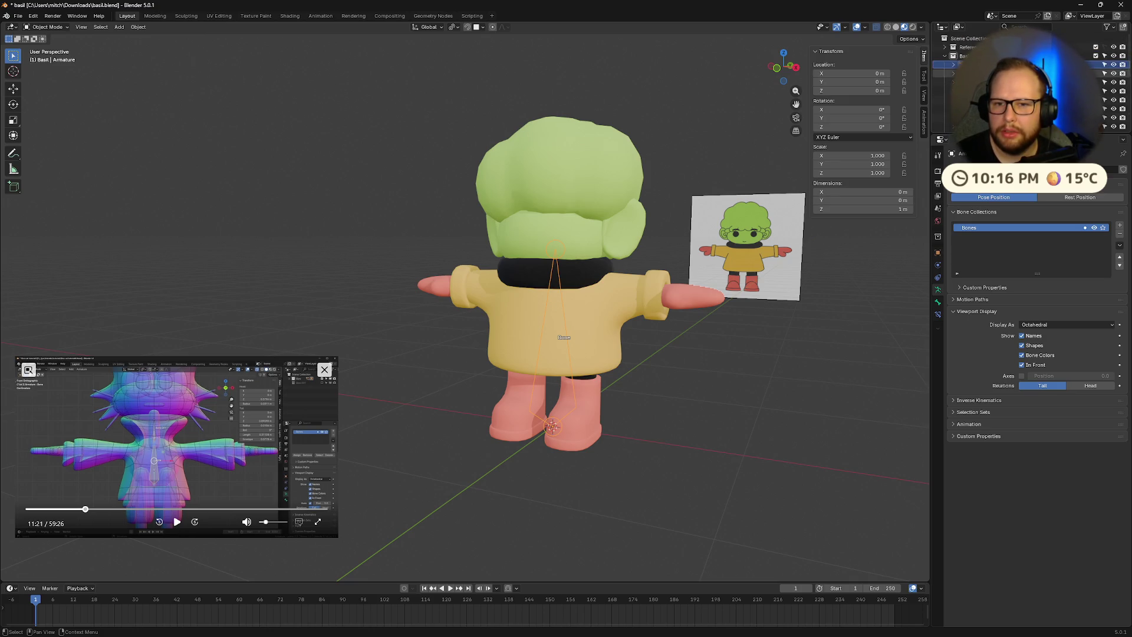
pyautogui.scroll(-3, 967, 83)
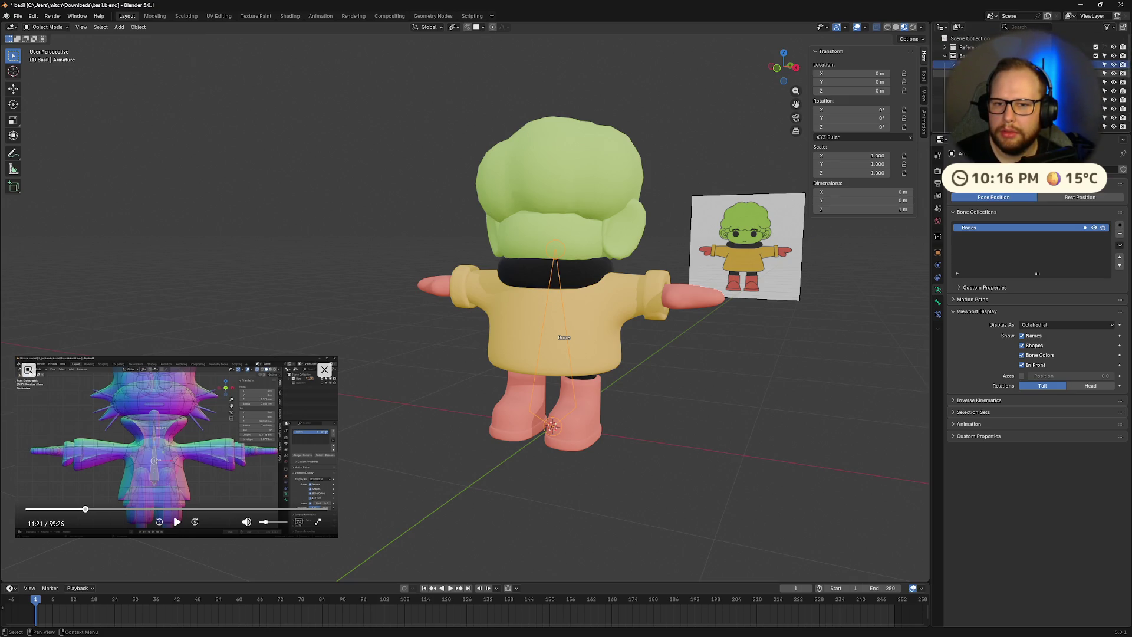
pyautogui.scroll(3, 967, 83)
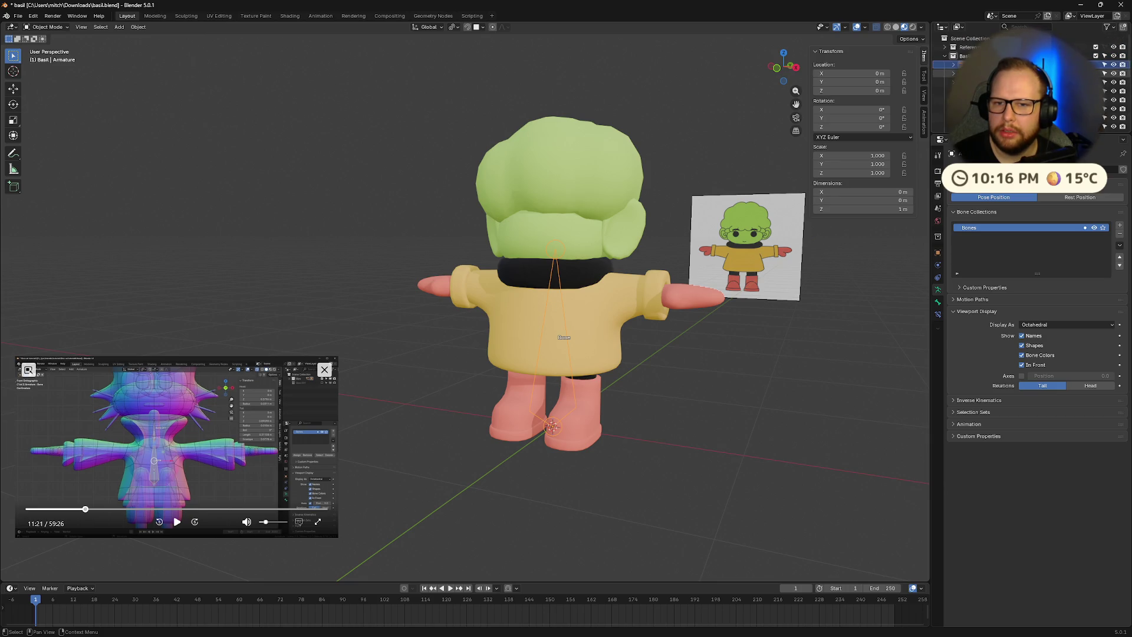
pyautogui.press('Delete')
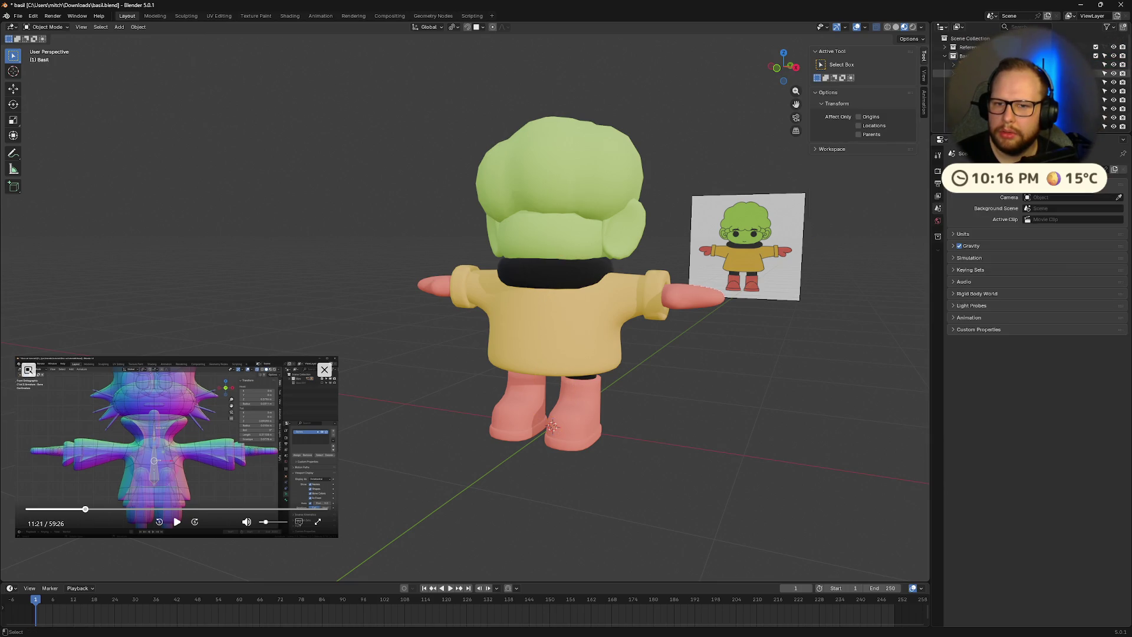
pyautogui.press('Delete')
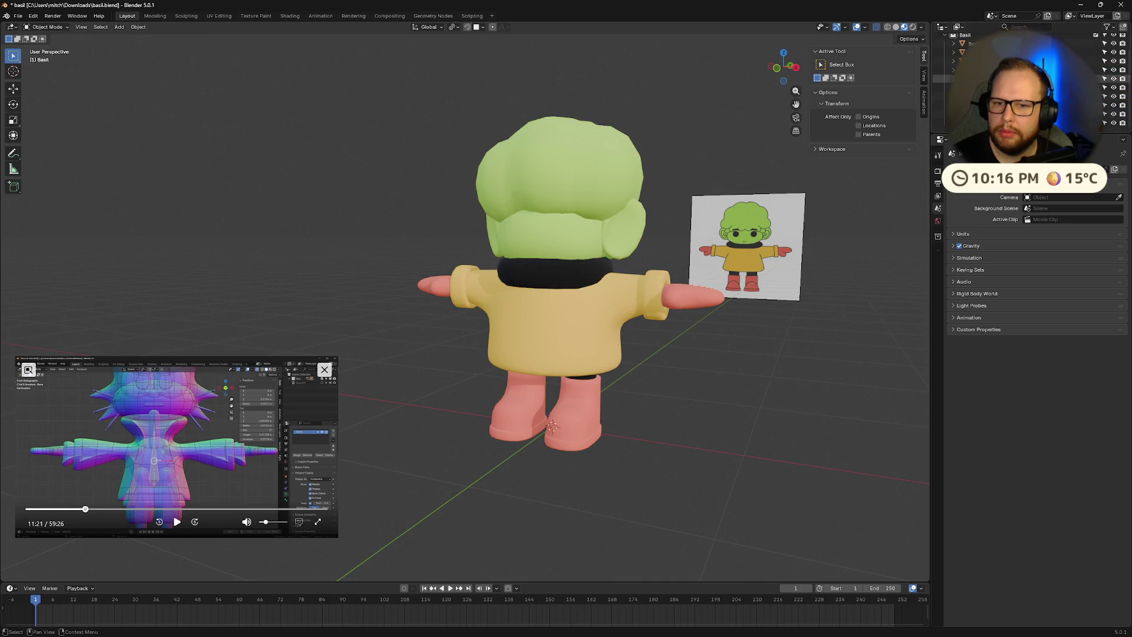
pyautogui.click(964, 55)
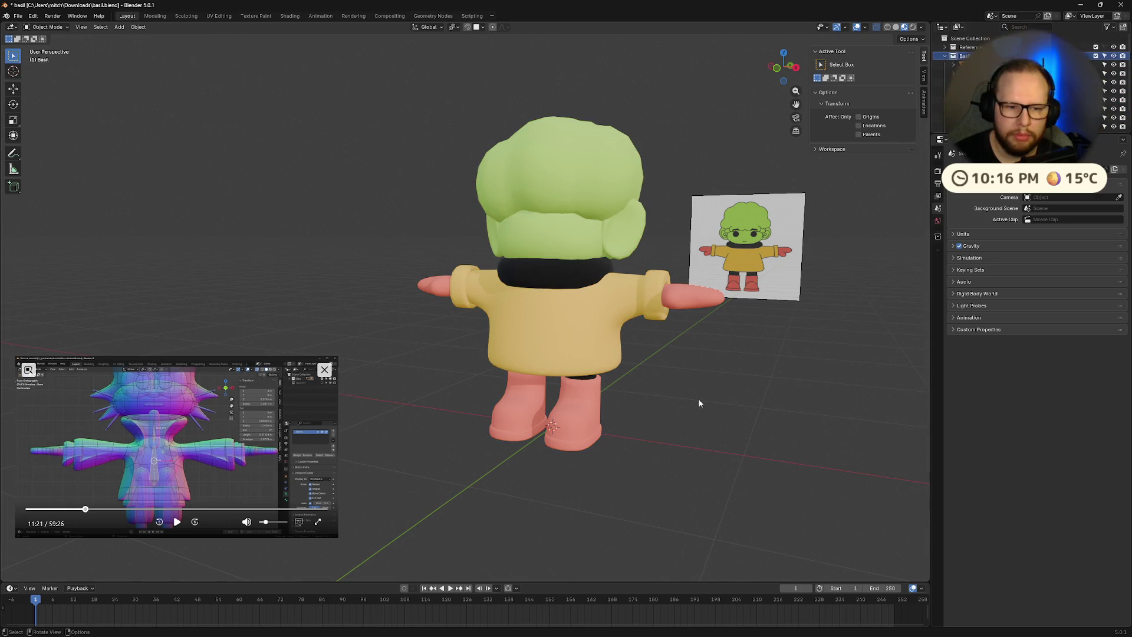
# - Select all of Basil's mesh parts and apply Rotation & Scale to them
pyautogui.click(579, 353)
pyautogui.hotkey('ctrl', 'a')
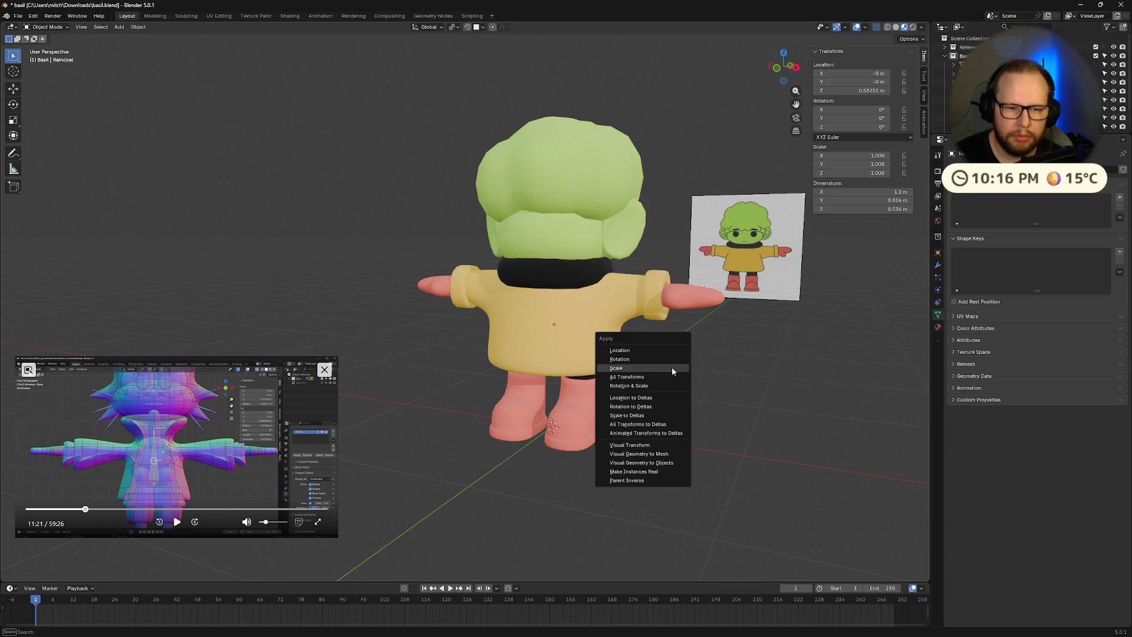
pyautogui.press('Escape')
pyautogui.hotkey('shift', 'g')
pyautogui.click(674, 365)
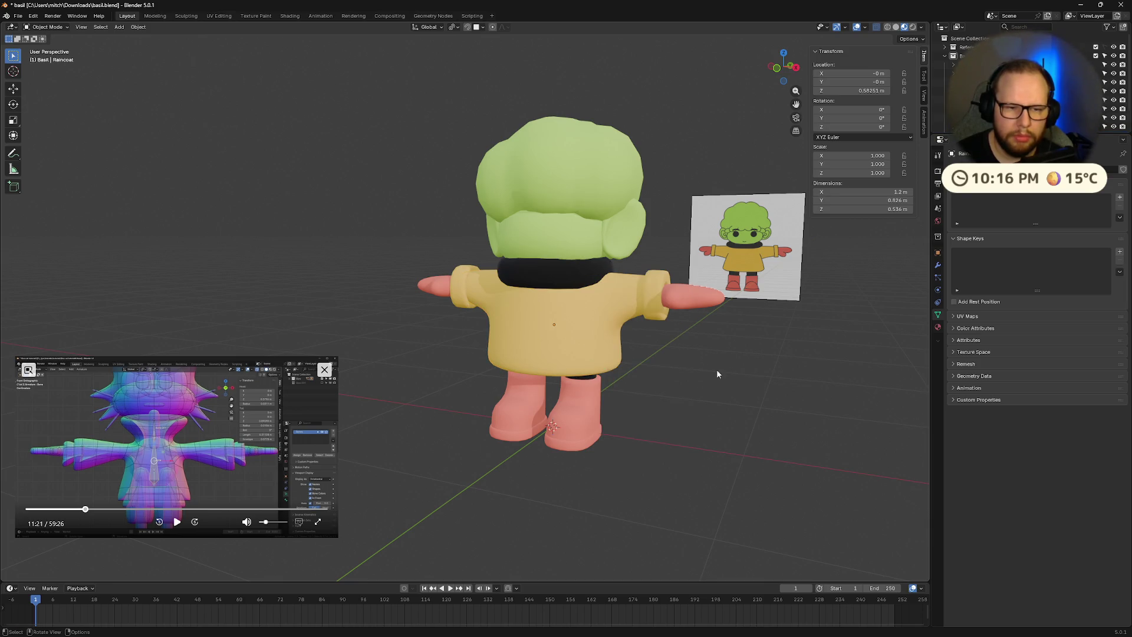
pyautogui.hotkey('ctrl', 'a')
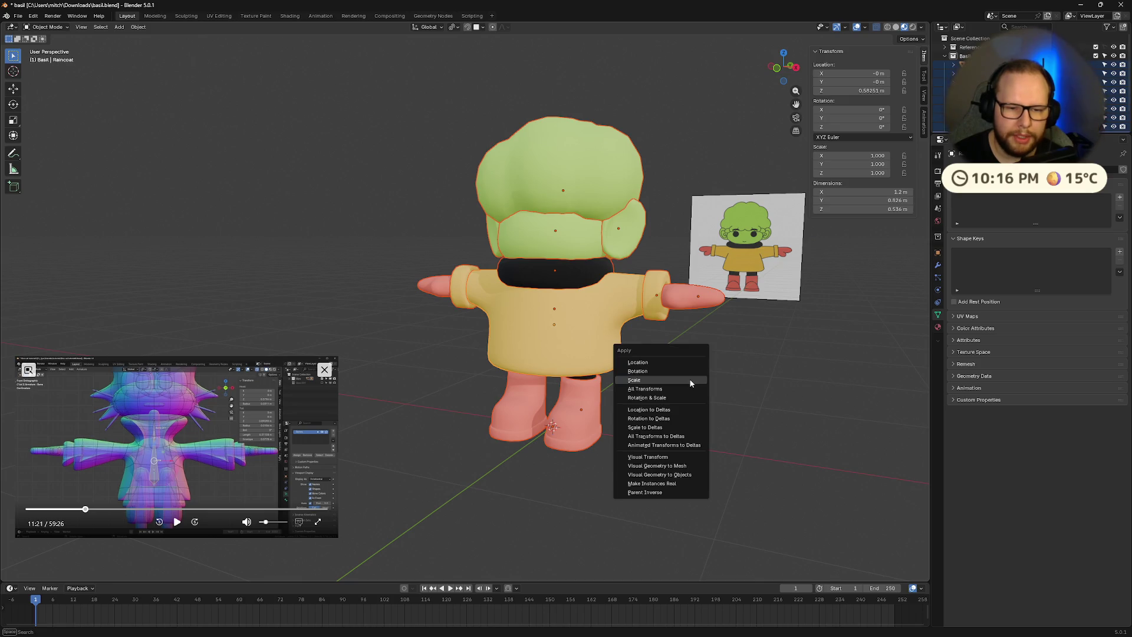
pyautogui.click(691, 383)
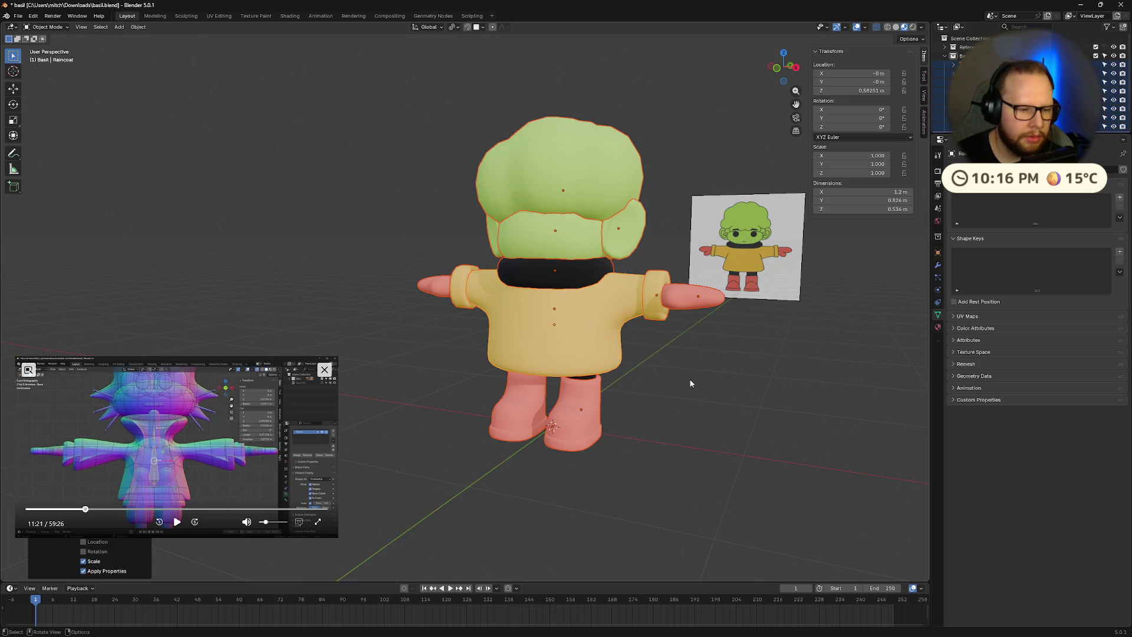
pyautogui.hotkey('ctrl', 'a')
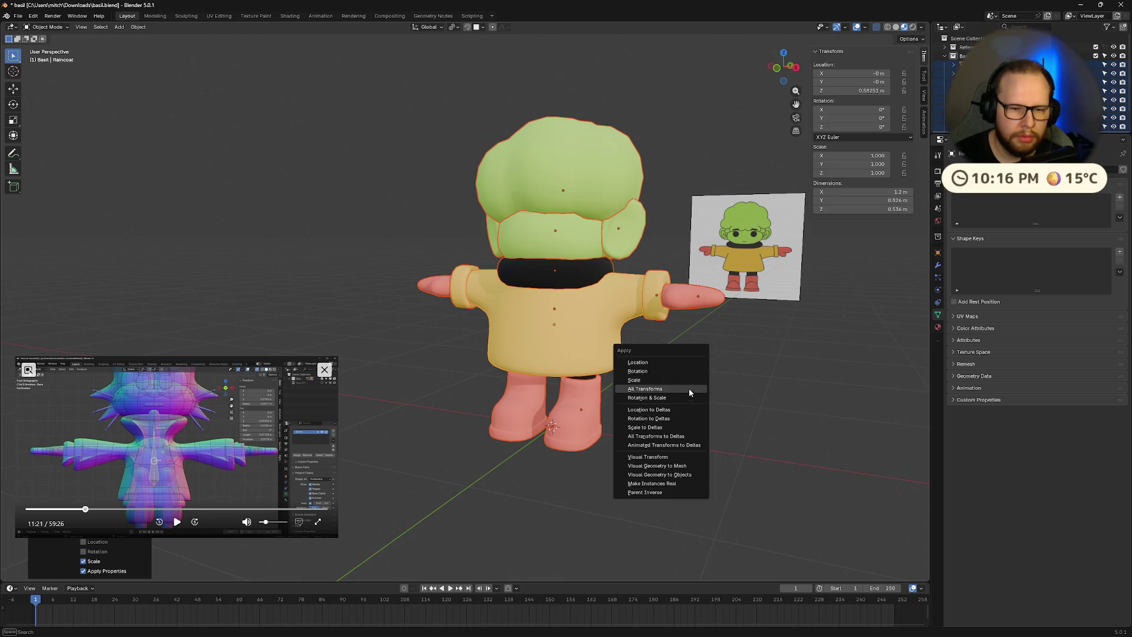
pyautogui.click(685, 394)
pyautogui.moveTo(685, 394); pyautogui.dragTo(651, 371, button='middle')
pyautogui.click(674, 387)
# - Save basil.blend and add a new armature drawn In Front of the mesh
pyautogui.hotkey('ctrl', 's')
pyautogui.hotkey('ctrl', 'a')
pyautogui.press('Escape')
pyautogui.hotkey('shift', 'a')
pyautogui.click(650, 378)
pyautogui.click(1022, 365)
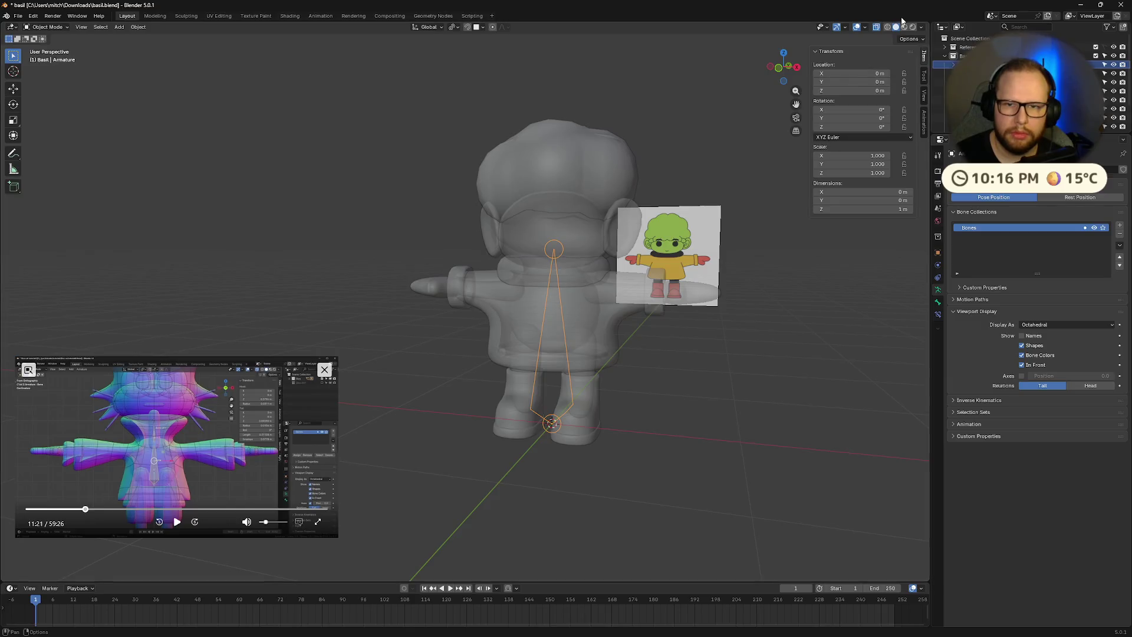
# - Raise the armature along Z to Basil's hips and shrink it to under half size
pyautogui.hotkey('alt', 'z')
pyautogui.moveTo(661, 385); pyautogui.dragTo(647, 376, button='middle')
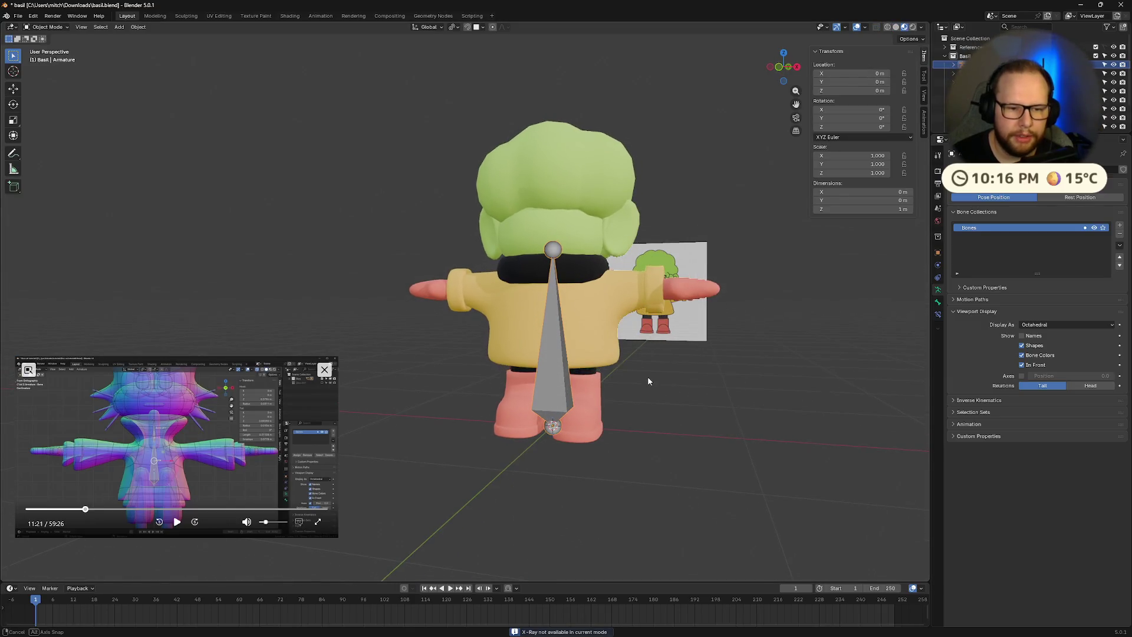
pyautogui.press('g')
pyautogui.press('z')
pyautogui.click(646, 313)
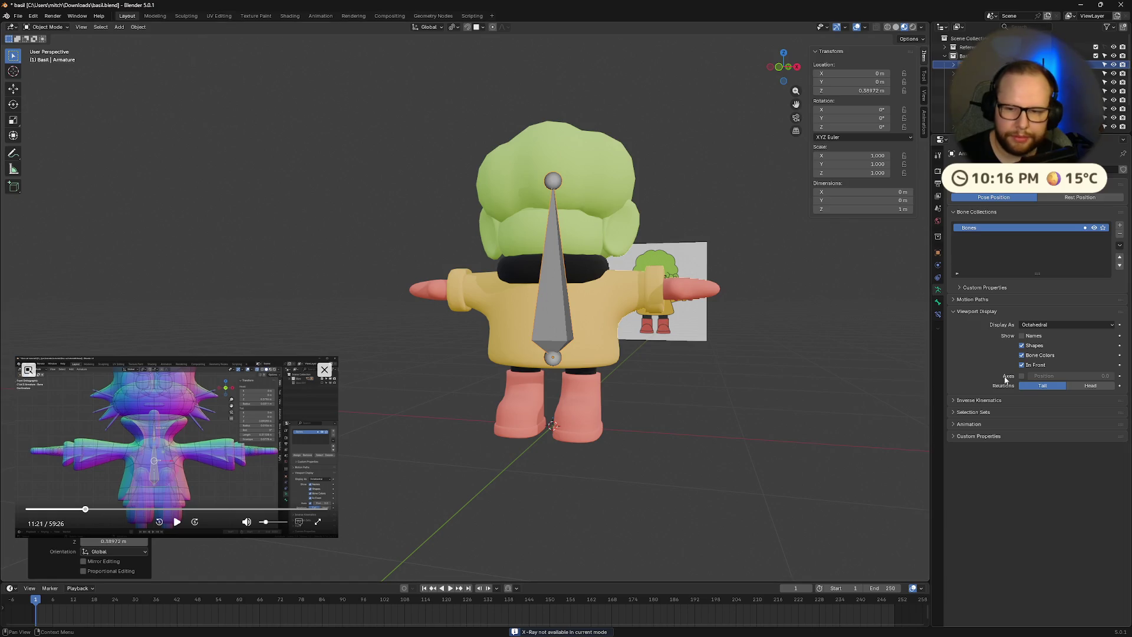
pyautogui.press('s')
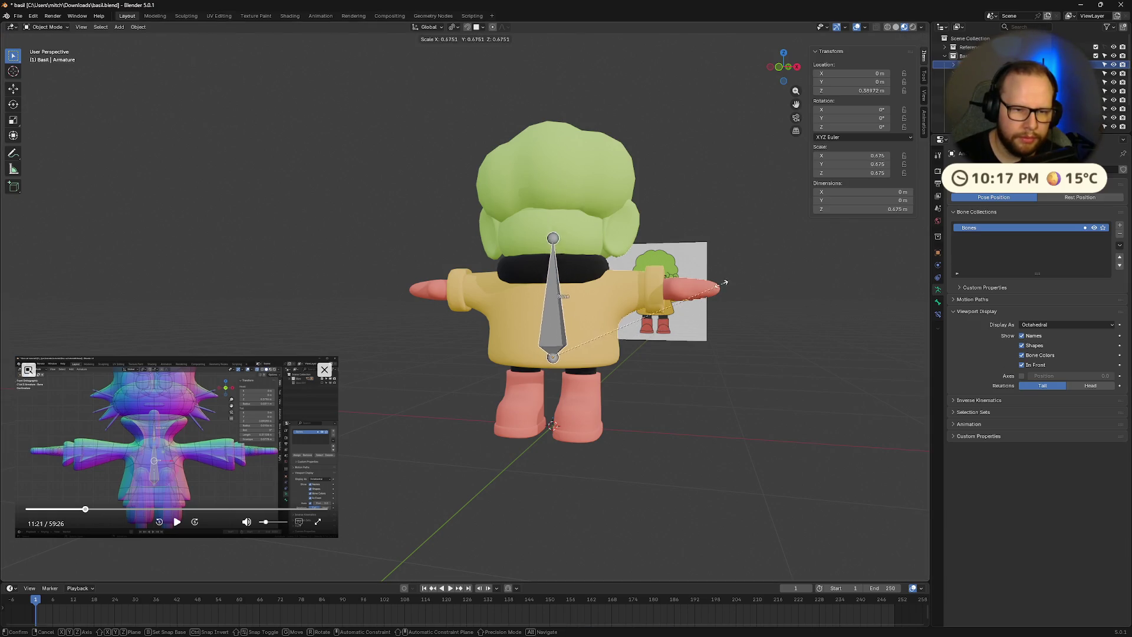
pyautogui.click(686, 299)
pyautogui.moveTo(689, 306)
pyautogui.mouseDown(button='middle')
pyautogui.moveTo(698, 308)
pyautogui.moveTo(538, 276)
pyautogui.mouseUp(button='middle')
pyautogui.click(550, 270)
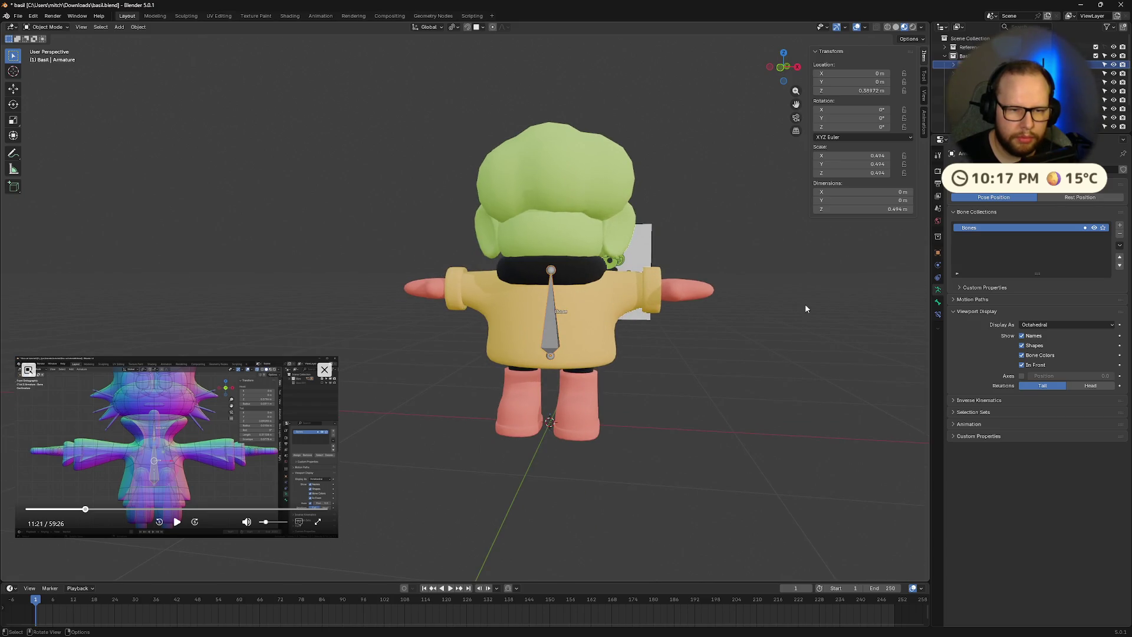
pyautogui.press('s')
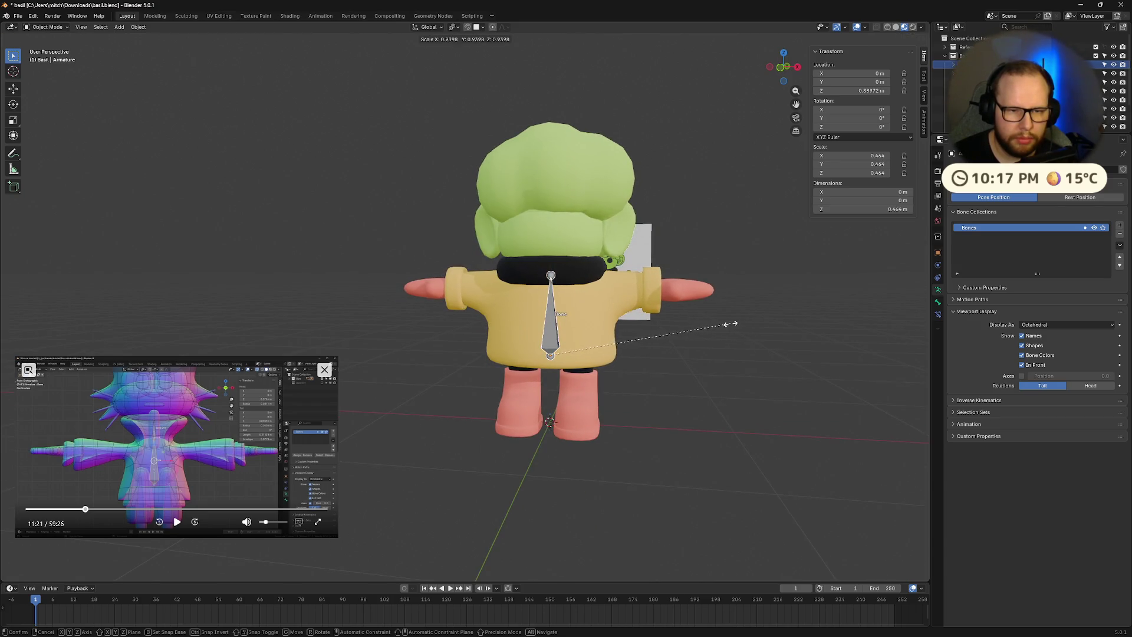
pyautogui.click(564, 279)
# - In Edit Mode, extrude a second bone straight up from the armature's tip
pyautogui.press('Tab')
pyautogui.click(551, 275)
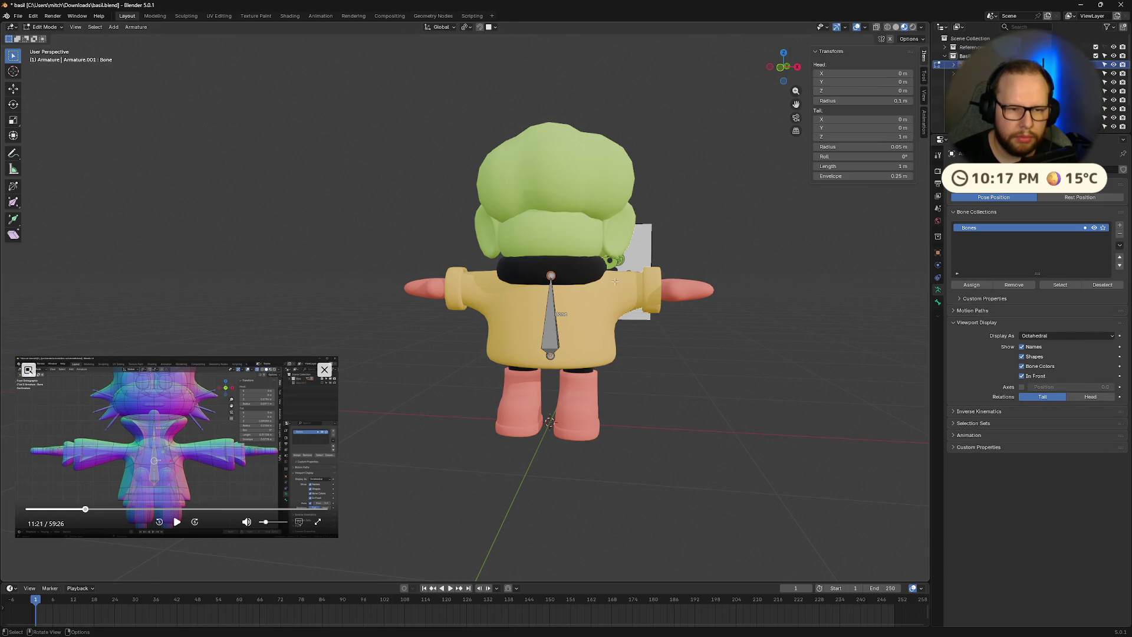
pyautogui.press('e')
pyautogui.click(640, 263)
# - Subdivide the lower spine bone into two, trying and then undoing a joint move
pyautogui.moveTo(640, 264); pyautogui.dragTo(586, 310, button='middle')
pyautogui.click(551, 315)
pyautogui.rightClick(547, 318)
pyautogui.click(547, 320)
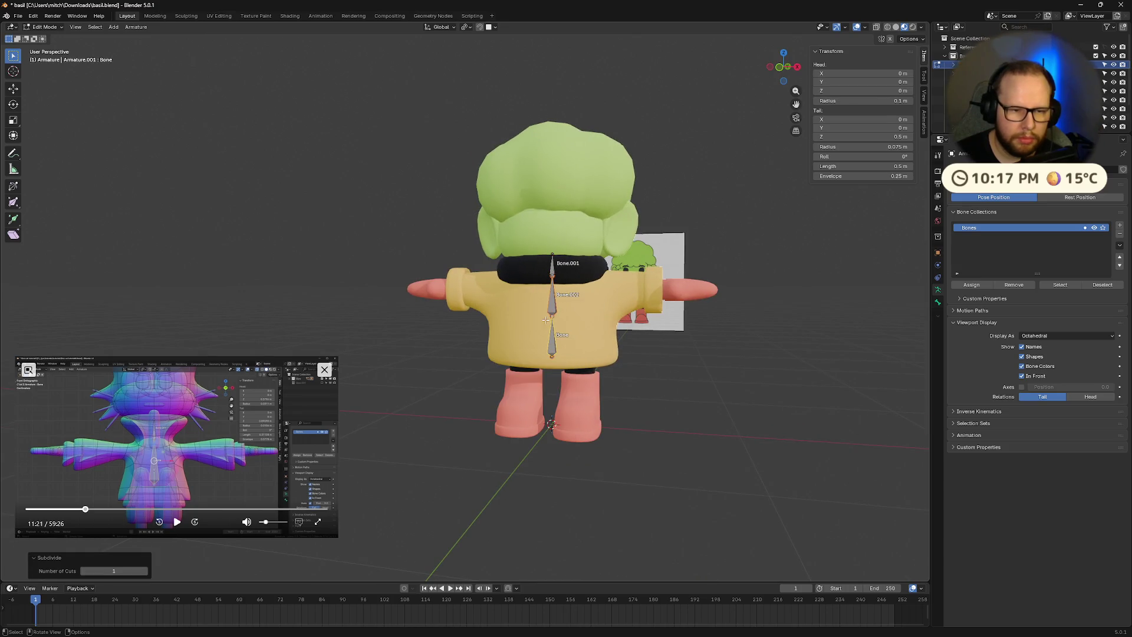
pyautogui.click(552, 319)
pyautogui.press('g')
pyautogui.press('z')
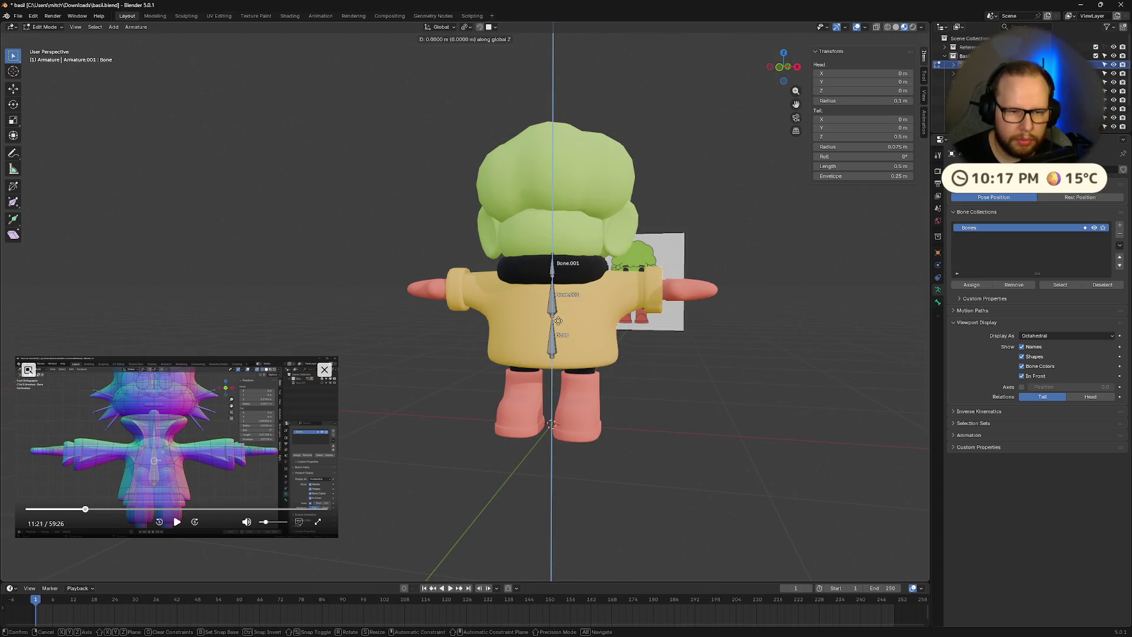
pyautogui.click(557, 309)
pyautogui.moveTo(557, 310); pyautogui.dragTo(650, 301, button='middle')
pyautogui.hotkey('ctrl', 'z')
pyautogui.moveTo(739, 357)
pyautogui.mouseDown(button='middle')
pyautogui.moveTo(663, 344)
pyautogui.moveTo(672, 354)
pyautogui.moveTo(708, 316)
pyautogui.moveTo(589, 264)
pyautogui.mouseUp(button='middle')
# - Extrude Bone.003 vertically from the top of Bone.001 up into the head
pyautogui.click(554, 255)
pyautogui.press('e')
pyautogui.press('z')
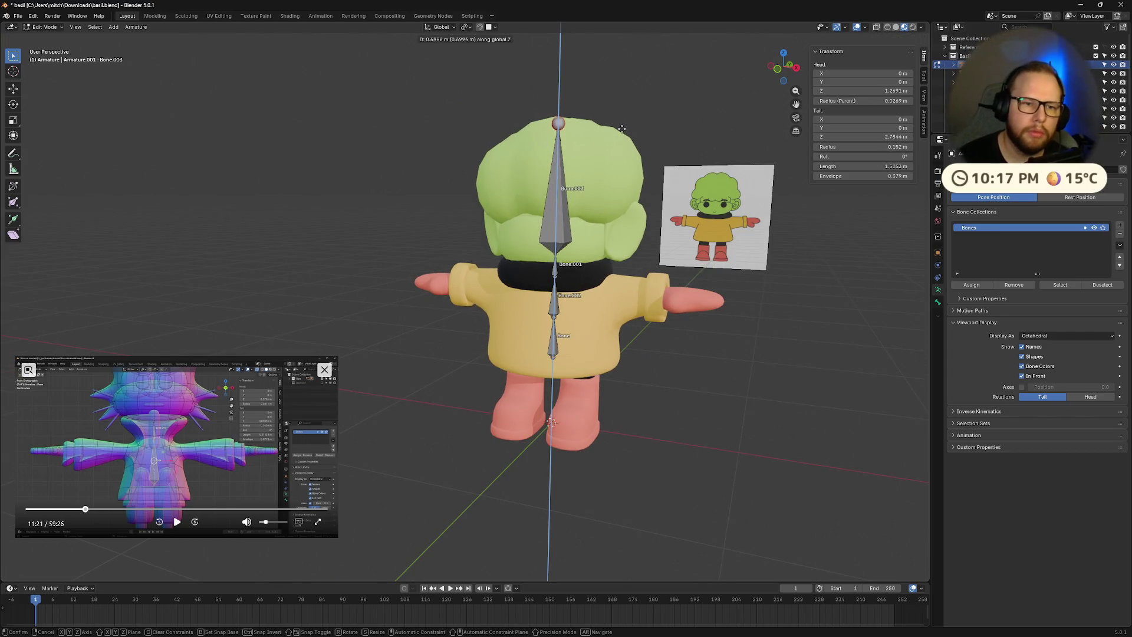
pyautogui.click(621, 133)
pyautogui.moveTo(621, 132)
pyautogui.mouseDown(button='middle')
pyautogui.moveTo(670, 295)
pyautogui.moveTo(739, 325)
pyautogui.mouseUp(button='middle')
pyautogui.scroll(3, 670, 295)
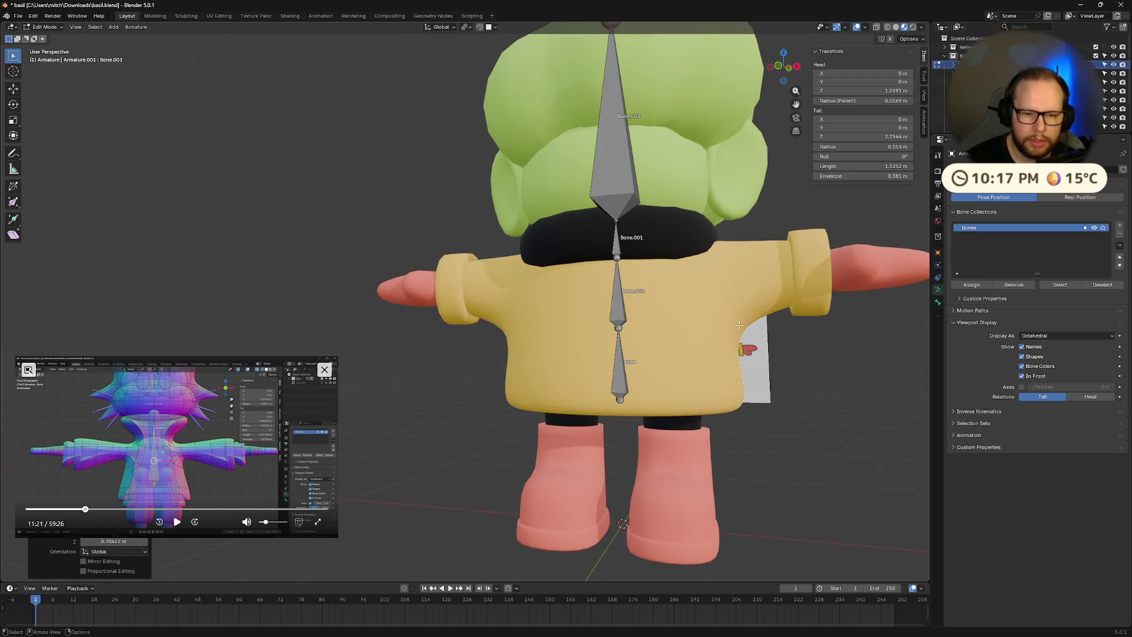
# - Rename the lowest spine bone 'hips' and Bone.002 above it 'torso'
pyautogui.click(620, 383)
pyautogui.press('F2')
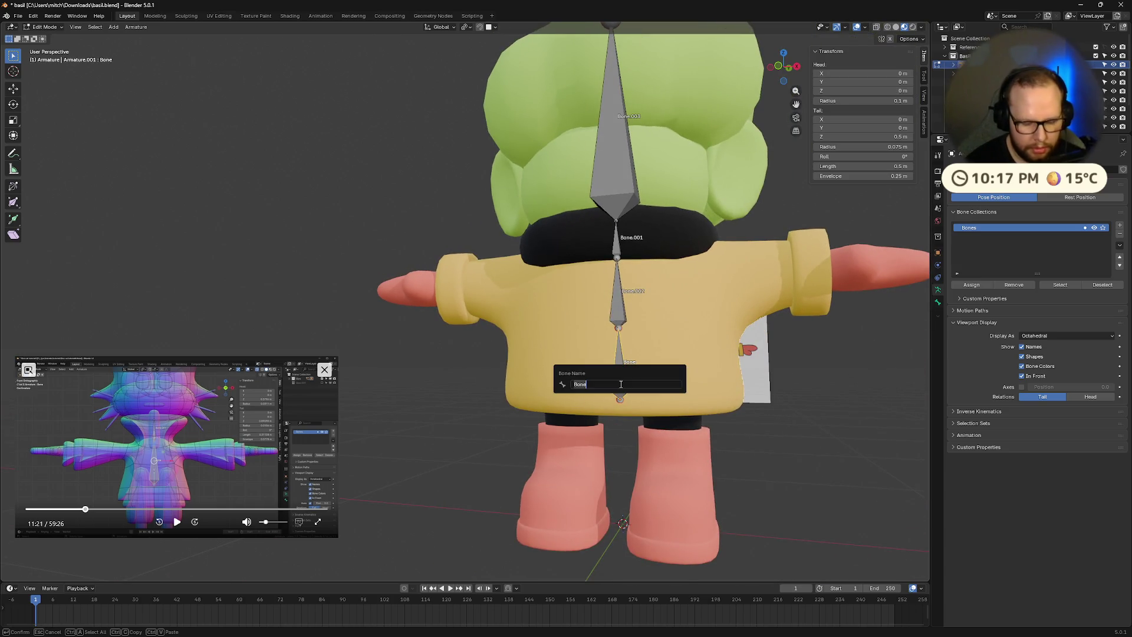
pyautogui.press('Return')
pyautogui.click(625, 302)
pyautogui.press('F2')
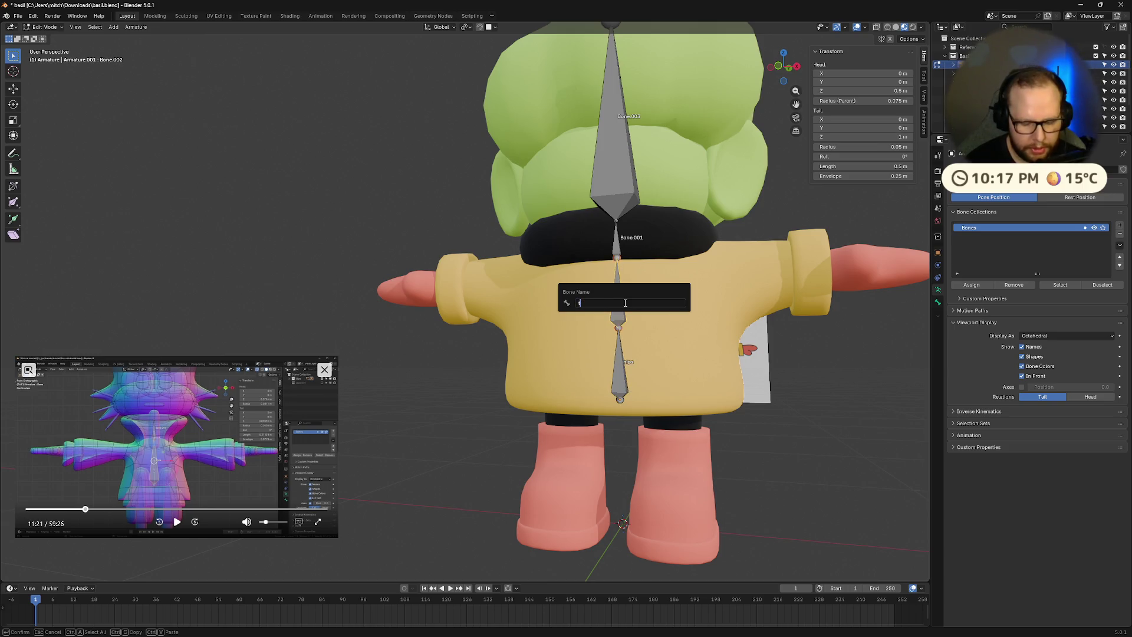
pyautogui.write('torso')
pyautogui.press('Return')
# - Rename Bone.001 'neck' and the top bone 'head', then switch to front orthographic view
pyautogui.click(617, 243)
pyautogui.press('F2')
pyautogui.write('eck')
pyautogui.press('Return')
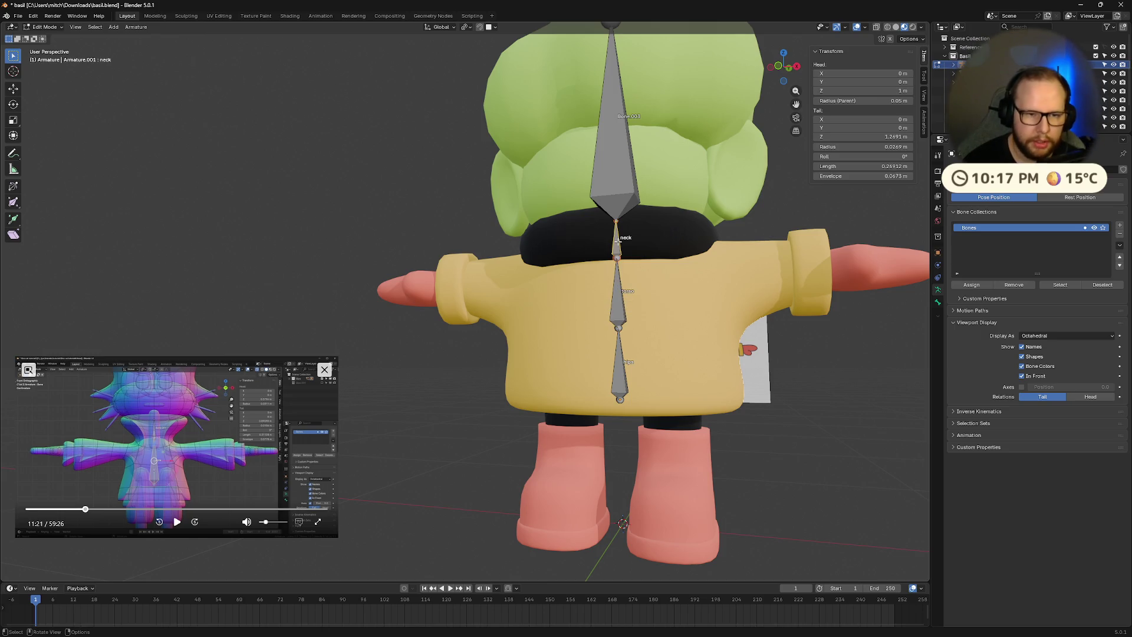
pyautogui.click(624, 154)
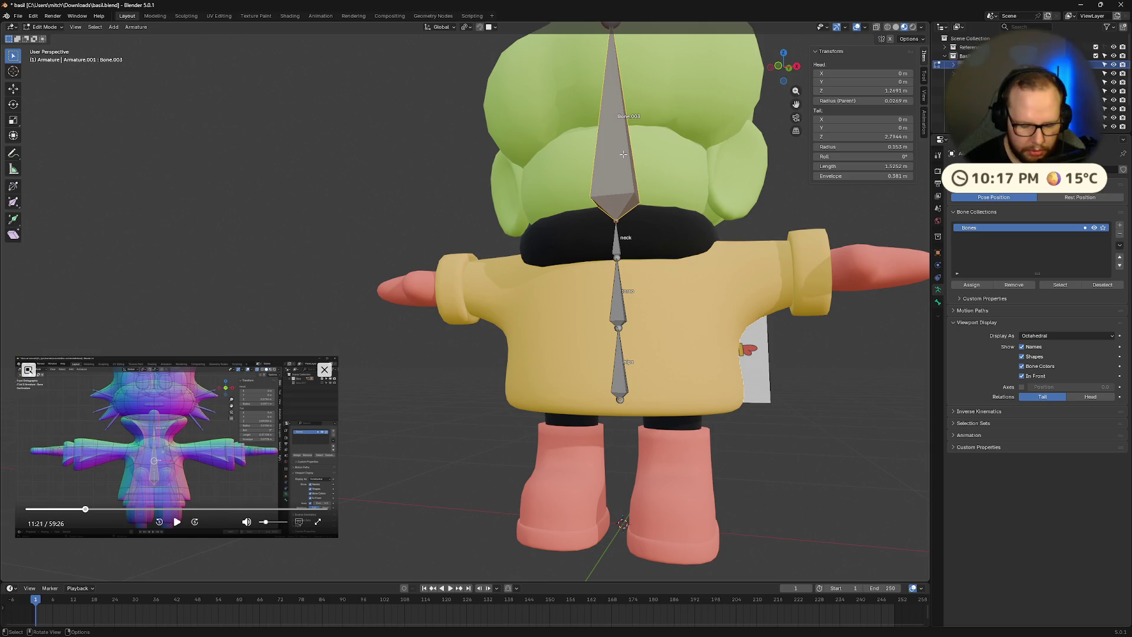
pyautogui.press('F2')
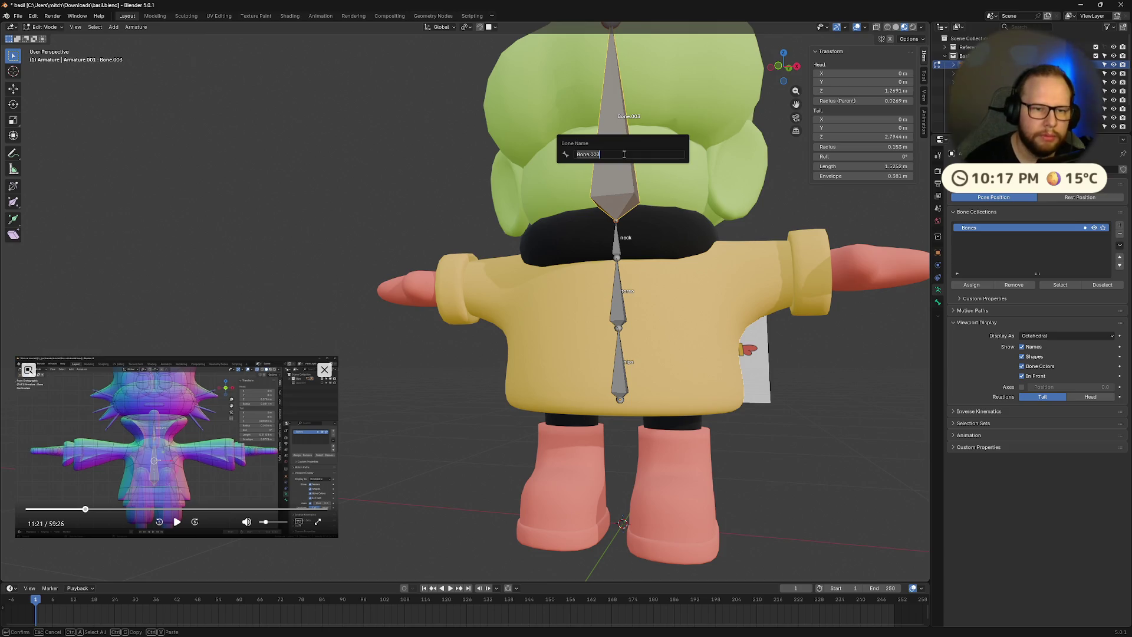
pyautogui.write('d')
pyautogui.press('Return')
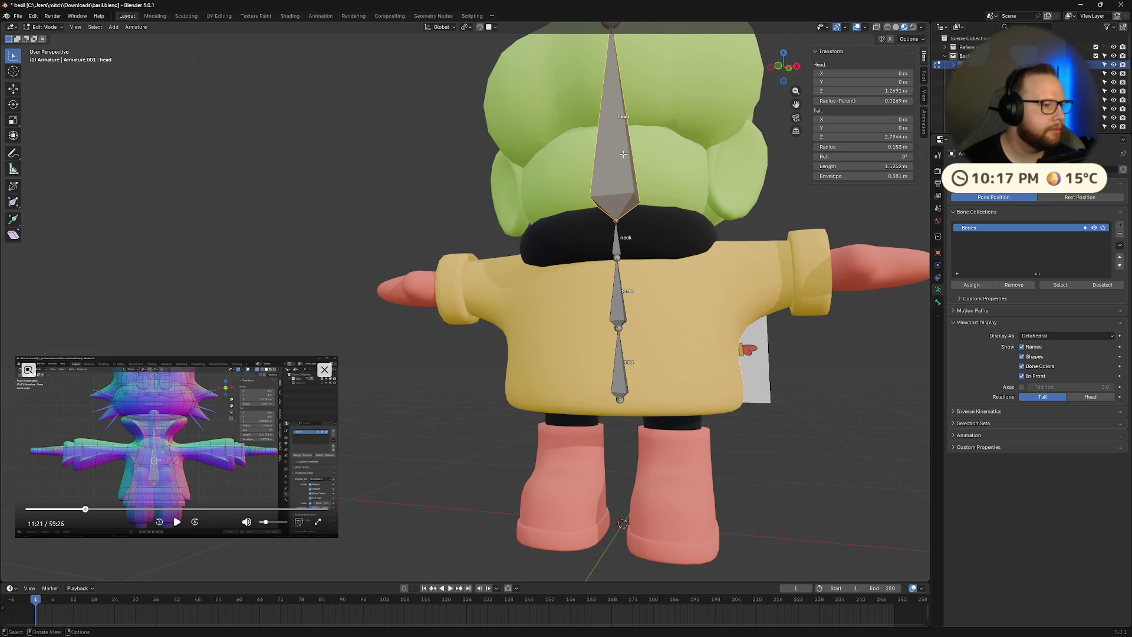
pyautogui.scroll(-4, 723, 215)
pyautogui.moveTo(723, 215)
pyautogui.mouseDown(button='middle')
pyautogui.moveTo(674, 240)
pyautogui.moveTo(715, 233)
pyautogui.moveTo(706, 269)
pyautogui.moveTo(761, 259)
pyautogui.mouseUp(button='middle')
pyautogui.scroll(5, 715, 233)
pyautogui.click(785, 79)
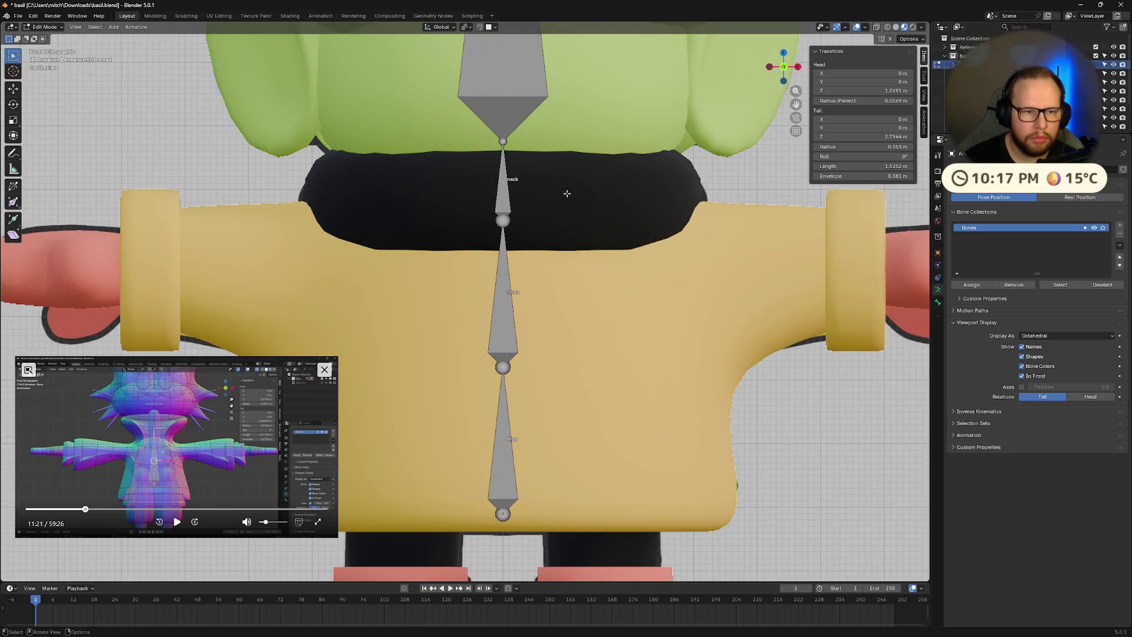
# - Lower the neck/torso joint and the neck-top joint slightly along Z
pyautogui.press('g')
pyautogui.press('z')
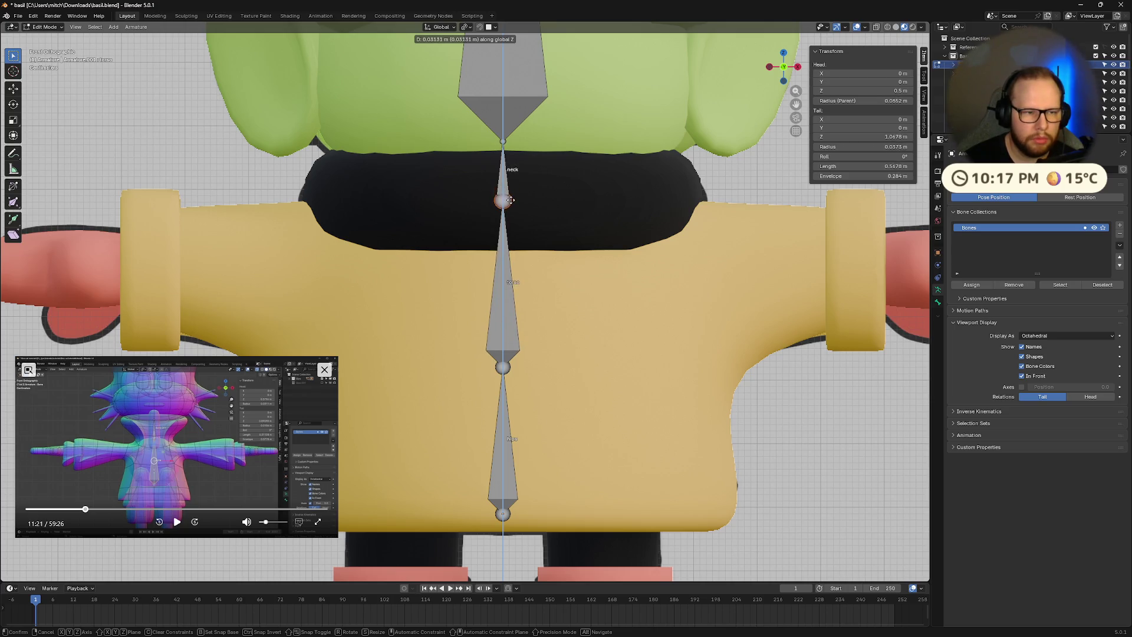
pyautogui.click(510, 199)
pyautogui.scroll(-3, 555, 175)
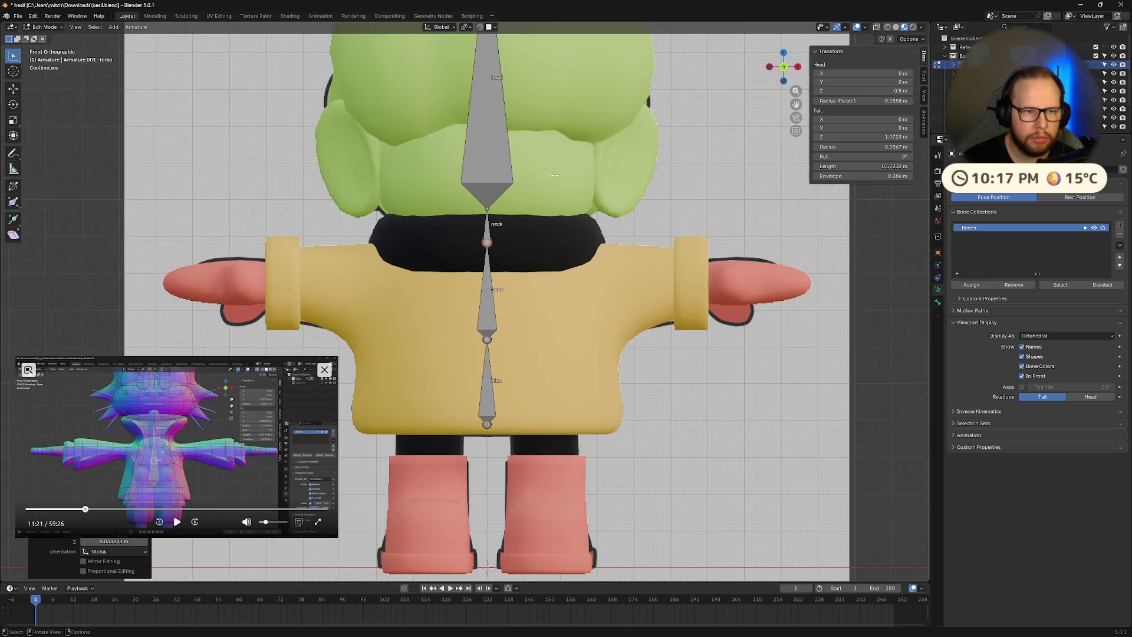
pyautogui.click(488, 208)
pyautogui.press('g')
pyautogui.press('z')
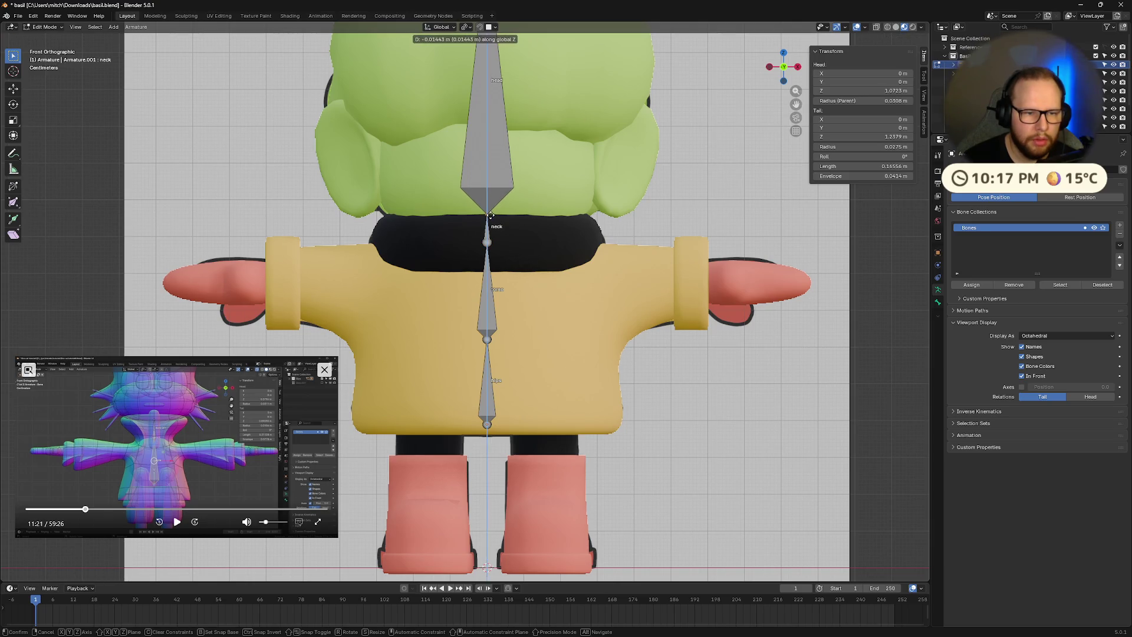
pyautogui.click(607, 226)
pyautogui.click(697, 237)
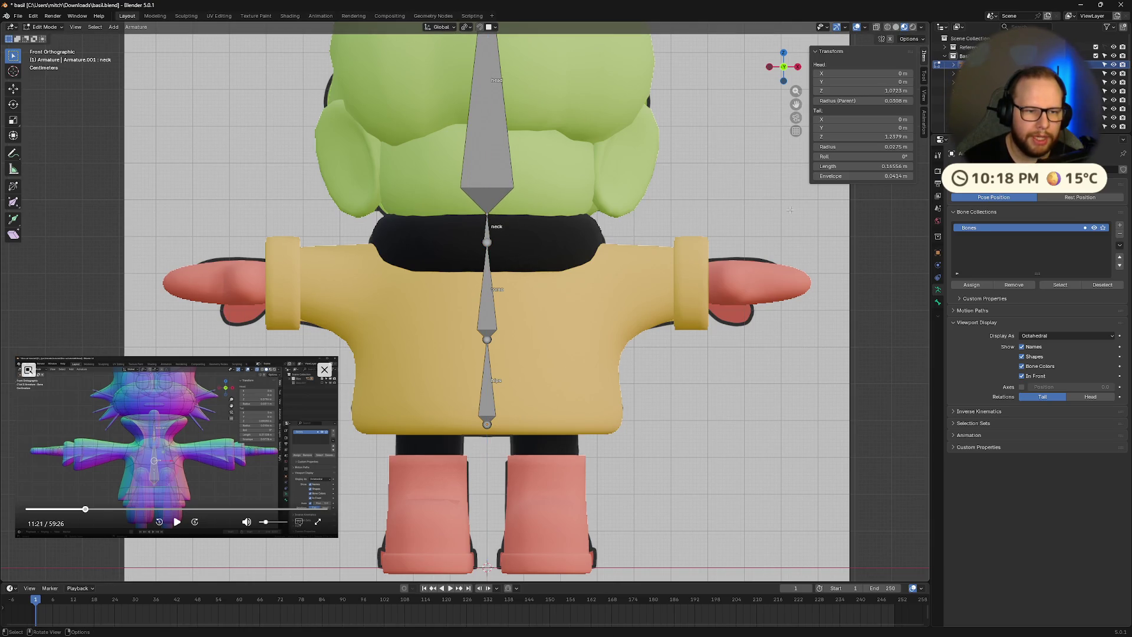
pyautogui.click(487, 244)
pyautogui.press('g')
pyautogui.press('z')
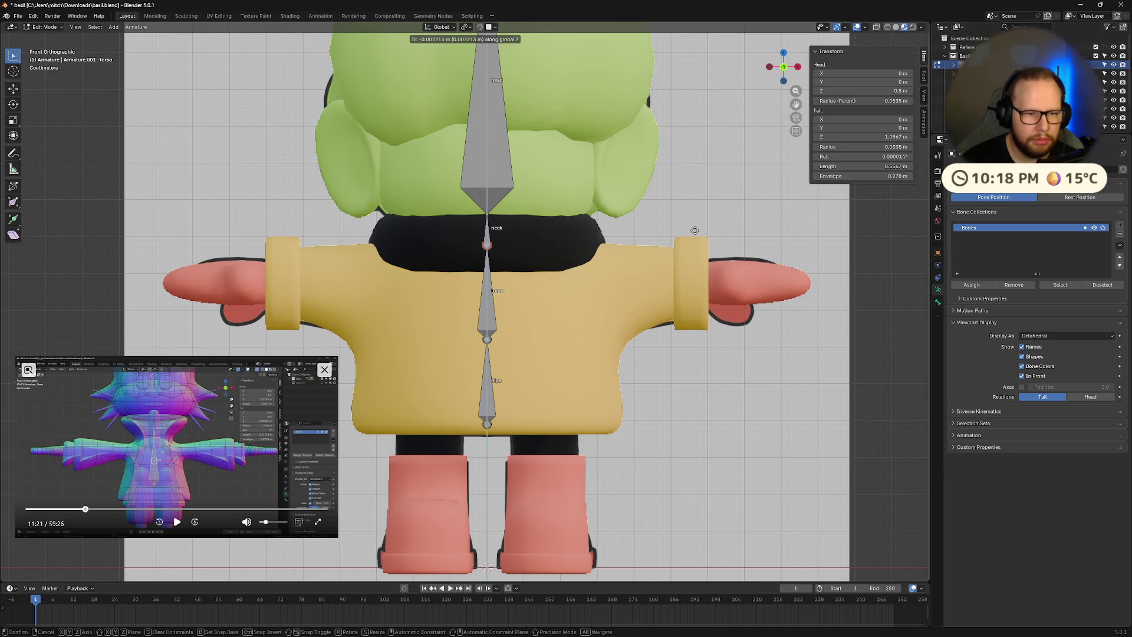
pyautogui.click(696, 230)
# - Skip ahead in the reference tutorial video and pause it at 12:19
pyautogui.click(177, 522)
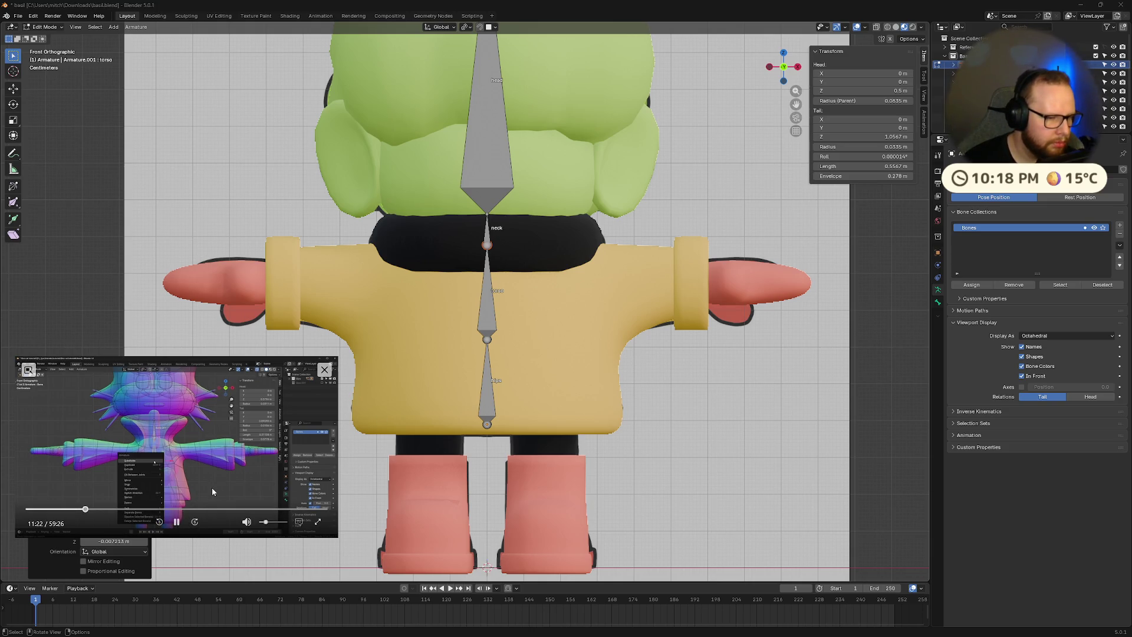
pyautogui.press('Right')
pyautogui.press('Right')
pyautogui.press('Right')
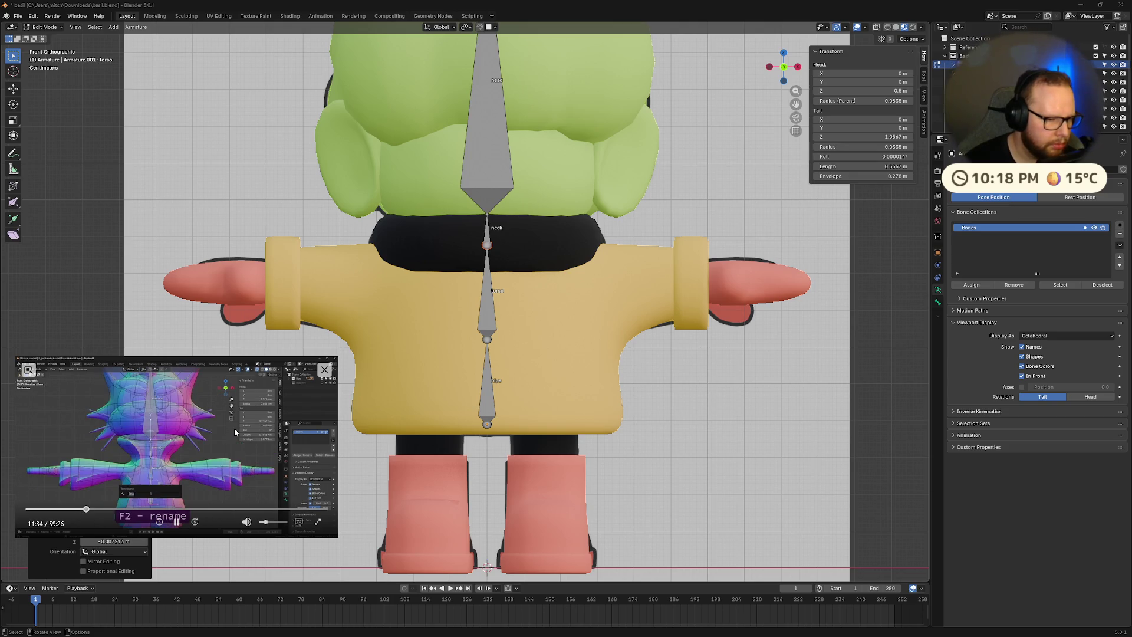
pyautogui.press('Right')
pyautogui.press('Right')
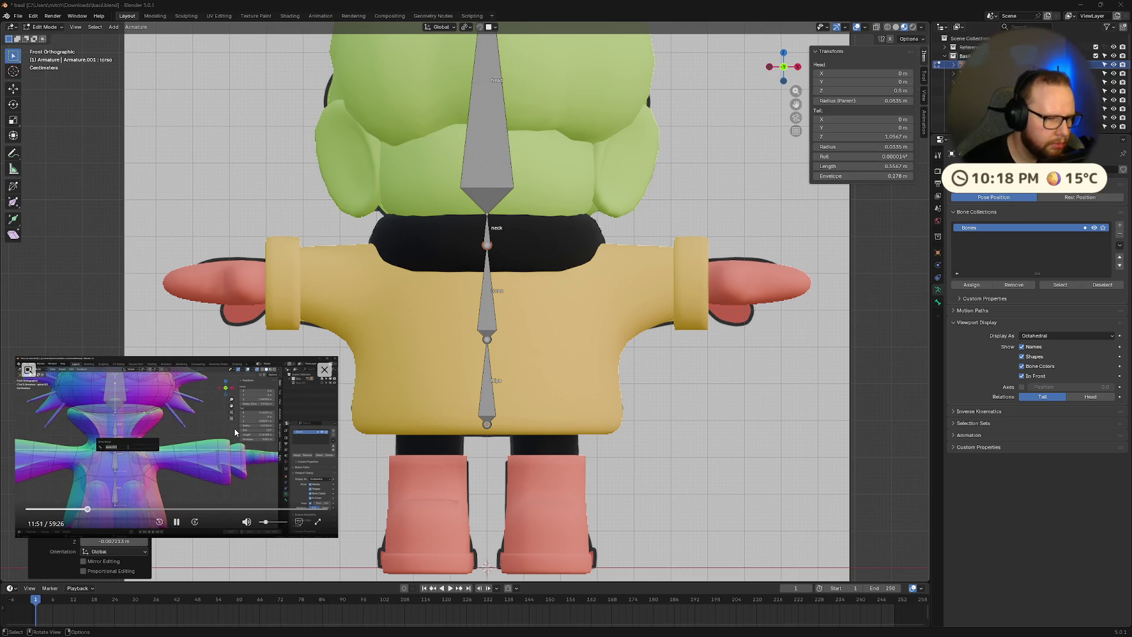
pyautogui.press('Right')
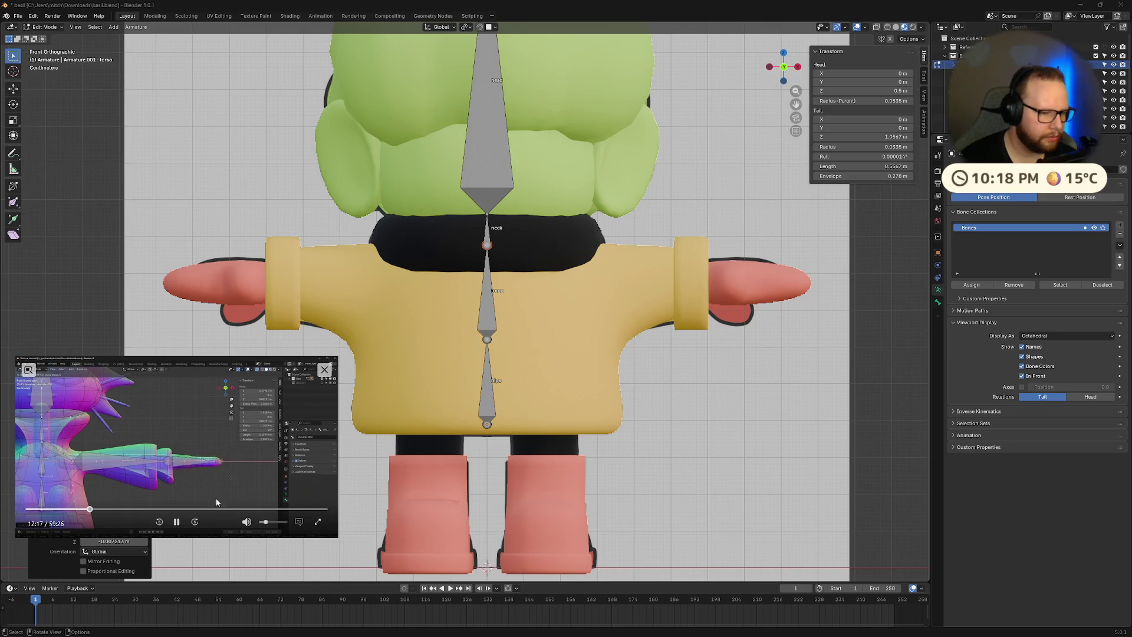
pyautogui.click(176, 522)
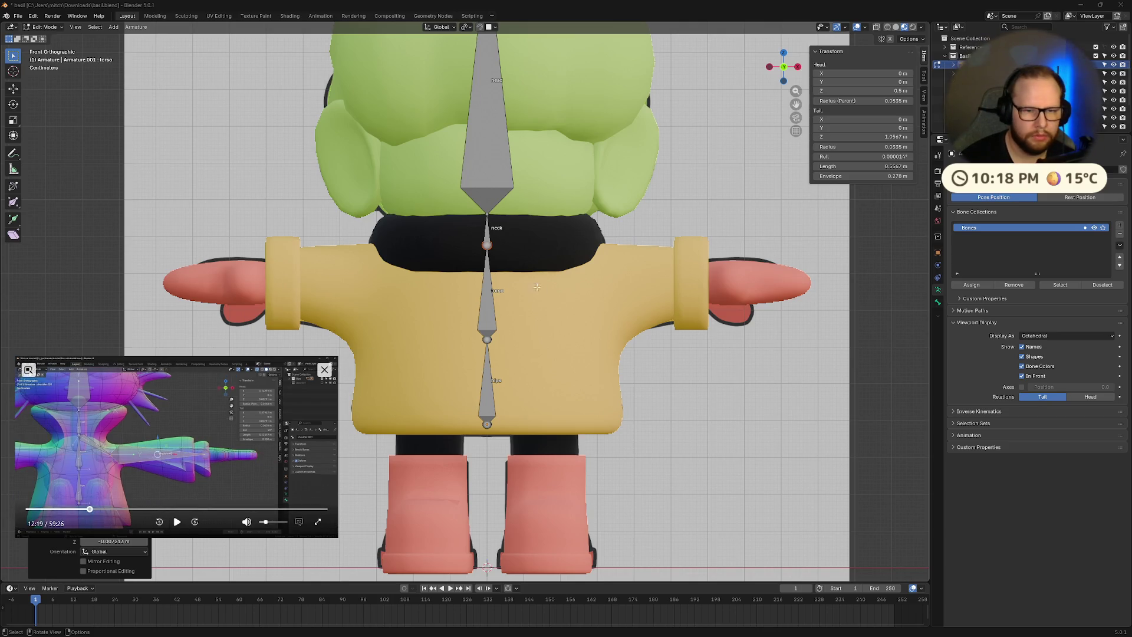
# - Extrude a new bone from the neck base to the right shoulder and start renaming it
pyautogui.click(488, 245)
pyautogui.hotkey('alt', 'z')
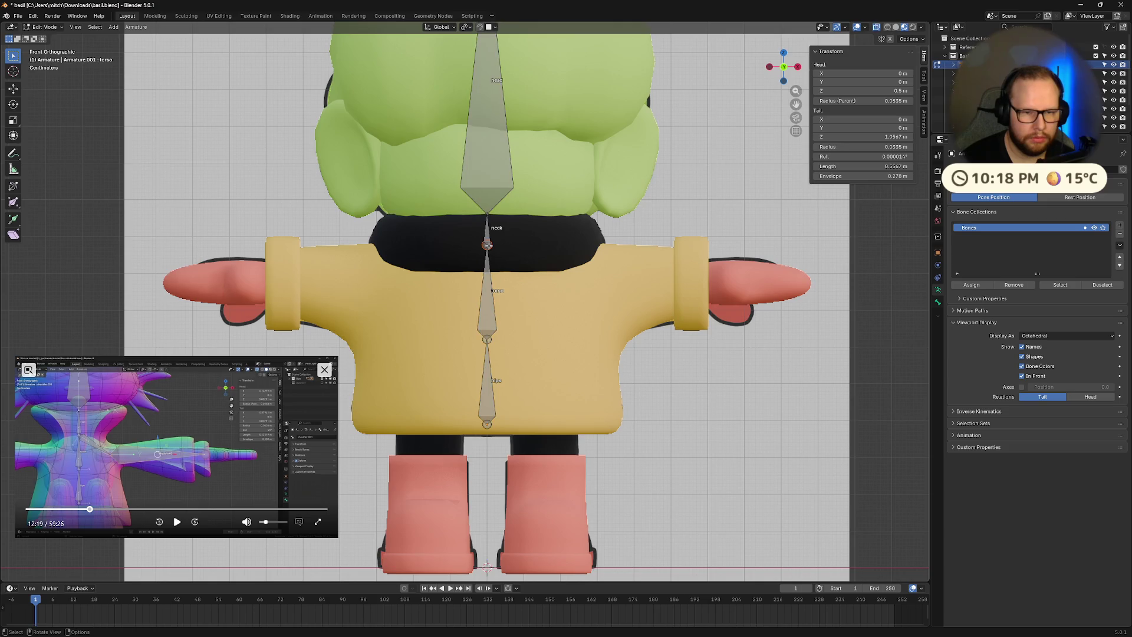
pyautogui.hotkey('alt', 'z')
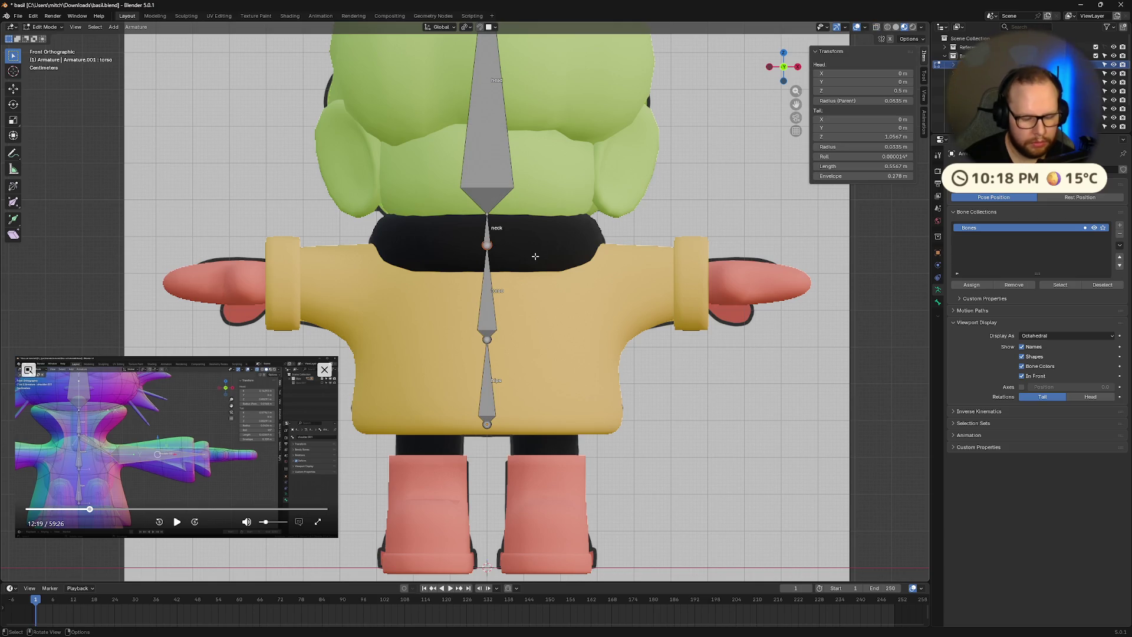
pyautogui.press('e')
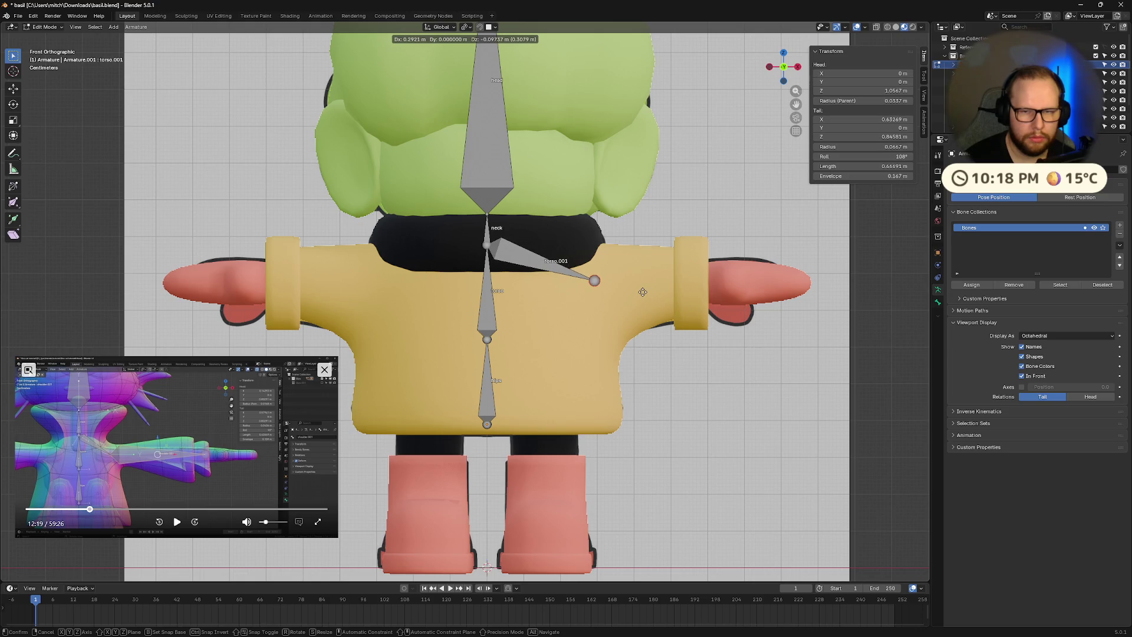
pyautogui.click(642, 292)
pyautogui.click(517, 253)
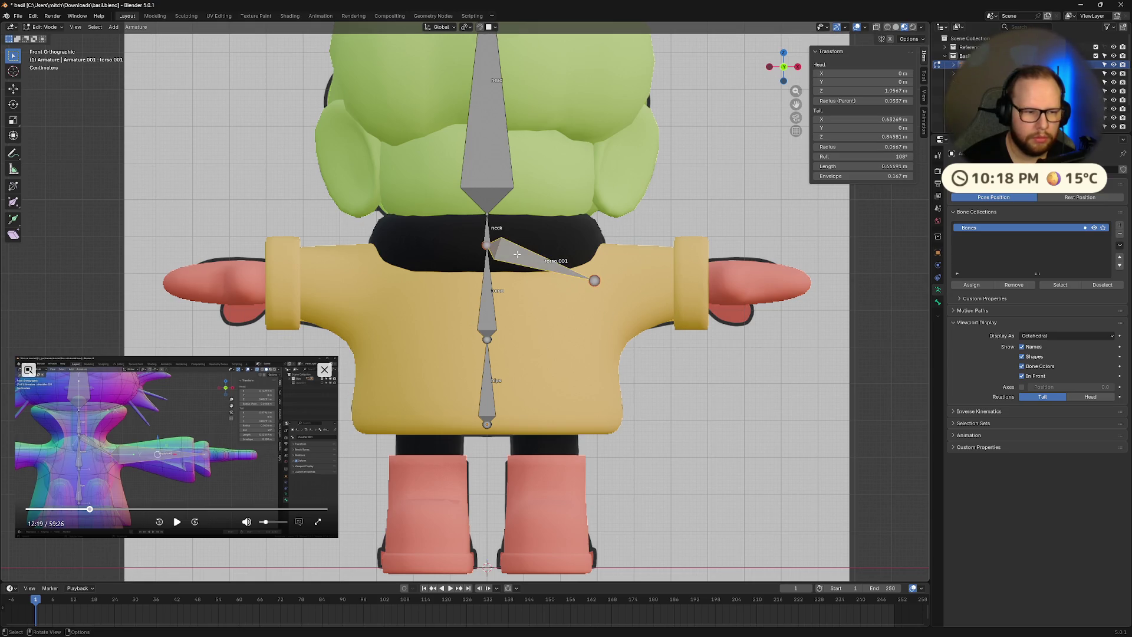
pyautogui.press('F2')
# - Name the bone 'shoulder' and extrude a horizontal upper-arm bone to the sleeve cuff
pyautogui.write('shoulder')
pyautogui.press('Return')
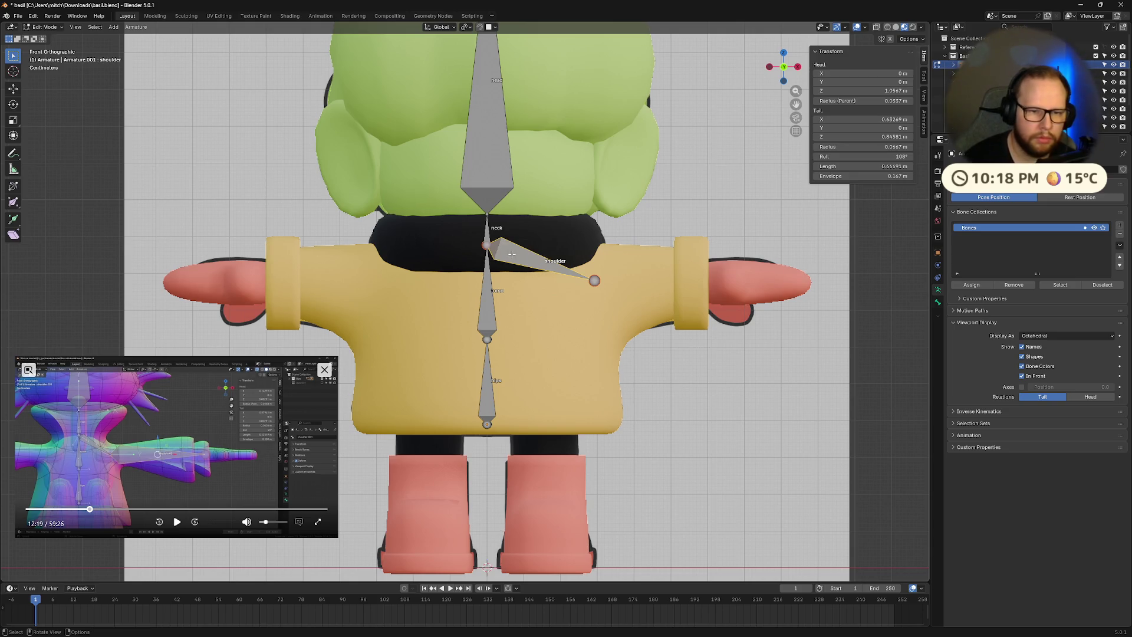
pyautogui.press('e')
pyautogui.press('x')
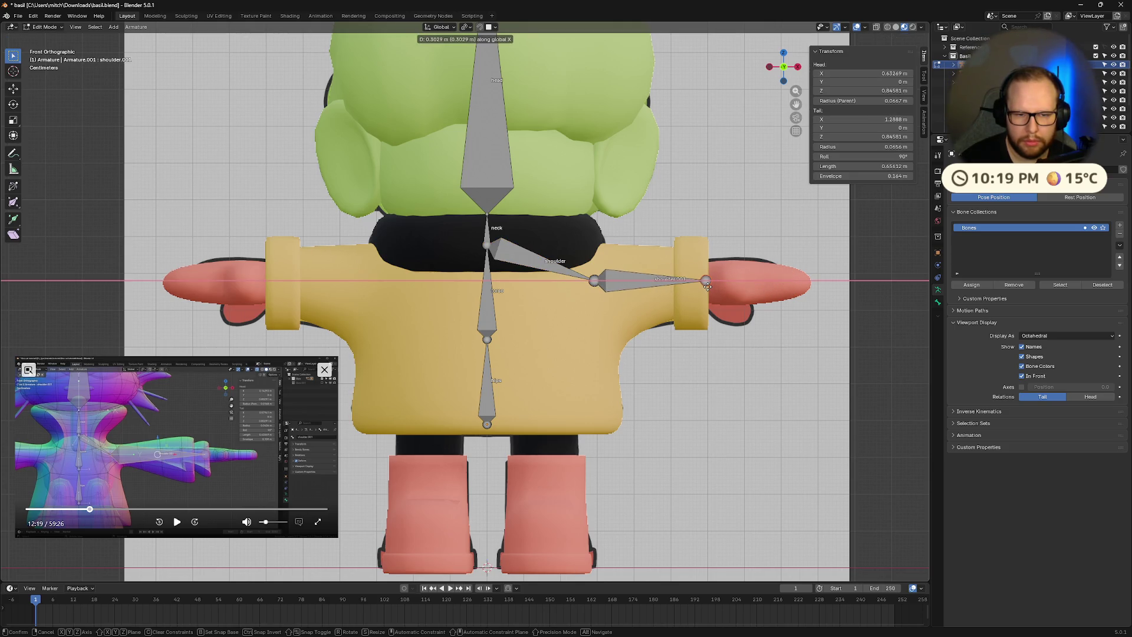
pyautogui.click(707, 286)
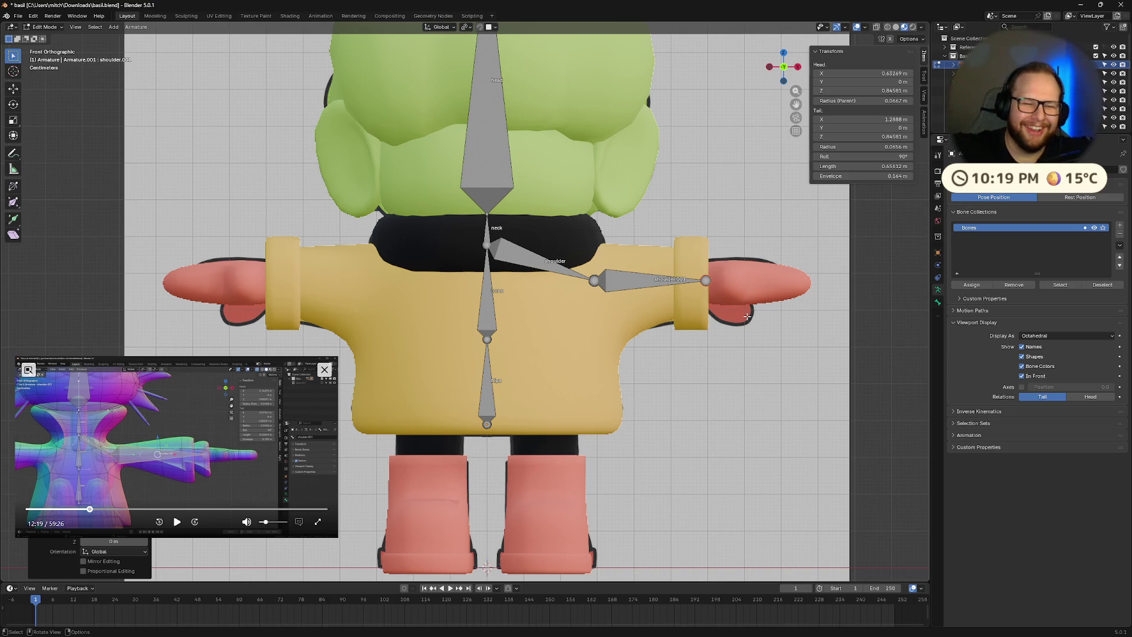
# - Back in front orthographic view, extrude another horizontal bone out to the hand tip
pyautogui.moveTo(747, 317); pyautogui.dragTo(704, 351, button='middle')
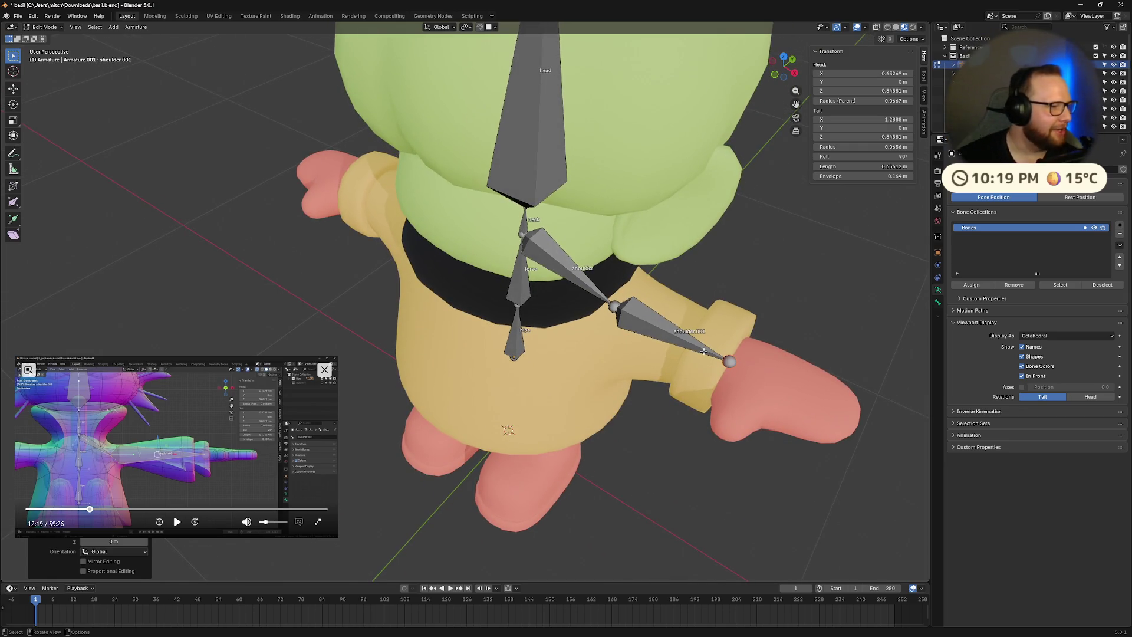
pyautogui.moveTo(512, 458)
pyautogui.mouseDown(button='middle')
pyautogui.moveTo(627, 388)
pyautogui.moveTo(783, 88)
pyautogui.mouseUp(button='middle')
pyautogui.click(780, 72)
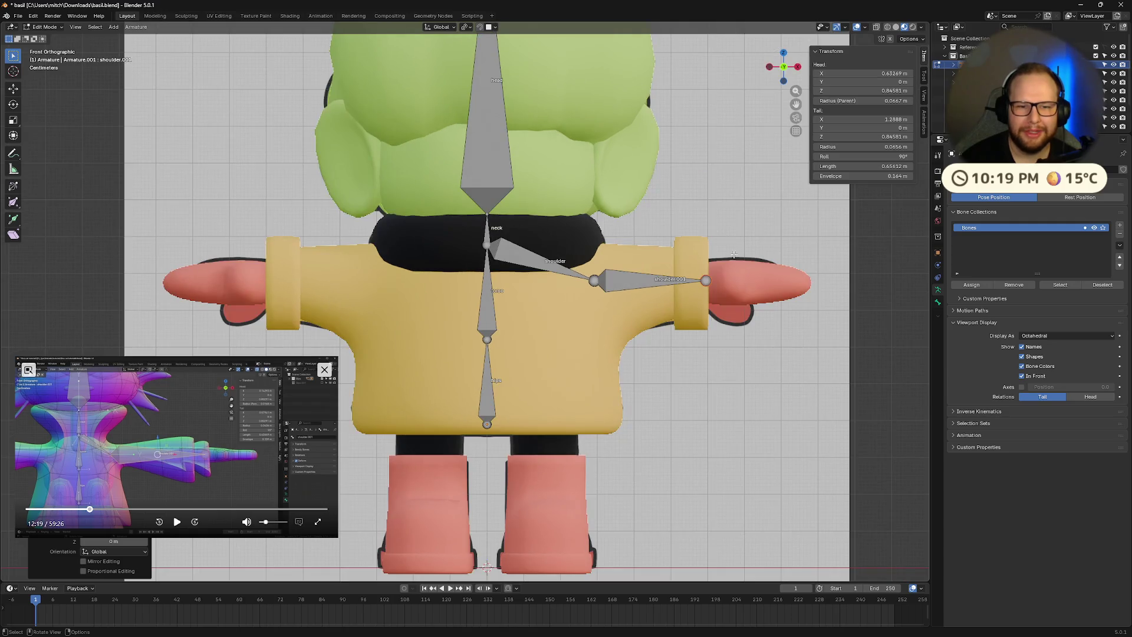
pyautogui.press('e')
pyautogui.press('x')
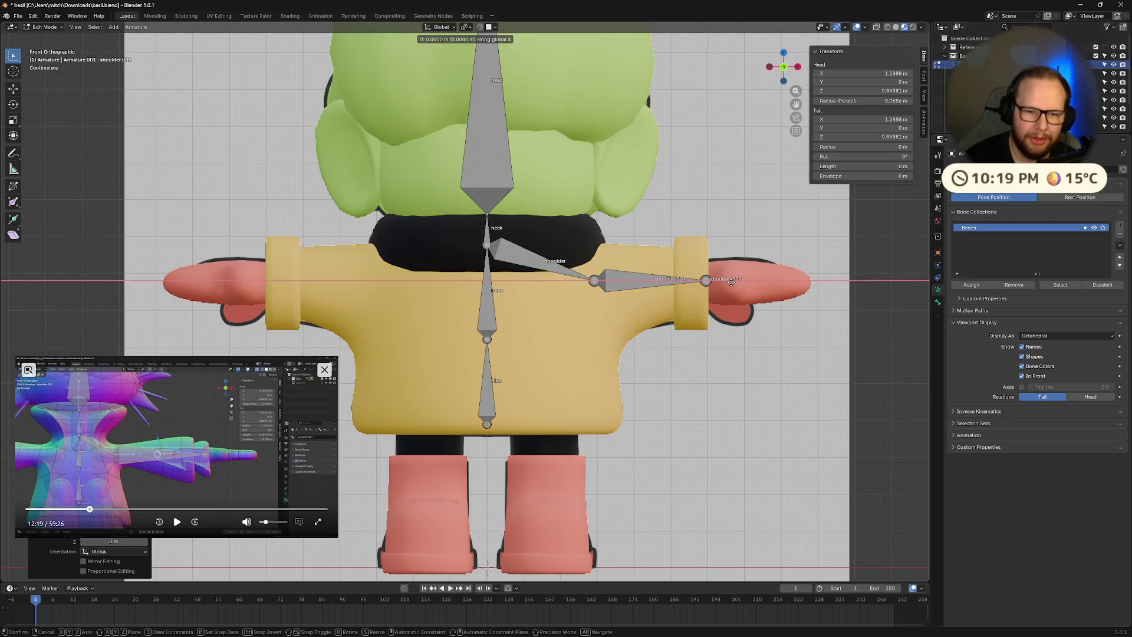
pyautogui.click(831, 293)
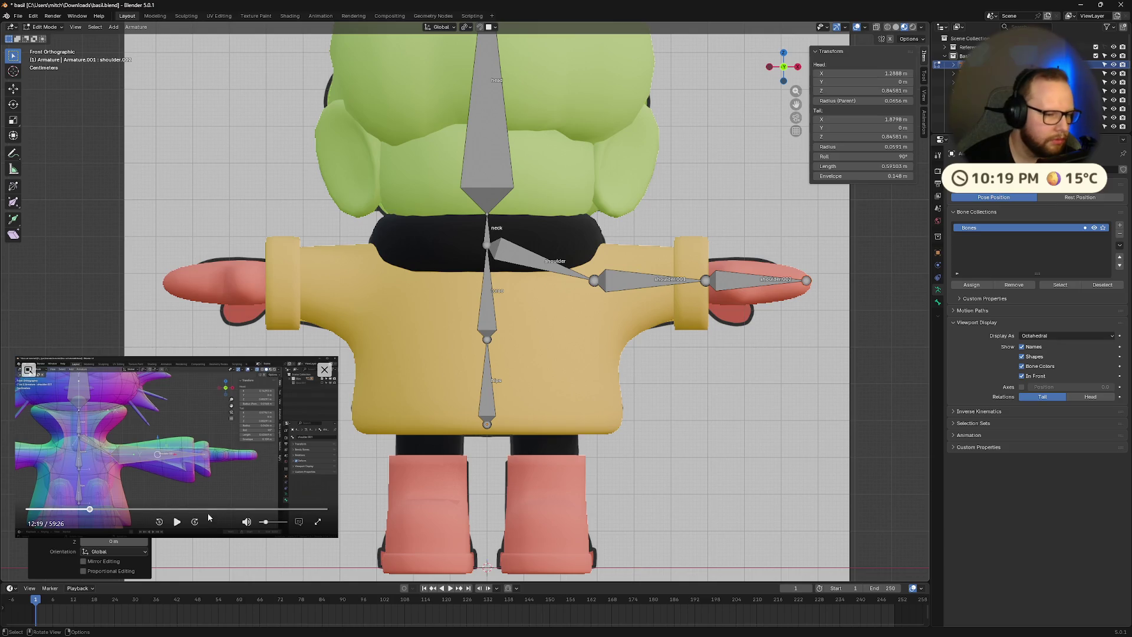
# - After checking the tutorial, slide the shoulder.002 tail left on X, then view from Top
pyautogui.click(177, 522)
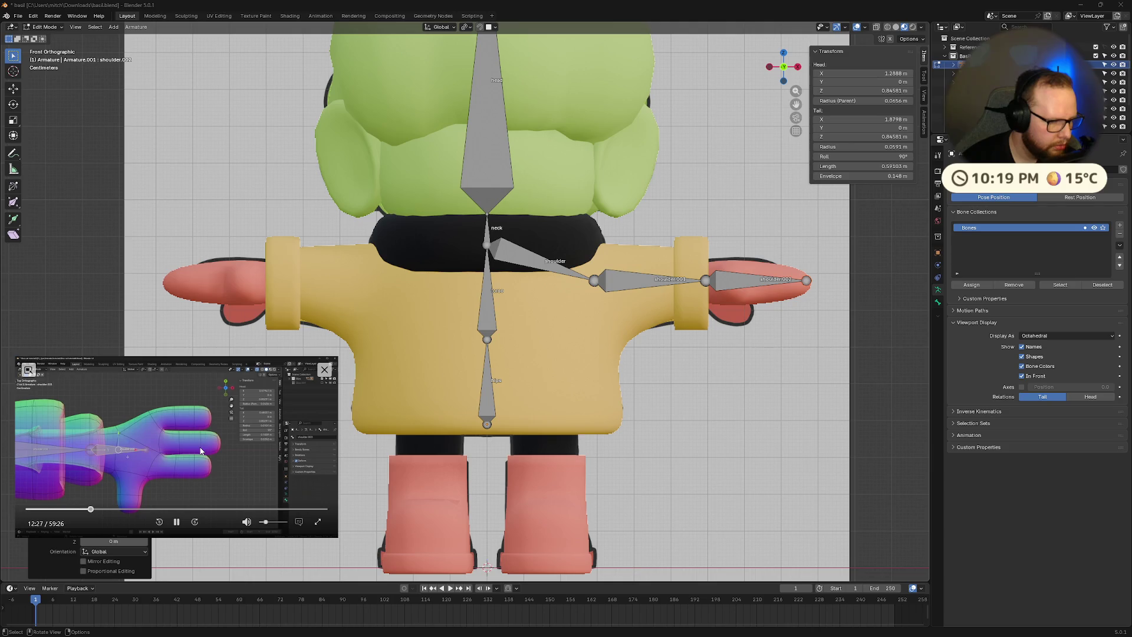
pyautogui.click(176, 522)
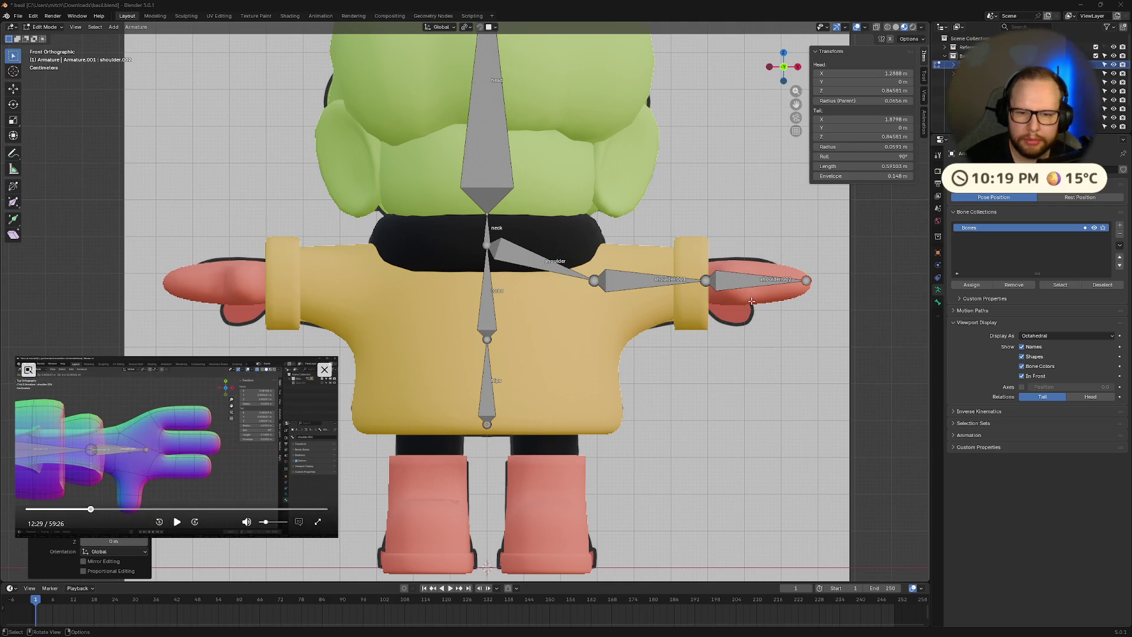
pyautogui.click(807, 280)
pyautogui.press('g')
pyautogui.press('x')
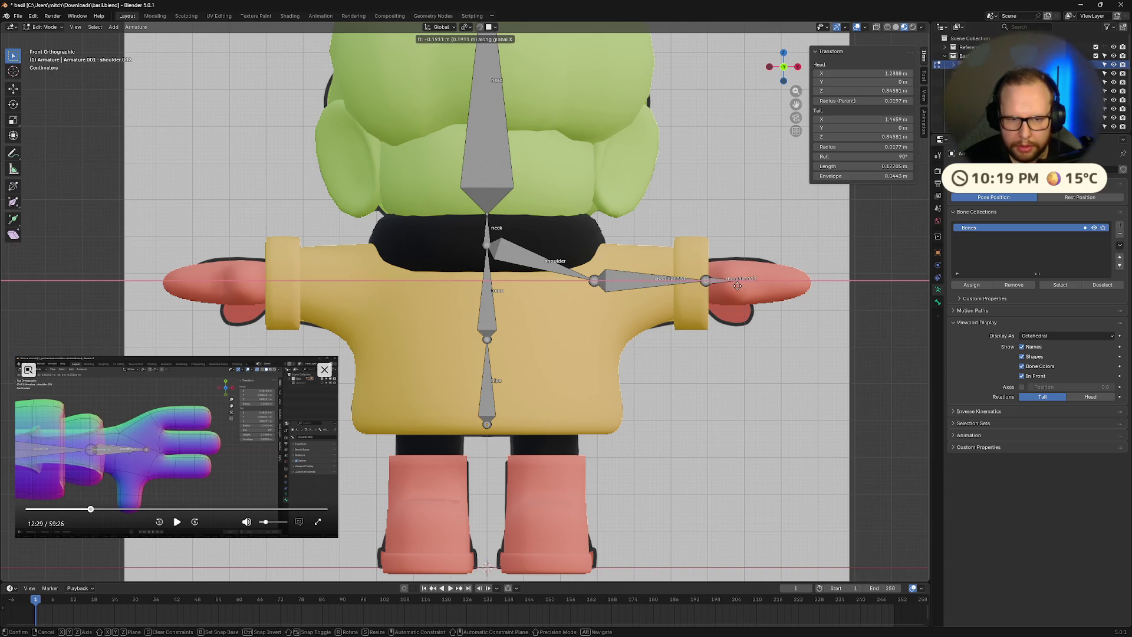
pyautogui.click(734, 285)
pyautogui.moveTo(734, 284)
pyautogui.mouseDown(button='middle')
pyautogui.moveTo(767, 230)
pyautogui.moveTo(576, 248)
pyautogui.mouseUp(button='middle')
pyautogui.click(785, 57)
# - Pull the shoulder.002 tail back to the wrist, then try and delete an extruded hand bone
pyautogui.scroll(5, 576, 248)
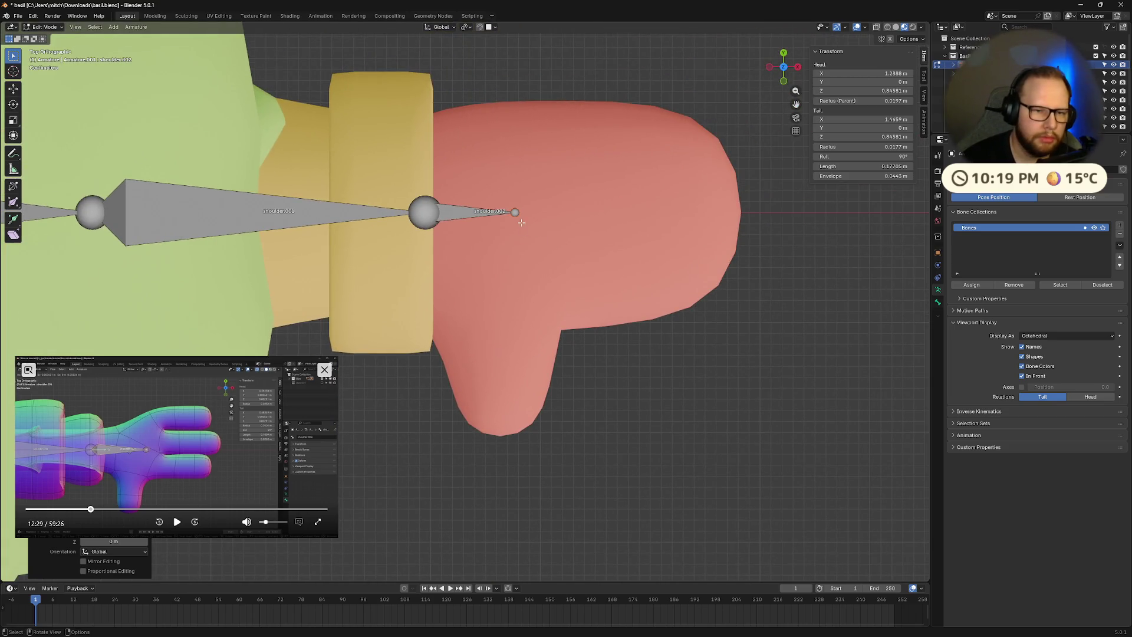
pyautogui.moveTo(516, 214); pyautogui.dragTo(500, 216)
pyautogui.press('e')
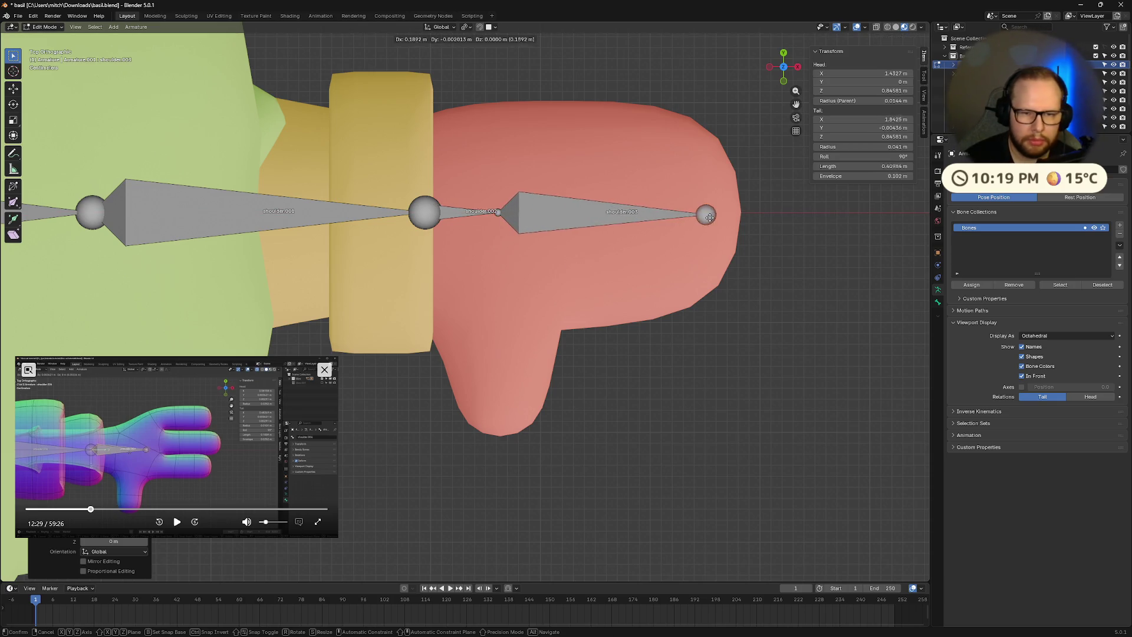
pyautogui.click(732, 213)
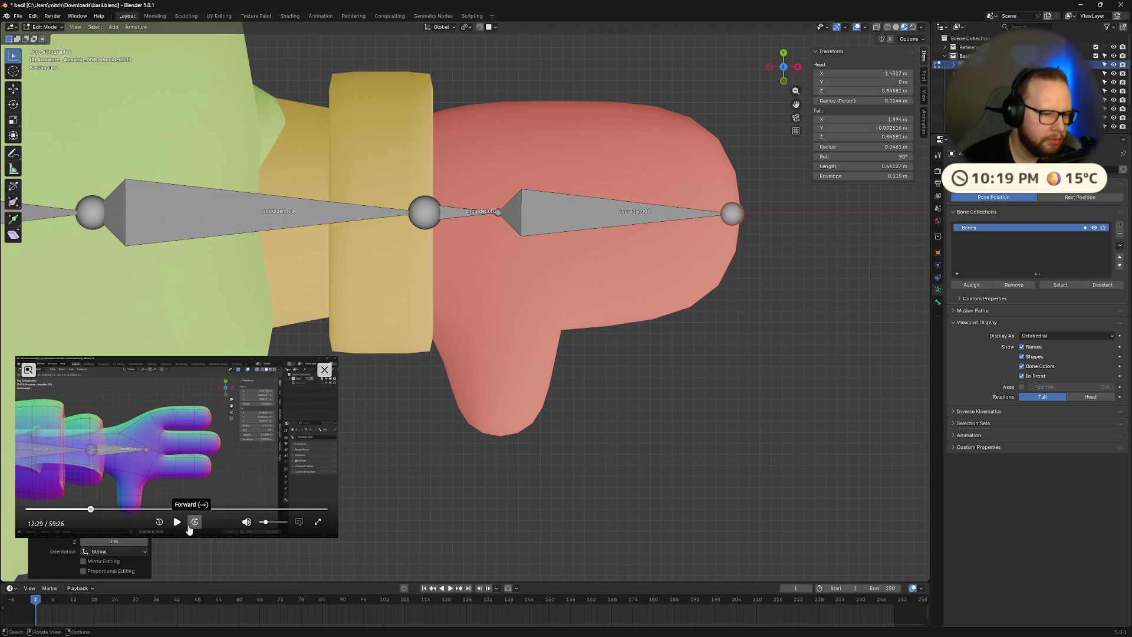
pyautogui.click(177, 522)
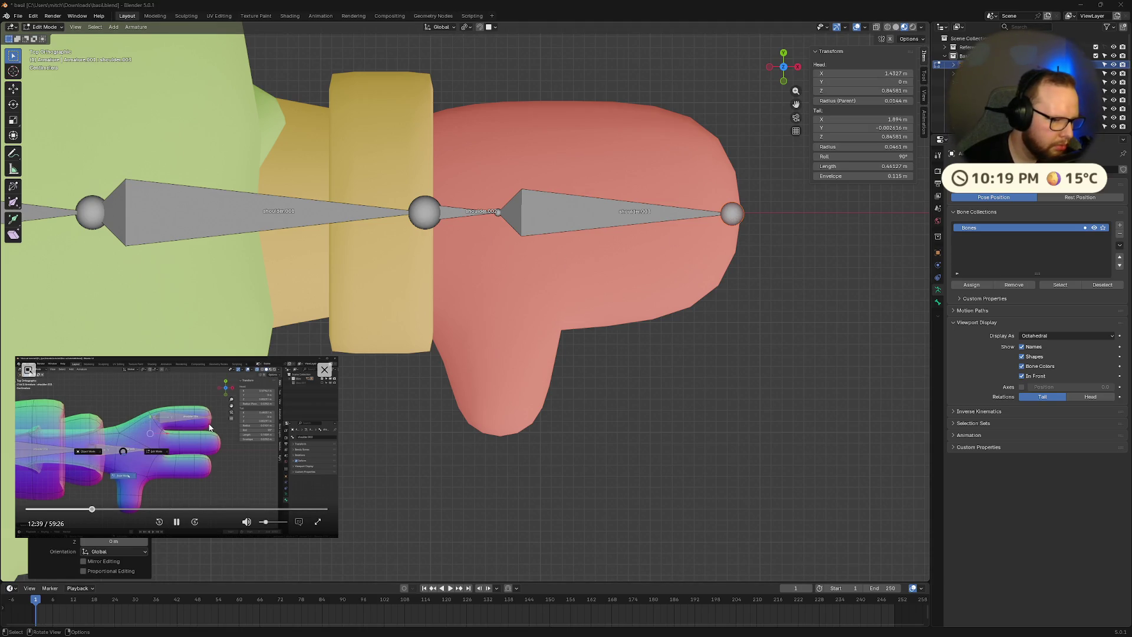
pyautogui.click(177, 522)
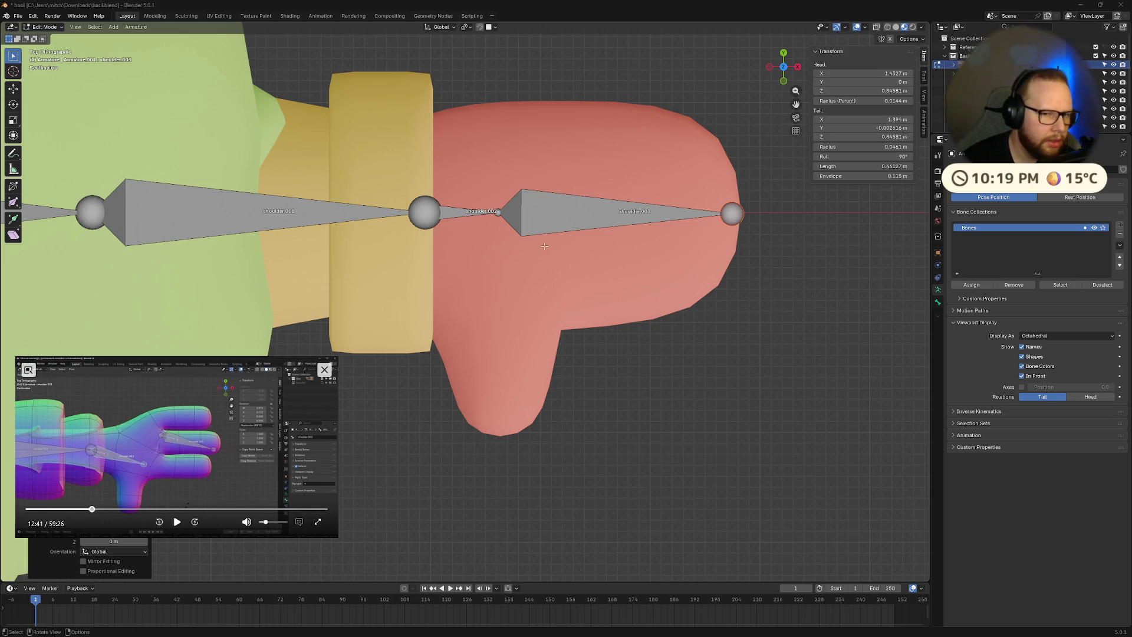
pyautogui.press('Delete')
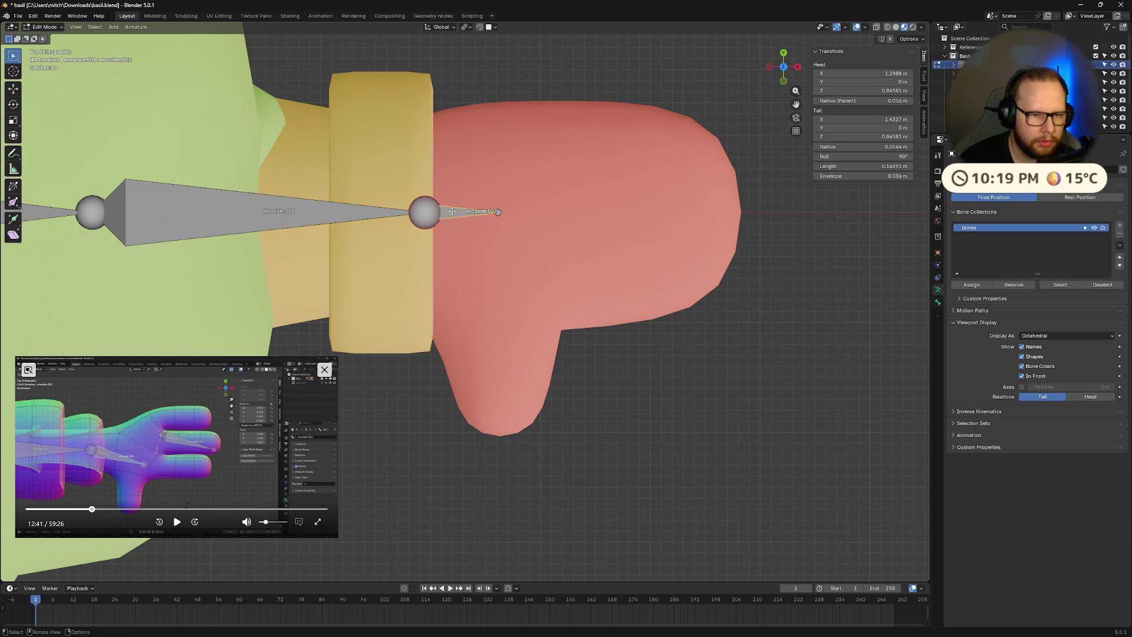
# - Duplicate shoulder.002 into the hand as shoulder.003 and stretch its tail to the hand's tip
pyautogui.hotkey('shift', 'd')
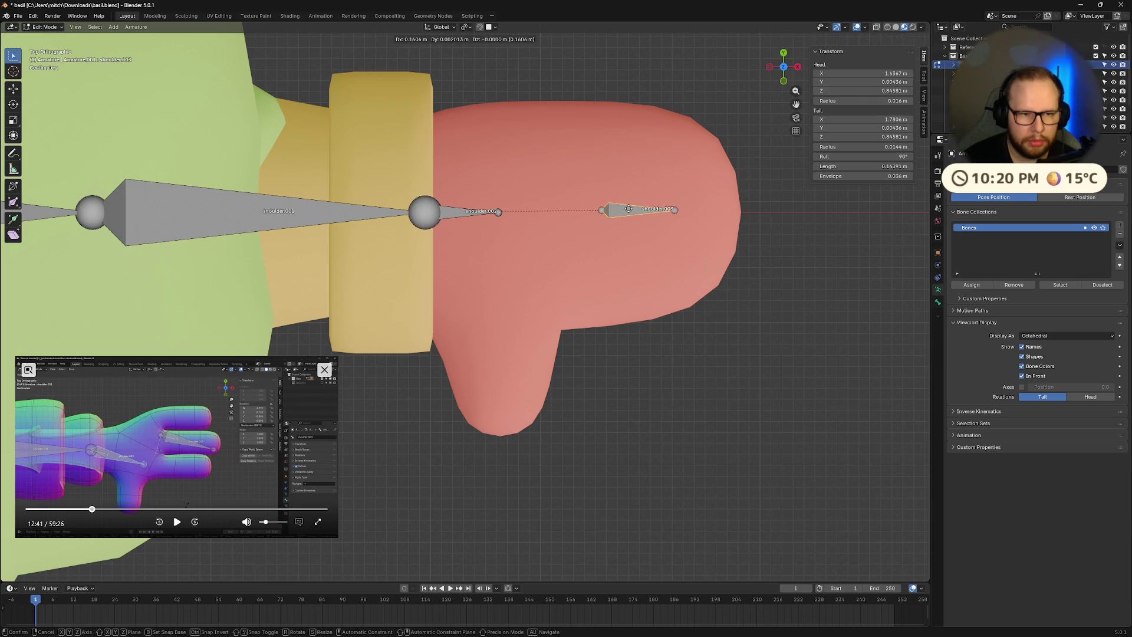
pyautogui.press('x')
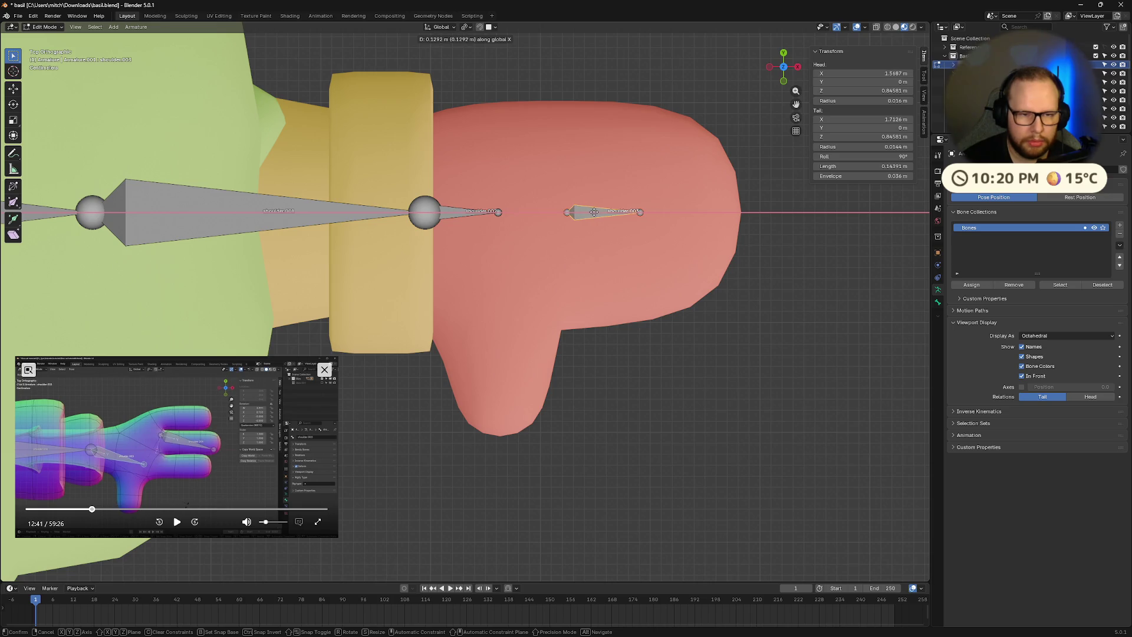
pyautogui.click(591, 212)
pyautogui.click(641, 211)
pyautogui.press('e')
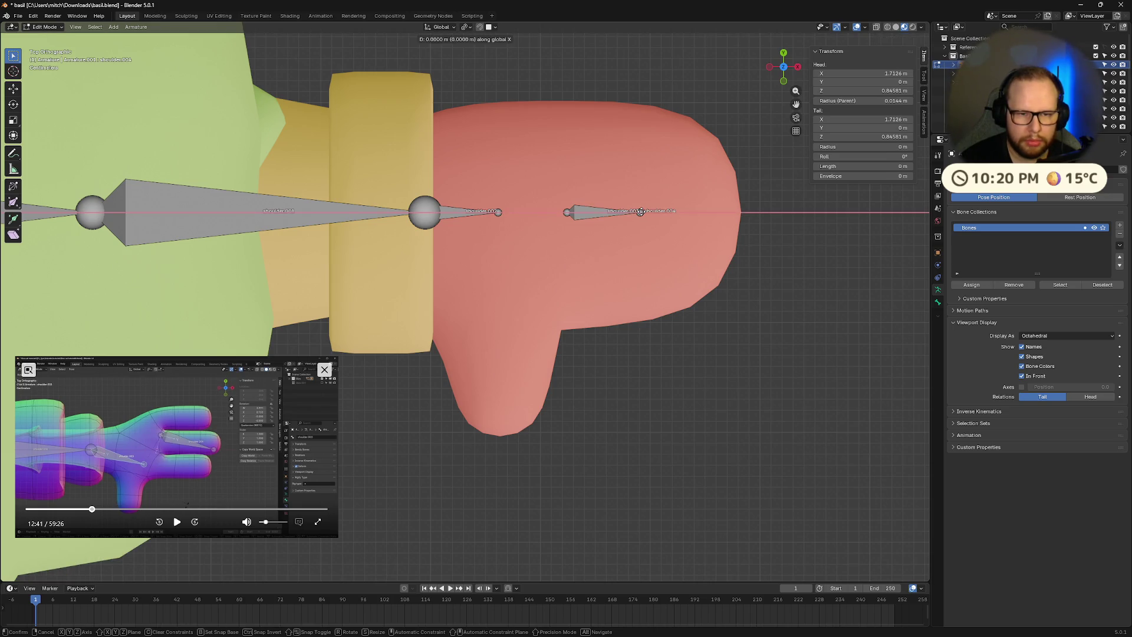
pyautogui.click(720, 216)
pyautogui.hotkey('ctrl', 'z')
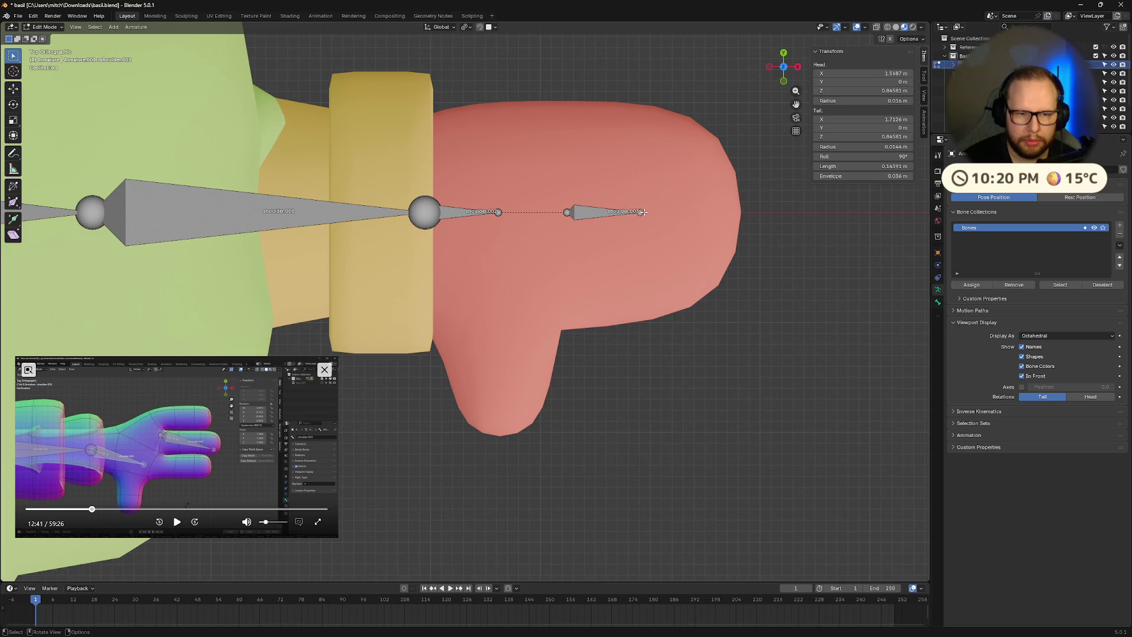
pyautogui.press('g')
pyautogui.press('x')
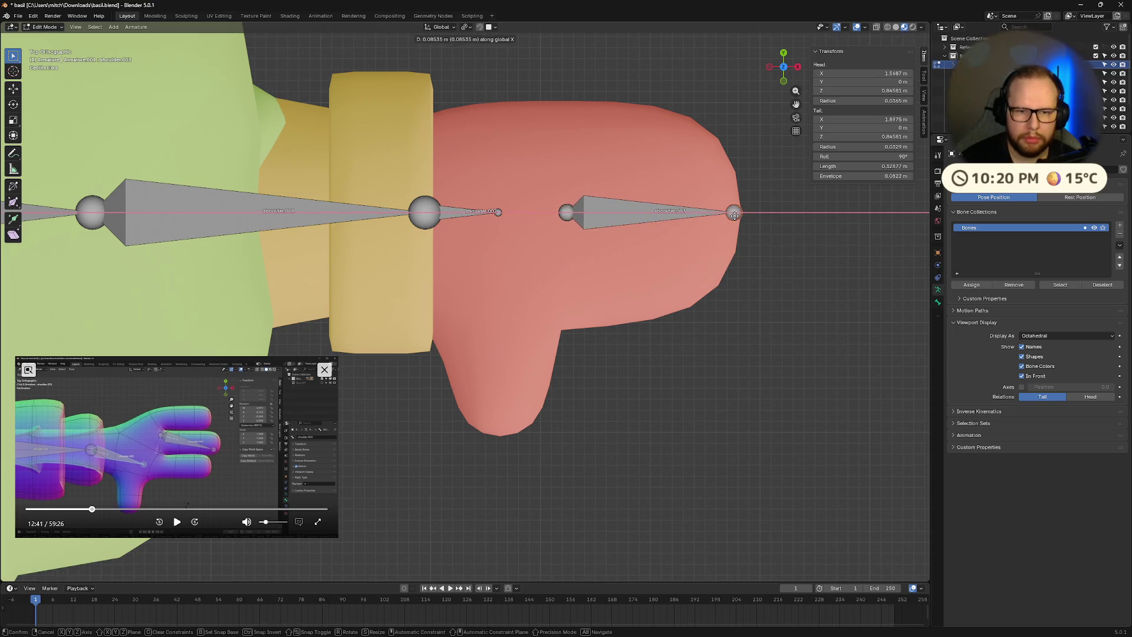
pyautogui.click(731, 216)
# - After reviewing the tutorial, duplicate shoulder.002 for the thumb and slide it along X
pyautogui.click(177, 522)
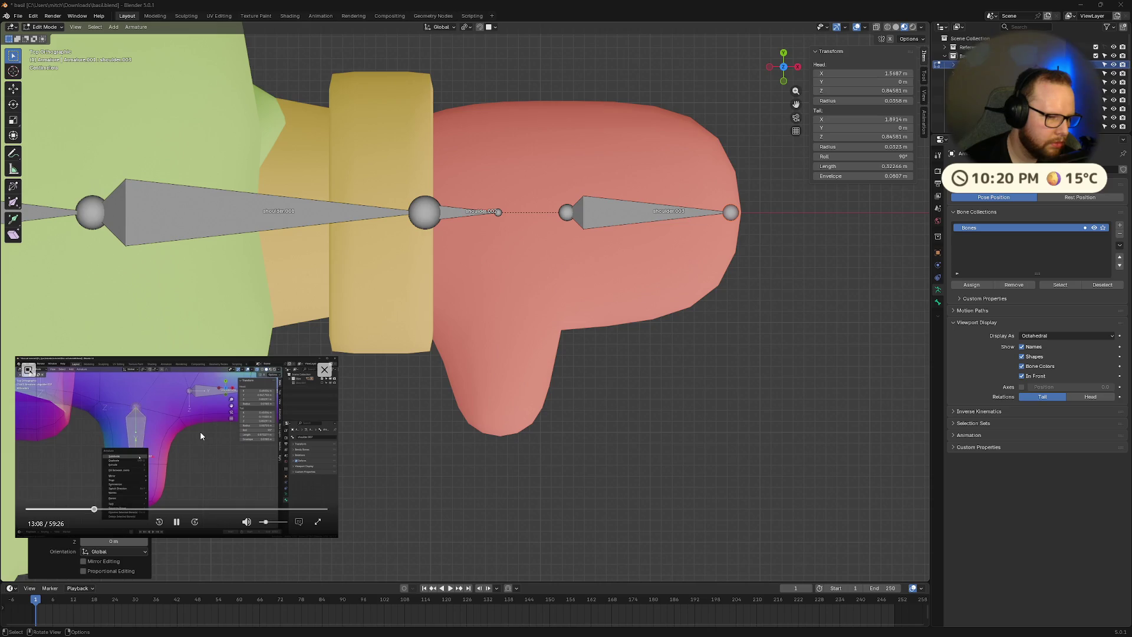
pyautogui.press('Left')
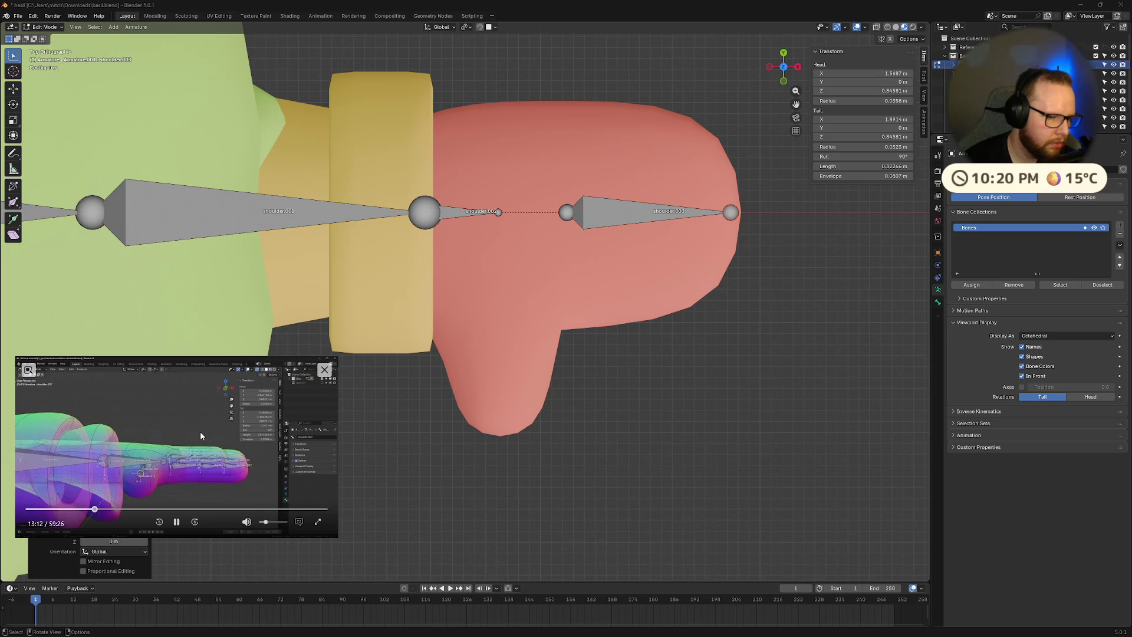
pyautogui.click(177, 521)
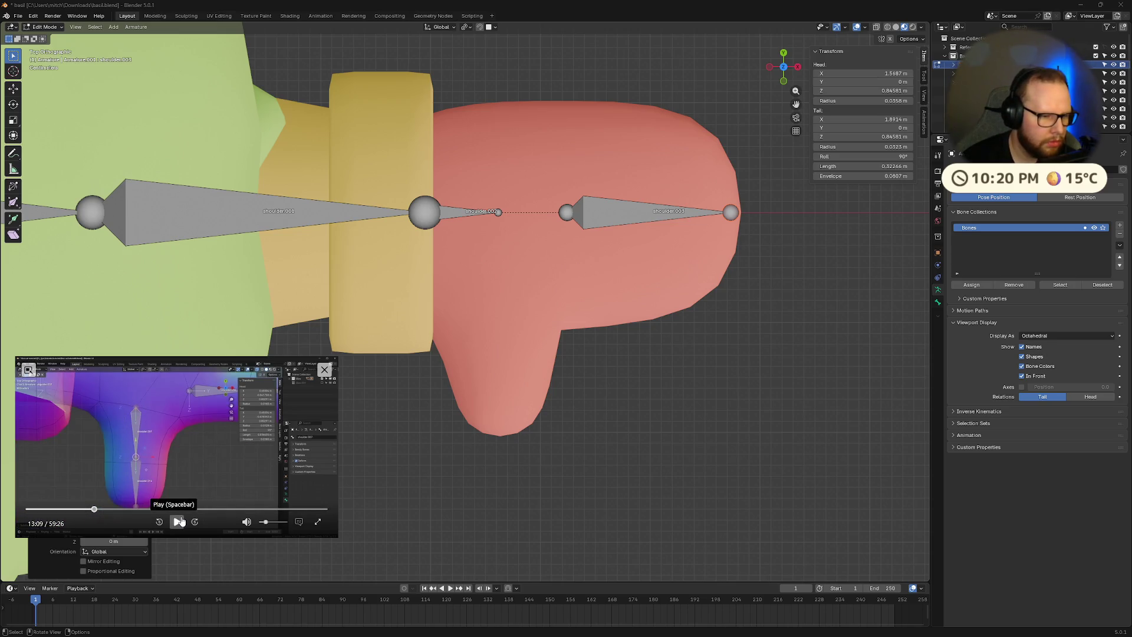
pyautogui.click(477, 215)
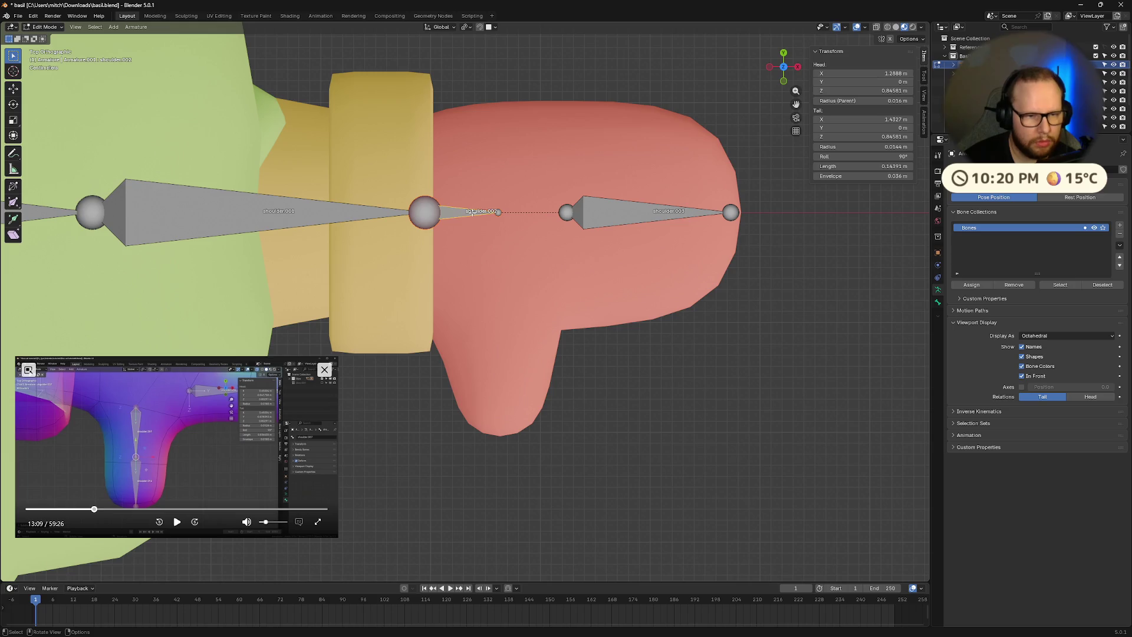
pyautogui.hotkey('shift', 'd')
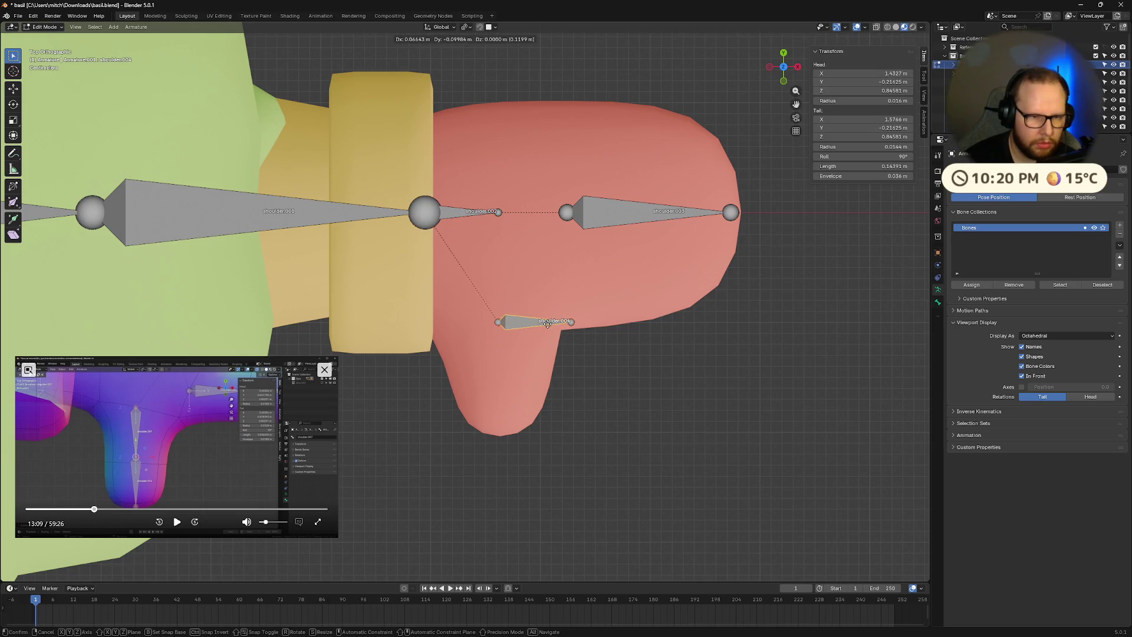
pyautogui.press('x')
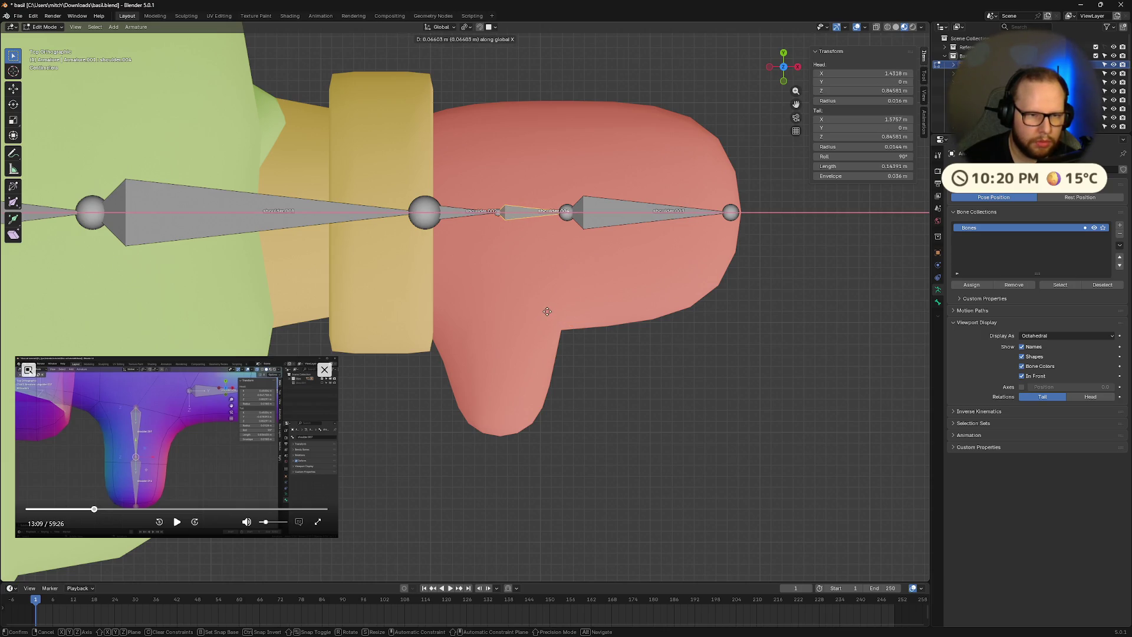
# - Fix the copied bone on the arm and rotate it -90° around Z to point down
pyautogui.click(548, 311)
pyautogui.press('r')
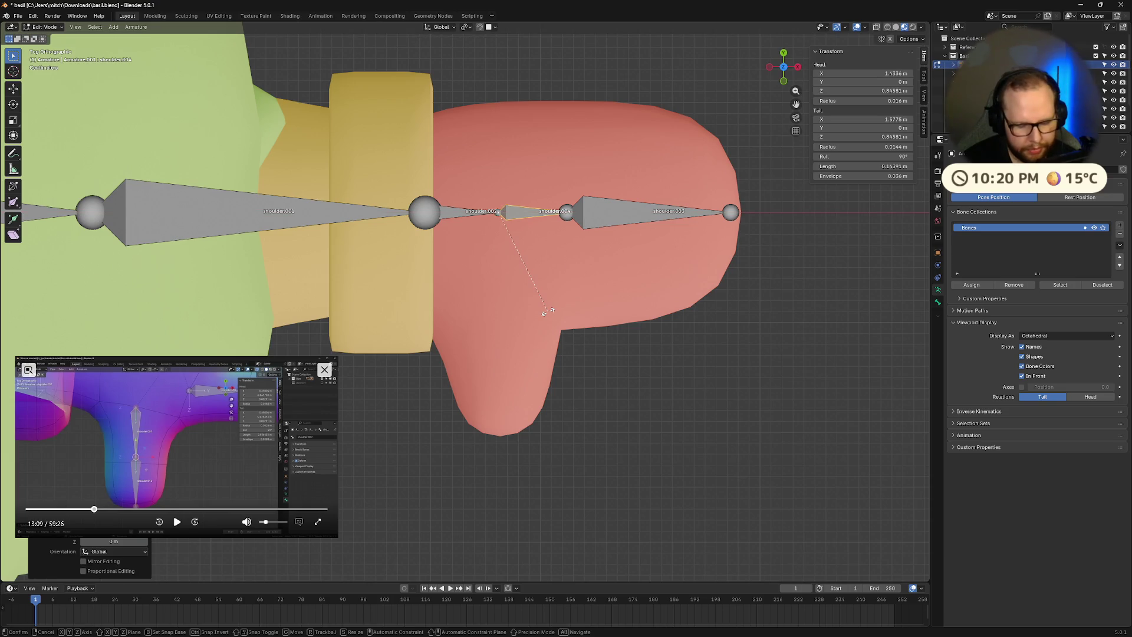
pyautogui.write('z90')
pyautogui.press('BackSpace')
pyautogui.press('BackSpace')
pyautogui.write('-90')
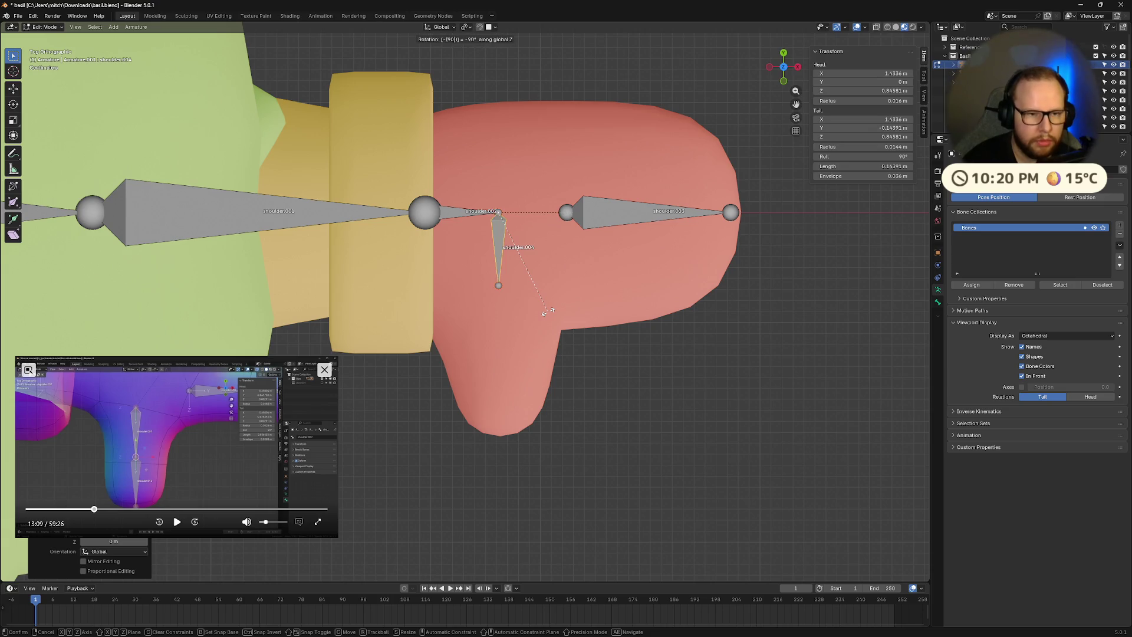
pyautogui.press('Return')
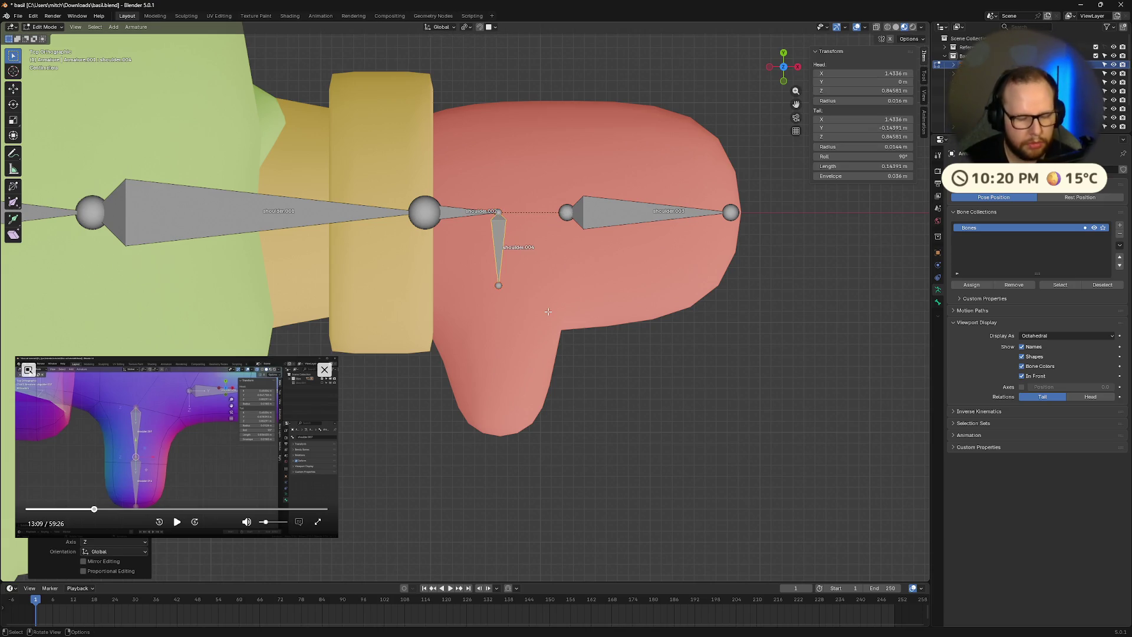
# - Move the thumb bone along Y down inside the thumb
pyautogui.press('g')
pyautogui.press('z')
pyautogui.press('x')
pyautogui.press('y')
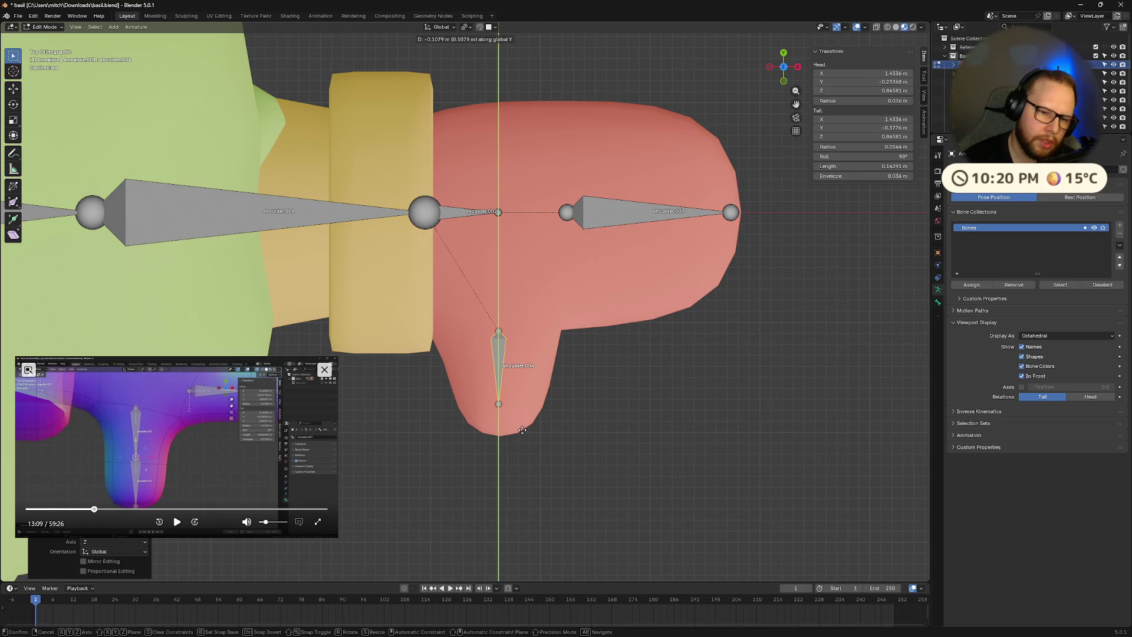
pyautogui.click(509, 429)
# - Drag the thumb bone's tail along Y to the thumb's tip
pyautogui.click(499, 405)
pyautogui.press('g')
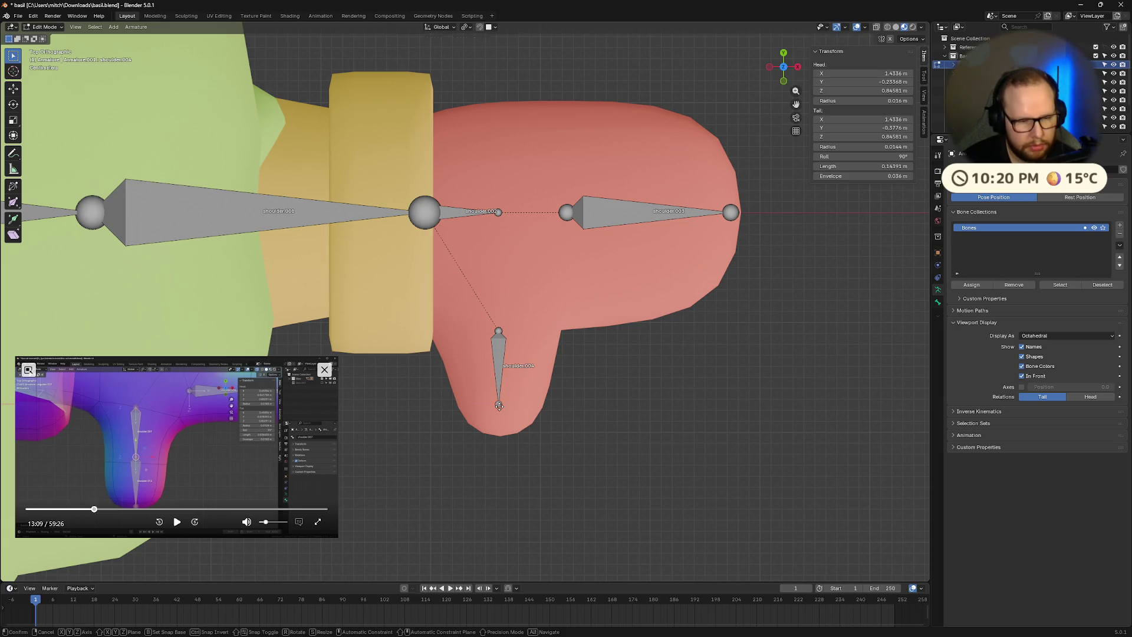
pyautogui.press('x')
pyautogui.press('z')
pyautogui.press('y')
pyautogui.click(501, 431)
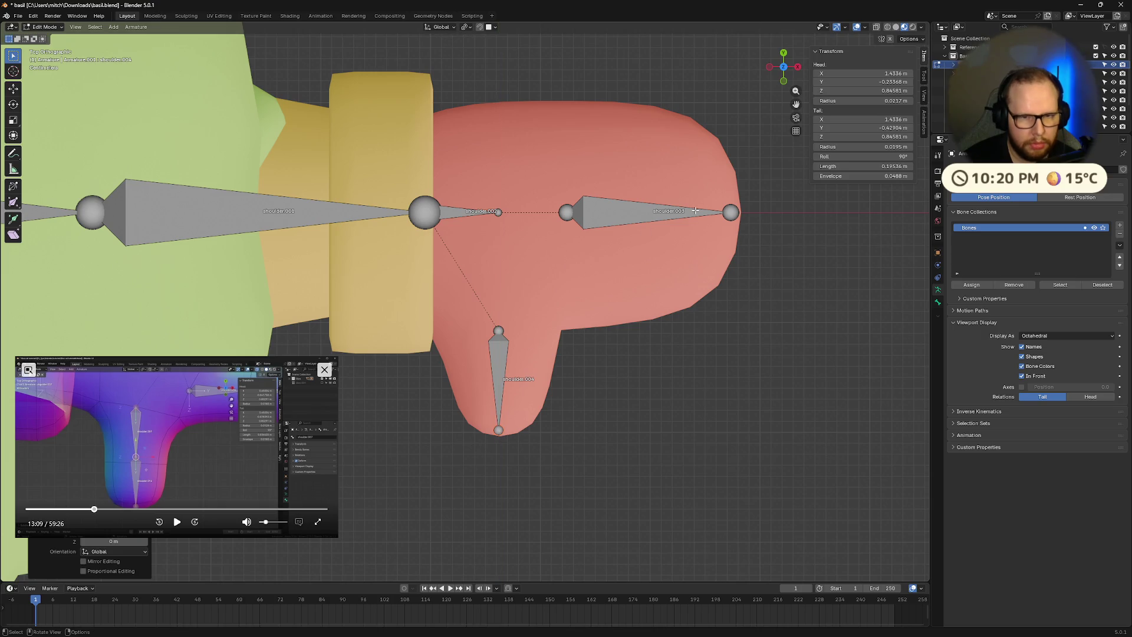
# - Pull shoulder.003's head slightly toward the wrist along the X axis
pyautogui.click(669, 215)
pyautogui.click(565, 216)
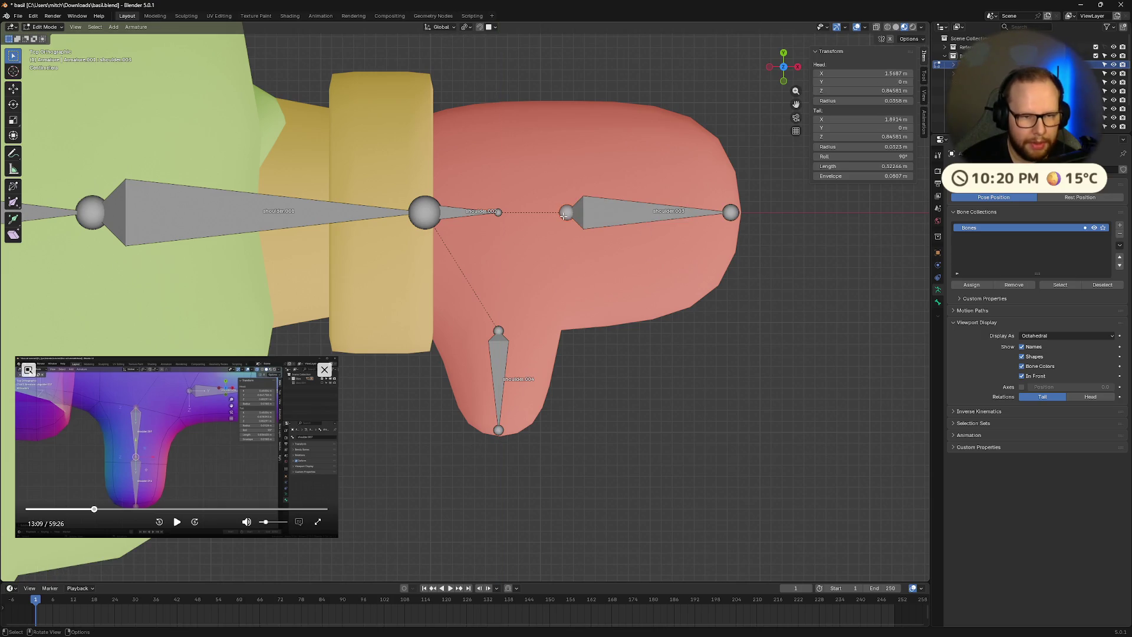
pyautogui.press('g')
pyautogui.press('x')
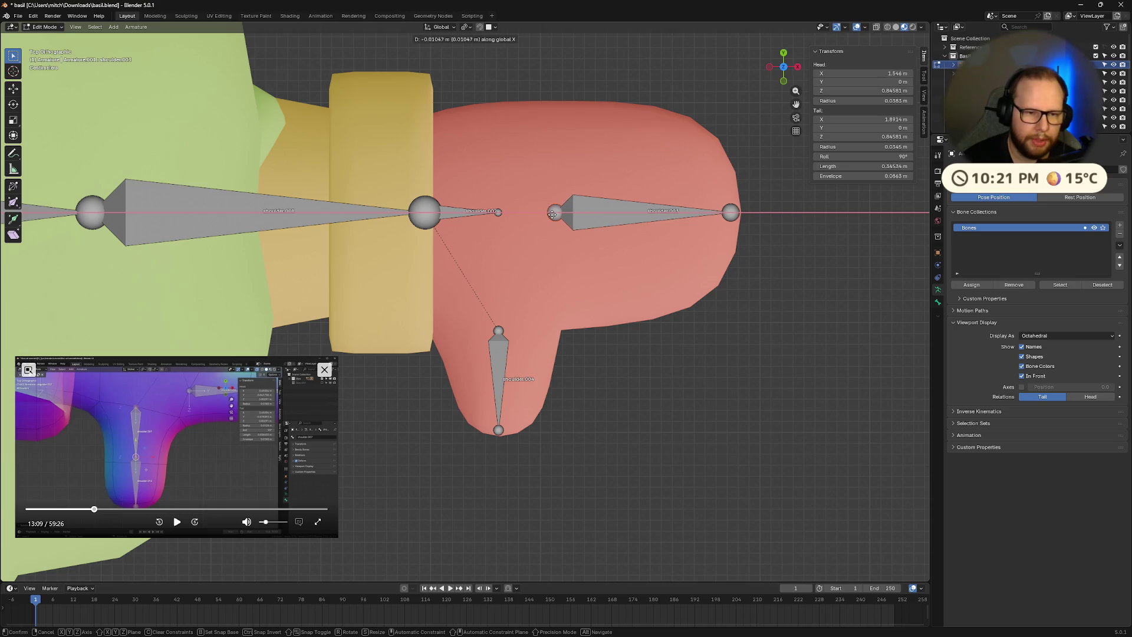
pyautogui.click(549, 214)
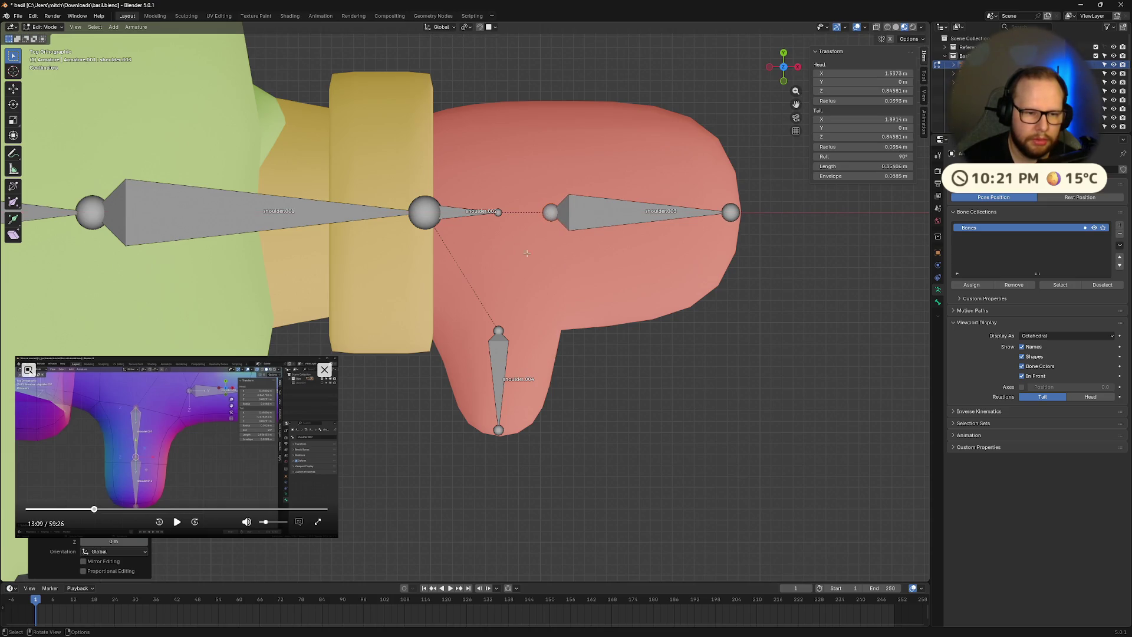
# - Begin moving the shoulder.004 thumb bone's head along the Y axis
pyautogui.click(499, 330)
pyautogui.press('g')
pyautogui.press('y')
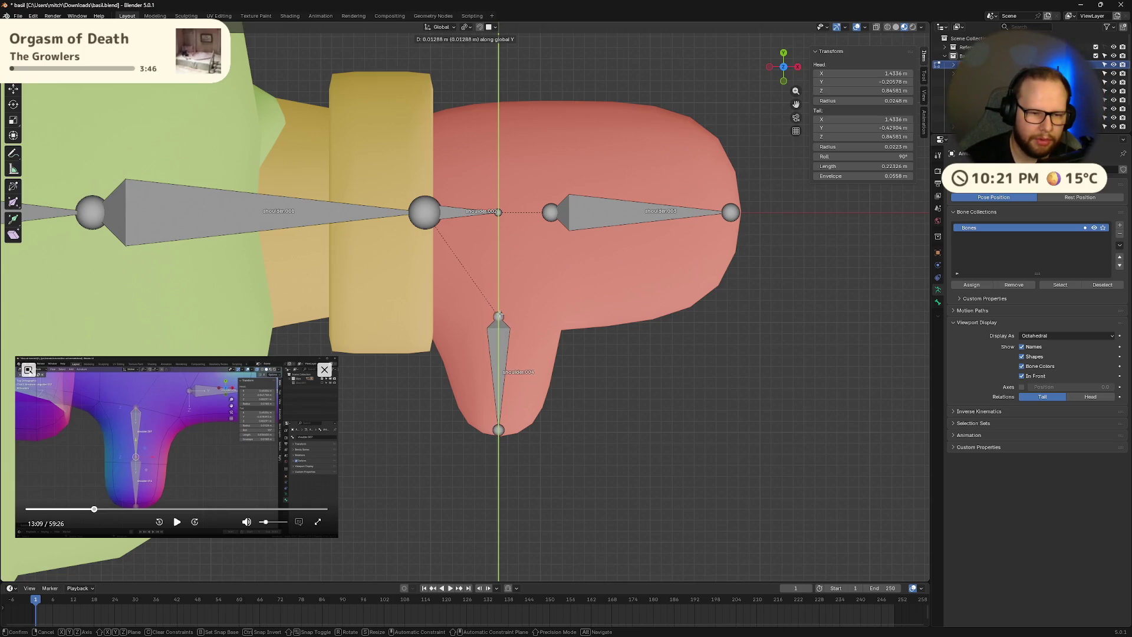
# - Settle the thumb joint and nudge the finger bone's base slightly outward
pyautogui.click(499, 317)
pyautogui.click(551, 215)
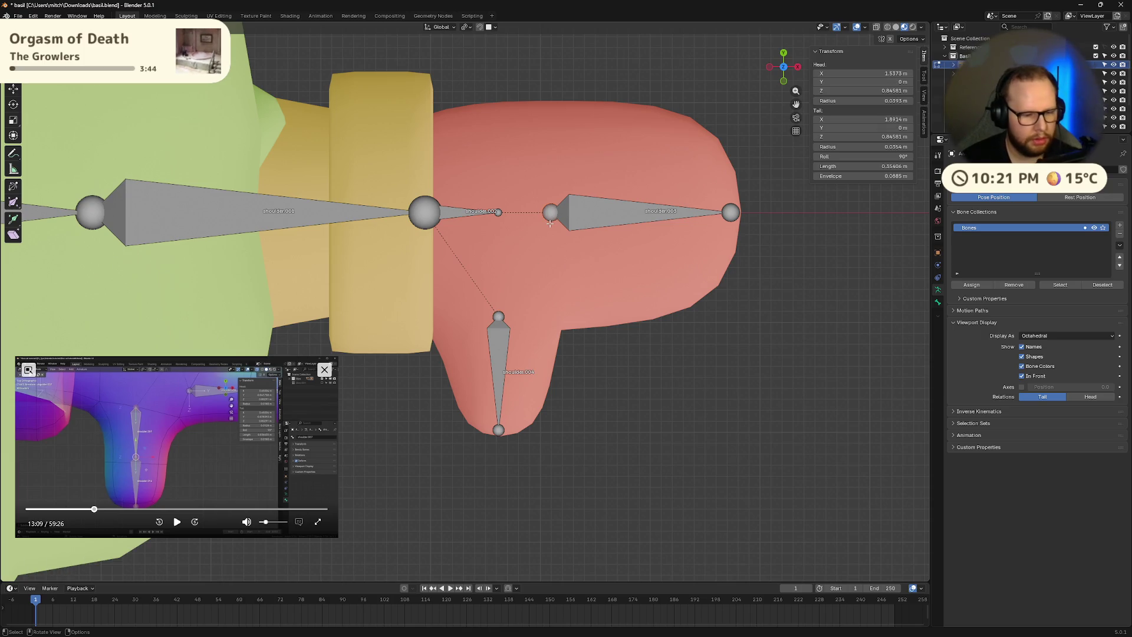
pyautogui.moveTo(549, 226); pyautogui.dragTo(558, 226)
# - Subdivide the finger bone, then dissolve the two halves back into one bone
pyautogui.rightClick(628, 211)
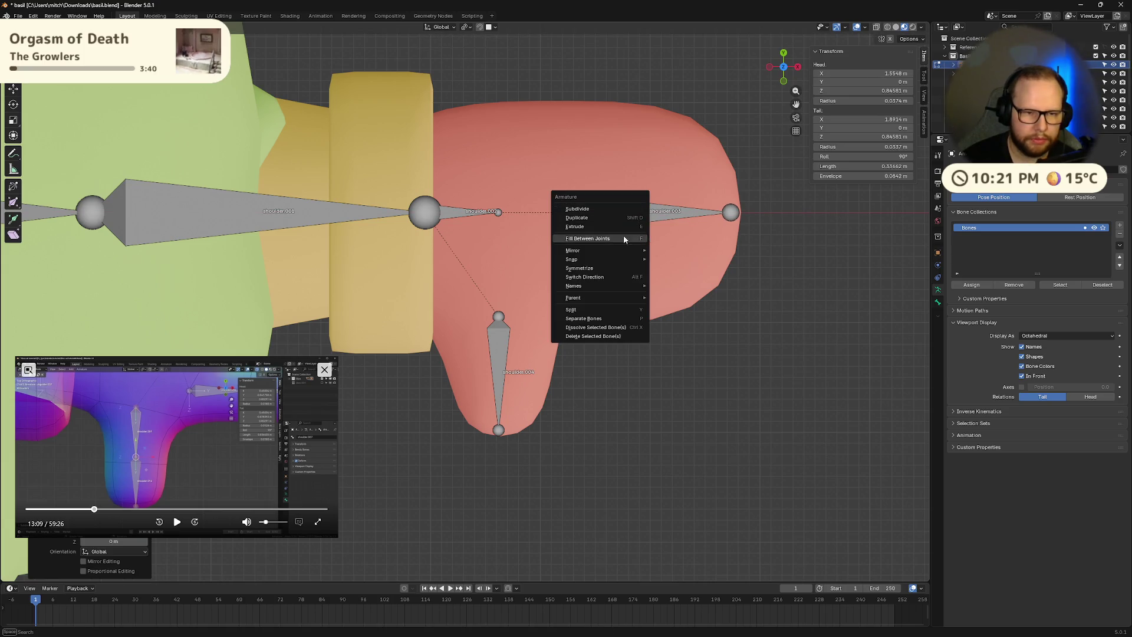
pyautogui.click(596, 207)
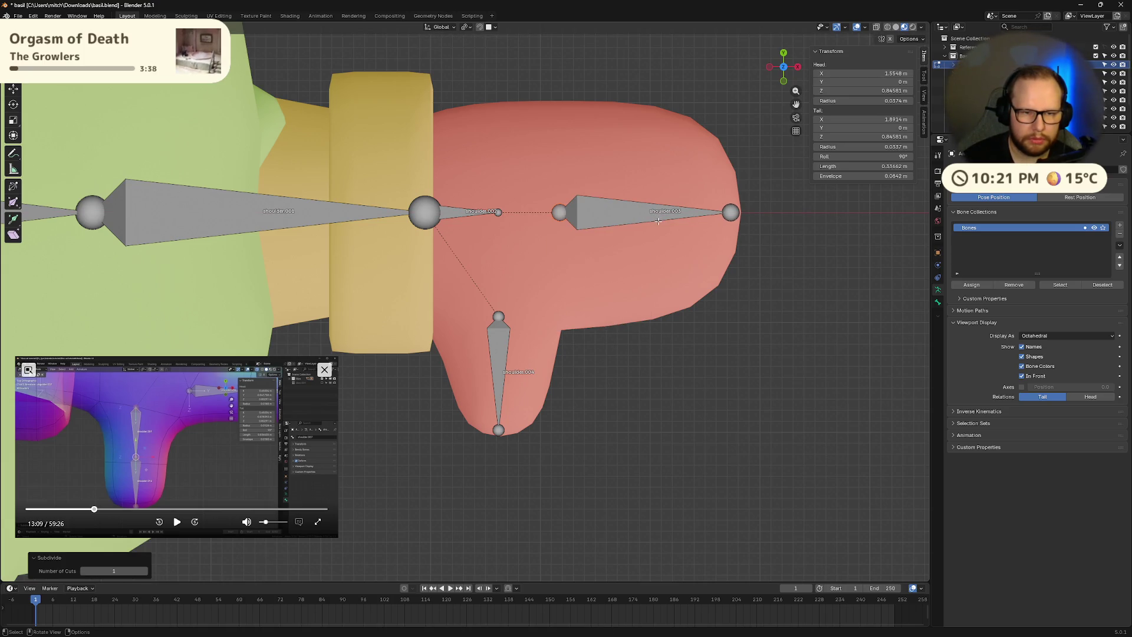
pyautogui.rightClick(620, 217)
pyautogui.click(615, 220)
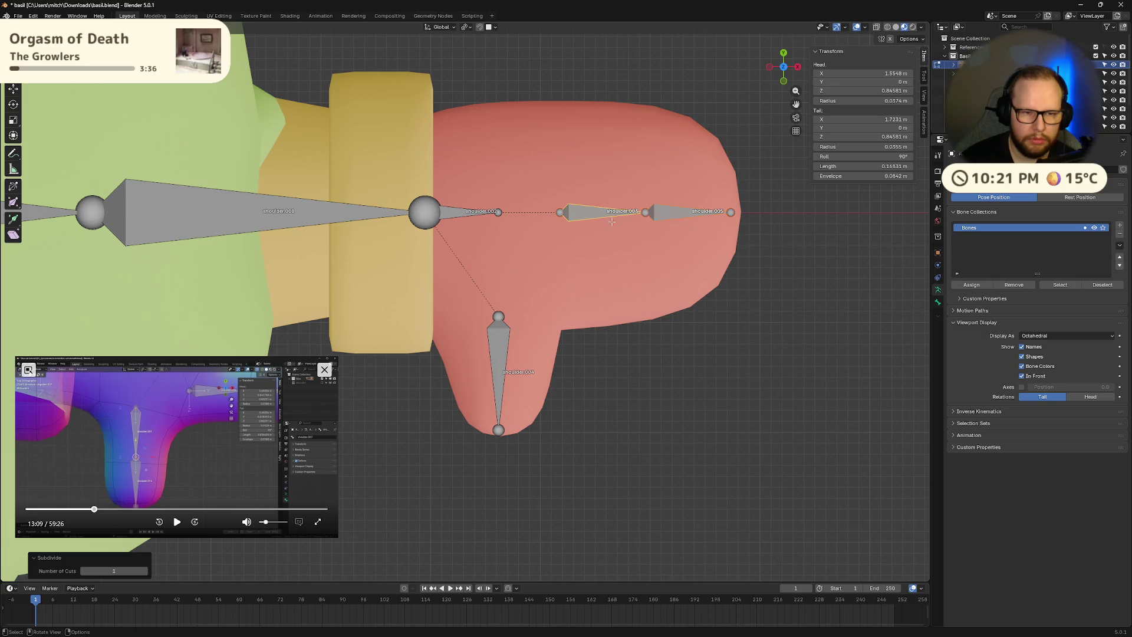
pyautogui.click(737, 407)
pyautogui.hotkey('ctrl', 'x')
# - Extend the fingertip along X and subdivide the finger bone into two equal halves
pyautogui.click(732, 216)
pyautogui.press('g')
pyautogui.press('x')
pyautogui.click(736, 216)
pyautogui.rightClick(641, 219)
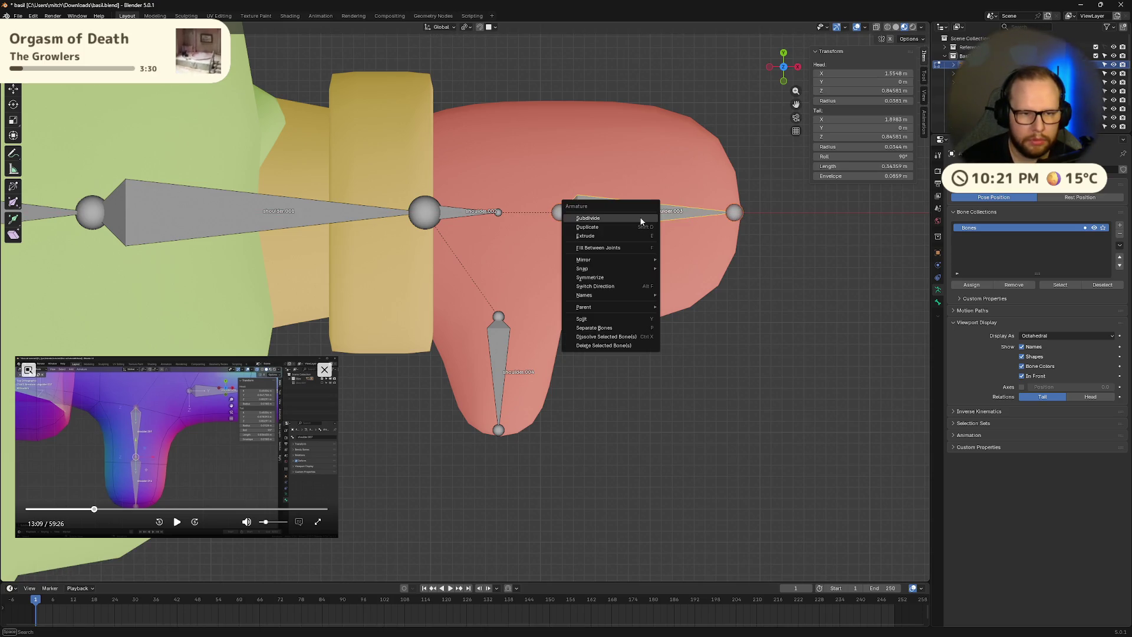
pyautogui.click(641, 219)
# - Turn on Axes display so every bone shows its local axes
pyautogui.moveTo(712, 427)
pyautogui.mouseDown(button='middle')
pyautogui.moveTo(683, 413)
pyautogui.moveTo(672, 309)
pyautogui.moveTo(665, 339)
pyautogui.moveTo(572, 363)
pyautogui.mouseUp(button='middle')
pyautogui.click(177, 522)
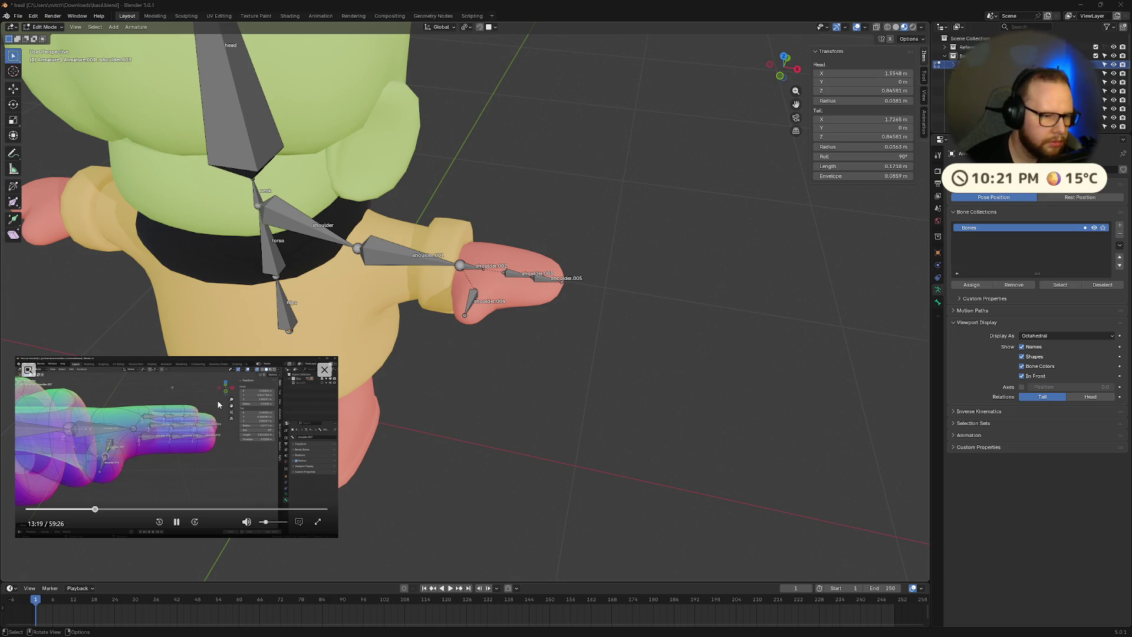
pyautogui.click(179, 522)
pyautogui.click(1022, 387)
# - Inspect the thumb, finger and fingertip bones, trying a 90° Y rotation then cancelling it
pyautogui.moveTo(590, 366); pyautogui.dragTo(554, 412, button='middle')
pyautogui.scroll(3, 527, 346)
pyautogui.moveTo(526, 346)
pyautogui.mouseDown(button='middle')
pyautogui.moveTo(424, 300)
pyautogui.moveTo(607, 276)
pyautogui.mouseUp(button='middle')
pyautogui.click(424, 301)
pyautogui.click(640, 250)
pyautogui.click(737, 289)
pyautogui.moveTo(738, 289)
pyautogui.mouseDown(button='middle')
pyautogui.moveTo(719, 336)
pyautogui.moveTo(681, 331)
pyautogui.mouseUp(button='middle')
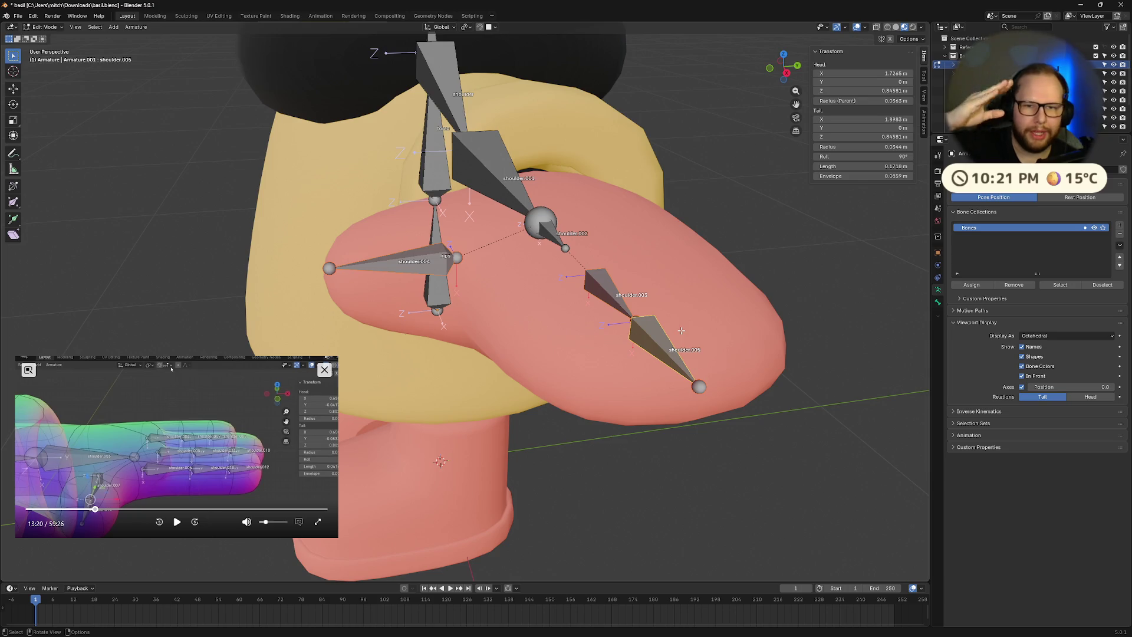
pyautogui.moveTo(662, 326); pyautogui.dragTo(665, 317, button='middle')
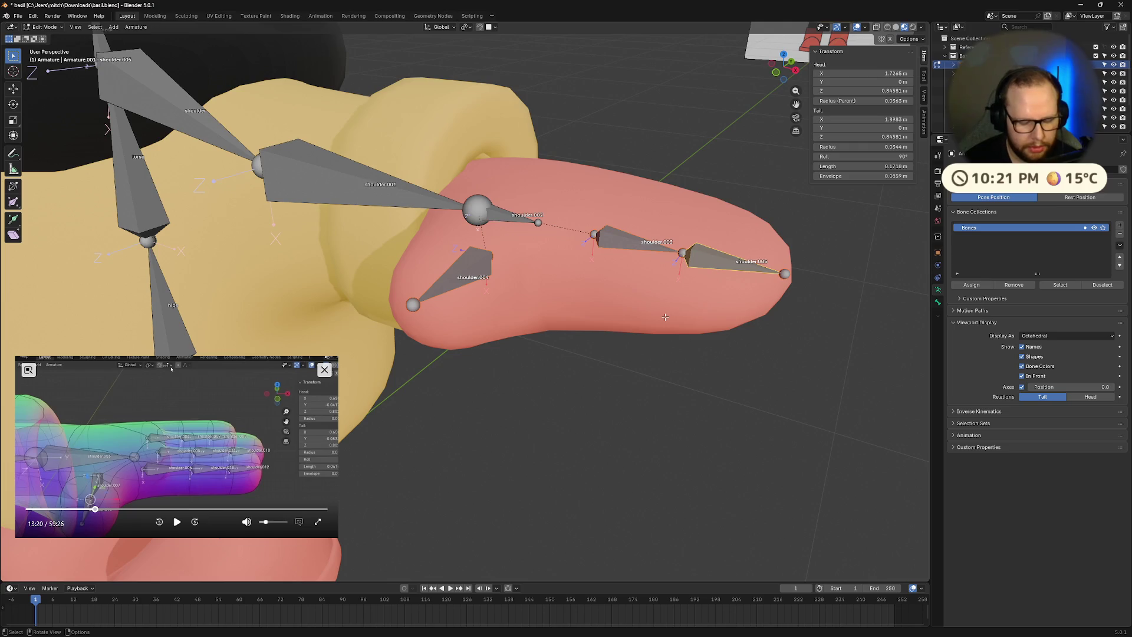
pyautogui.write('ry')
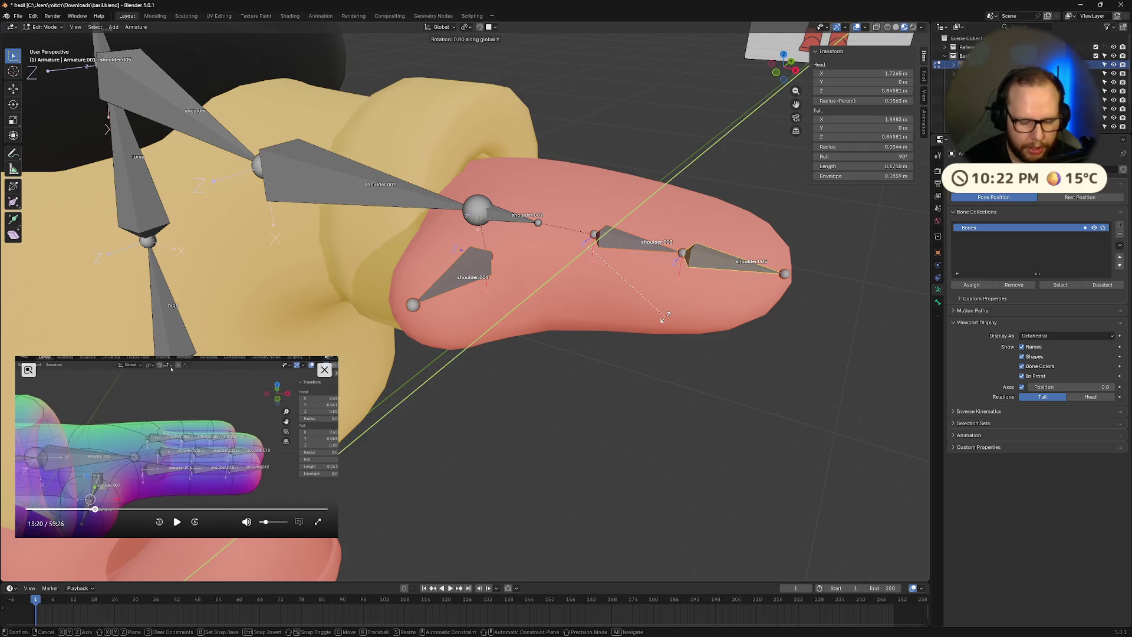
pyautogui.write('90')
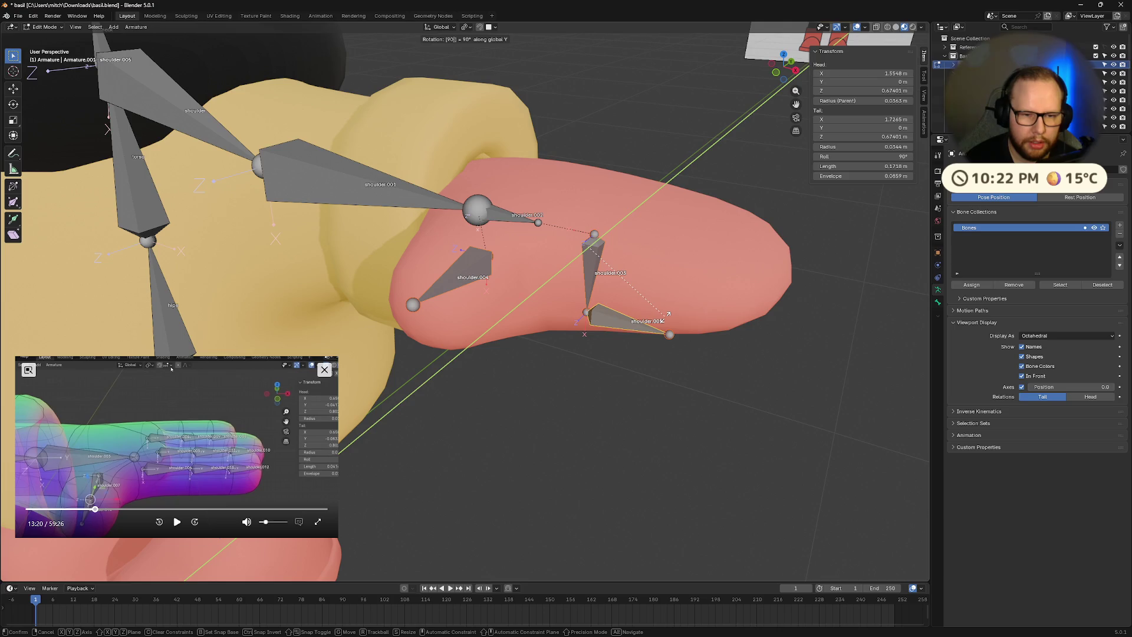
pyautogui.press('Escape')
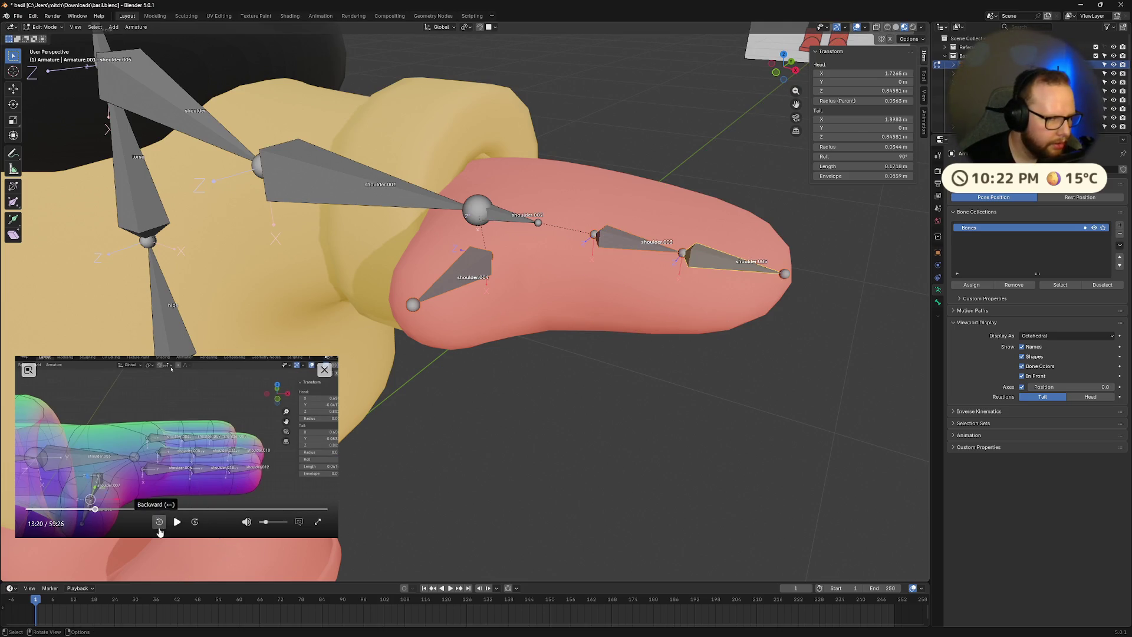
# - Scrub the reference tutorial back and forth to find the finger section
pyautogui.moveTo(483, 392); pyautogui.dragTo(448, 390, button='middle')
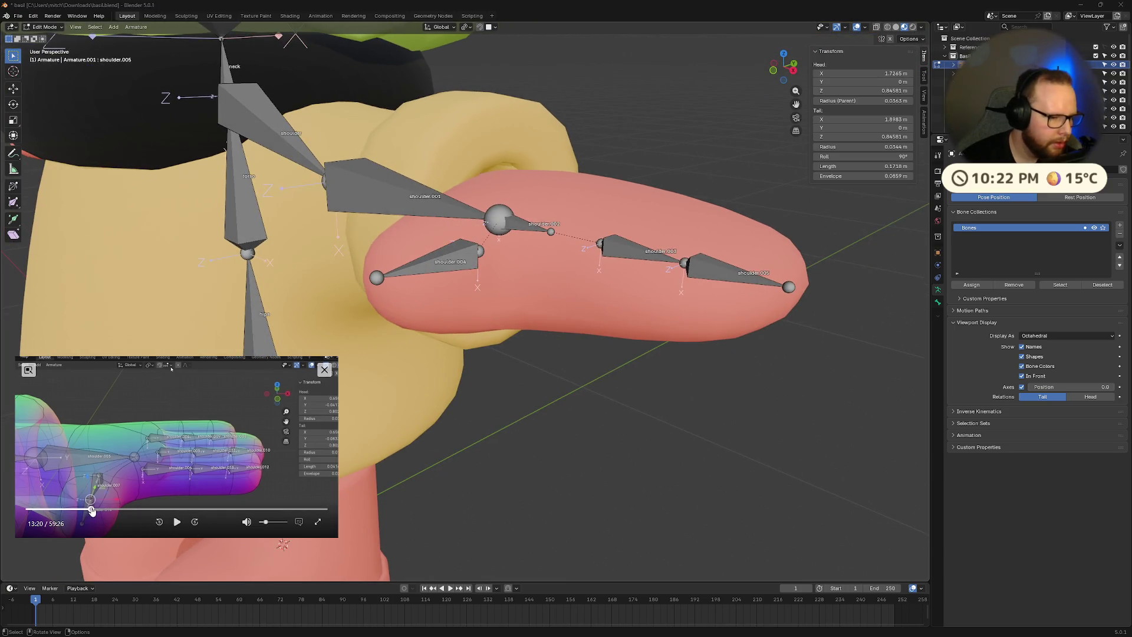
pyautogui.click(91, 508)
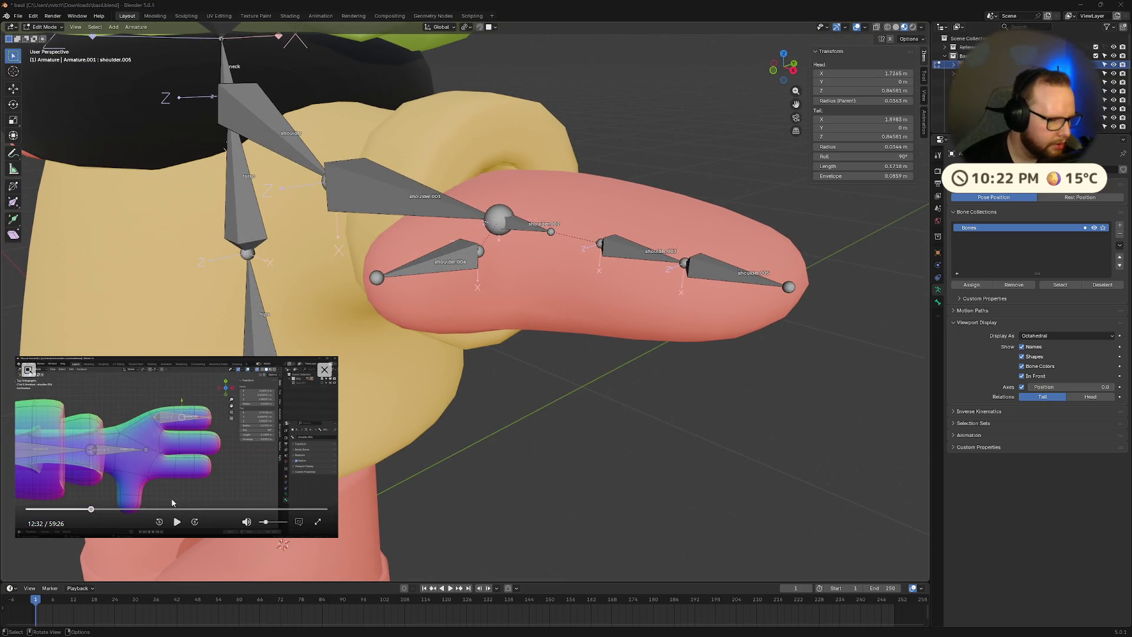
pyautogui.click(177, 522)
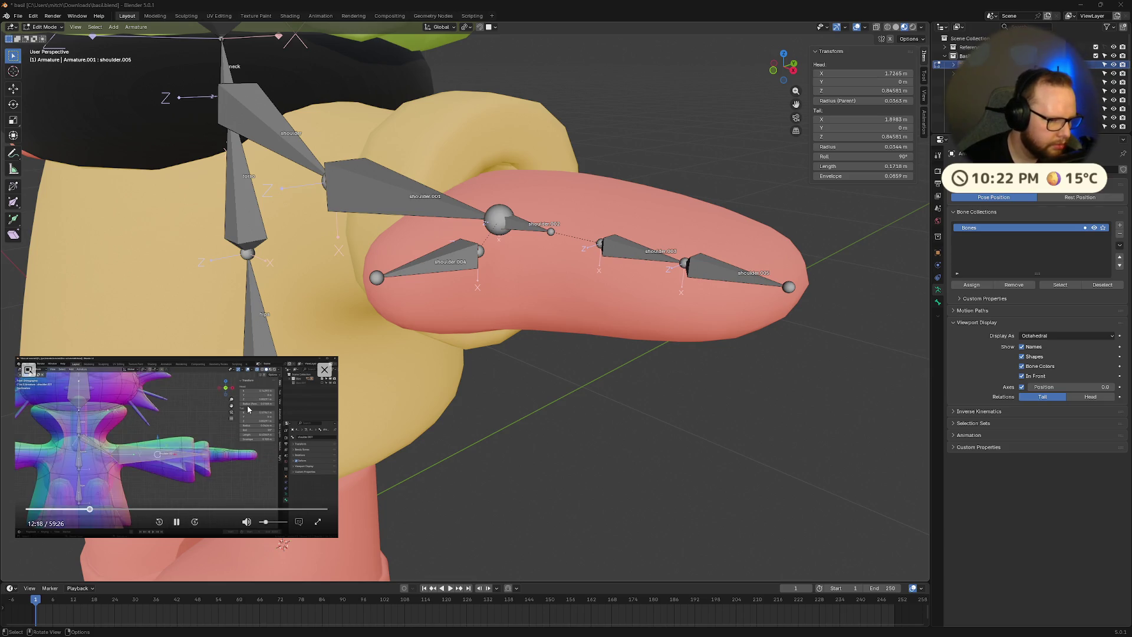
pyautogui.press('Left')
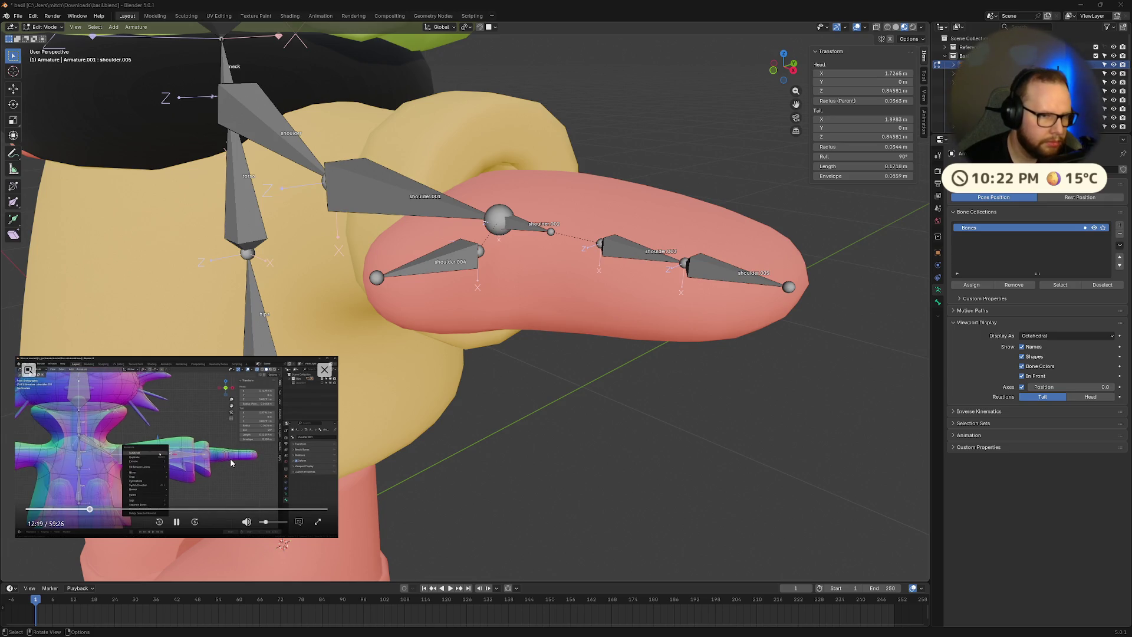
pyautogui.press('Right')
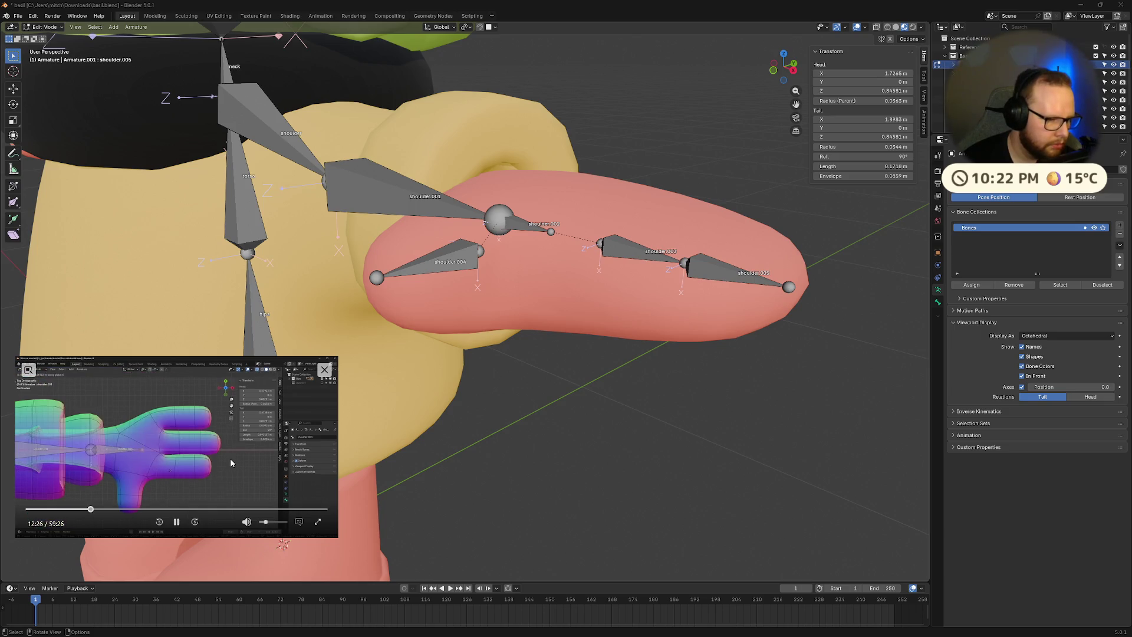
pyautogui.press('Right')
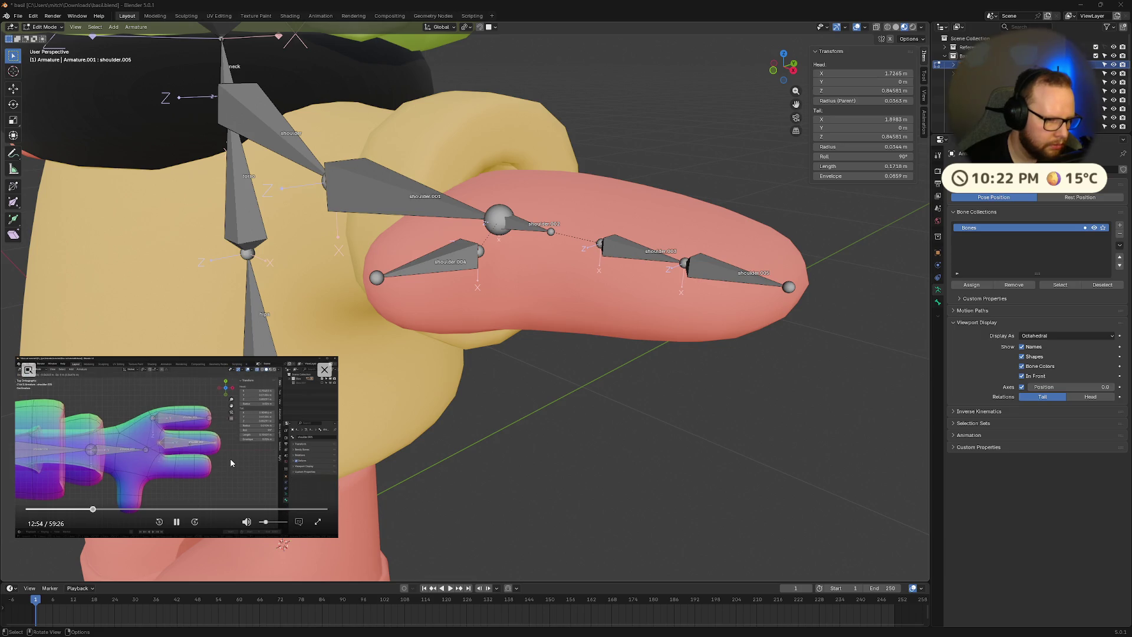
pyautogui.press('Right')
pyautogui.press('Right')
pyautogui.press('Right')
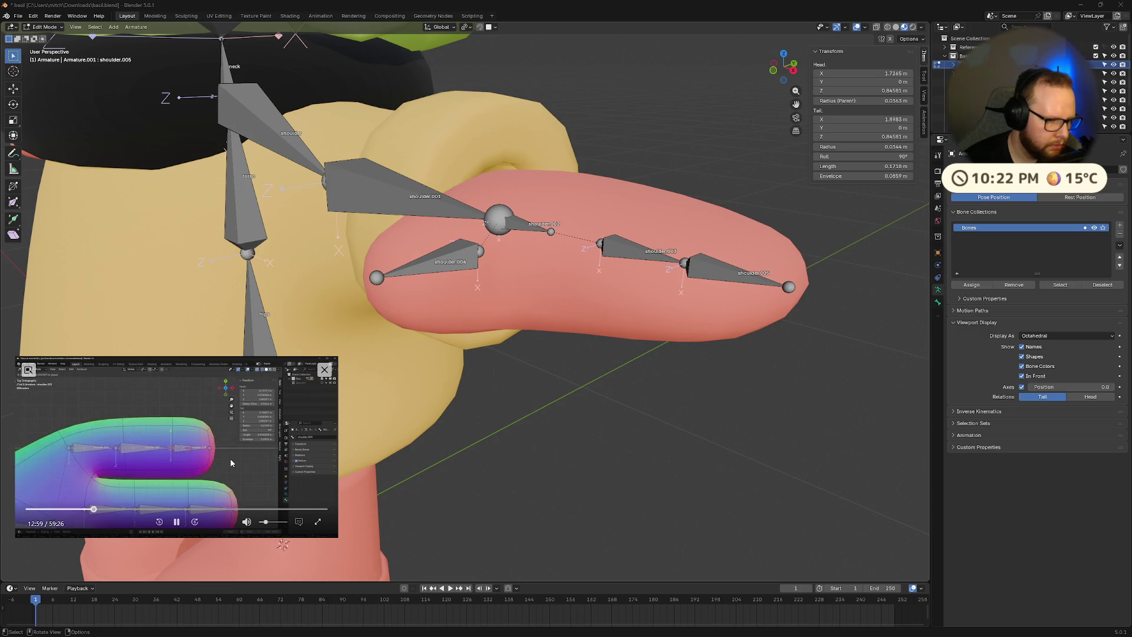
pyautogui.press('Right')
pyautogui.press('Right')
pyautogui.press('Right')
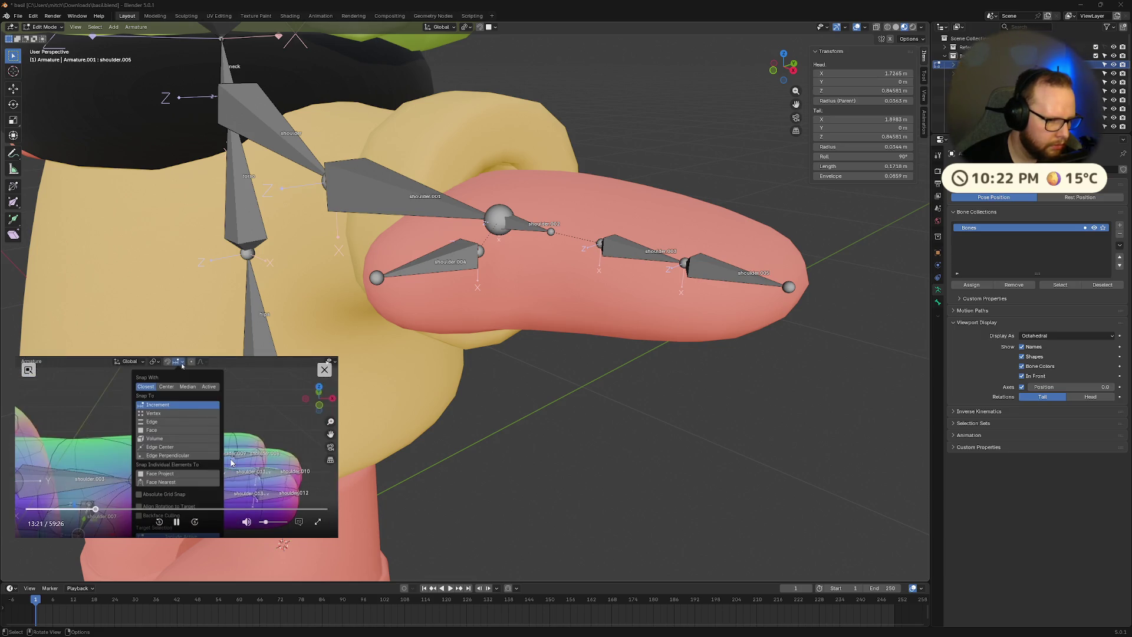
pyautogui.press('Right')
pyautogui.press('Right')
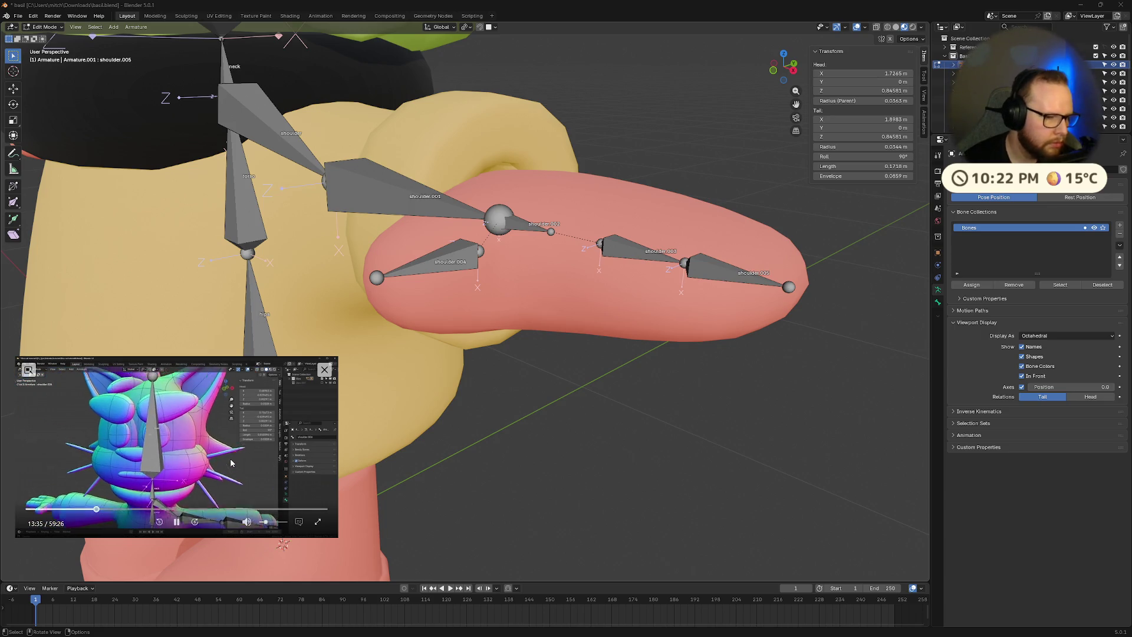
pyautogui.press('Left')
pyautogui.press('Left')
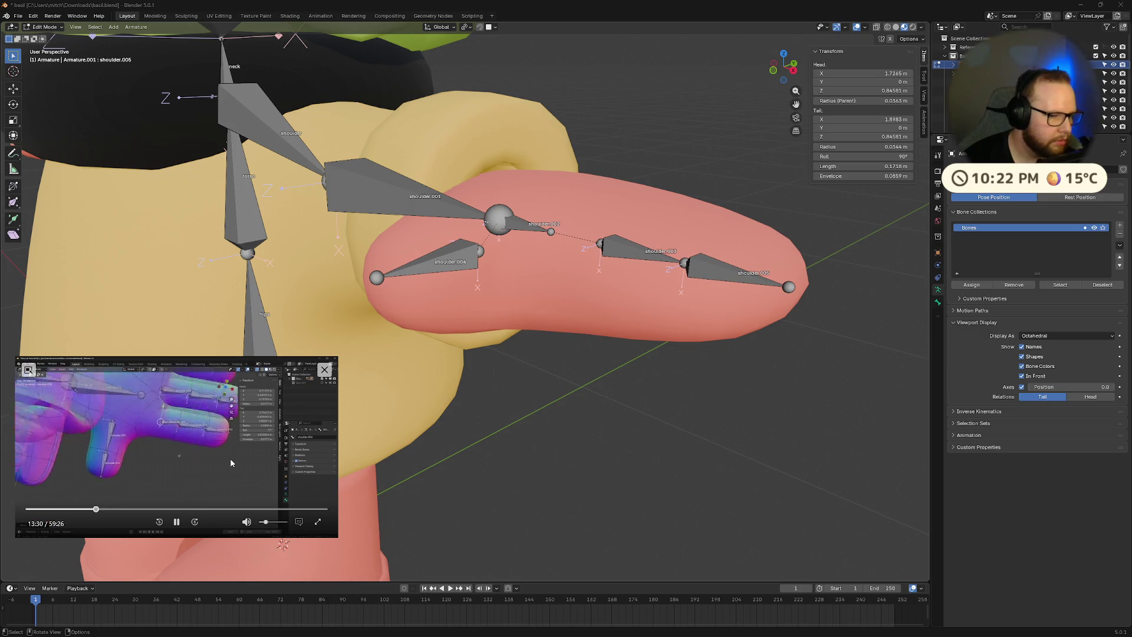
pyautogui.click(176, 521)
# - Set snapping to Volume and move shoulder.003's base joint down and inward
pyautogui.click(490, 27)
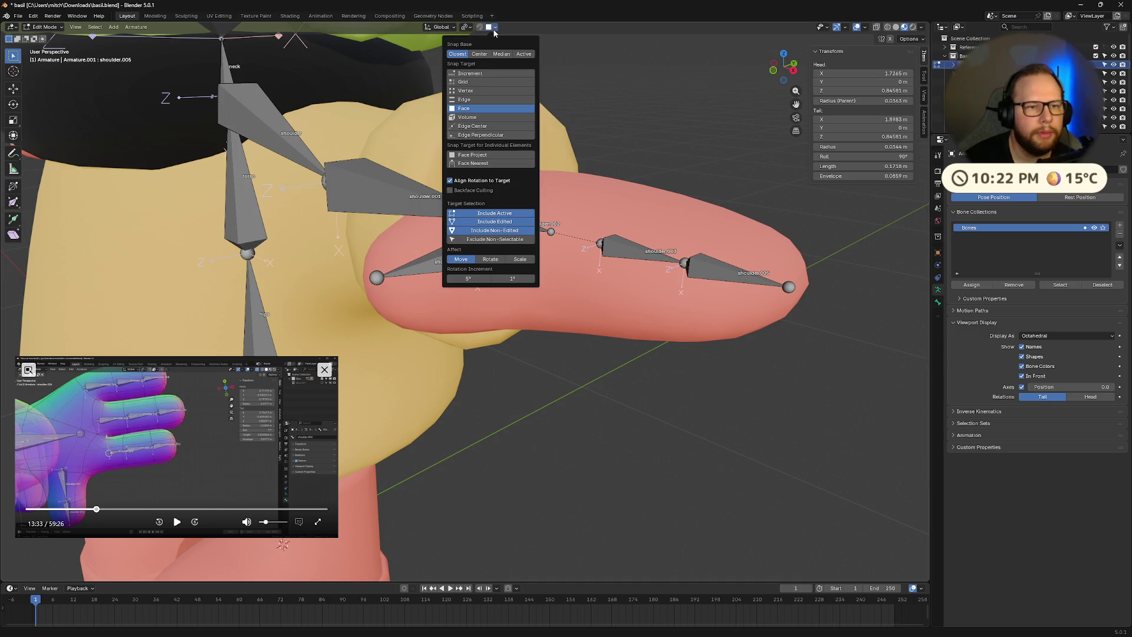
pyautogui.click(483, 118)
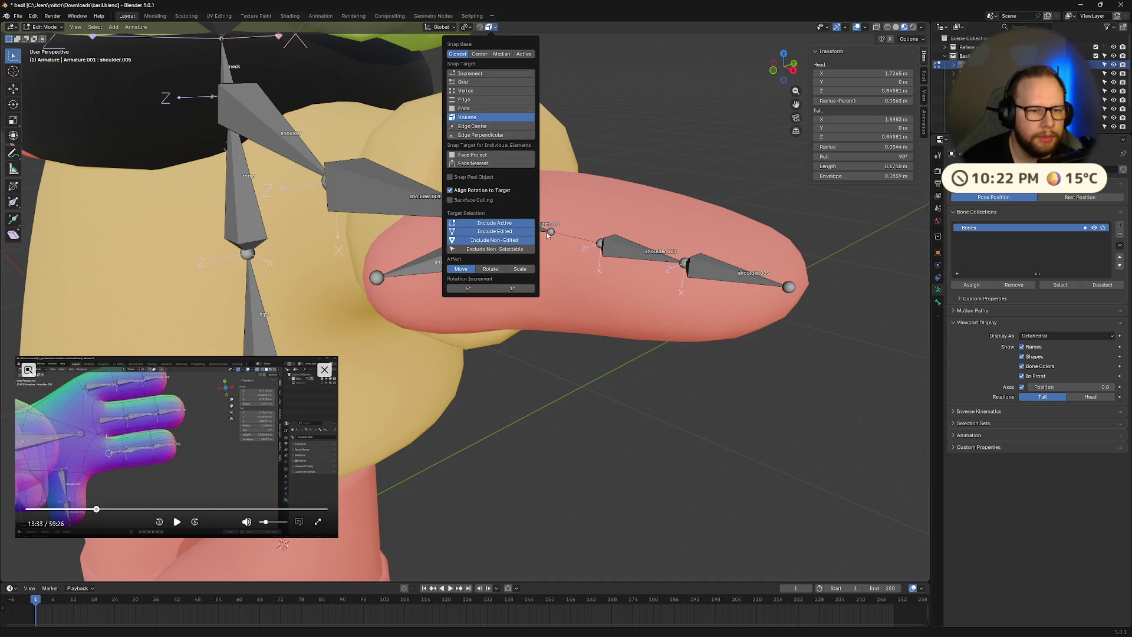
pyautogui.moveTo(655, 203); pyautogui.dragTo(623, 231, button='middle')
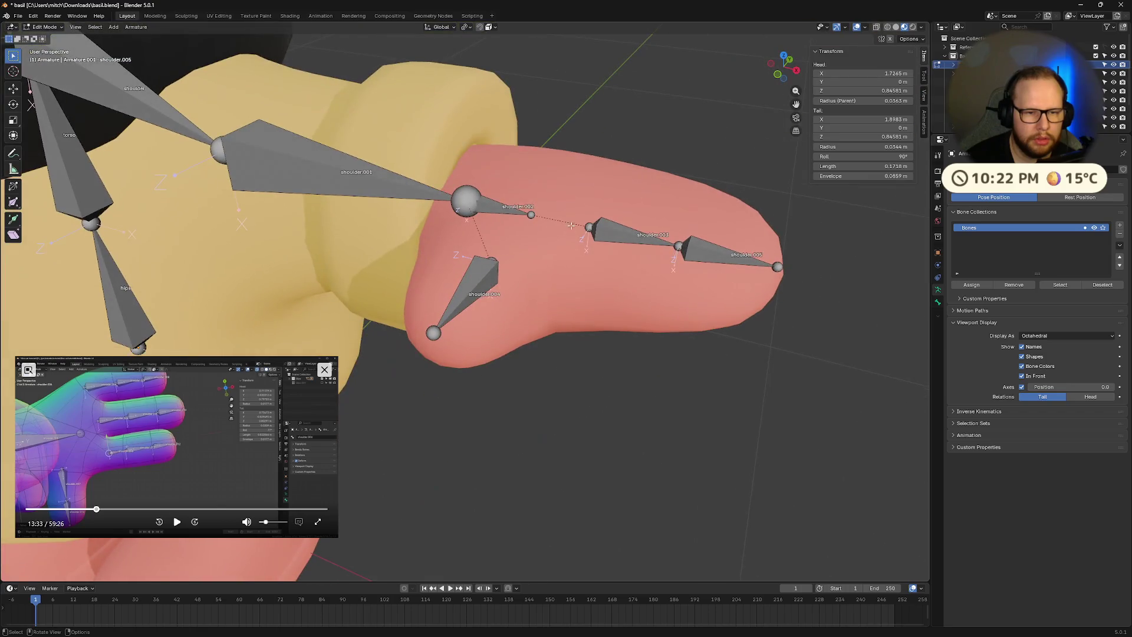
pyautogui.click(620, 235)
pyautogui.moveTo(583, 221); pyautogui.dragTo(565, 259)
pyautogui.click(564, 260)
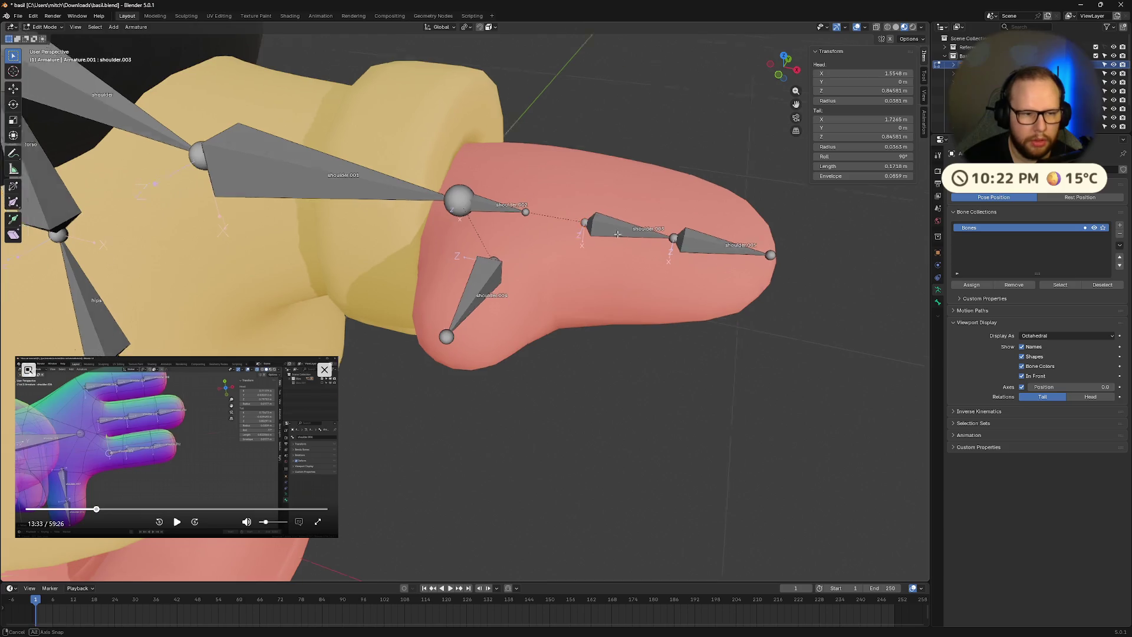
# - Replay the last few seconds of the reference tutorial
pyautogui.moveTo(531, 330); pyautogui.dragTo(448, 377, button='middle')
pyautogui.click(177, 522)
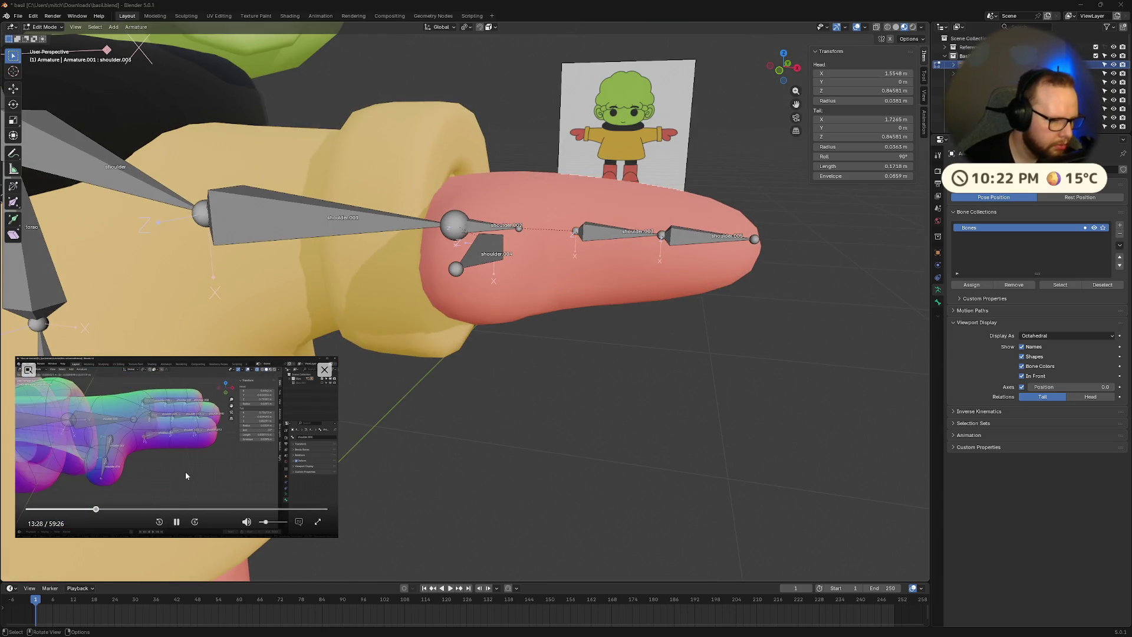
pyautogui.press('Left')
pyautogui.press('Left')
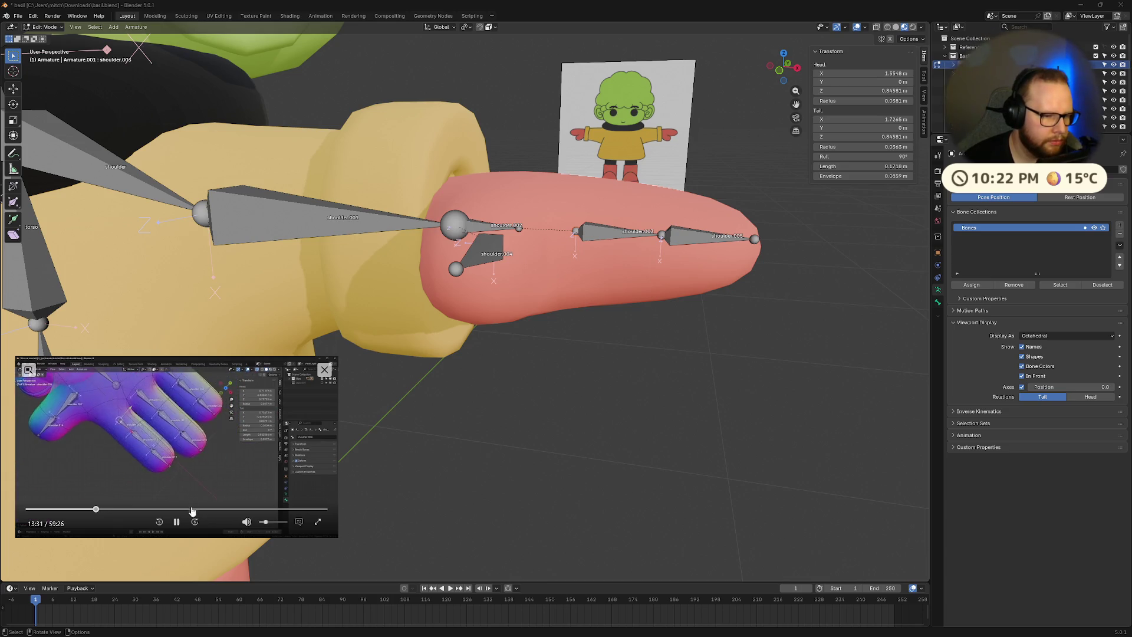
pyautogui.click(177, 522)
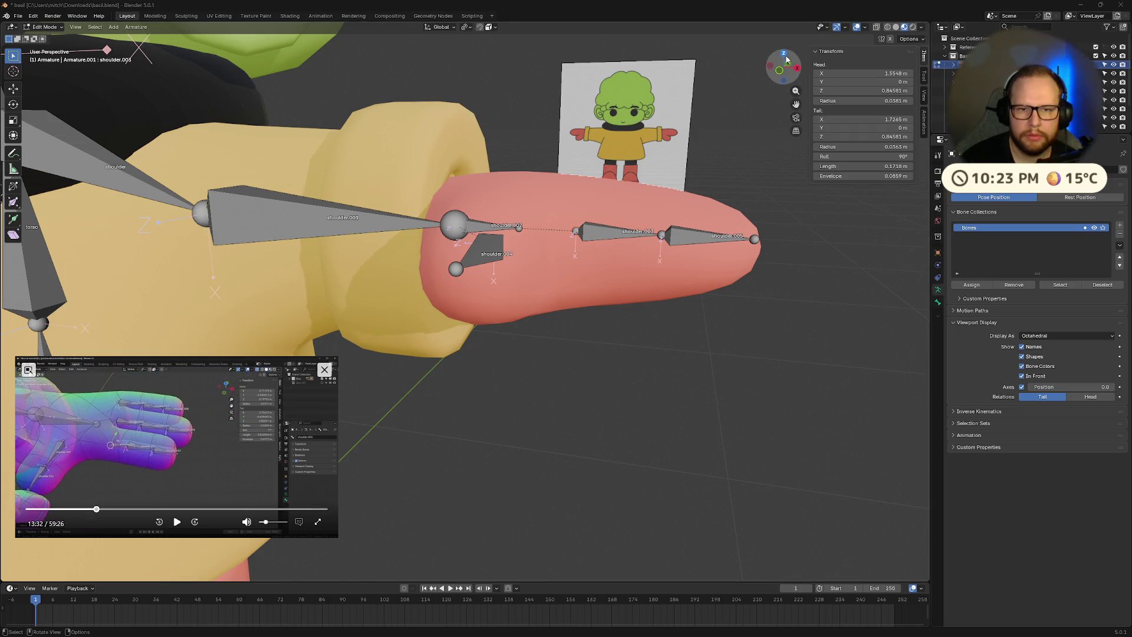
# - In top orthographic view, test a new position for shoulder.003's head, then undo it
pyautogui.click(783, 53)
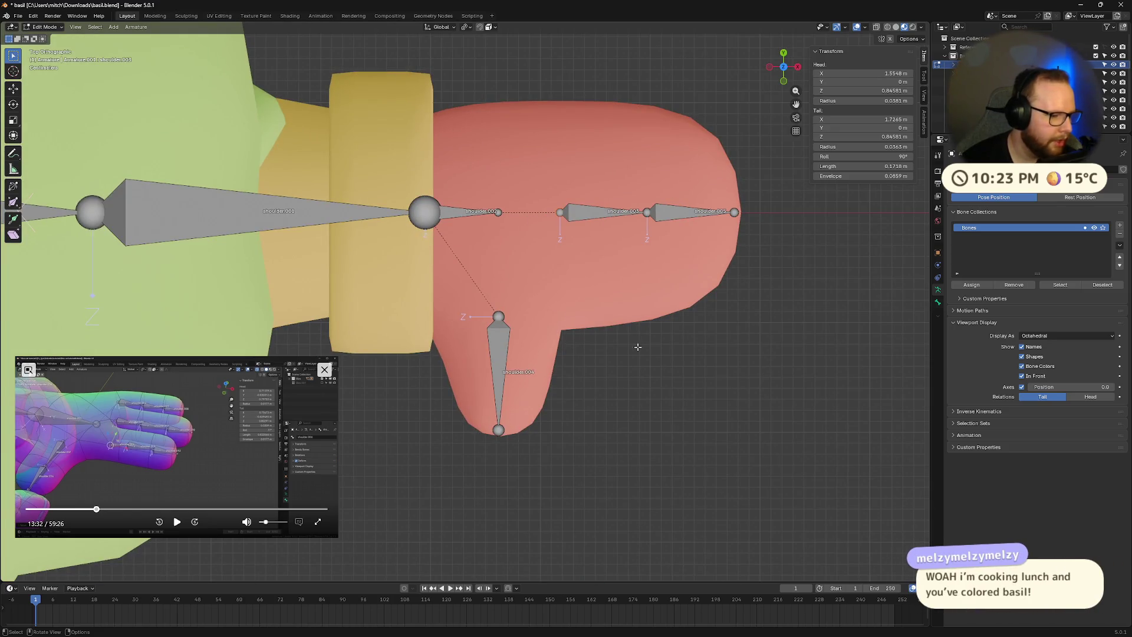
pyautogui.moveTo(637, 354)
pyautogui.mouseDown(button='middle')
pyautogui.moveTo(601, 267)
pyautogui.moveTo(507, 305)
pyautogui.moveTo(579, 235)
pyautogui.moveTo(614, 299)
pyautogui.moveTo(511, 282)
pyautogui.moveTo(564, 253)
pyautogui.mouseUp(button='middle')
pyautogui.scroll(4, 511, 278)
pyautogui.click(784, 54)
pyautogui.scroll(5, 499, 263)
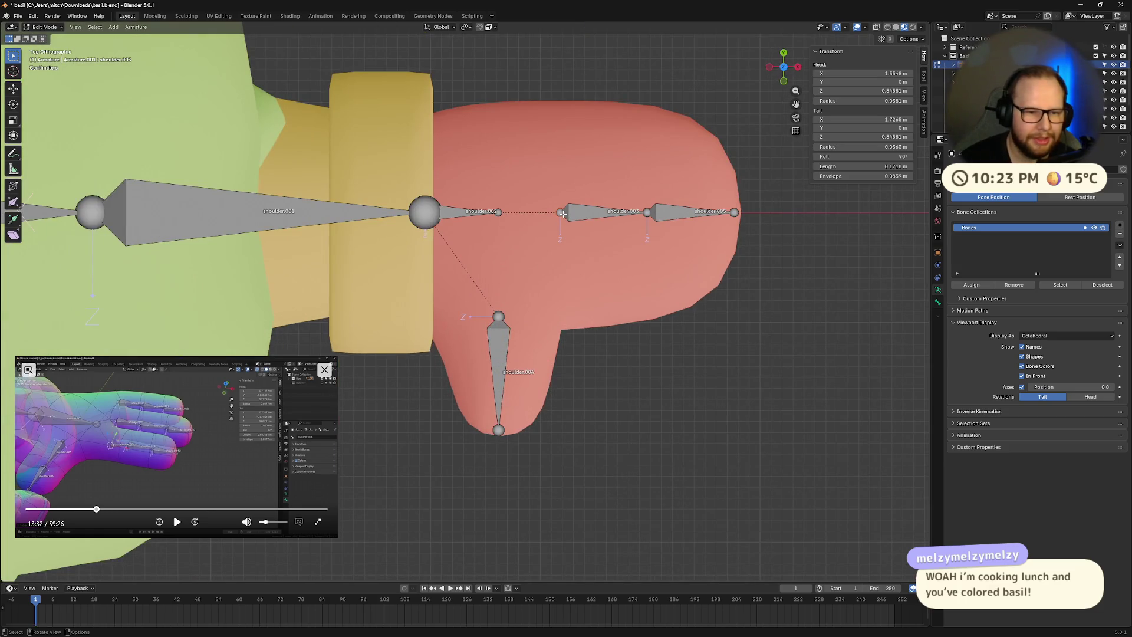
pyautogui.moveTo(562, 214); pyautogui.dragTo(559, 213)
pyautogui.moveTo(559, 214)
pyautogui.mouseDown(button='middle')
pyautogui.moveTo(570, 228)
pyautogui.moveTo(578, 201)
pyautogui.mouseUp(button='middle')
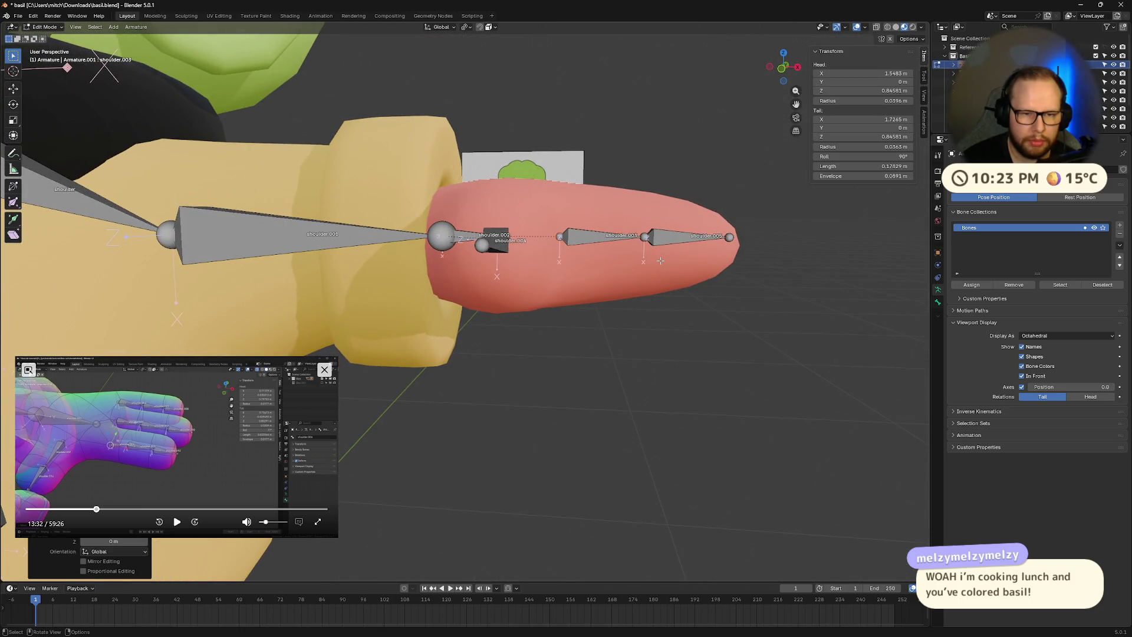
pyautogui.hotkey('ctrl', 'z')
pyautogui.moveTo(661, 260); pyautogui.dragTo(679, 230, button='middle')
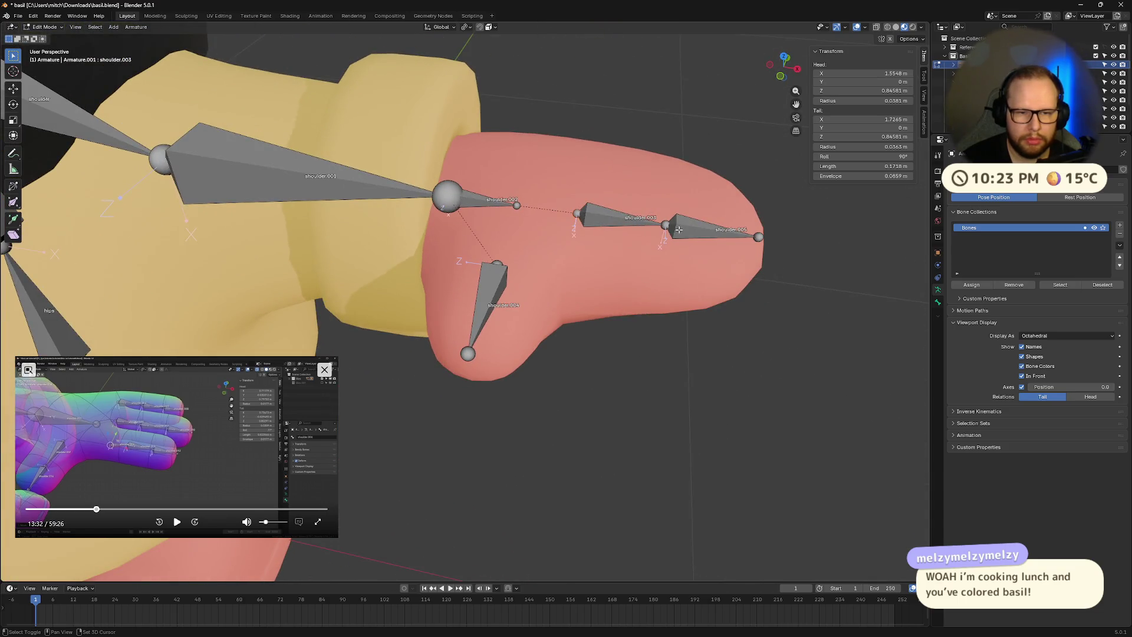
# - Shift shoulder.003 slightly, then line it up with the hand in Front Orthographic view
pyautogui.keyDown('shift'); pyautogui.click(614, 223); pyautogui.keyUp('shift')
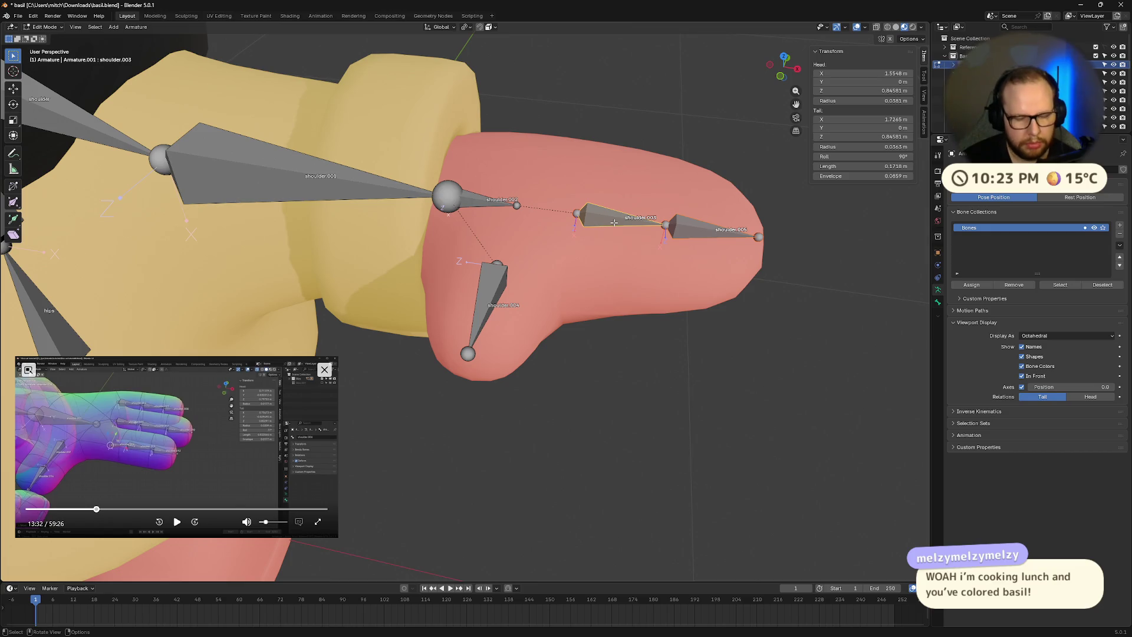
pyautogui.press('g')
pyautogui.click(606, 227)
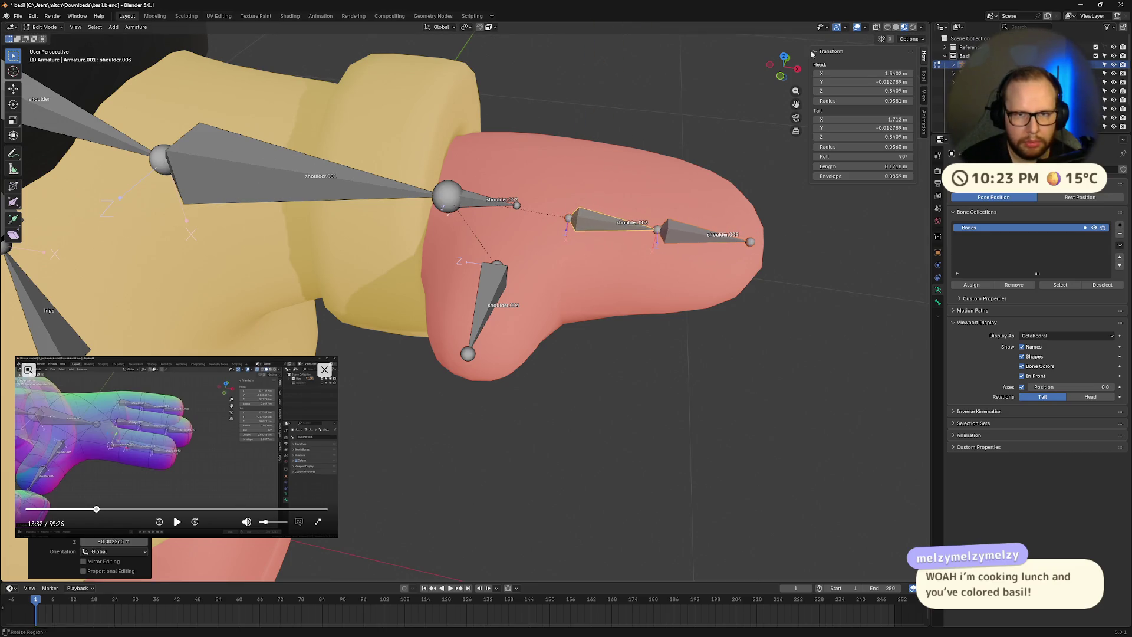
pyautogui.click(780, 77)
pyautogui.press('g')
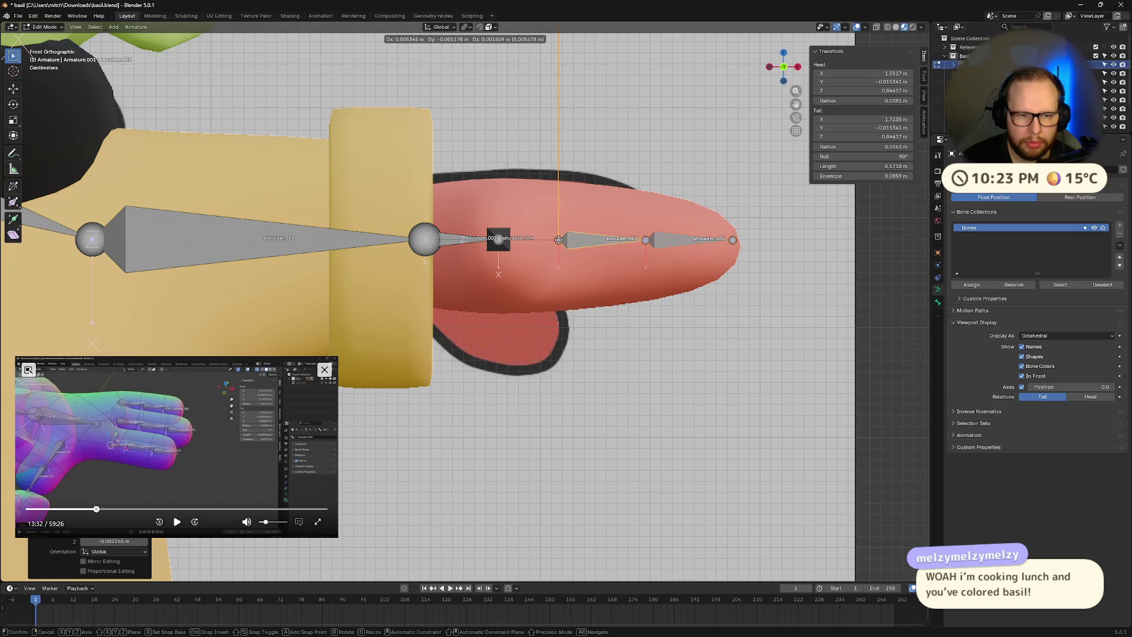
pyautogui.click(559, 244)
pyautogui.moveTo(558, 244); pyautogui.dragTo(720, 250, button='middle')
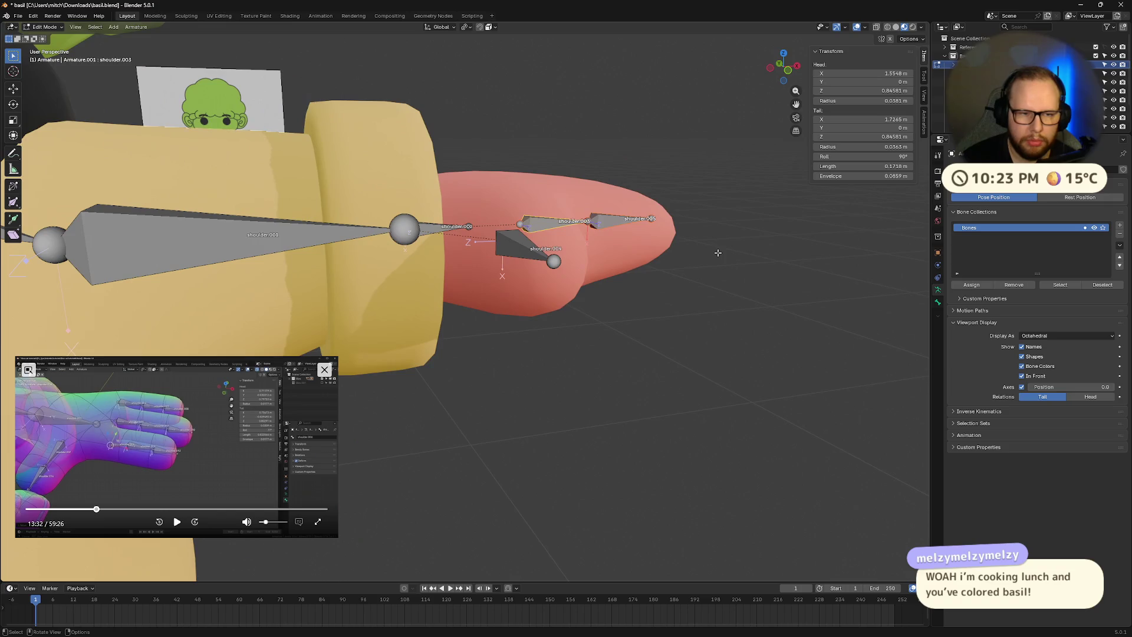
pyautogui.press(']')
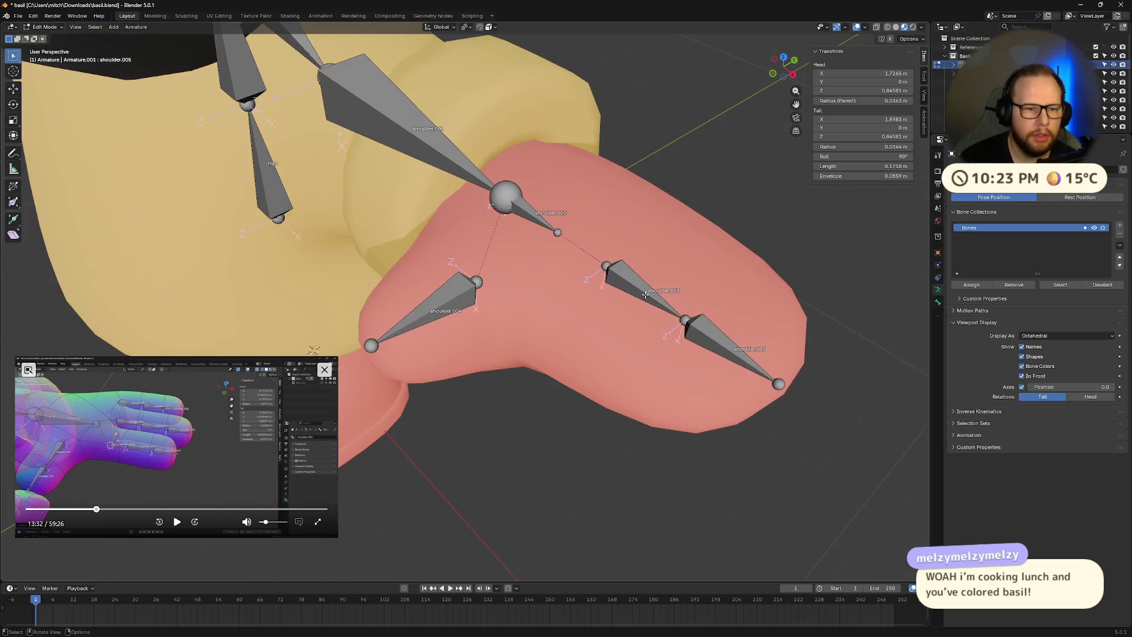
pyautogui.click(177, 522)
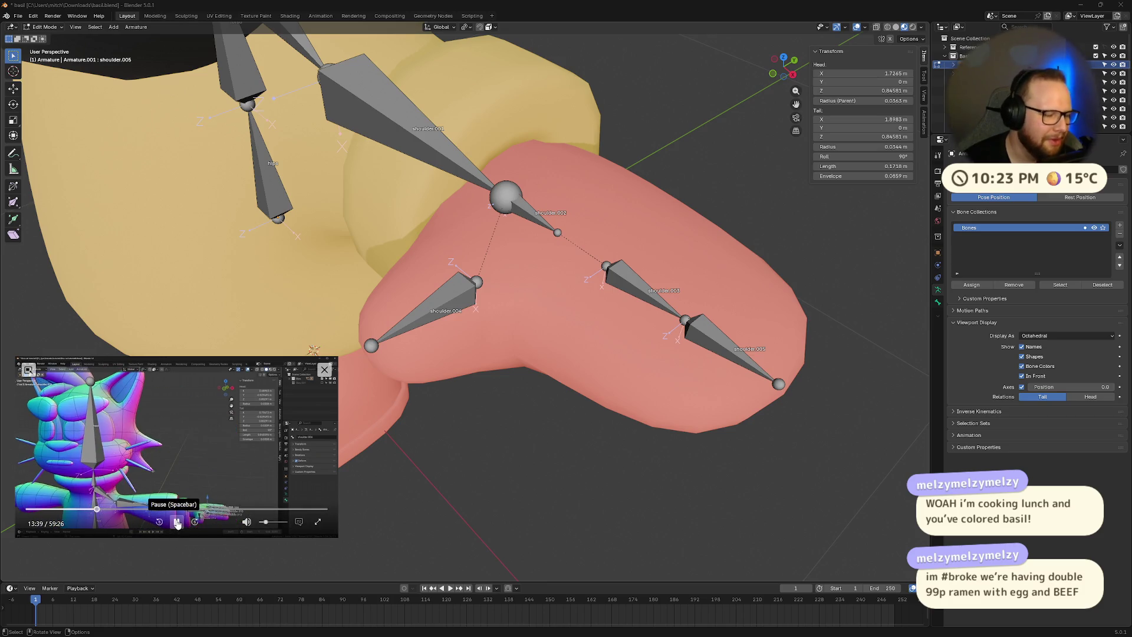
pyautogui.click(177, 522)
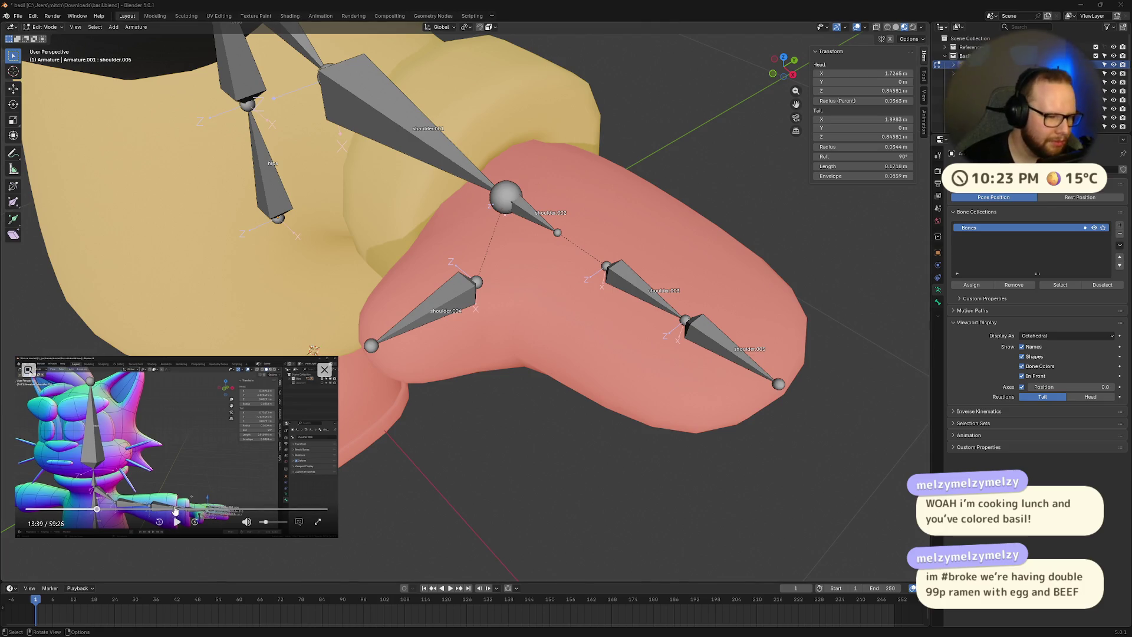
pyautogui.click(174, 522)
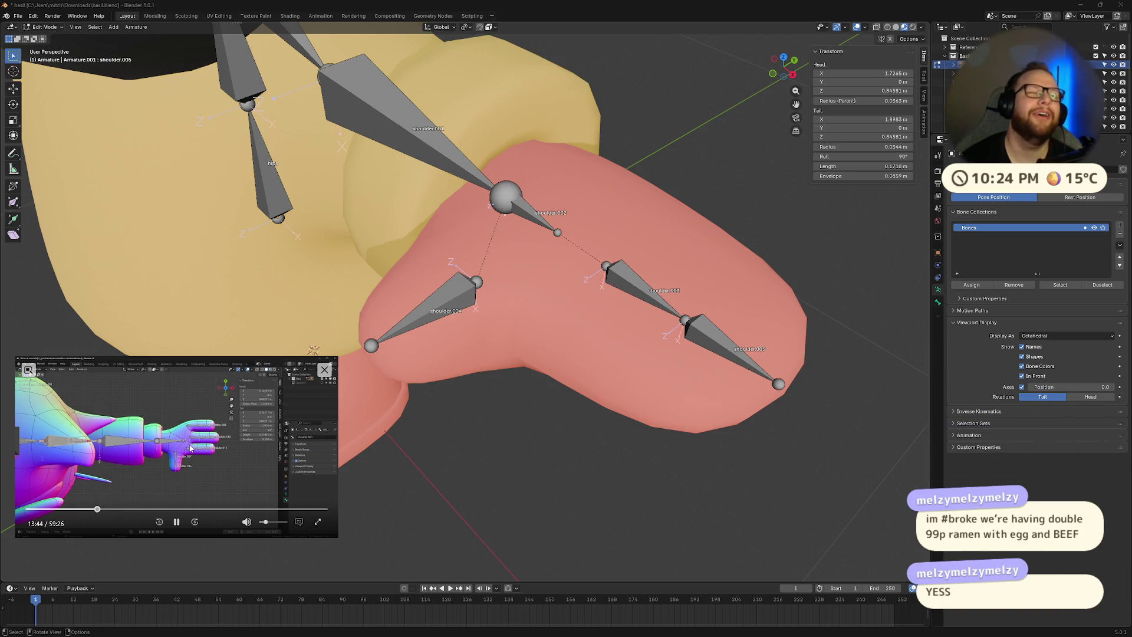
pyautogui.click(176, 522)
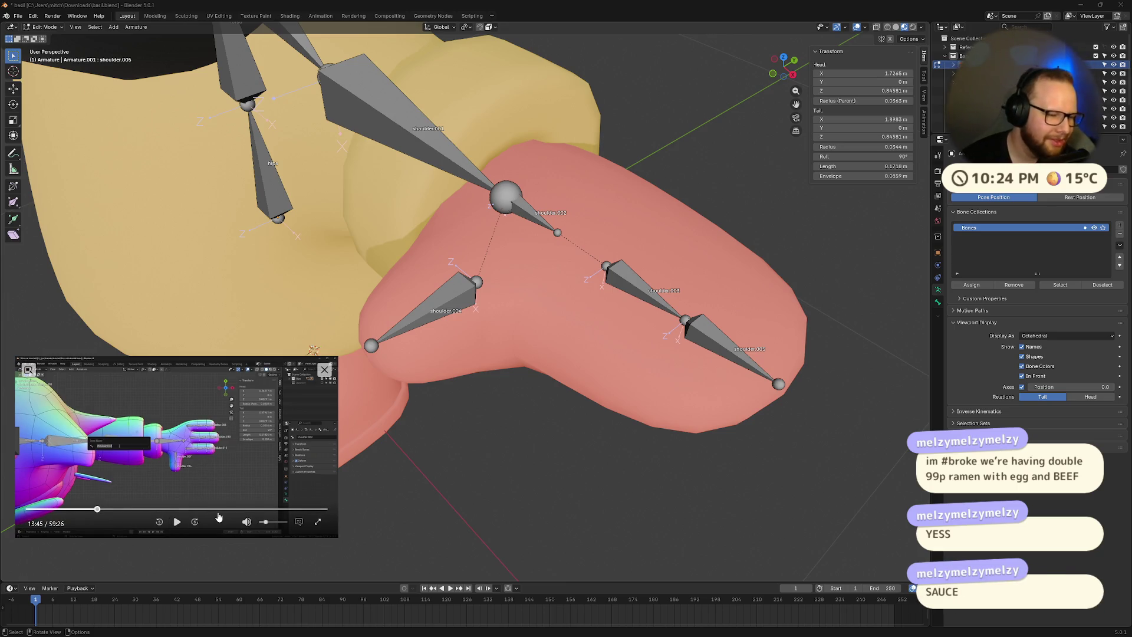
pyautogui.click(176, 523)
pyautogui.click(176, 523)
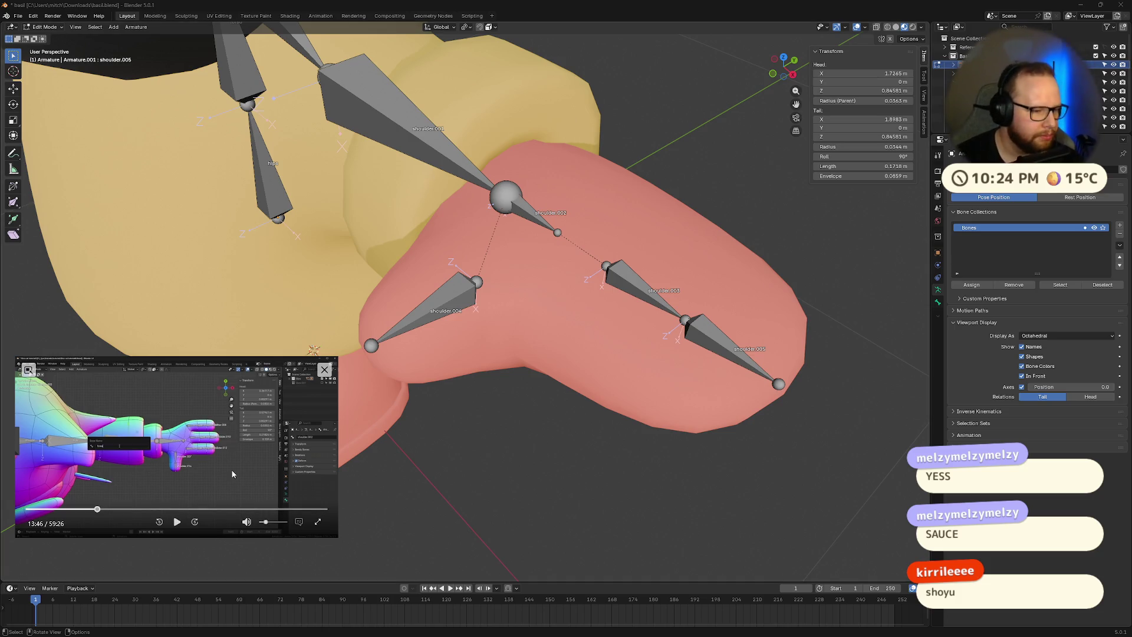
pyautogui.click(177, 522)
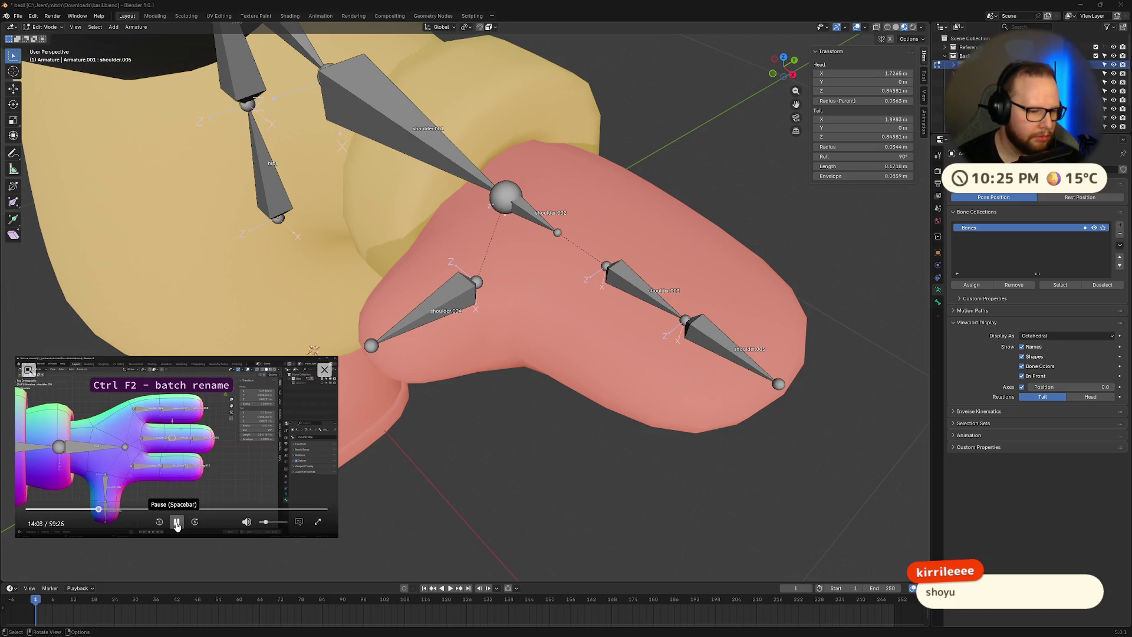
pyautogui.click(178, 521)
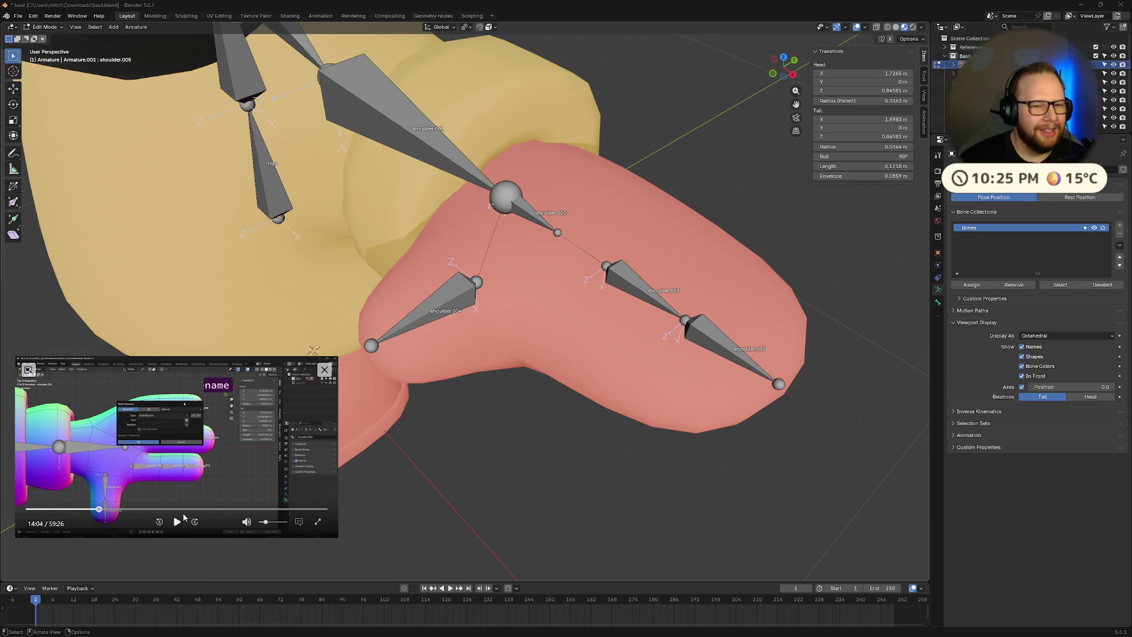
pyautogui.moveTo(345, 335)
pyautogui.mouseDown(button='middle')
pyautogui.moveTo(448, 315)
pyautogui.moveTo(616, 329)
pyautogui.moveTo(587, 357)
pyautogui.mouseUp(button='middle')
pyautogui.scroll(3, 448, 315)
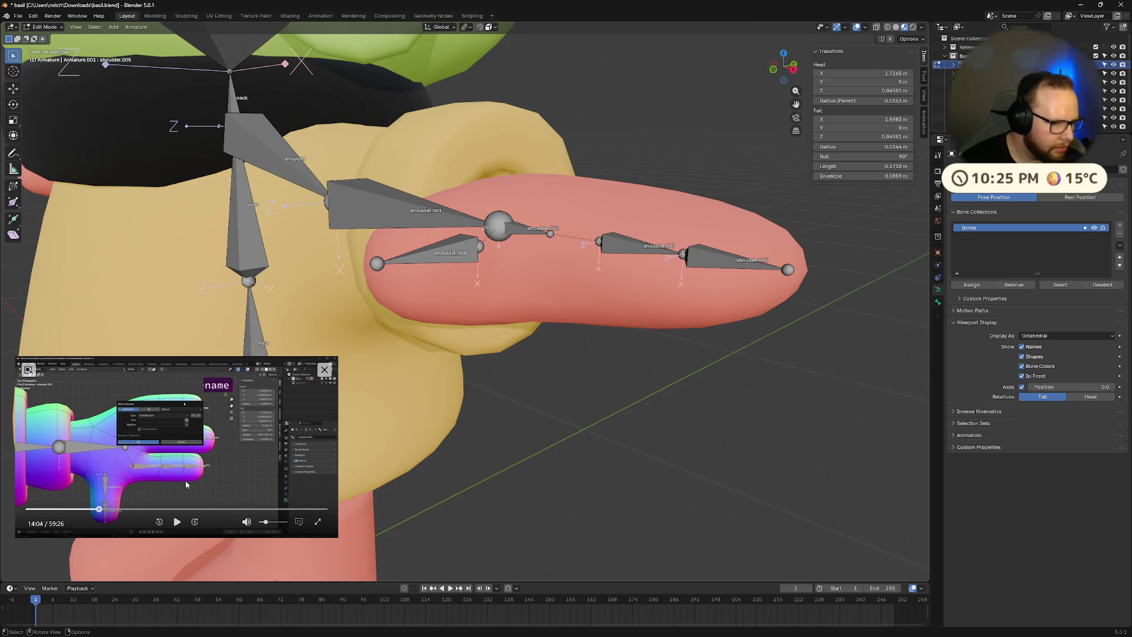
pyautogui.moveTo(338, 357)
pyautogui.mouseDown()
pyautogui.moveTo(552, 204)
pyautogui.moveTo(343, 336)
pyautogui.mouseUp()
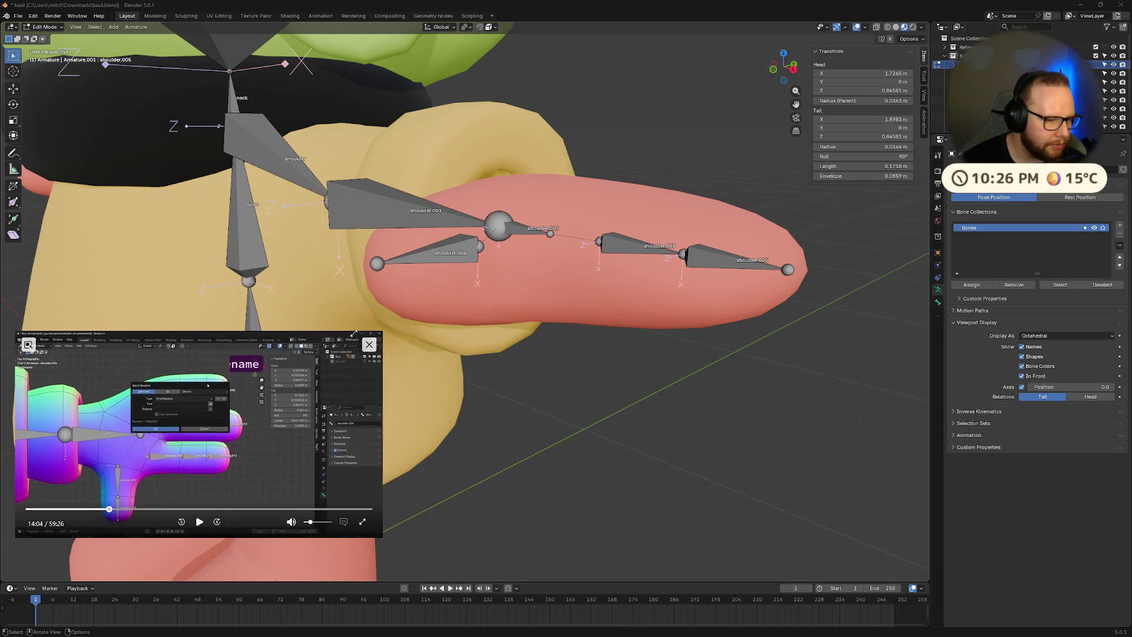
pyautogui.click(199, 527)
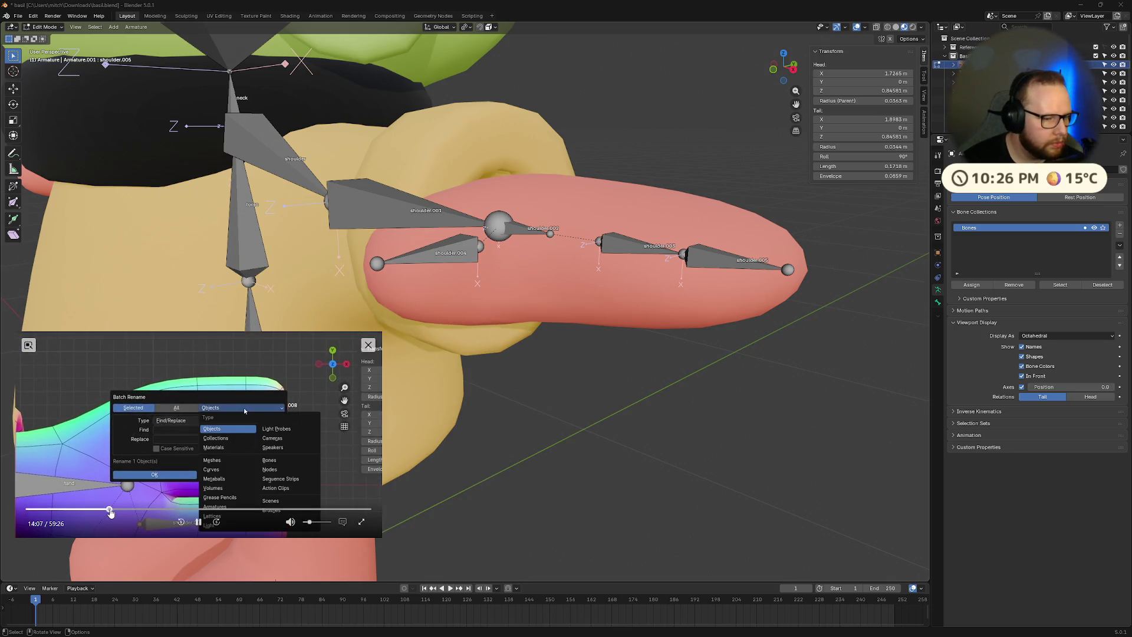
pyautogui.click(109, 510)
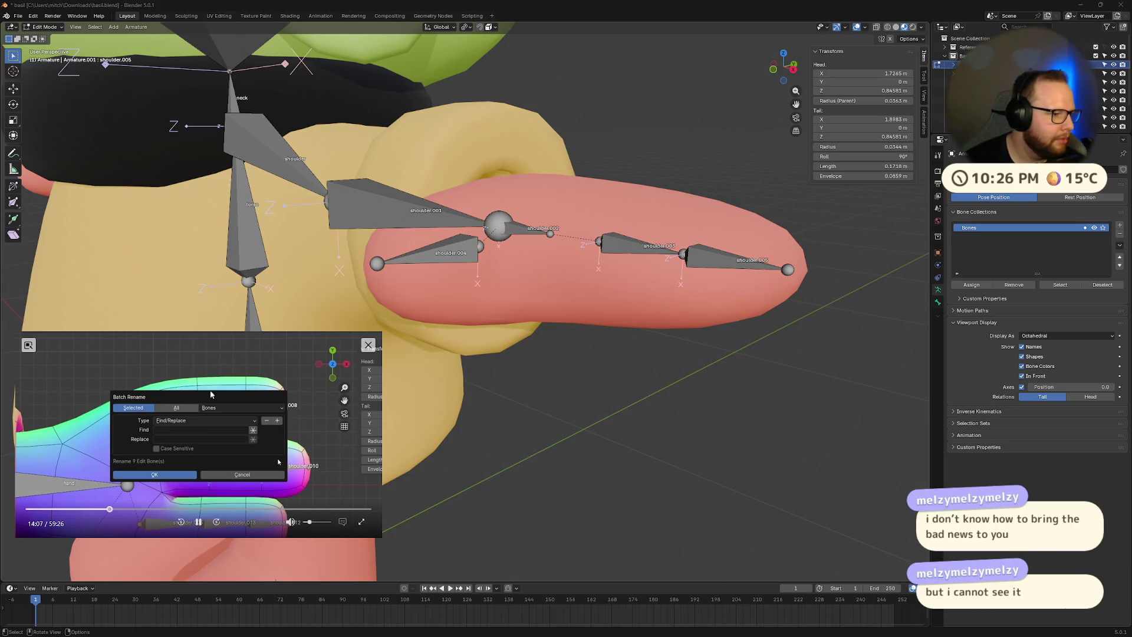
pyautogui.click(199, 521)
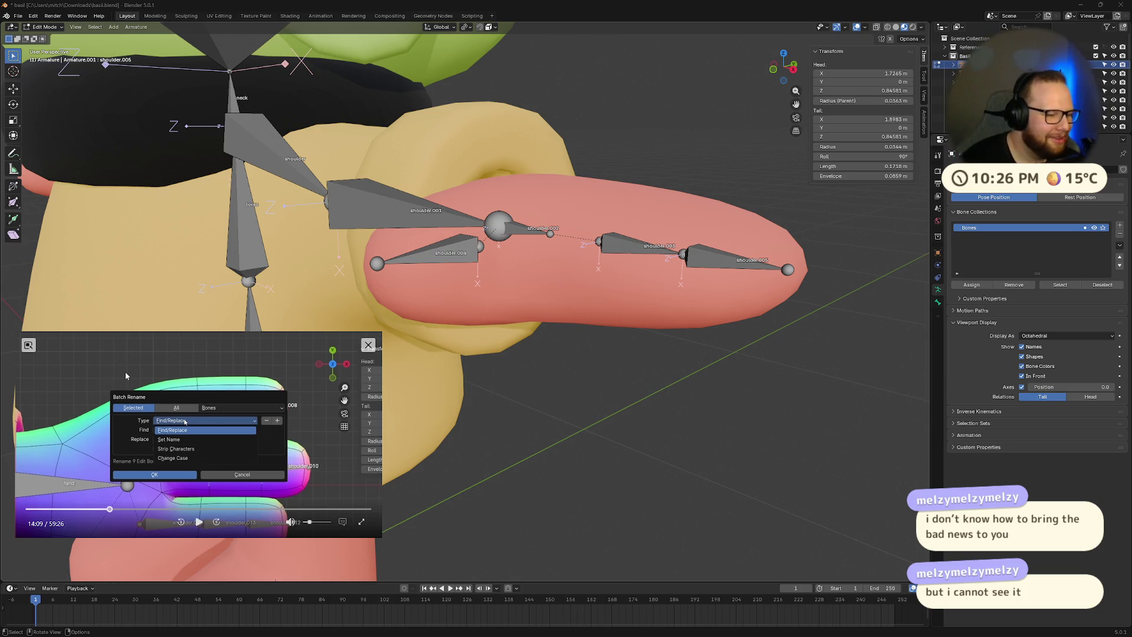
pyautogui.click(198, 524)
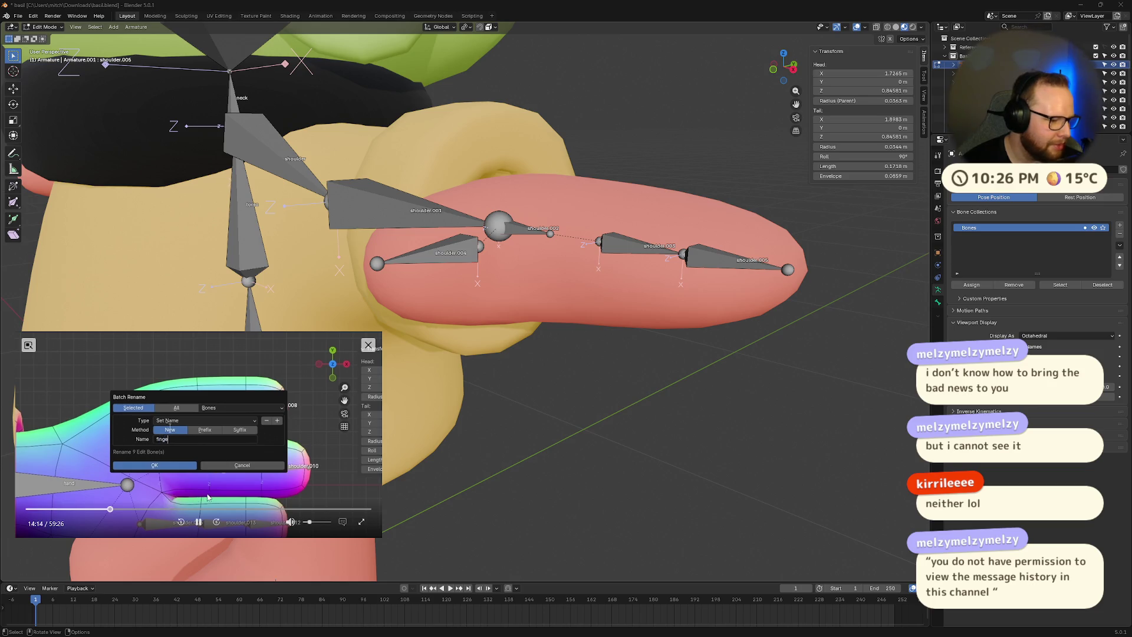
pyautogui.click(198, 522)
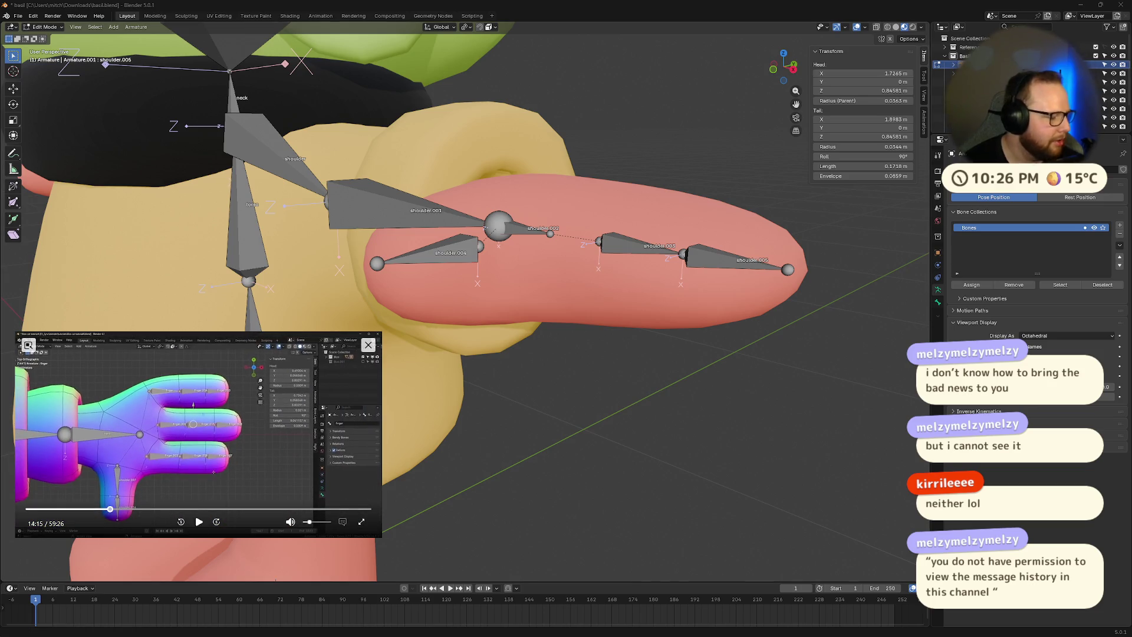
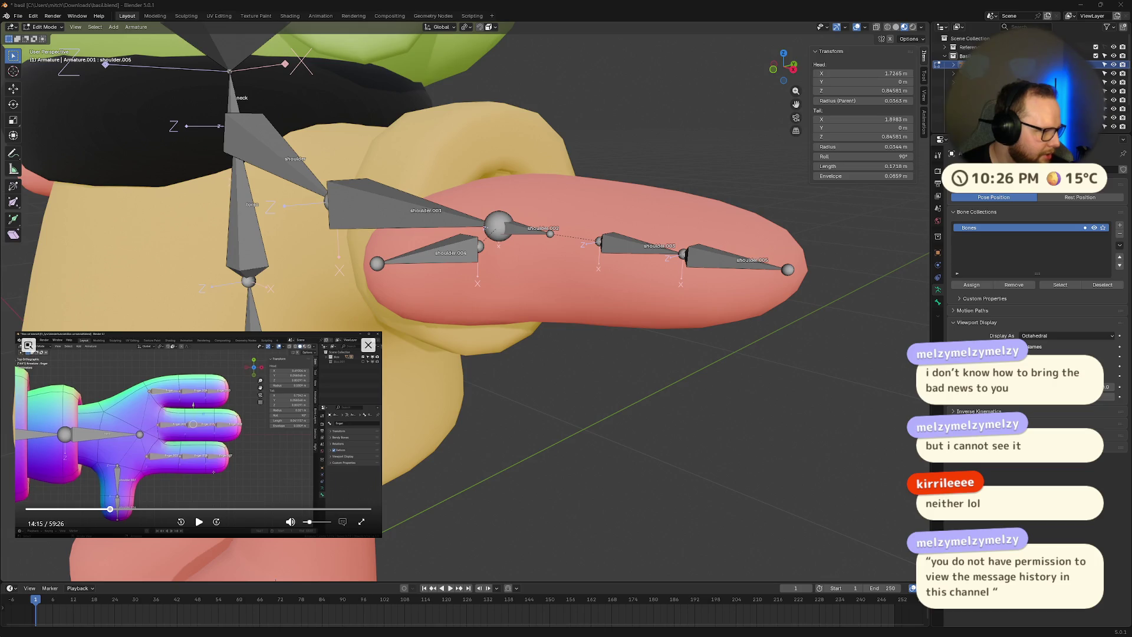
pyautogui.hotkey('alt', 'Tab')
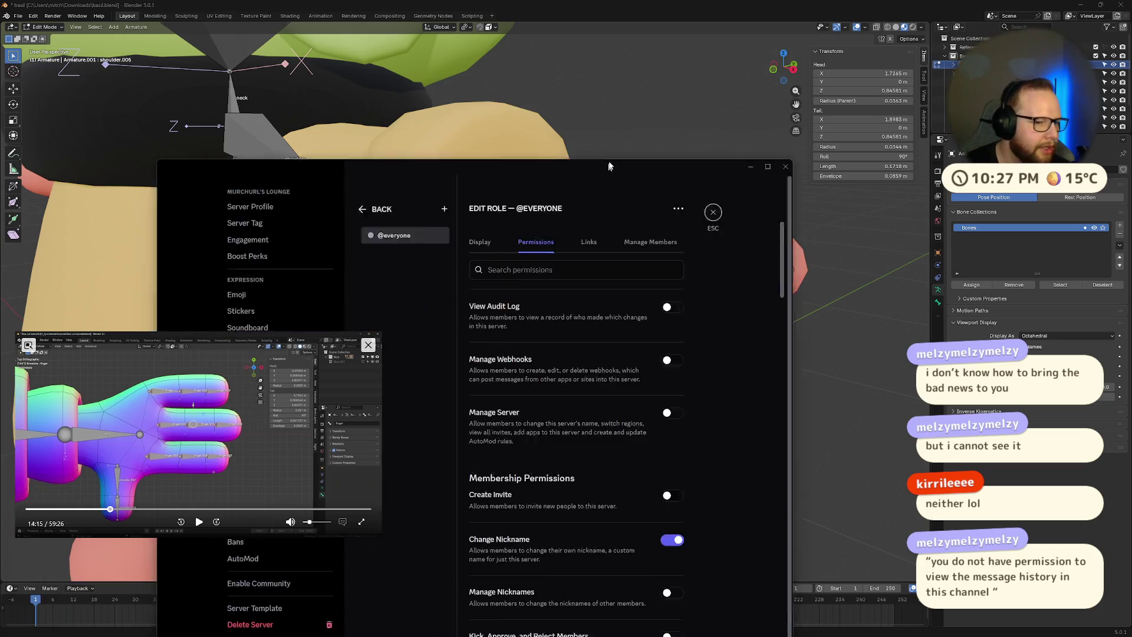
pyautogui.moveTo(383, 330)
pyautogui.mouseDown()
pyautogui.moveTo(236, 392)
pyautogui.moveTo(240, 441)
pyautogui.mouseUp()
pyautogui.scroll(-1, 650, 224)
pyautogui.scroll(-1, 651, 228)
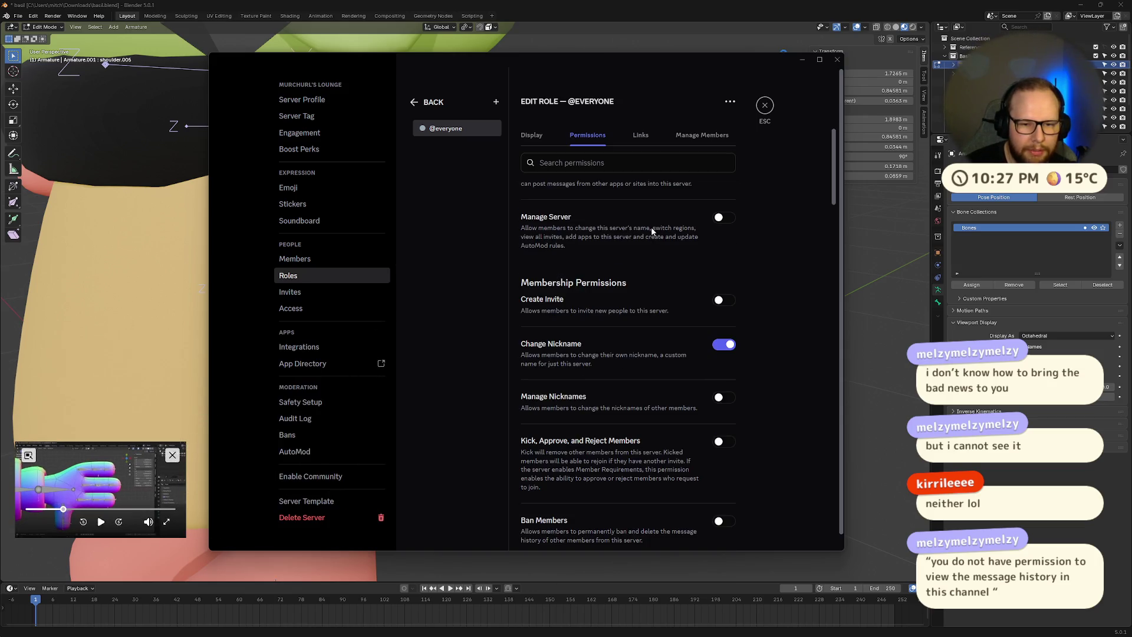
pyautogui.scroll(-2, 661, 253)
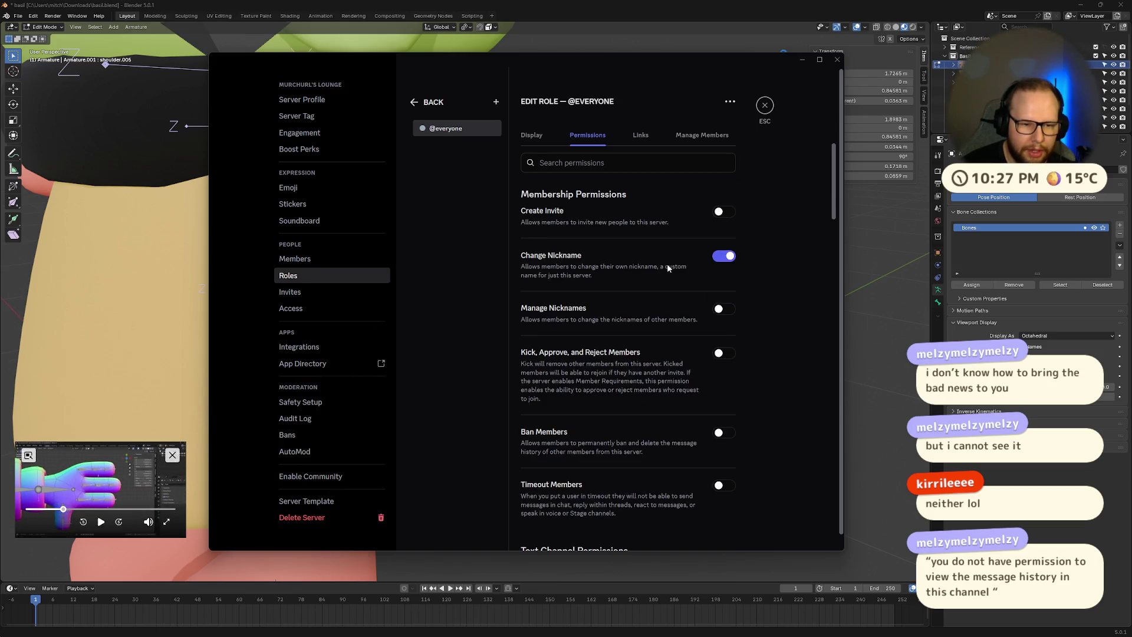
pyautogui.scroll(-3, 667, 267)
pyautogui.scroll(-3, 669, 270)
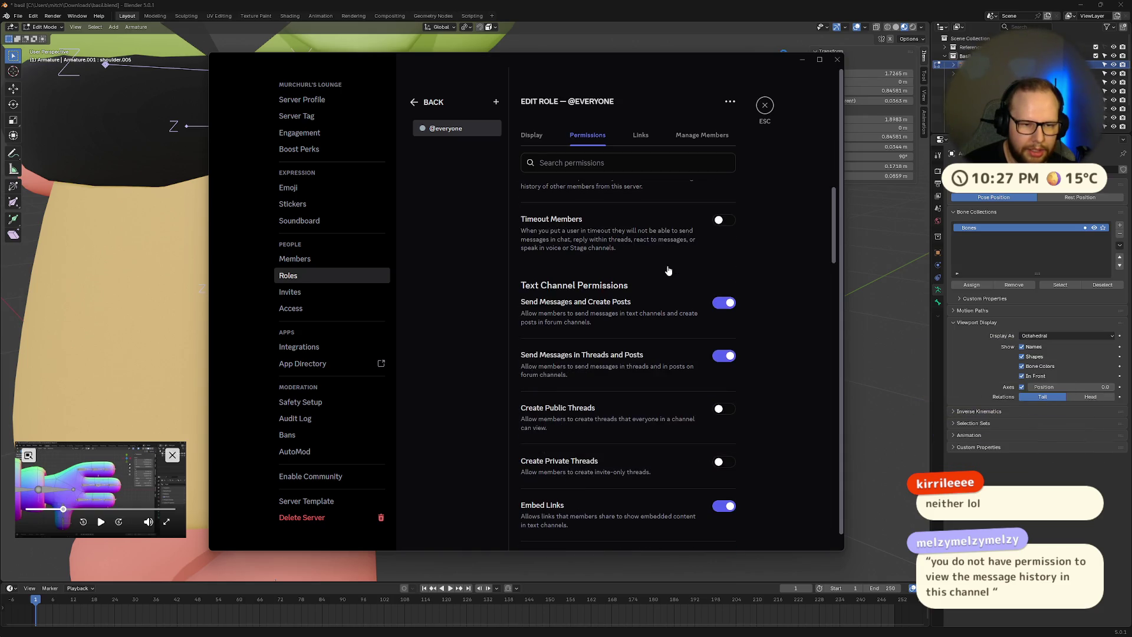
pyautogui.scroll(-1, 669, 271)
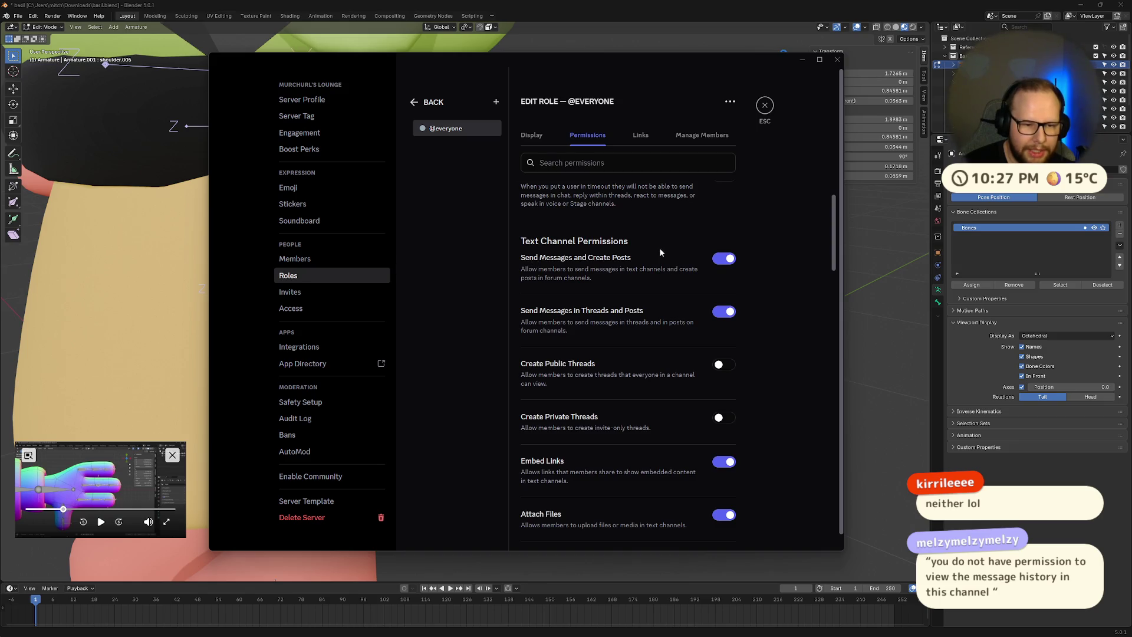
pyautogui.scroll(-1, 608, 317)
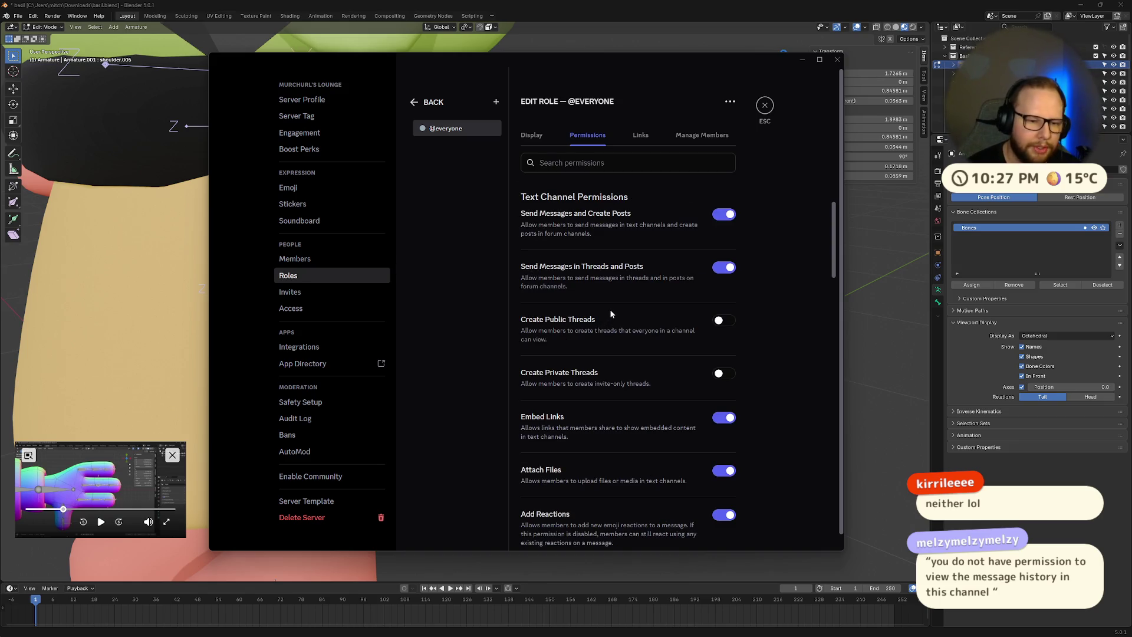
pyautogui.scroll(-2, 610, 313)
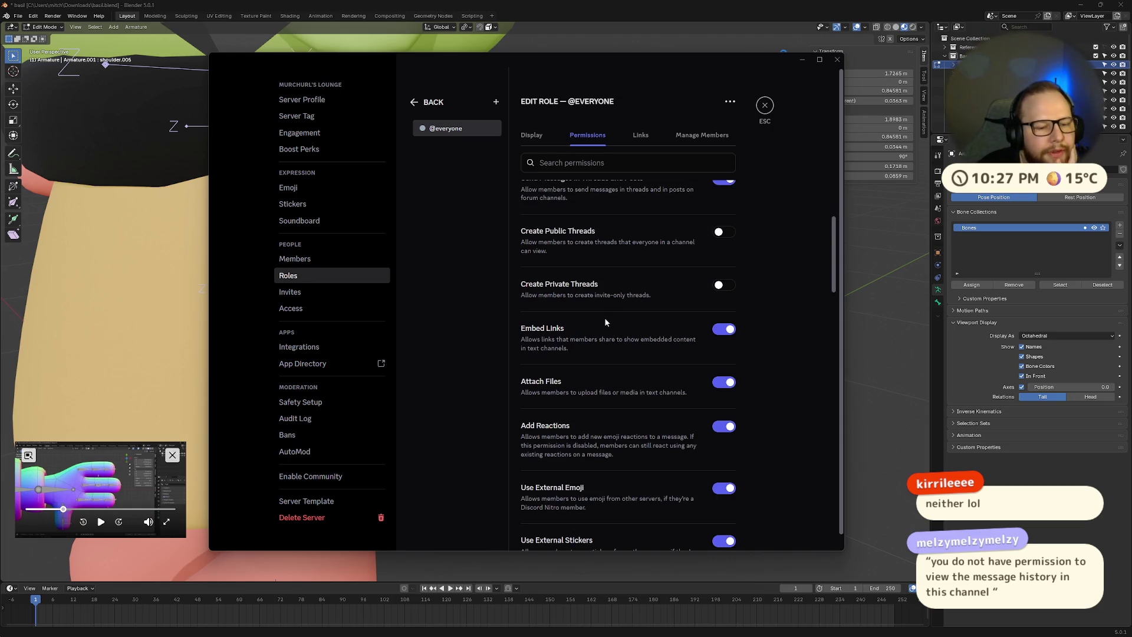
pyautogui.scroll(-1, 605, 321)
pyautogui.scroll(-1, 605, 321)
pyautogui.scroll(-2, 606, 322)
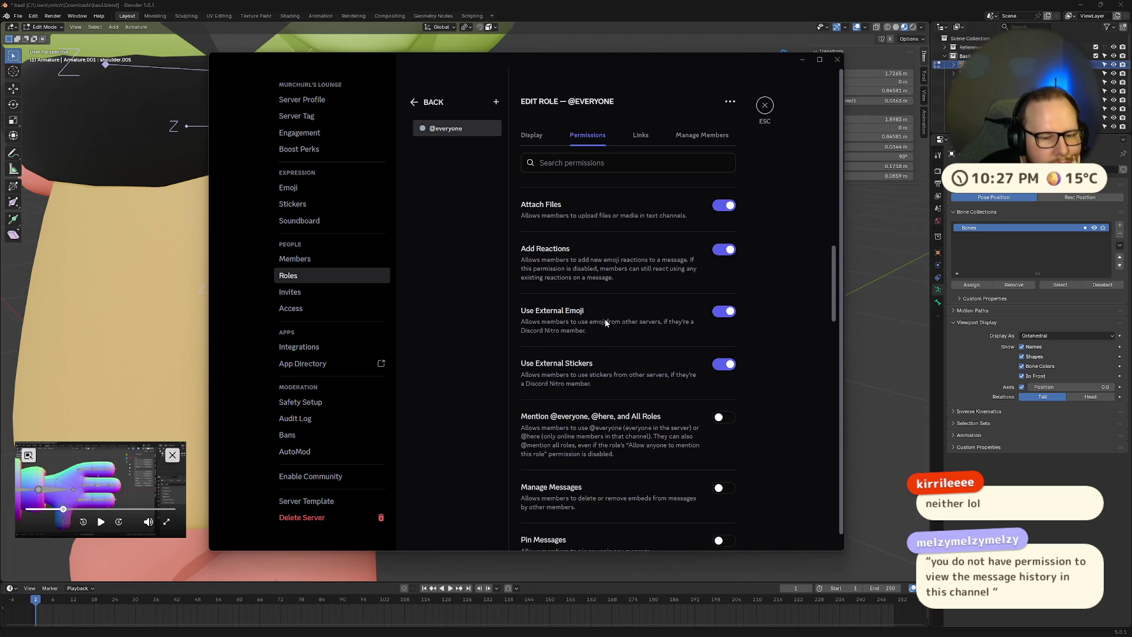
pyautogui.scroll(-1, 605, 321)
pyautogui.scroll(-1, 622, 380)
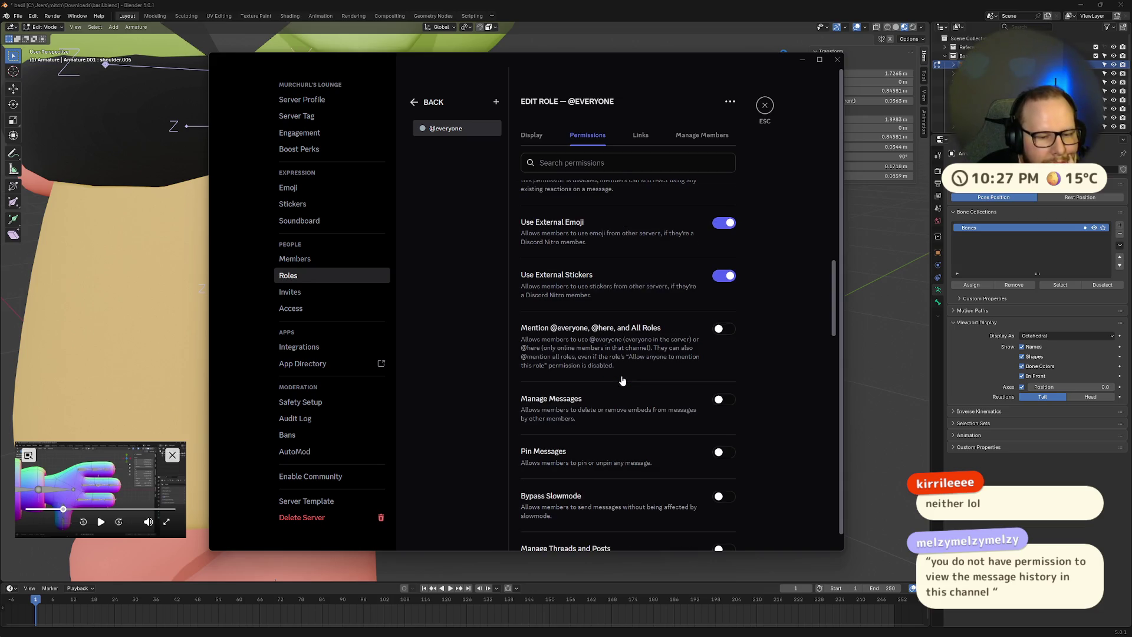
pyautogui.scroll(-1, 622, 380)
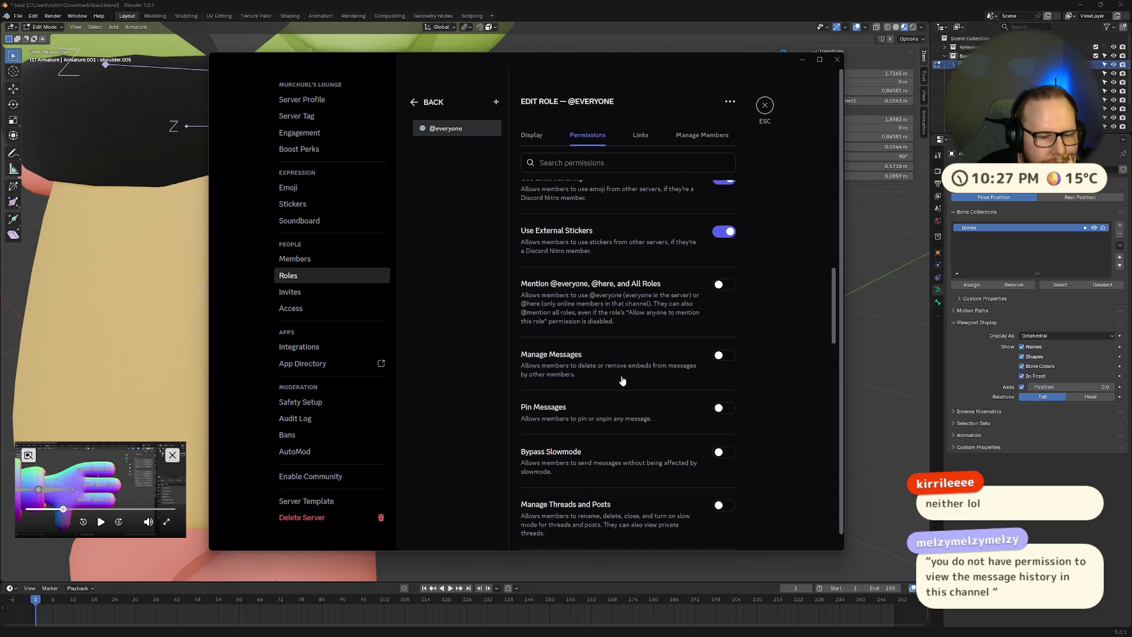
pyautogui.scroll(-1, 622, 380)
pyautogui.scroll(-4, 622, 380)
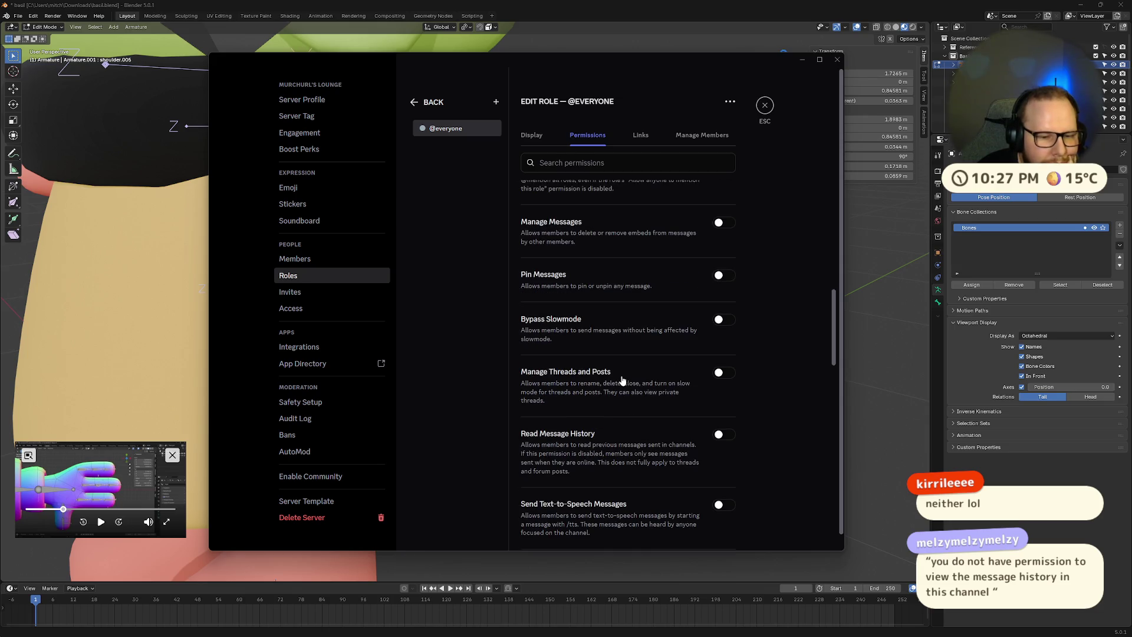
pyautogui.click(723, 347)
pyautogui.click(718, 528)
pyautogui.scroll(-2, 744, 324)
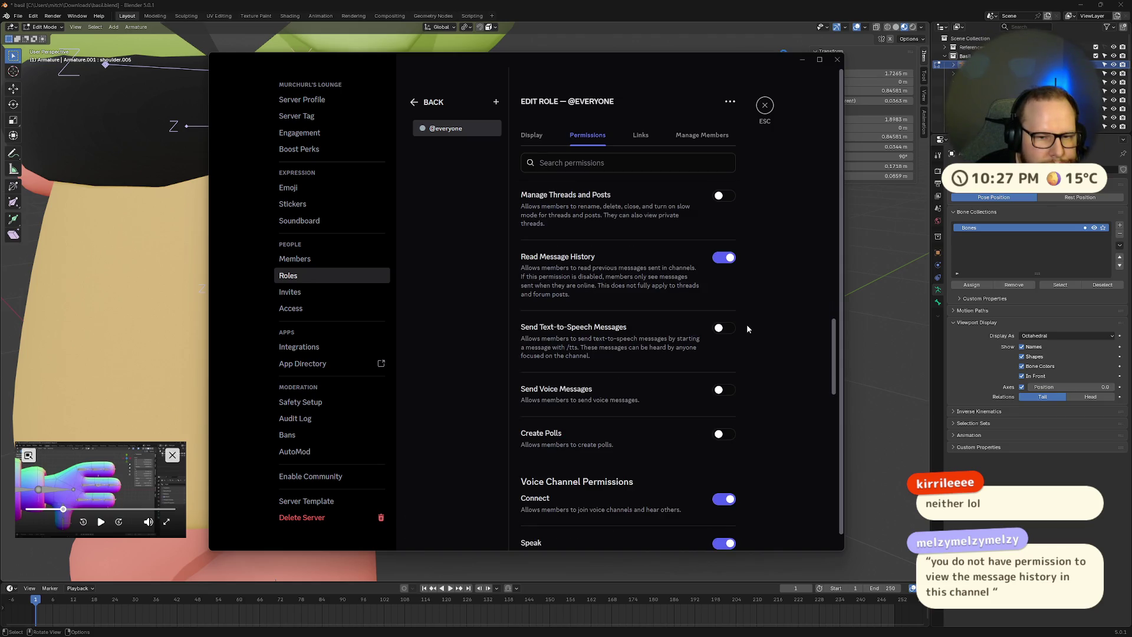
pyautogui.scroll(-2, 747, 329)
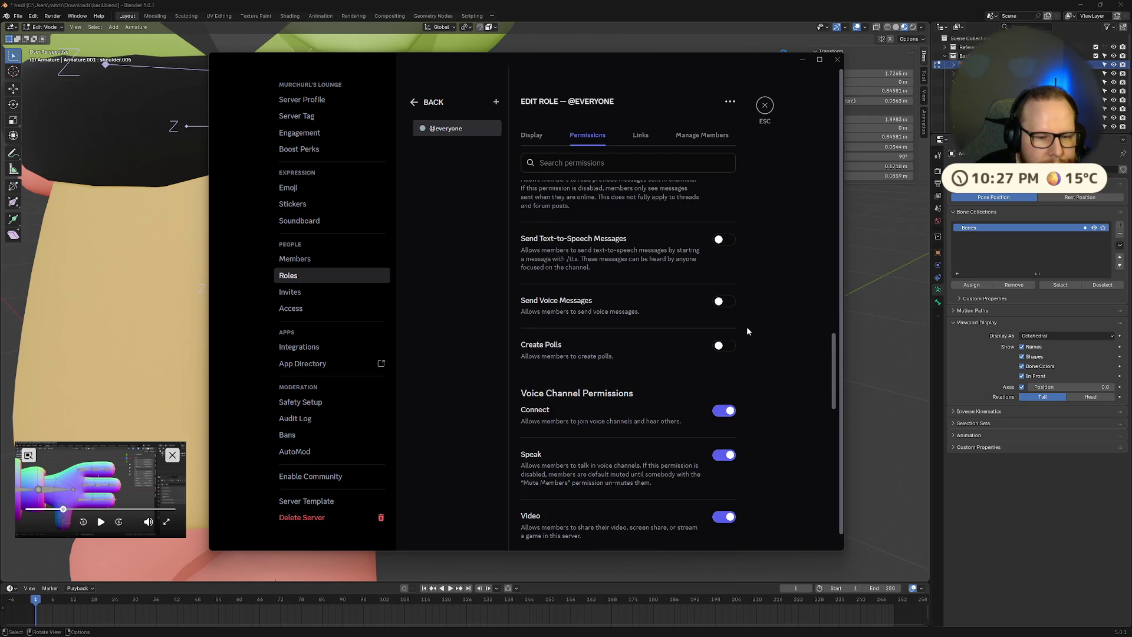
pyautogui.scroll(-4, 746, 331)
pyautogui.scroll(-4, 747, 329)
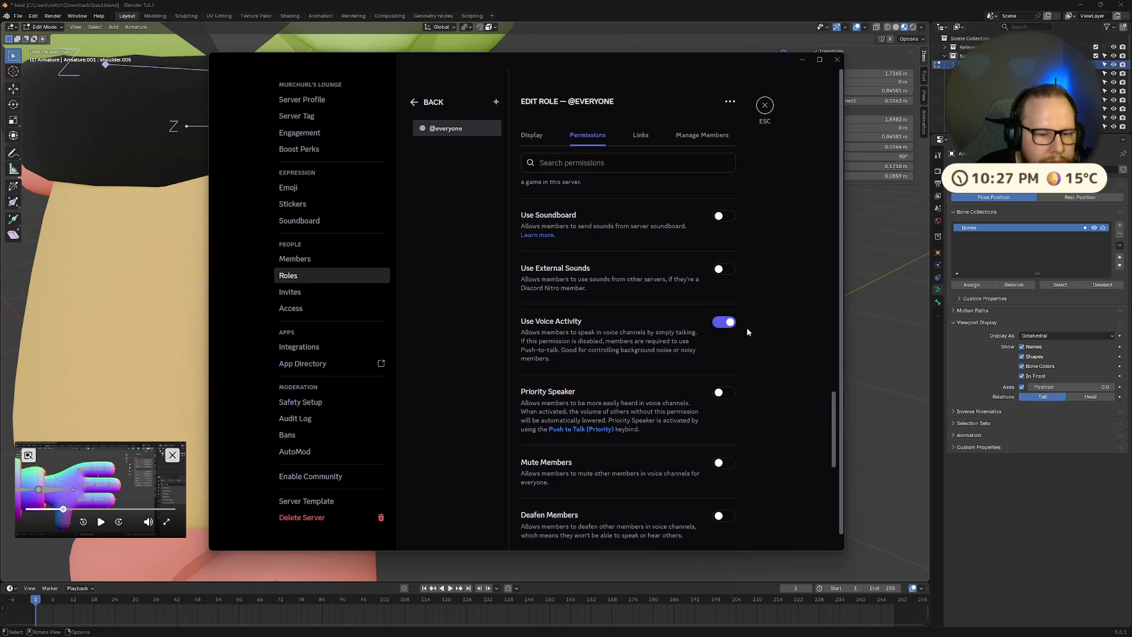
pyautogui.scroll(7, 747, 328)
pyautogui.scroll(2, 750, 331)
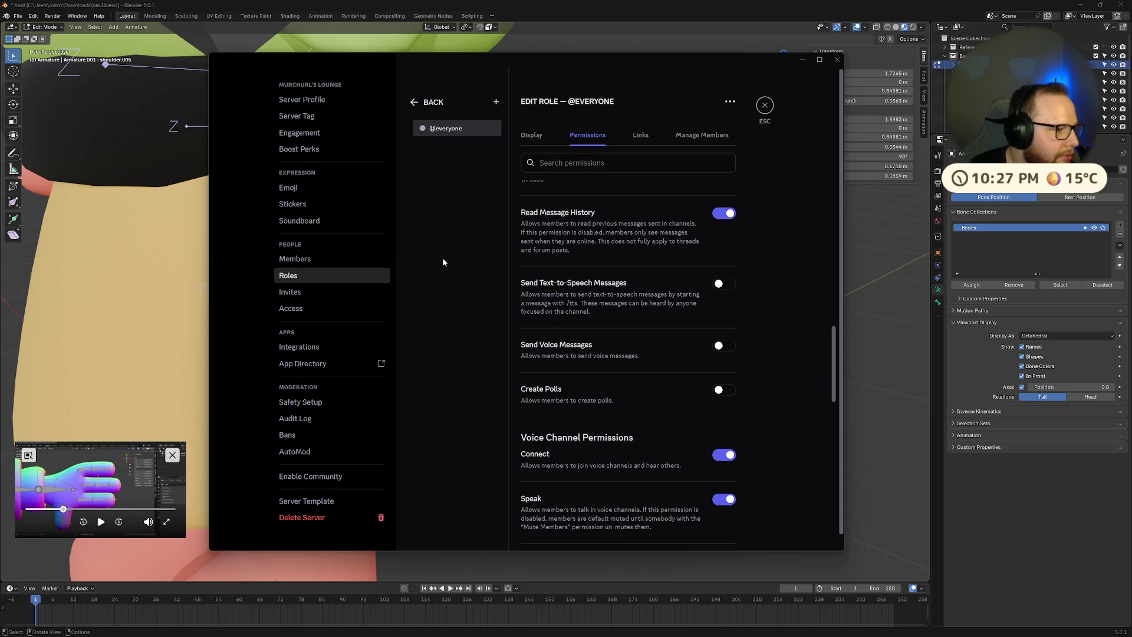
pyautogui.scroll(-10, 694, 252)
pyautogui.scroll(-5, 694, 254)
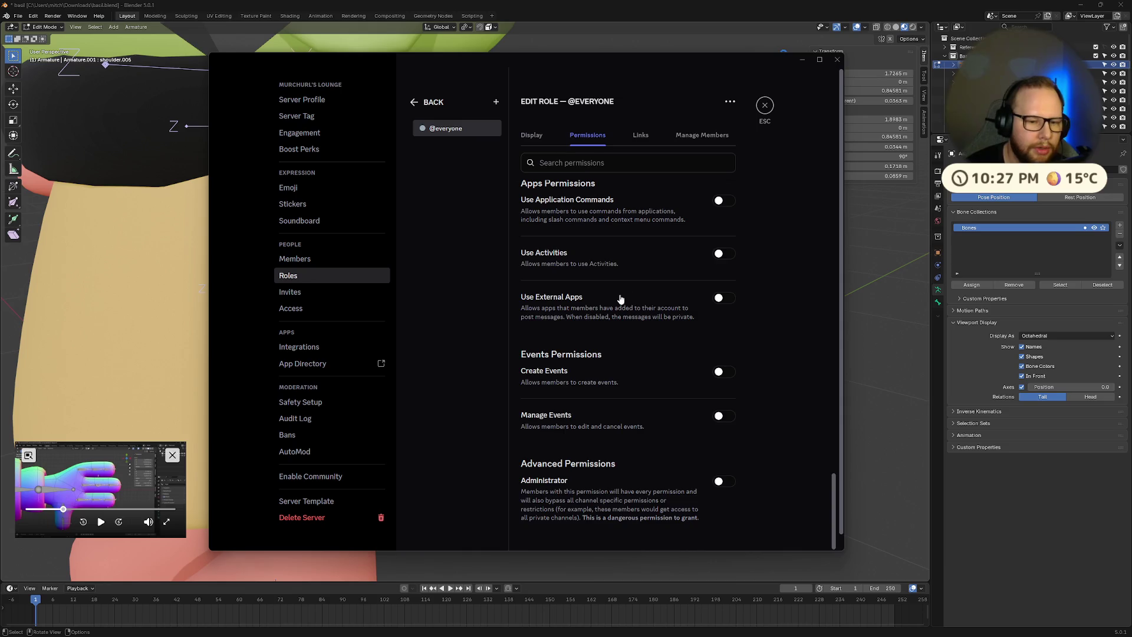
pyautogui.scroll(-1, 621, 301)
pyautogui.scroll(6, 661, 362)
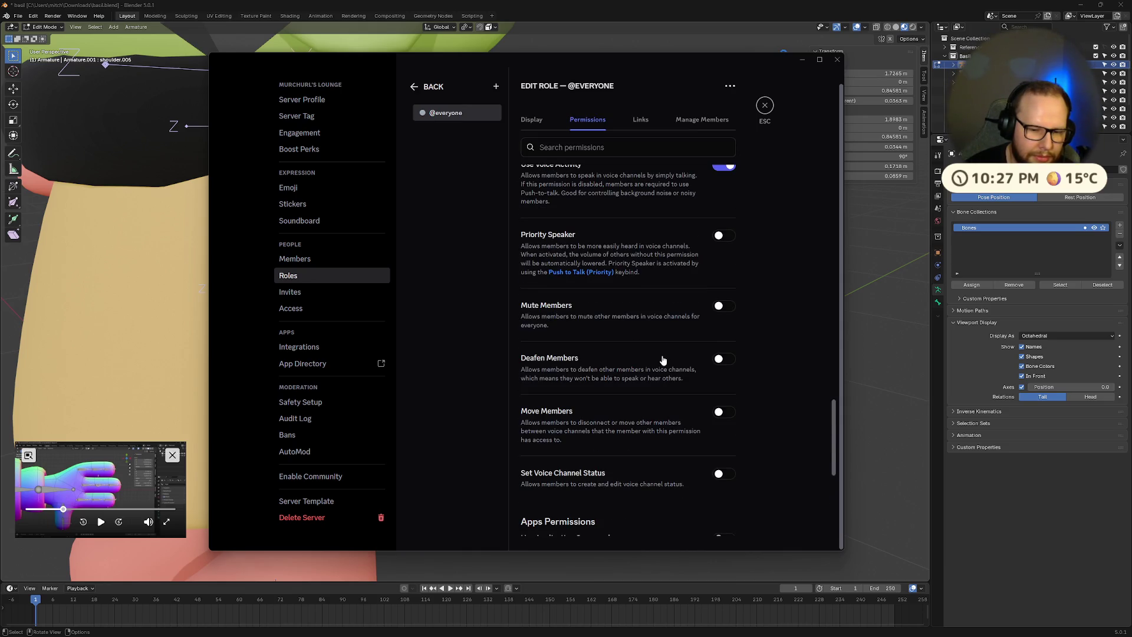
pyautogui.scroll(2, 663, 360)
pyautogui.scroll(-2, 663, 360)
pyautogui.scroll(2, 663, 360)
pyautogui.scroll(6, 662, 359)
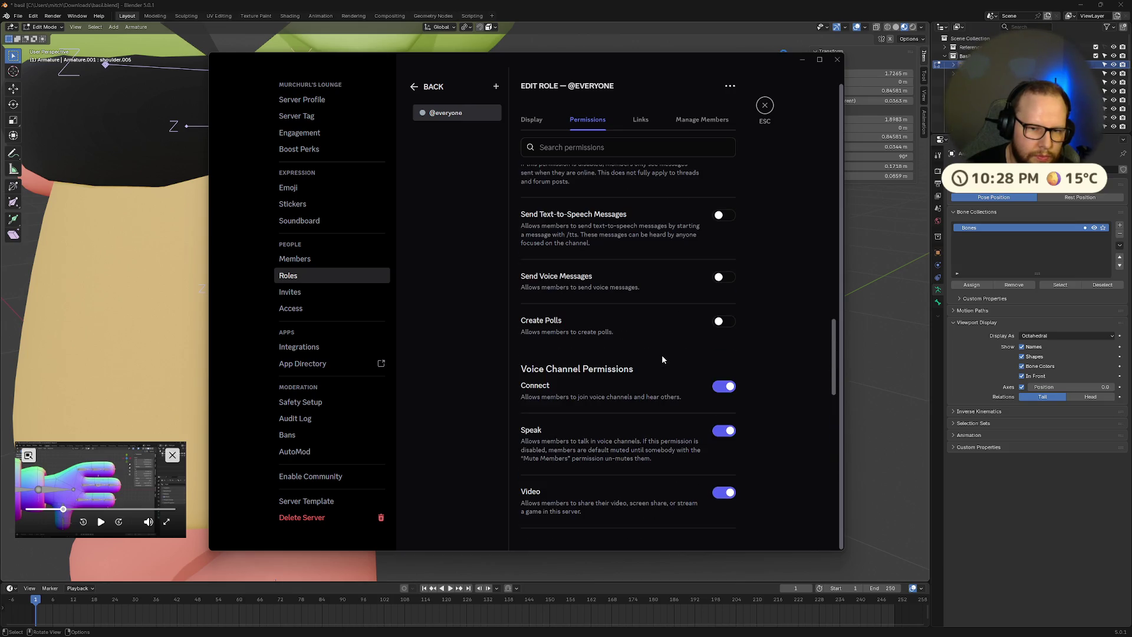
pyautogui.scroll(5, 661, 358)
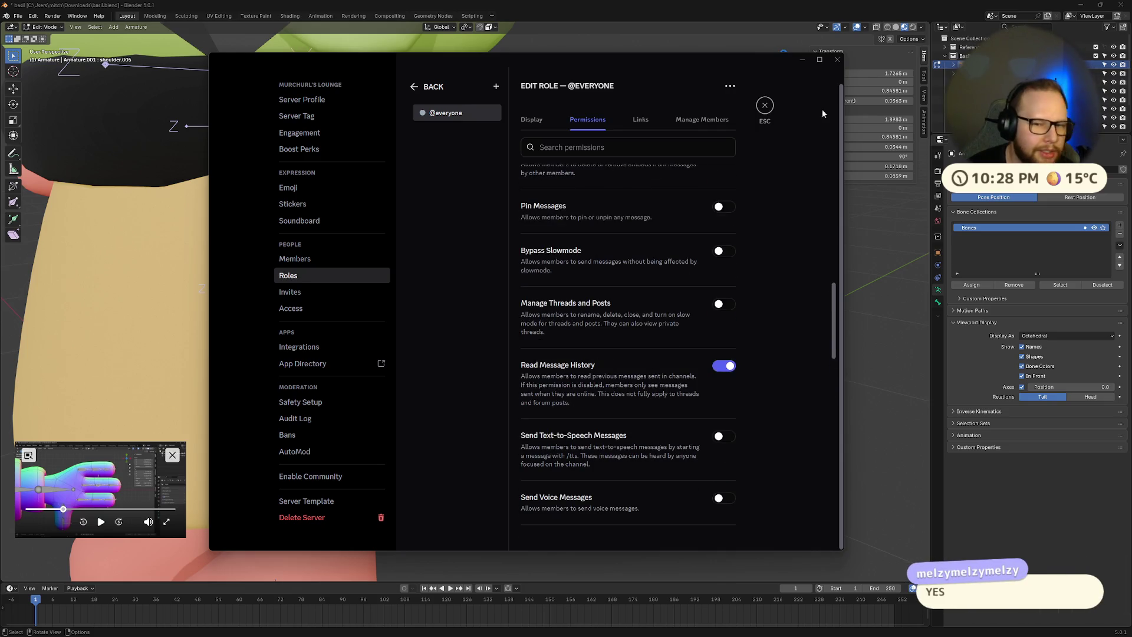
pyautogui.click(765, 105)
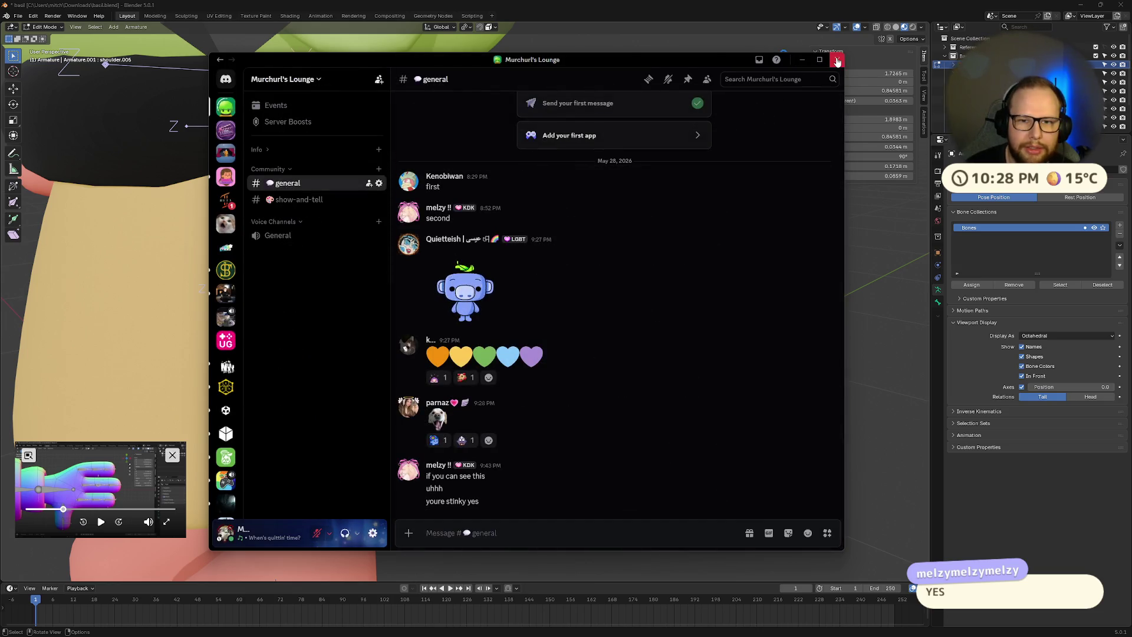
pyautogui.click(802, 60)
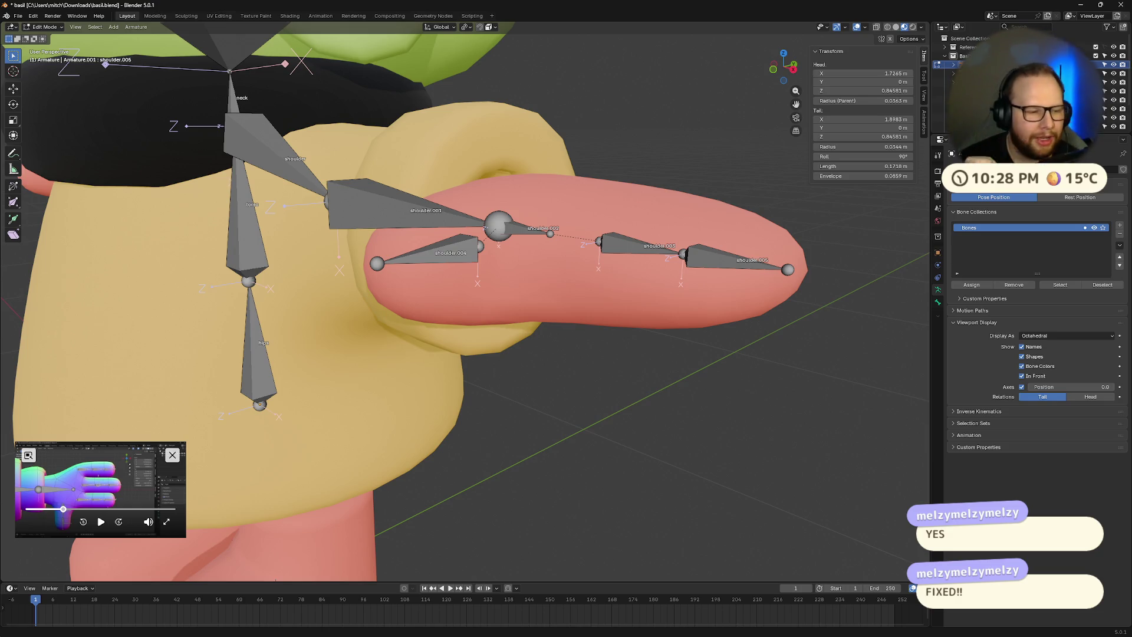
# - Lengthen the shoulder.002 hand bone by pulling its tail outward, following the reference video
pyautogui.click(154, 476)
pyautogui.moveTo(186, 443); pyautogui.dragTo(475, 276)
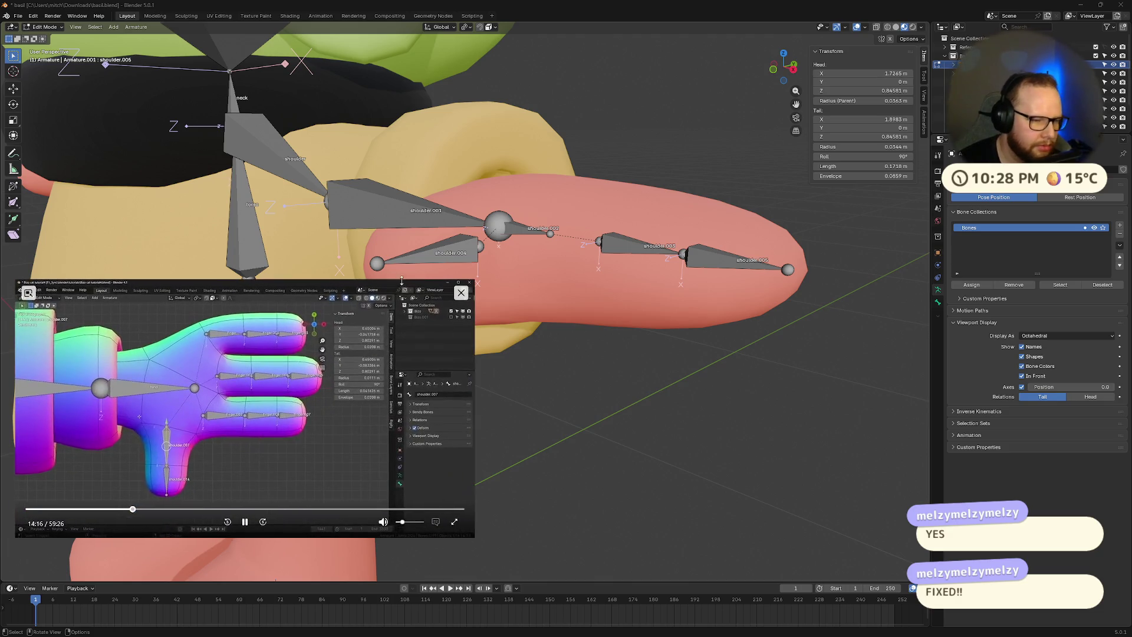
pyautogui.click(244, 522)
pyautogui.moveTo(472, 354)
pyautogui.mouseDown(button='middle')
pyautogui.moveTo(512, 308)
pyautogui.moveTo(584, 308)
pyautogui.moveTo(470, 238)
pyautogui.moveTo(547, 266)
pyautogui.mouseUp(button='middle')
pyautogui.click(464, 229)
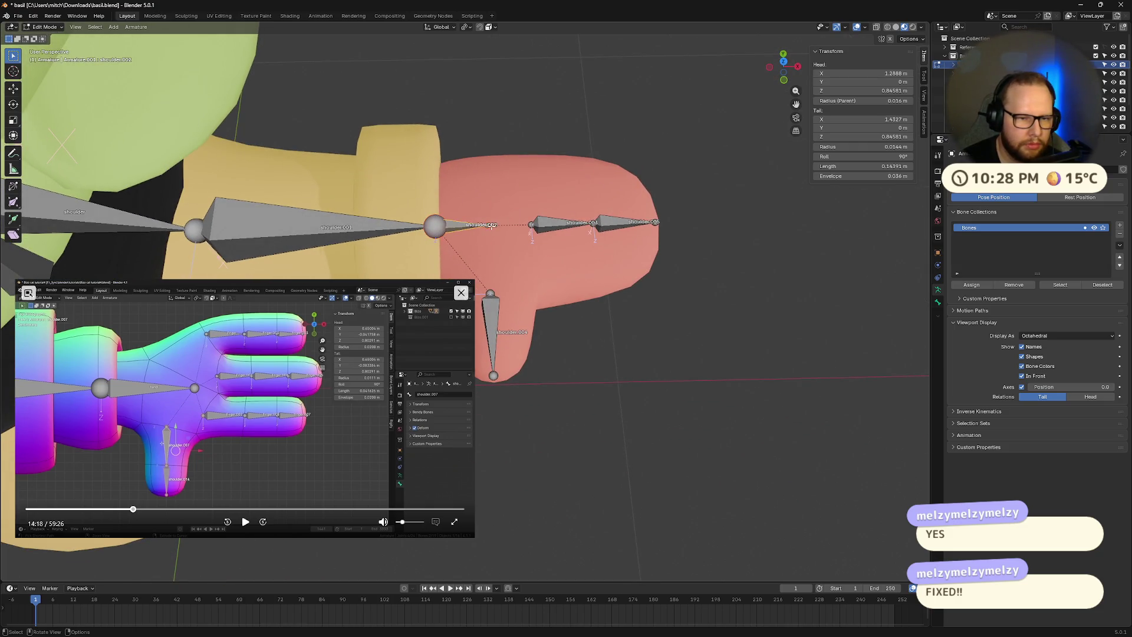
pyautogui.moveTo(491, 226); pyautogui.dragTo(514, 226)
pyautogui.moveTo(515, 226)
pyautogui.mouseDown(button='middle')
pyautogui.moveTo(598, 304)
pyautogui.moveTo(472, 231)
pyautogui.mouseUp(button='middle')
pyautogui.click(470, 230)
# - Rename bone shoulder.002 to 'hand' and shoulder.001 to 'arm'
pyautogui.press('F2')
pyautogui.write('hand')
pyautogui.press('Return')
pyautogui.click(281, 239)
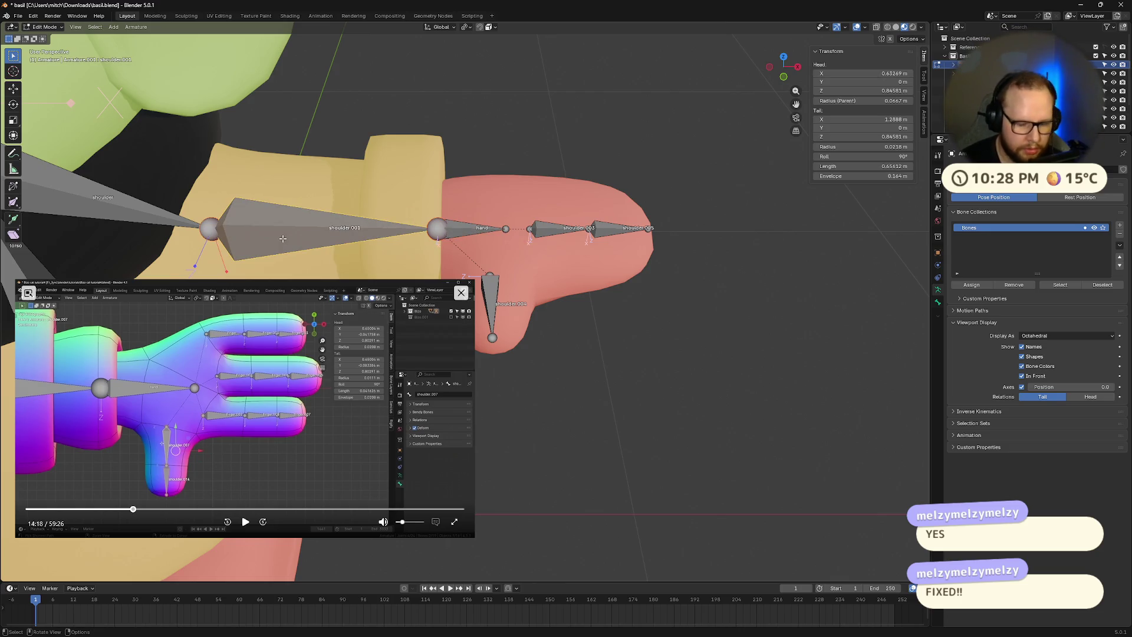
pyautogui.press('F2')
pyautogui.write('arm')
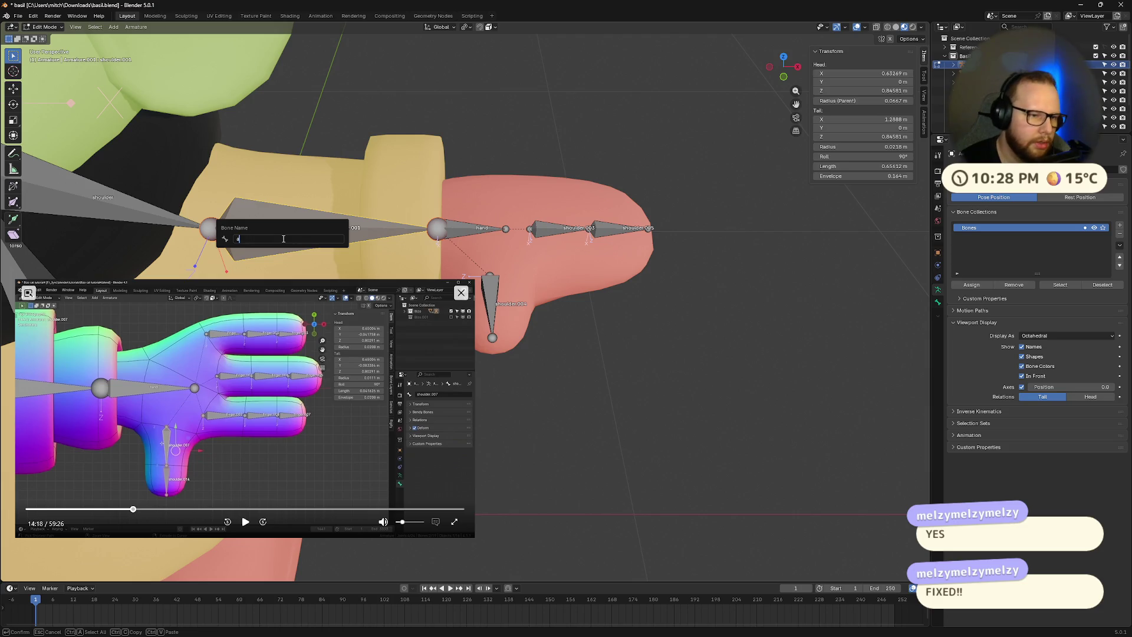
pyautogui.press('Return')
# - Select the downward-pointing thumb bone shoulder.004 and bring up Batch Rename for it
pyautogui.scroll(-4, 378, 221)
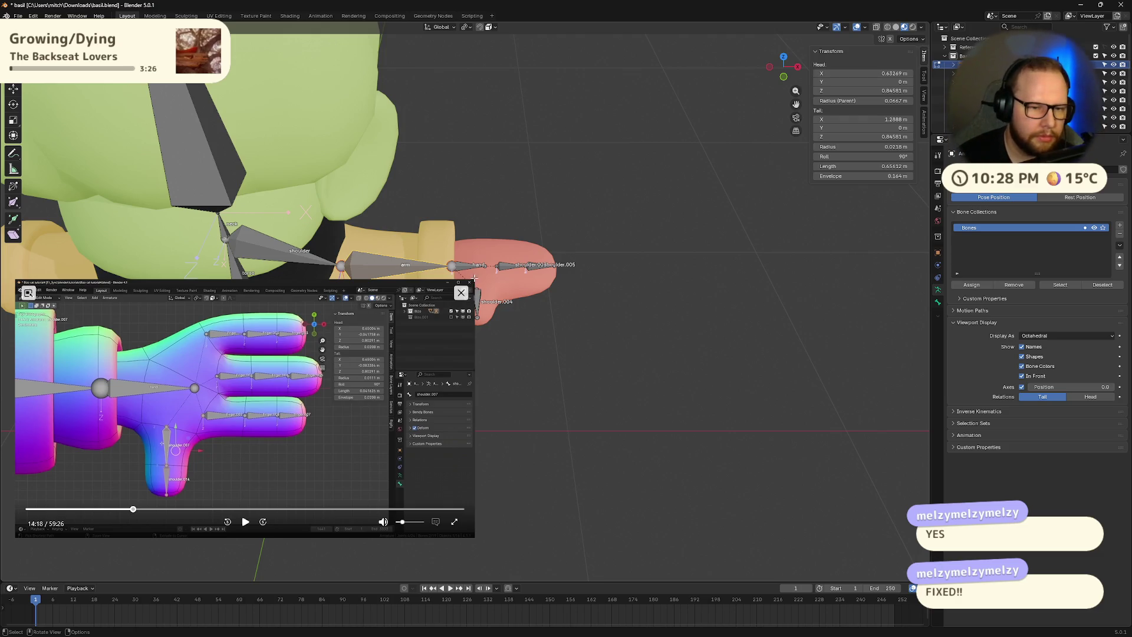
pyautogui.moveTo(470, 282); pyautogui.dragTo(304, 375)
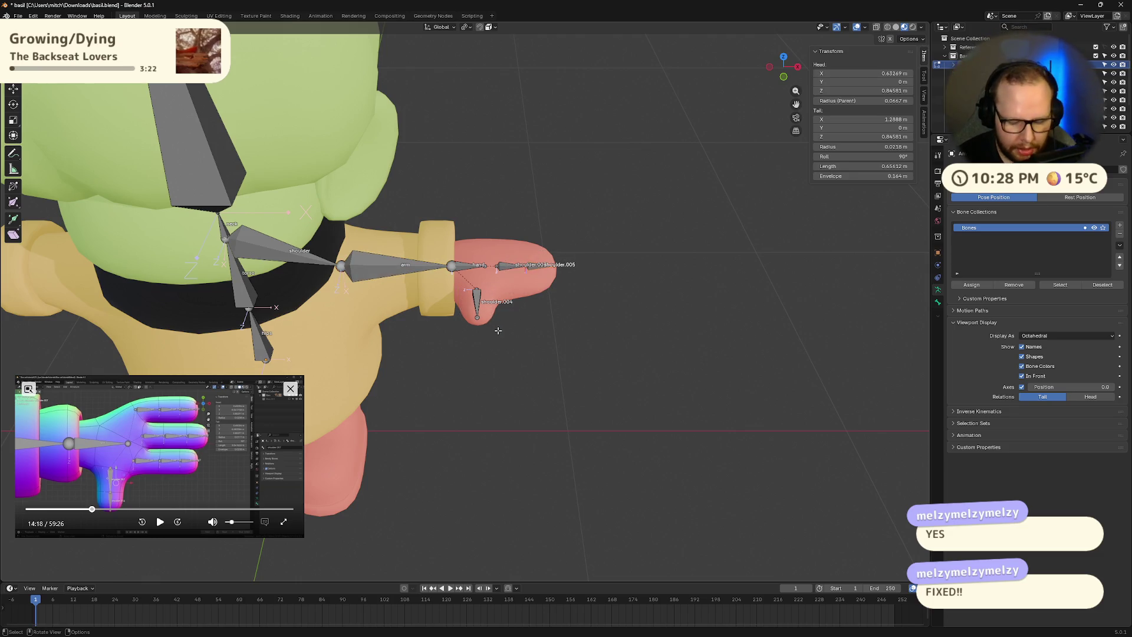
pyautogui.press('F2')
pyautogui.write('bat')
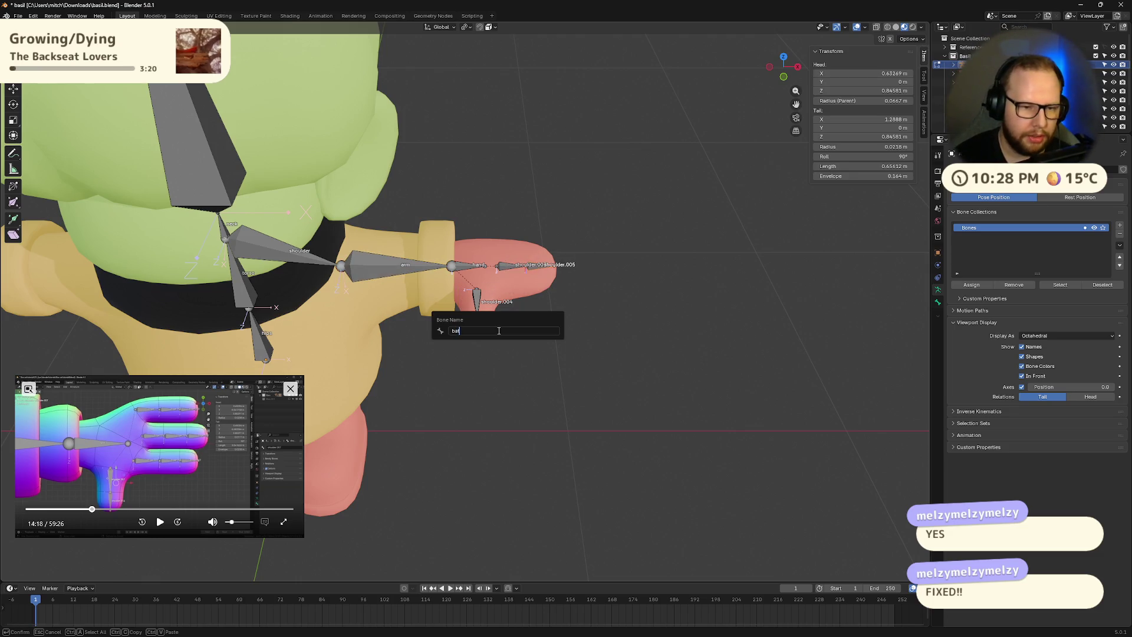
pyautogui.press('Escape')
pyautogui.scroll(5, 592, 292)
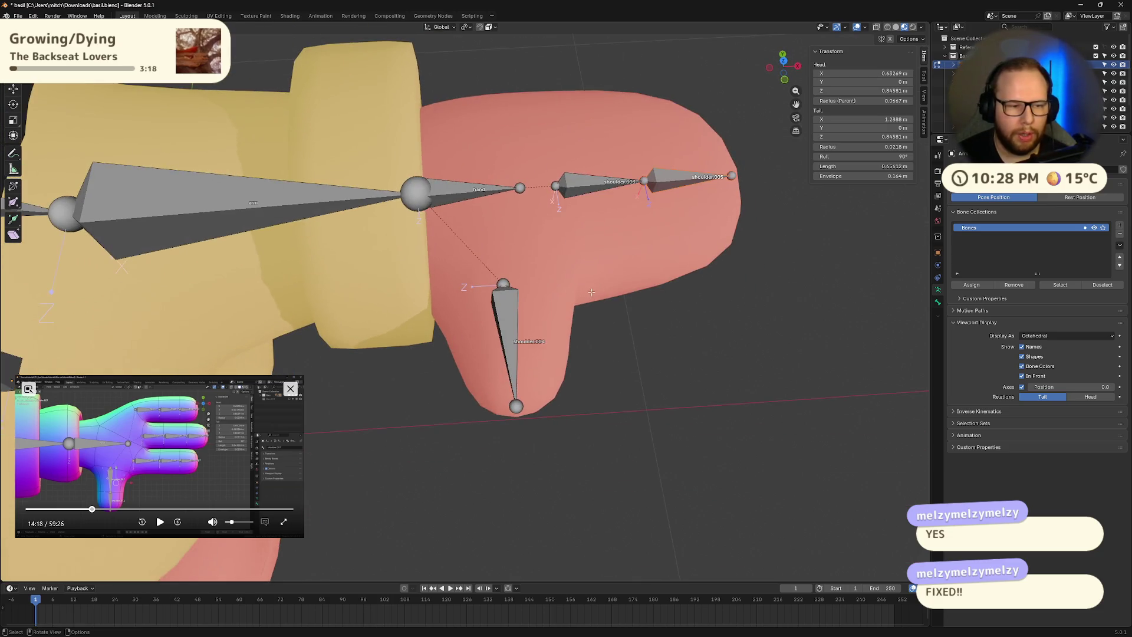
pyautogui.click(160, 522)
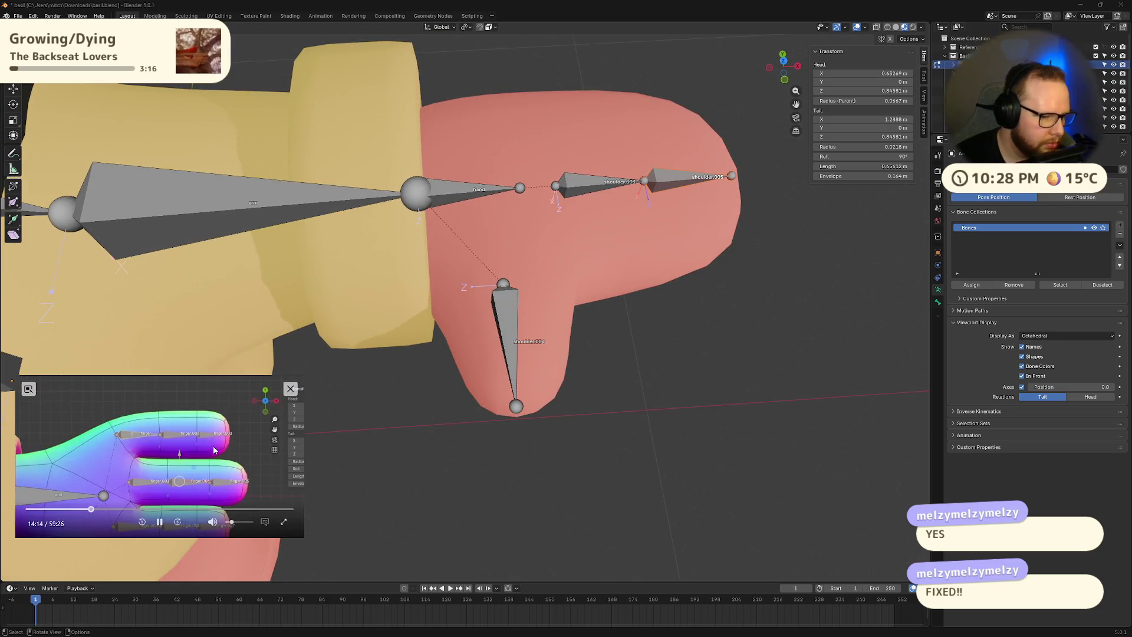
pyautogui.click(160, 522)
pyautogui.moveTo(546, 101); pyautogui.dragTo(706, 249)
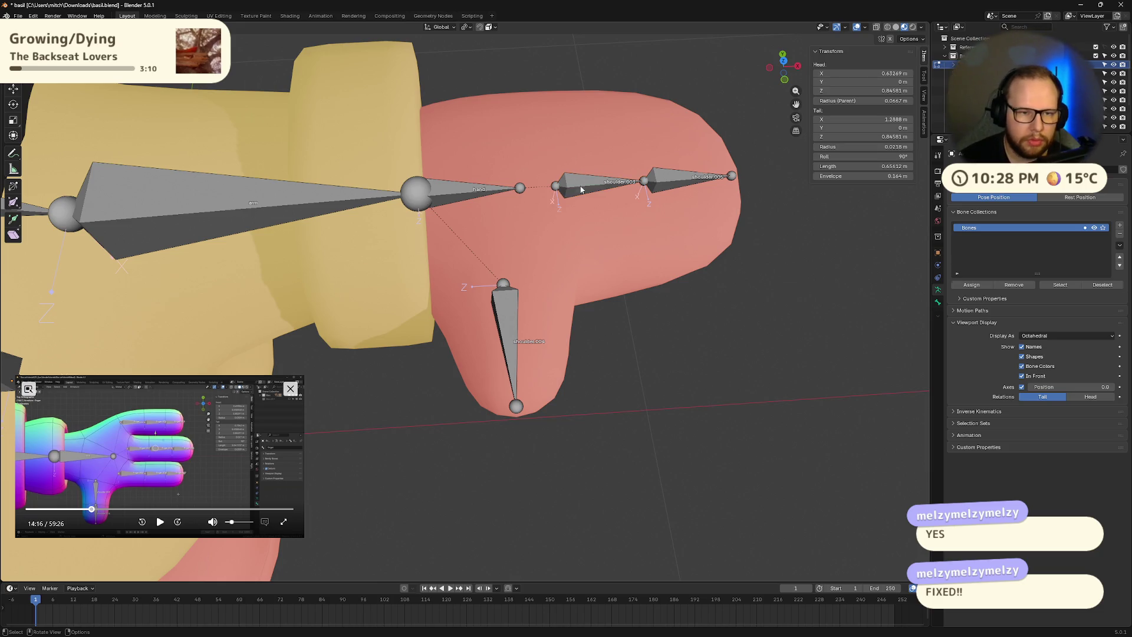
pyautogui.press('Tab')
pyautogui.press('Tab')
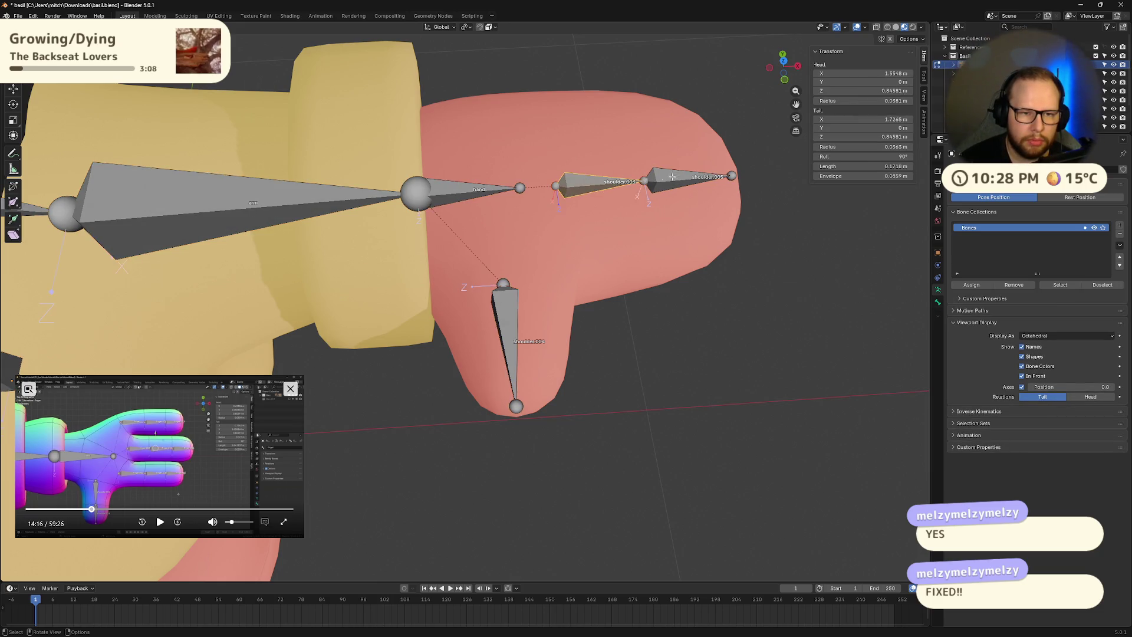
pyautogui.click(510, 303)
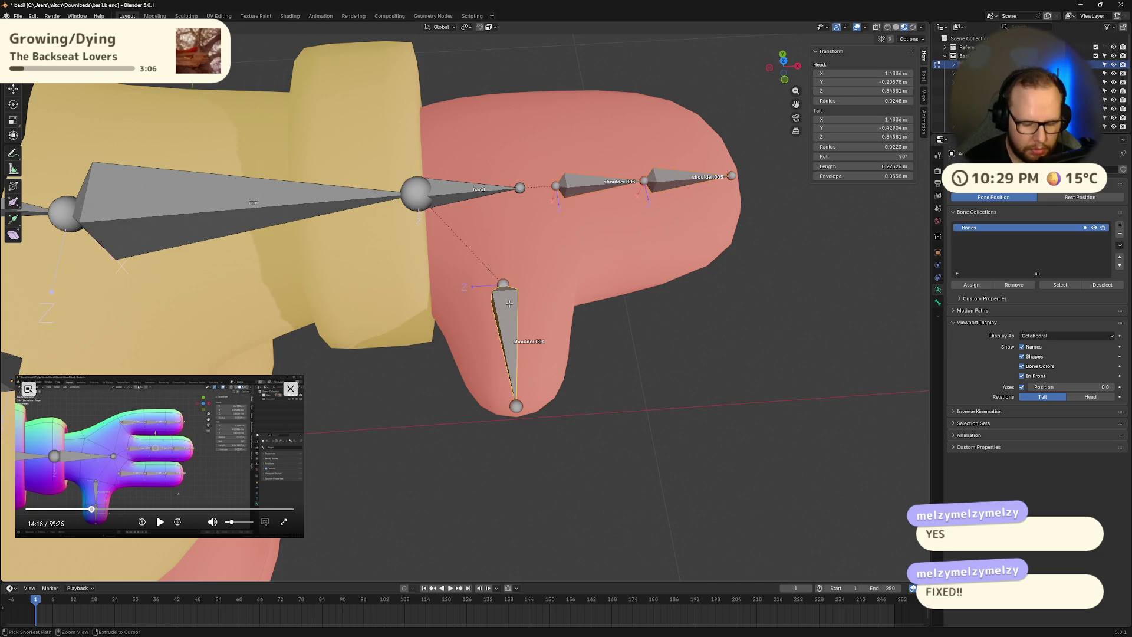
pyautogui.hotkey('ctrl', 'F2')
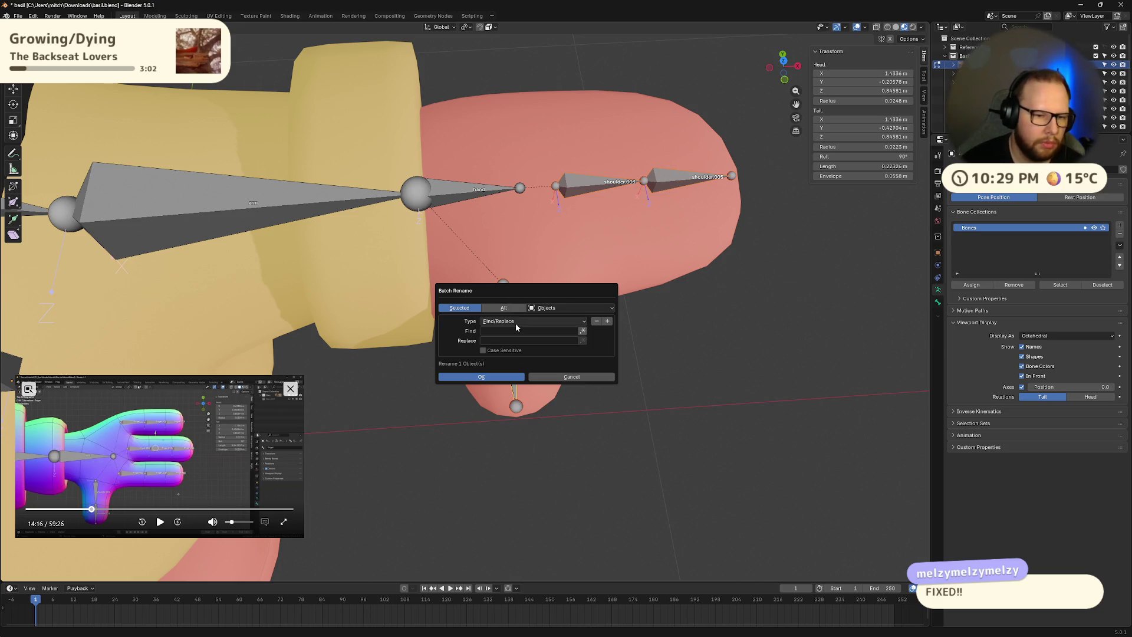
# - Set the Batch Rename type to Set Name, check the tutorial, then cancel the dialog
pyautogui.click(527, 321)
pyautogui.click(527, 343)
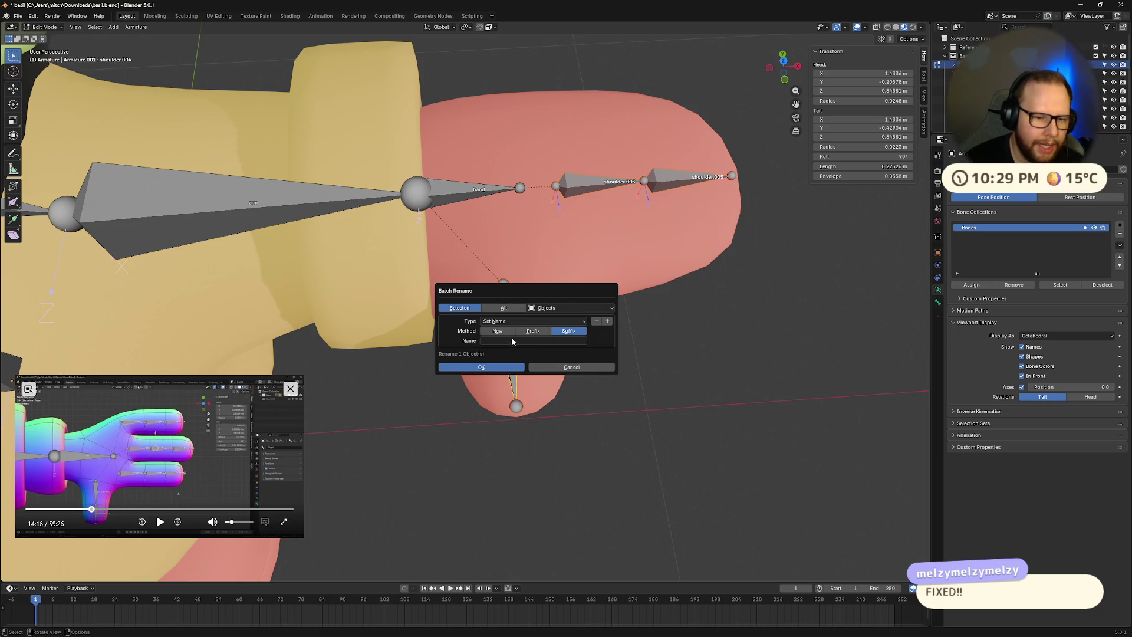
pyautogui.click(159, 522)
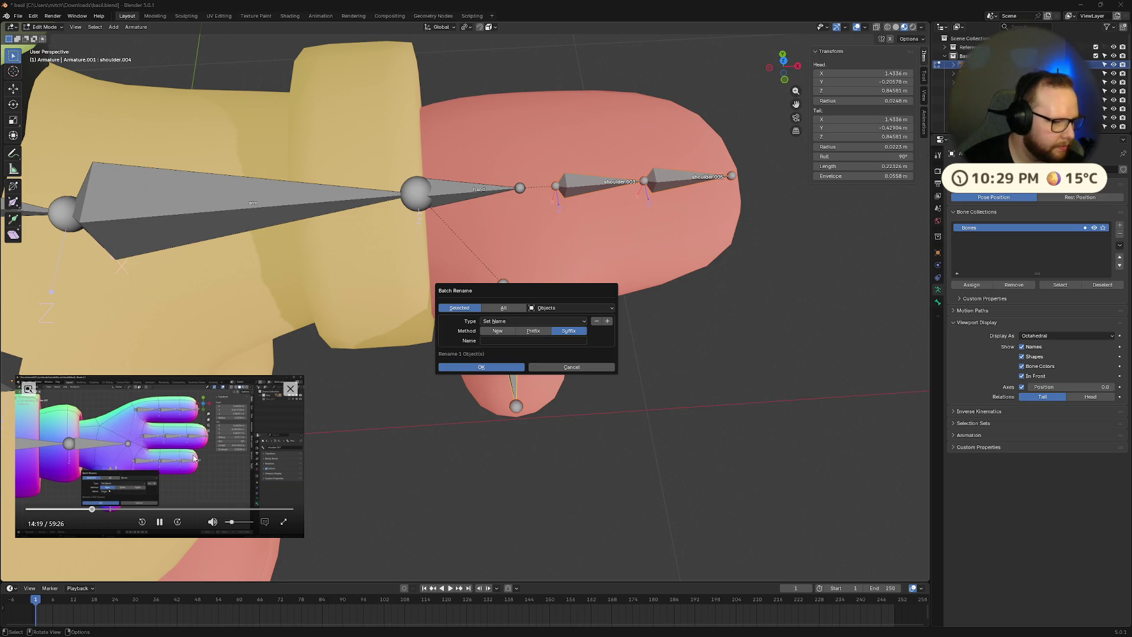
pyautogui.press('Left')
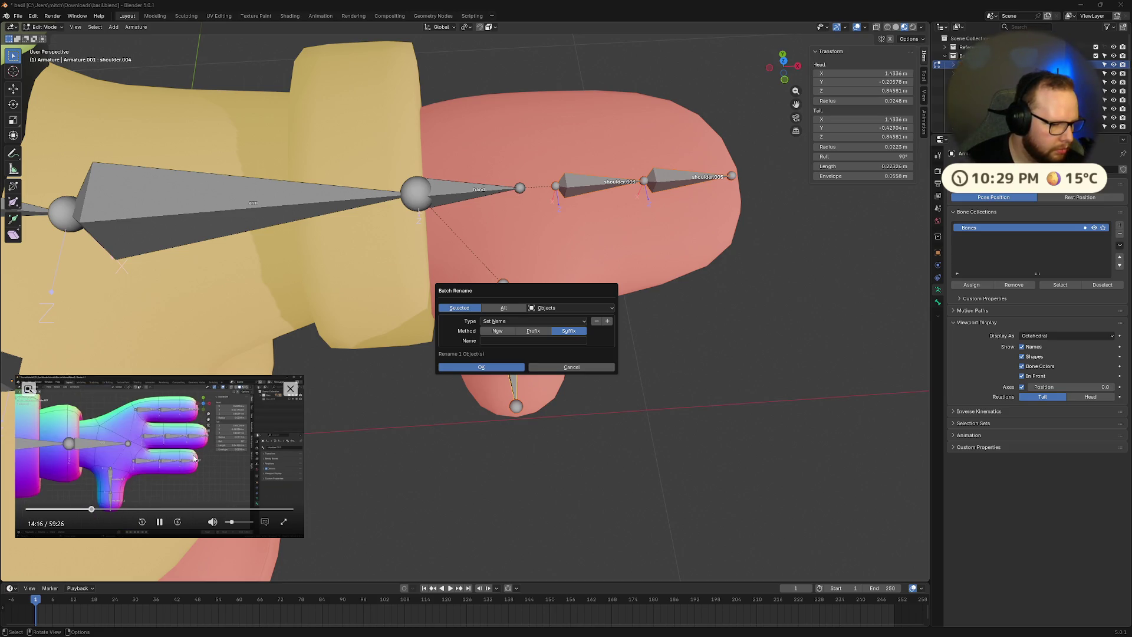
pyautogui.press('Left')
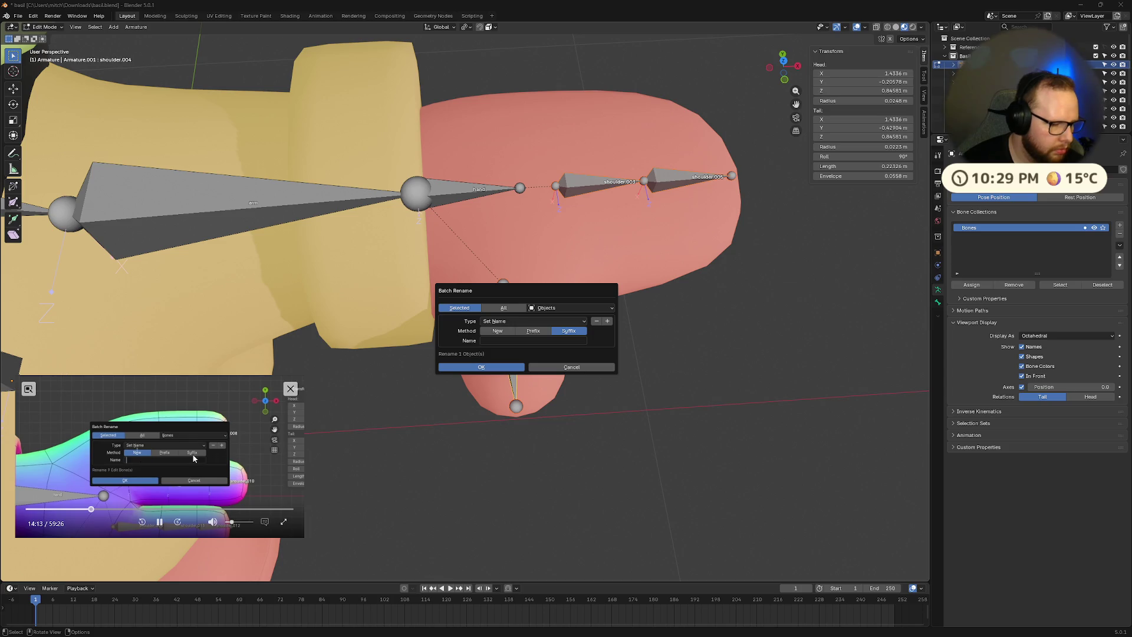
pyautogui.click(159, 521)
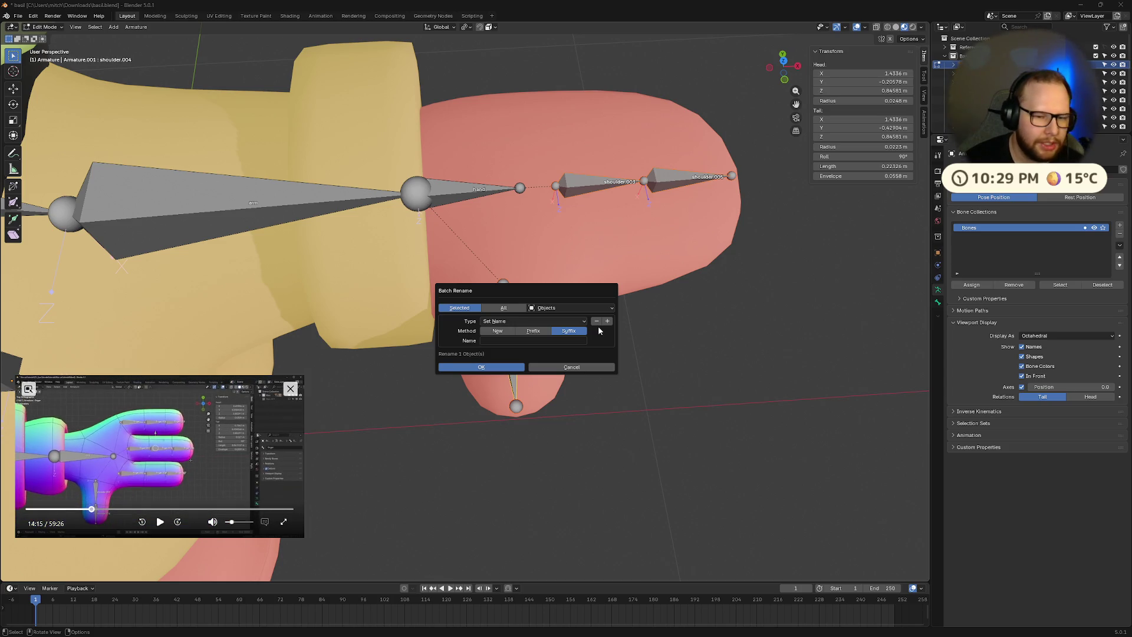
pyautogui.click(577, 368)
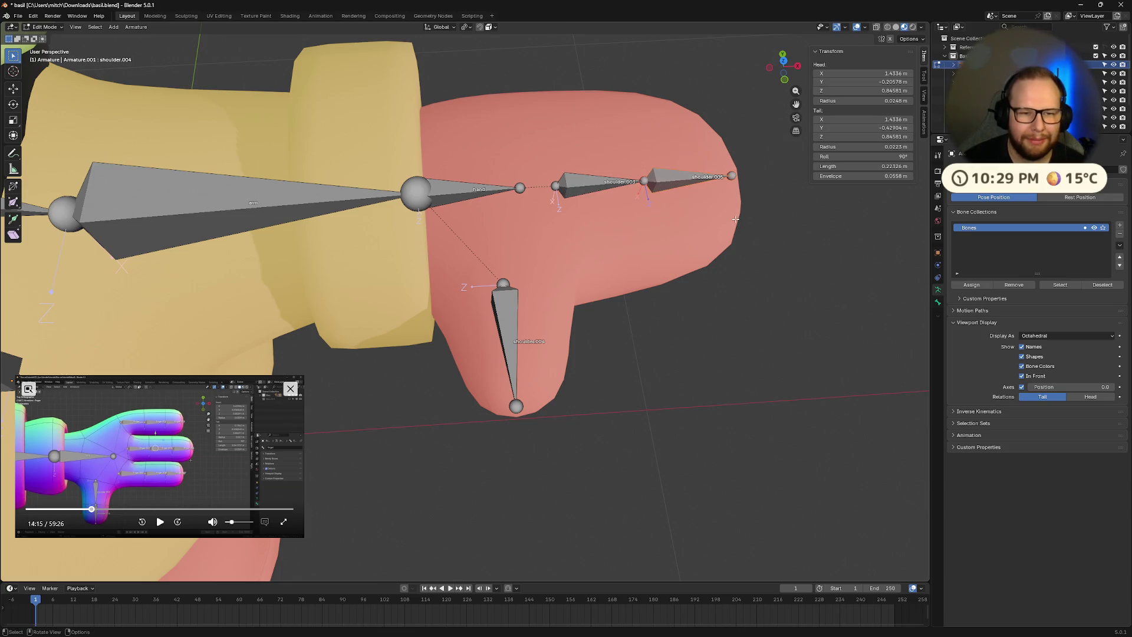
# - Batch-rename the outer finger bone to 'finger', undoing when it renamed the armature object instead
pyautogui.click(672, 177)
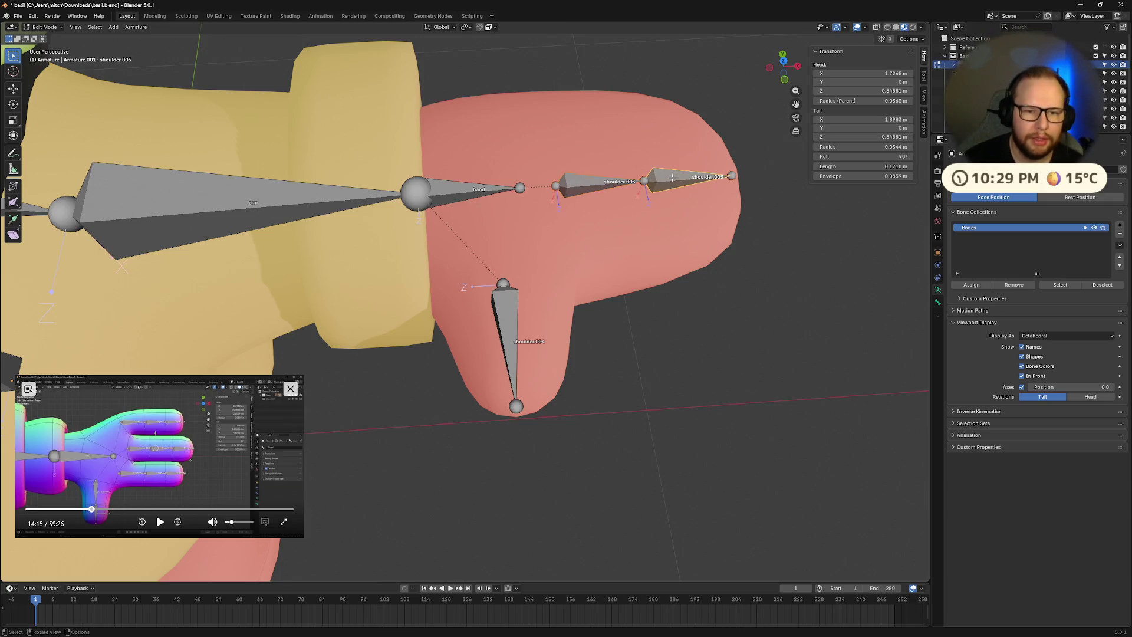
pyautogui.hotkey('ctrl', 'F2')
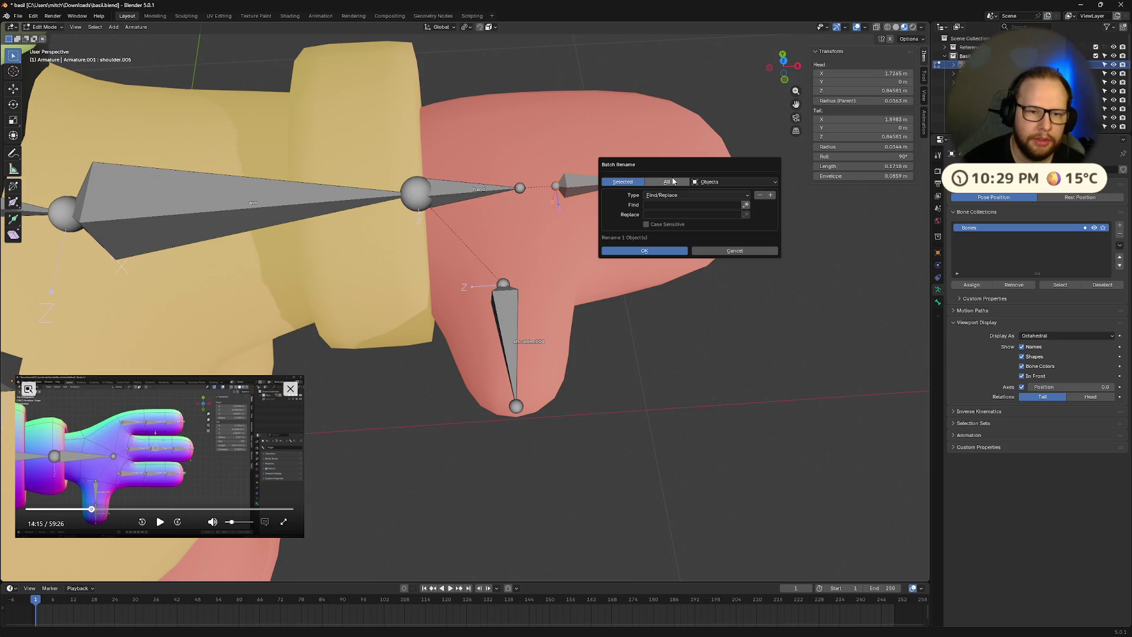
pyautogui.click(684, 195)
pyautogui.click(665, 215)
pyautogui.click(669, 215)
pyautogui.write('inger')
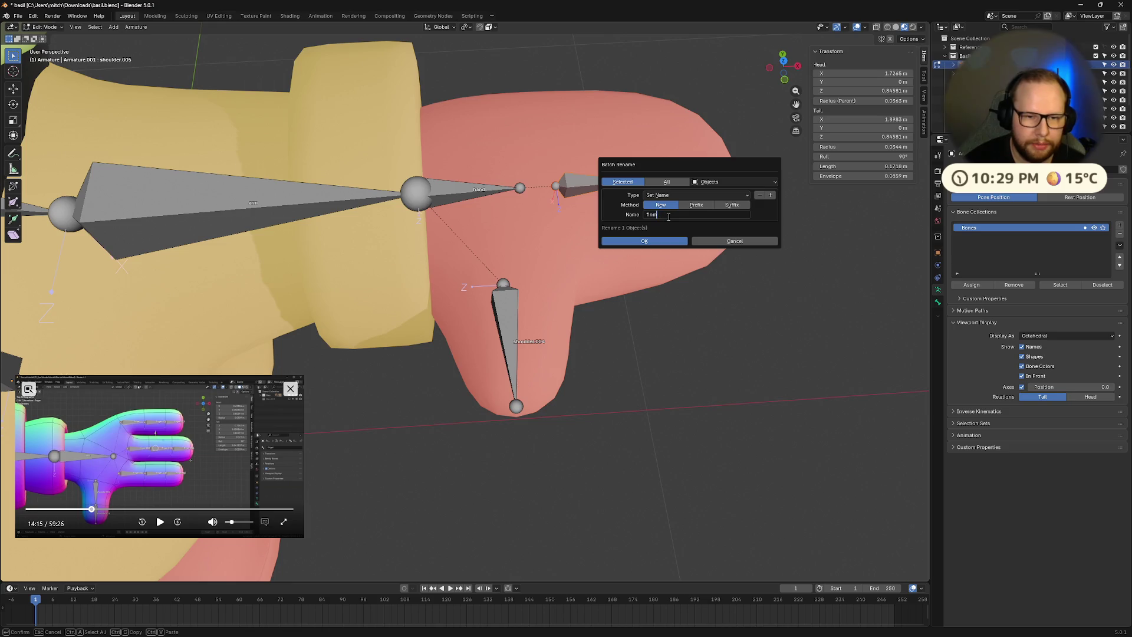
pyautogui.write('er')
pyautogui.press('Return')
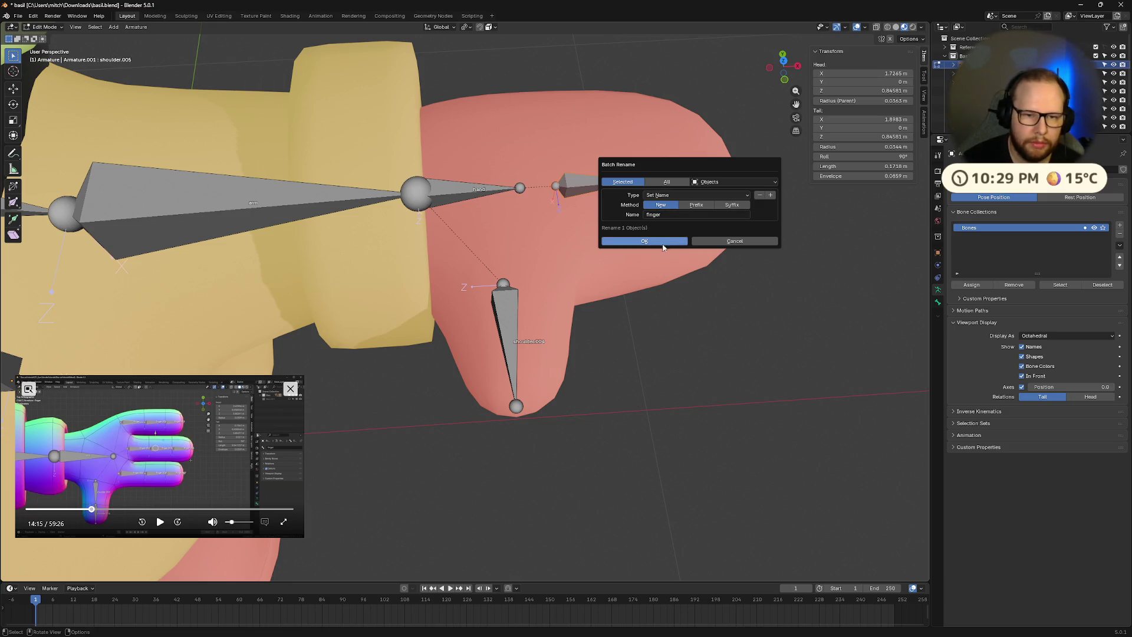
pyautogui.click(655, 241)
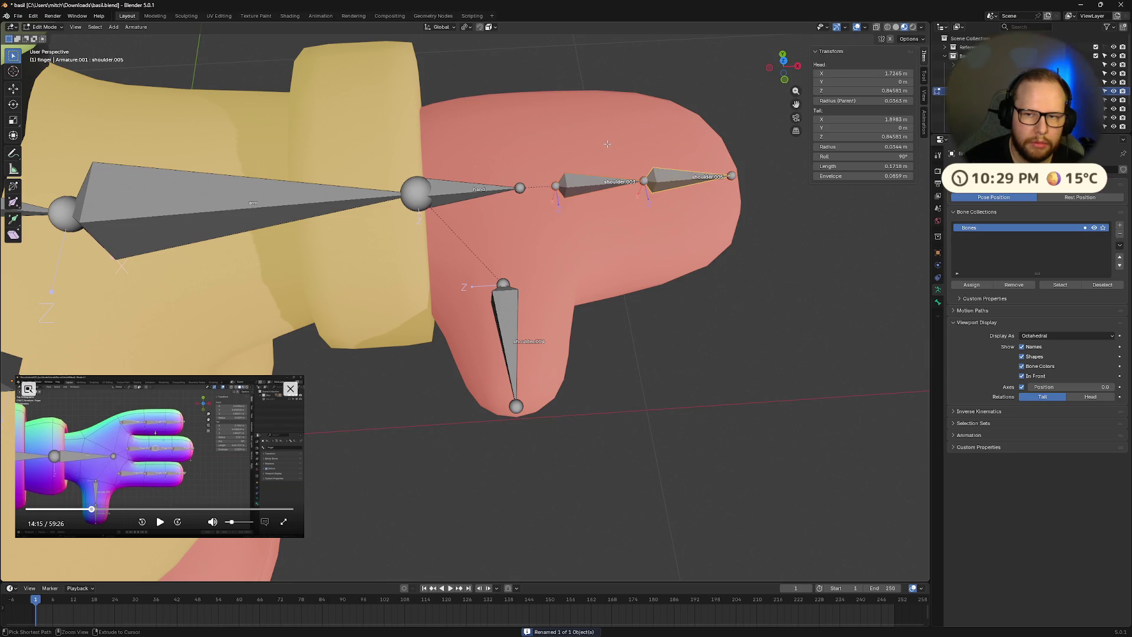
pyautogui.hotkey('ctrl', 'z')
# - Select both finger bones and retry the rename, undoing the armature object rename again
pyautogui.click(591, 180)
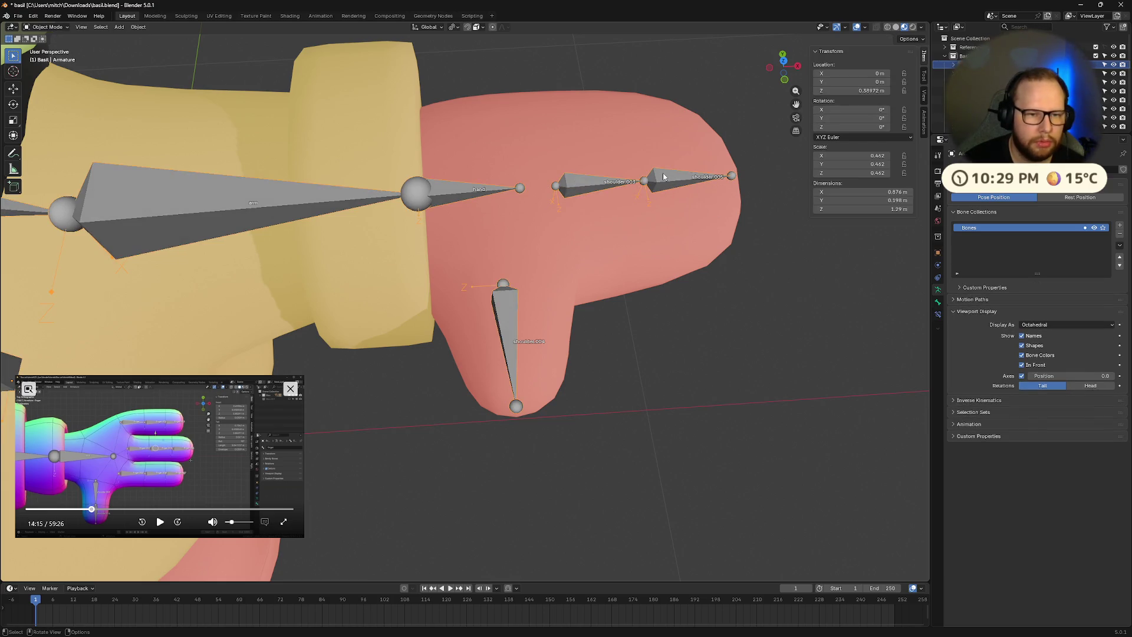
pyautogui.click(664, 183)
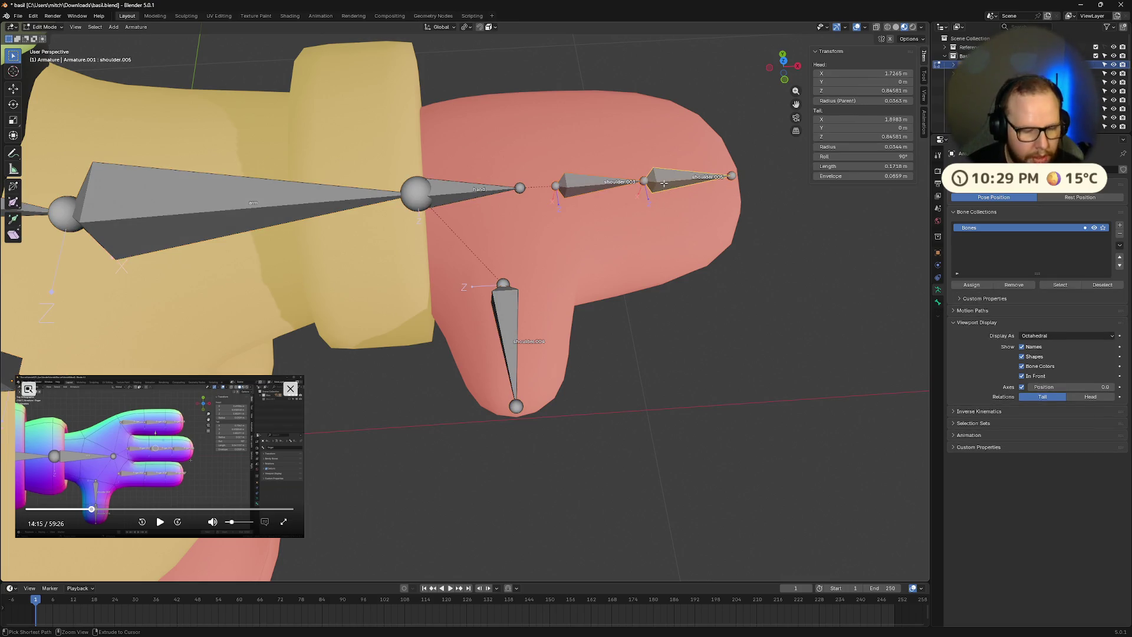
pyautogui.hotkey('ctrl', 'F2')
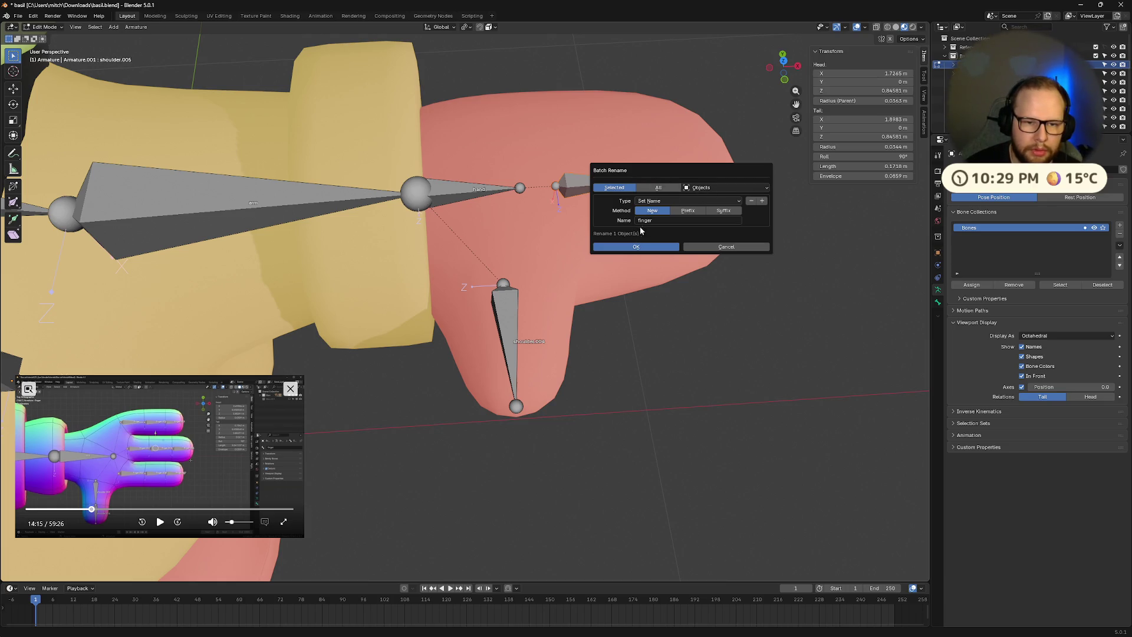
pyautogui.click(647, 247)
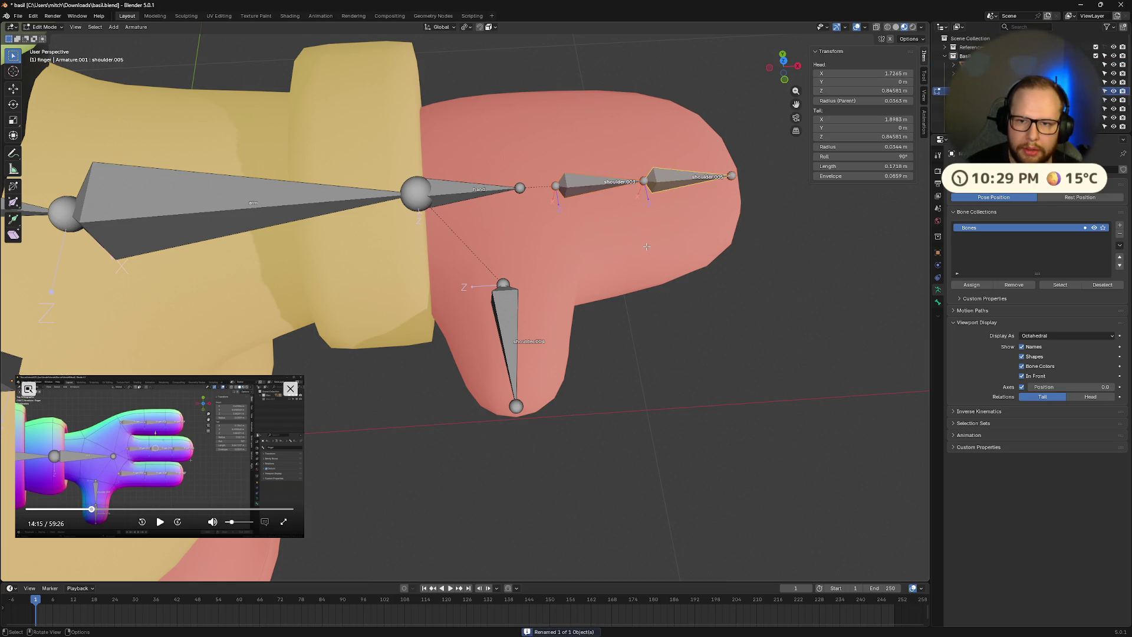
pyautogui.hotkey('ctrl', 'z')
# - Set Batch Rename data to Bones and rename both finger bones to 'finger' and 'finger.001'
pyautogui.moveTo(741, 387)
pyautogui.mouseDown(button='middle')
pyautogui.moveTo(717, 338)
pyautogui.moveTo(738, 342)
pyautogui.mouseUp(button='middle')
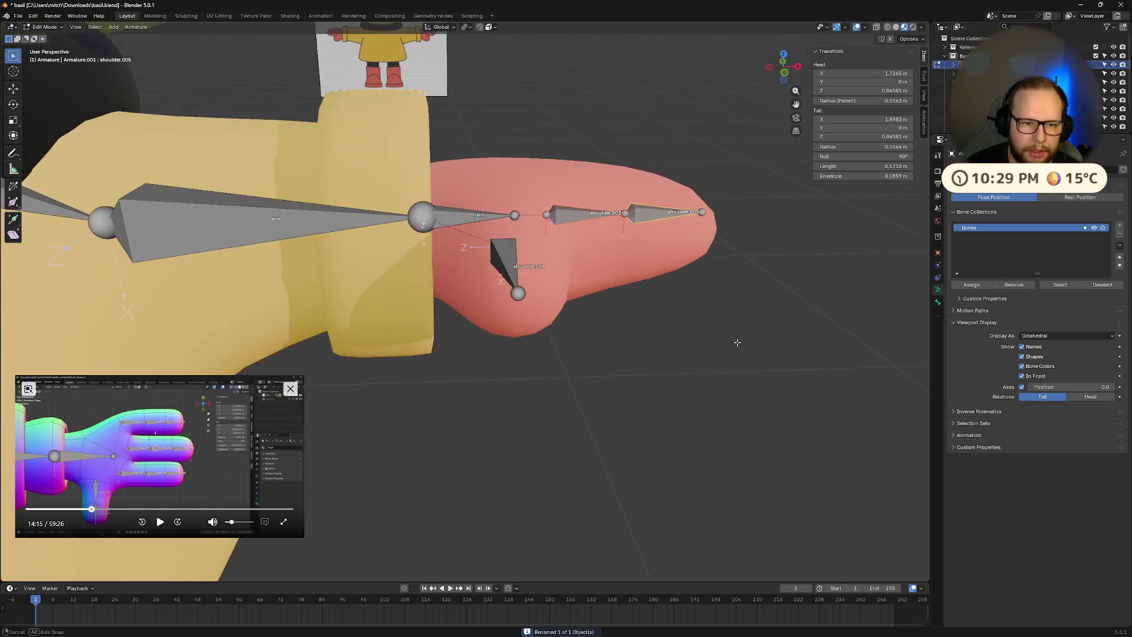
pyautogui.click(160, 522)
pyautogui.press('Left')
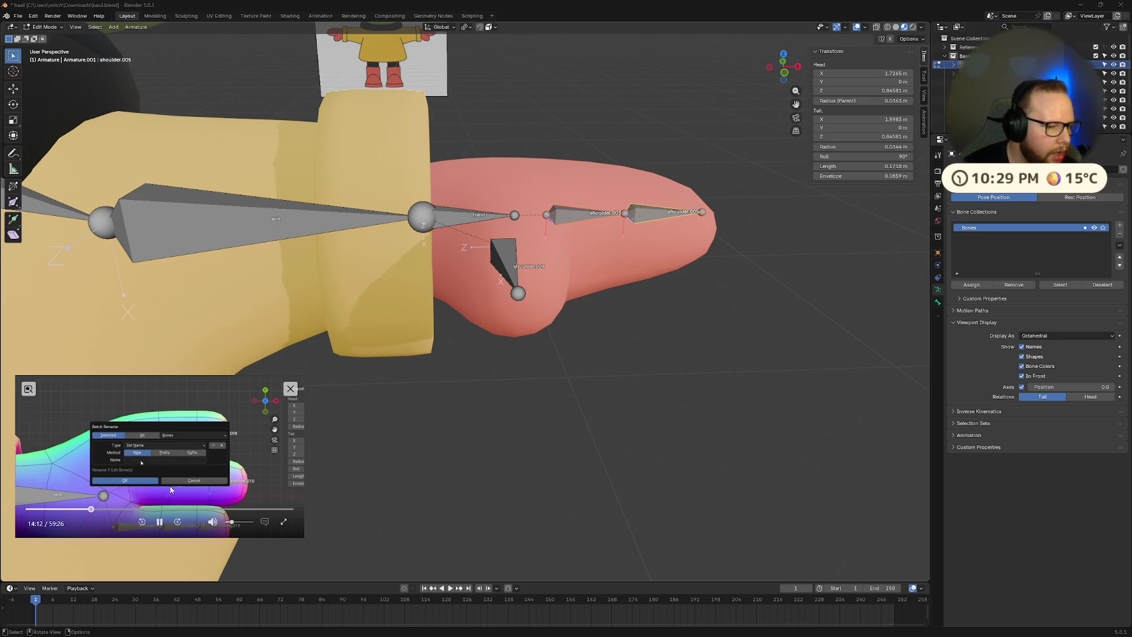
pyautogui.click(160, 522)
pyautogui.moveTo(561, 330); pyautogui.dragTo(633, 253, button='middle')
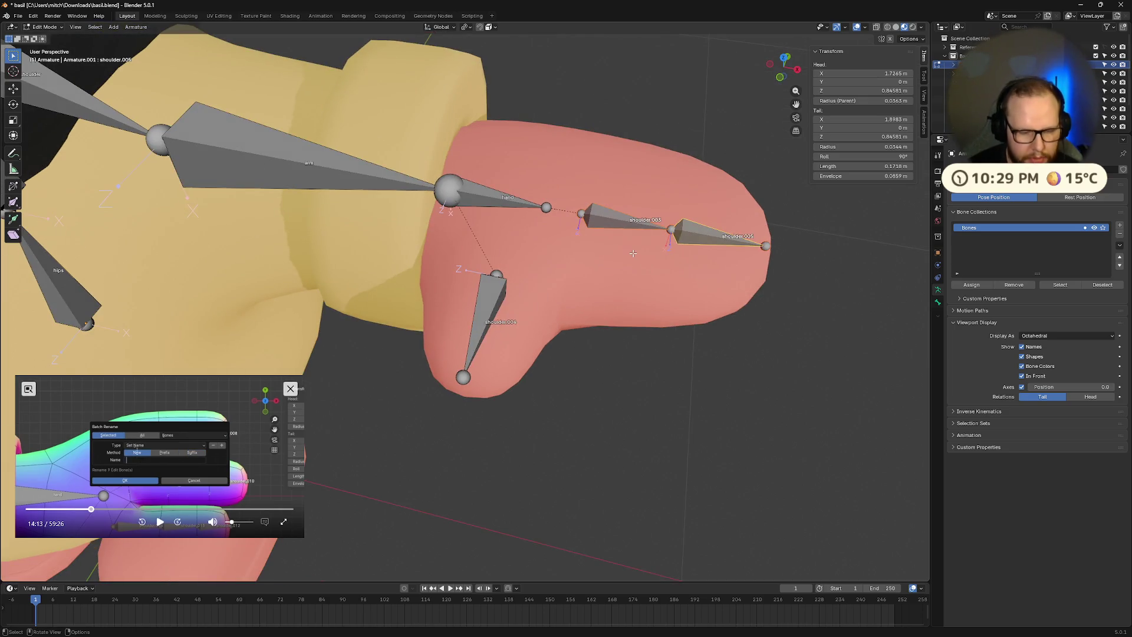
pyautogui.hotkey('ctrl', 'F2')
pyautogui.click(695, 257)
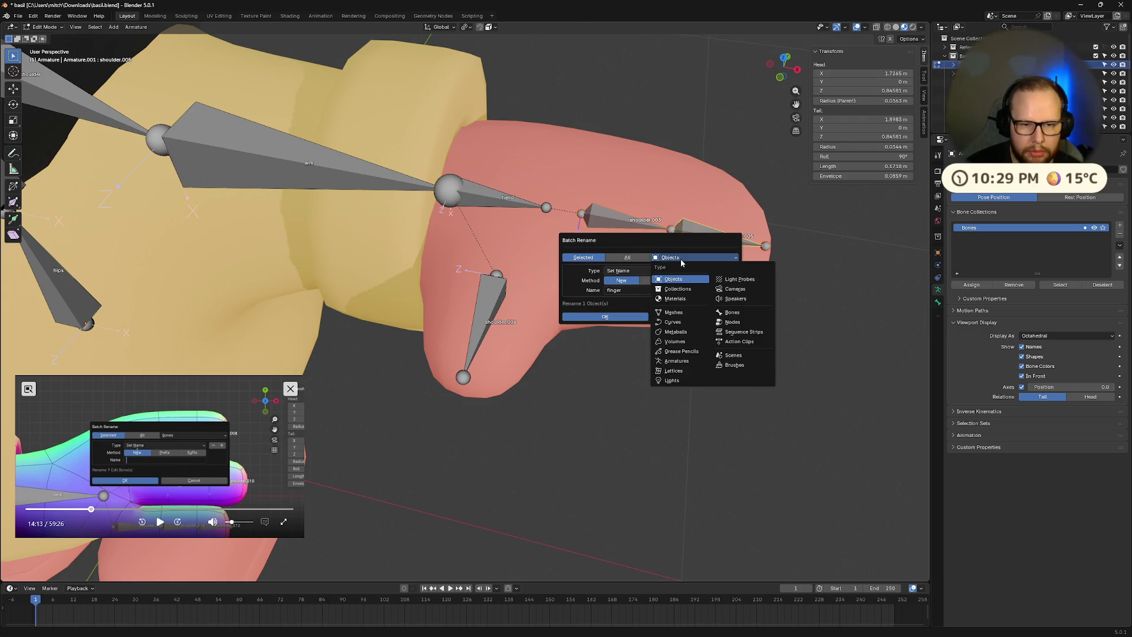
pyautogui.click(733, 312)
pyautogui.click(630, 290)
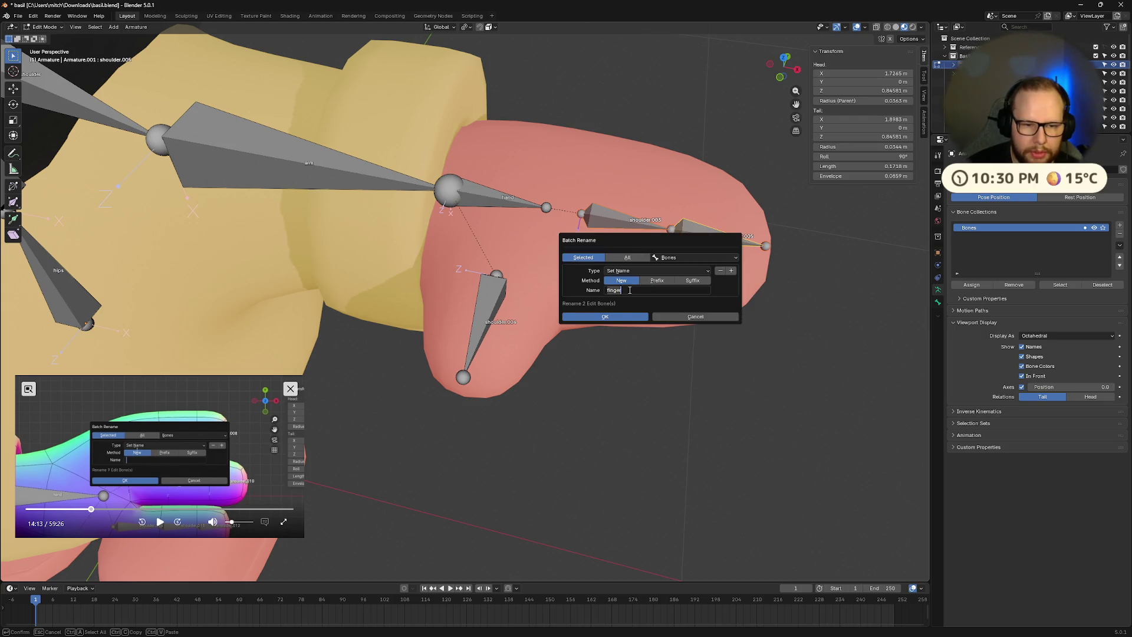
pyautogui.click(619, 317)
pyautogui.moveTo(616, 315); pyautogui.dragTo(579, 301, button='middle')
# - Subdivide the finger bones by mistake, then undo the subdivision
pyautogui.moveTo(504, 266)
pyautogui.mouseDown(button='middle')
pyautogui.moveTo(588, 228)
pyautogui.moveTo(475, 292)
pyautogui.mouseUp(button='middle')
pyautogui.rightClick(473, 293)
pyautogui.rightClick(487, 276)
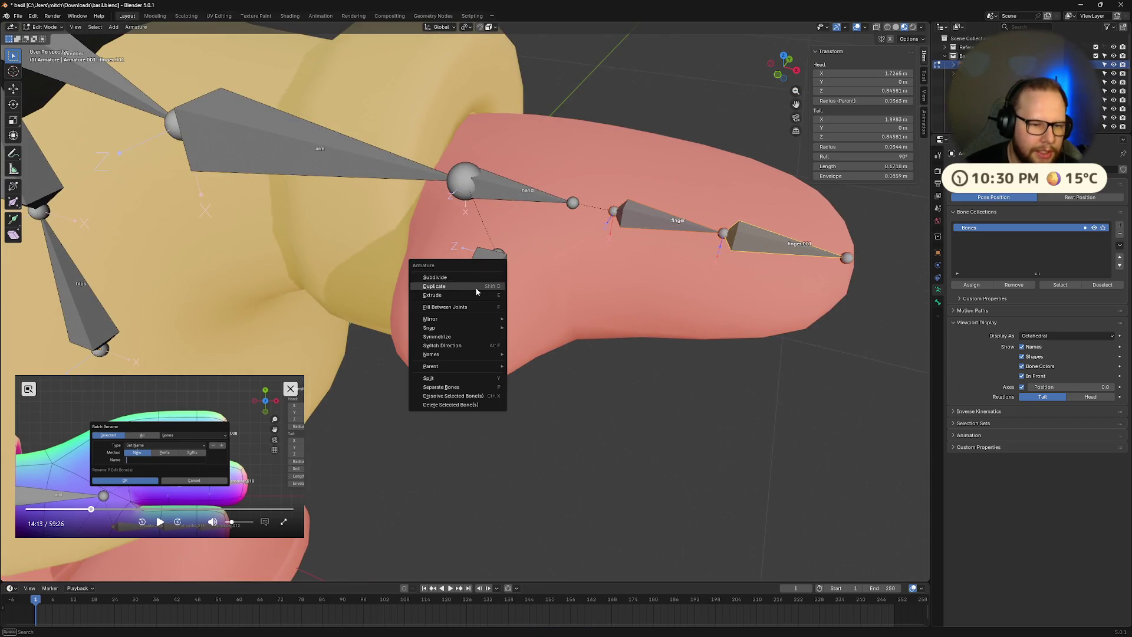
pyautogui.click(487, 277)
pyautogui.moveTo(478, 281); pyautogui.dragTo(693, 234, button='middle')
pyautogui.hotkey('ctrl', 'z')
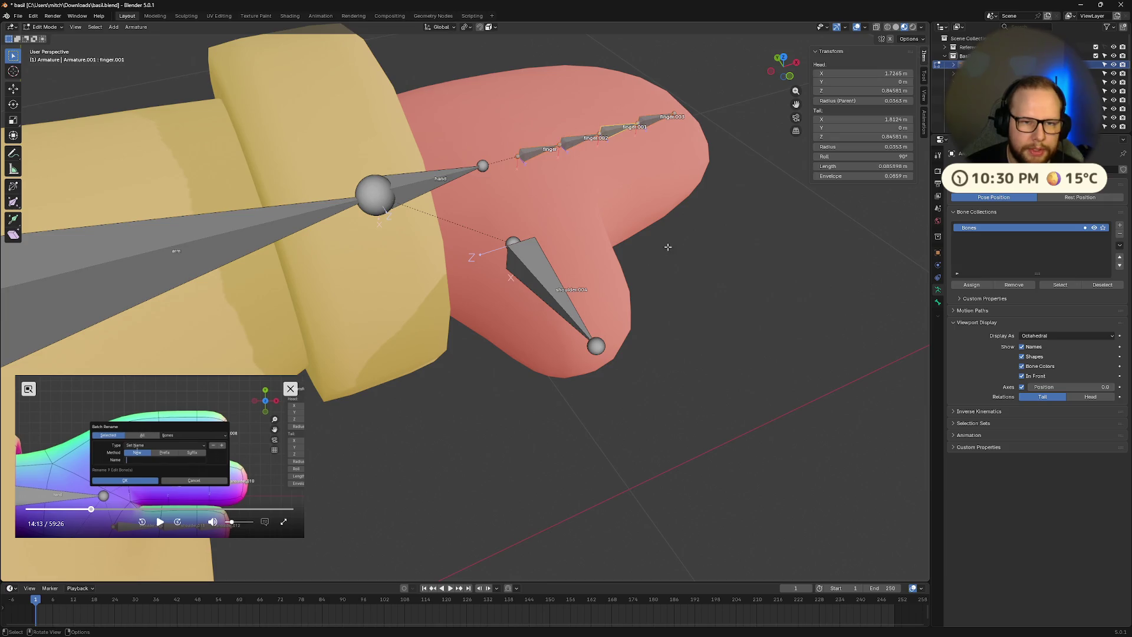
# - Subdivide the thumb bone shoulder.004 into two segments
pyautogui.click(534, 268)
pyautogui.rightClick(539, 267)
pyautogui.click(529, 266)
pyautogui.moveTo(529, 265)
pyautogui.mouseDown(button='middle')
pyautogui.moveTo(597, 266)
pyautogui.moveTo(548, 301)
pyautogui.mouseUp(button='middle')
pyautogui.scroll(3, 582, 265)
# - Batch-rename both thumb segments to 'thumb' and 'thumb.001'
pyautogui.click(554, 313)
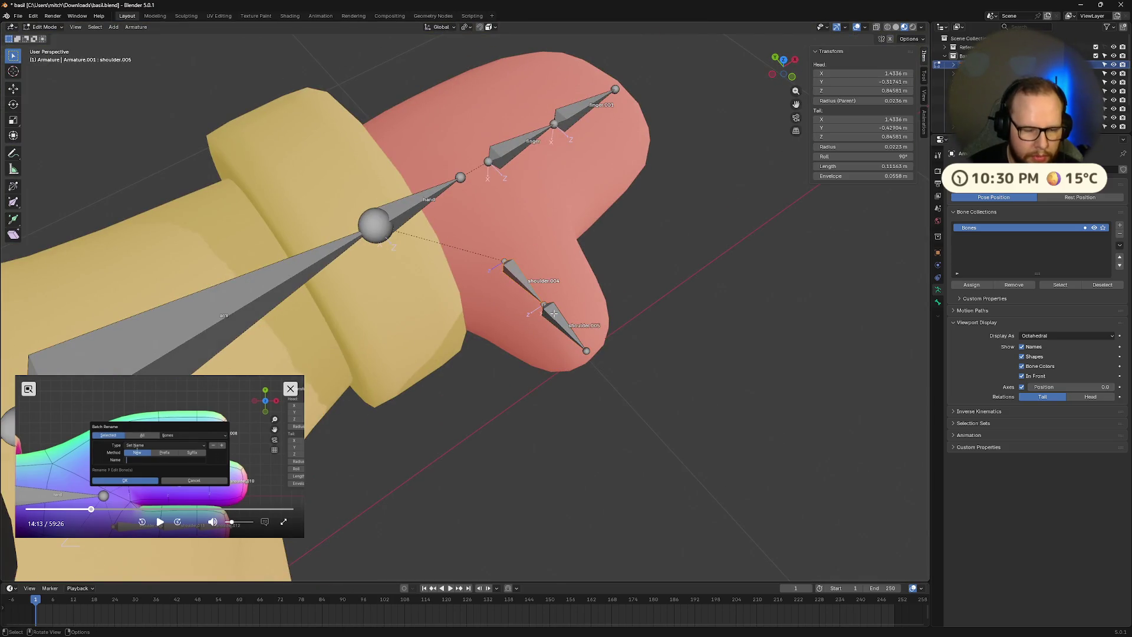
pyautogui.hotkey('ctrl', 'F2')
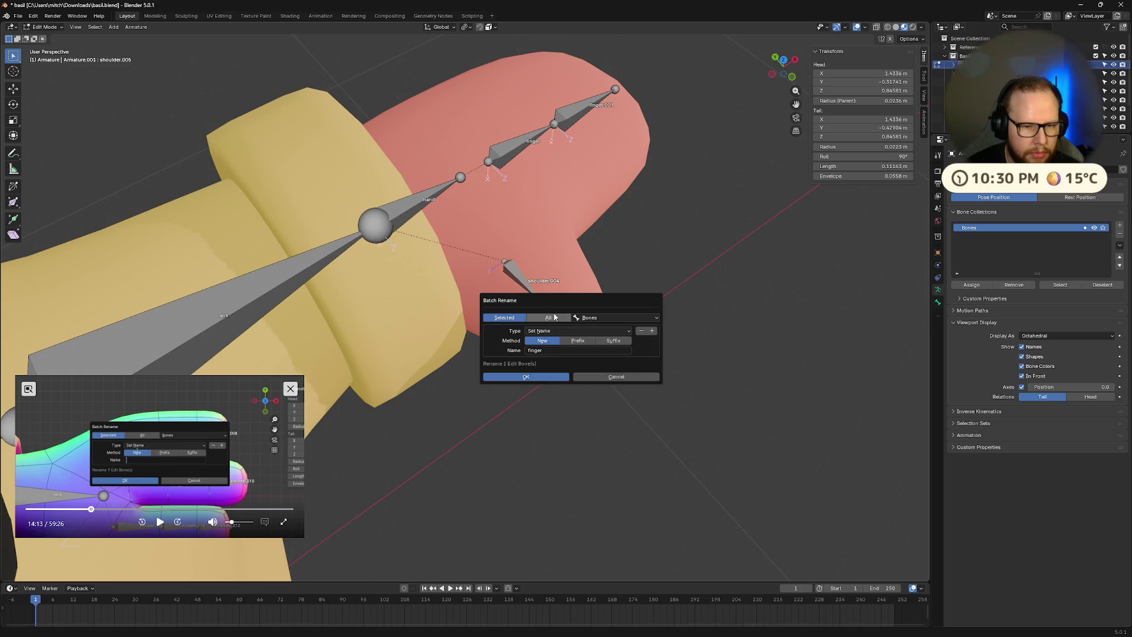
pyautogui.click(565, 350)
pyautogui.write('thumb')
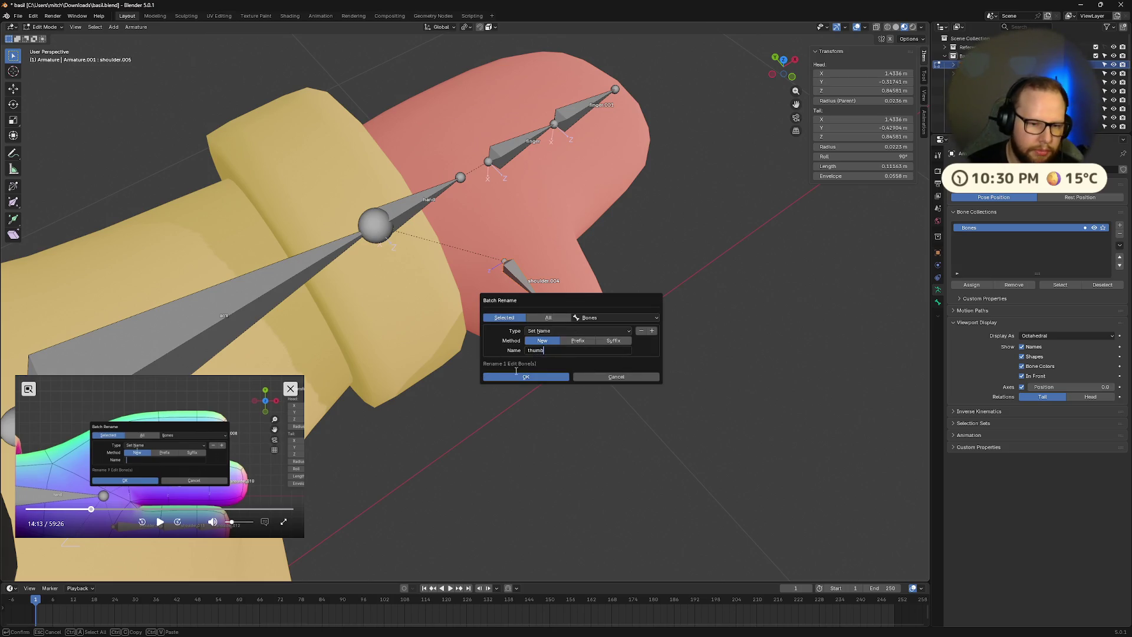
pyautogui.click(519, 377)
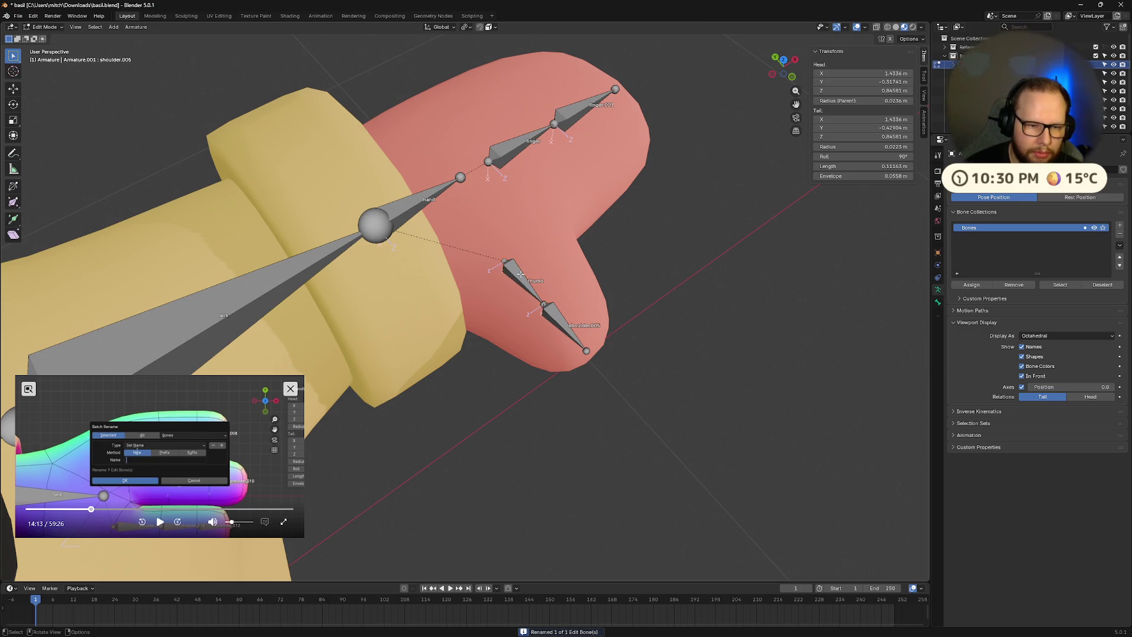
pyautogui.keyDown('shift'); pyautogui.click(563, 323); pyautogui.keyUp('shift')
pyautogui.hotkey('ctrl', 'F2')
pyautogui.click(536, 386)
pyautogui.moveTo(702, 352); pyautogui.dragTo(654, 345, button='middle')
pyautogui.scroll(8, 352, 271)
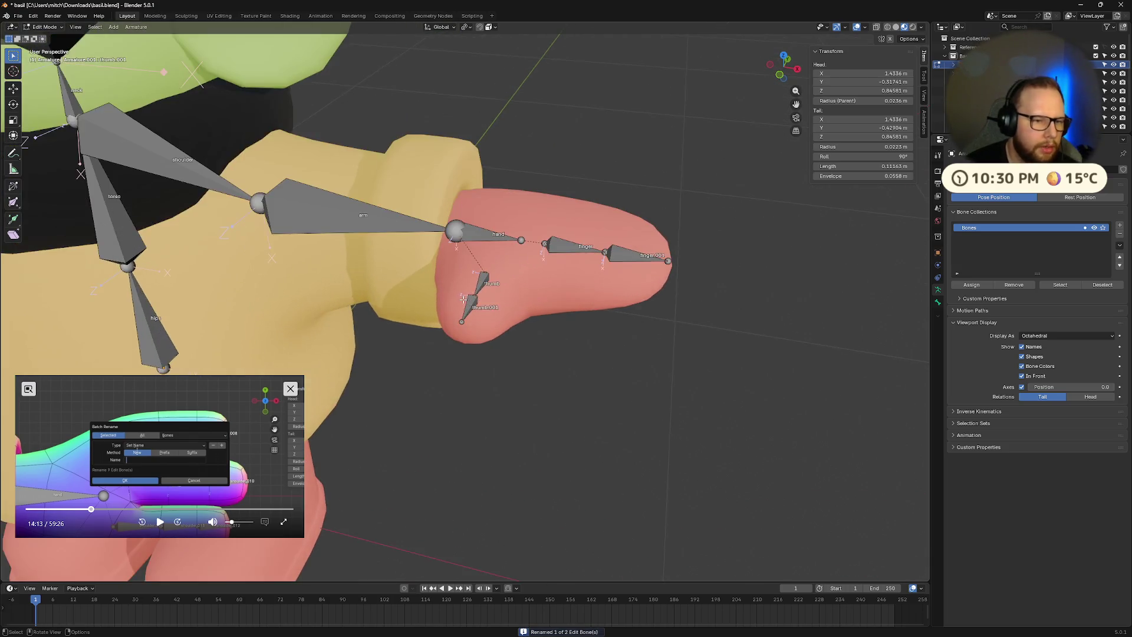
# - Subdivide the arm bone into upper and lower halves
pyautogui.rightClick(281, 237)
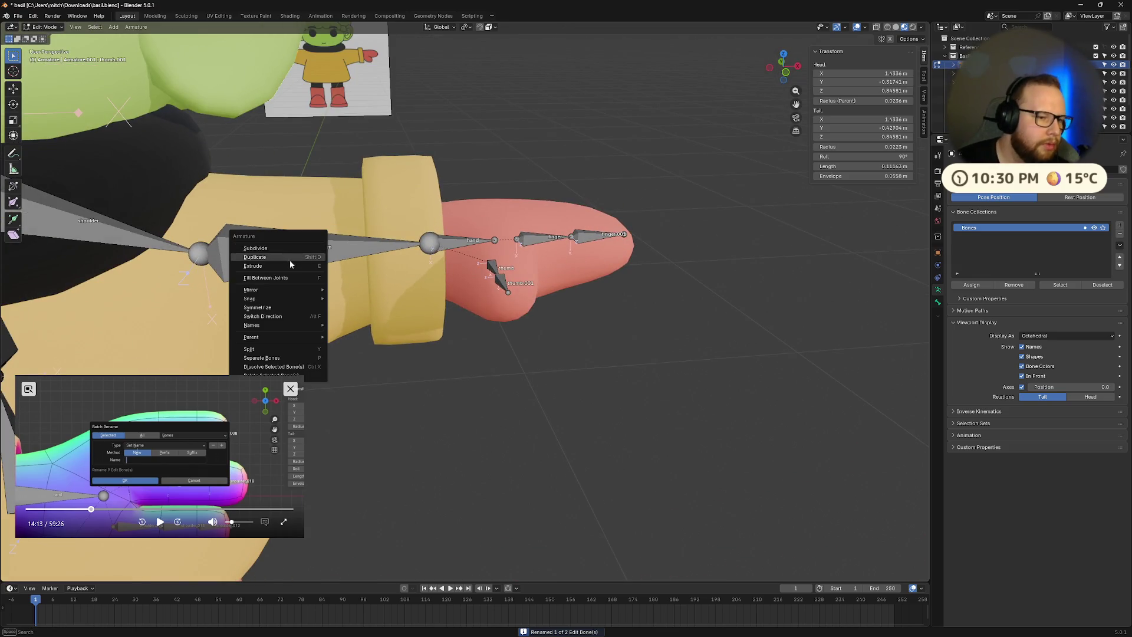
pyautogui.click(282, 245)
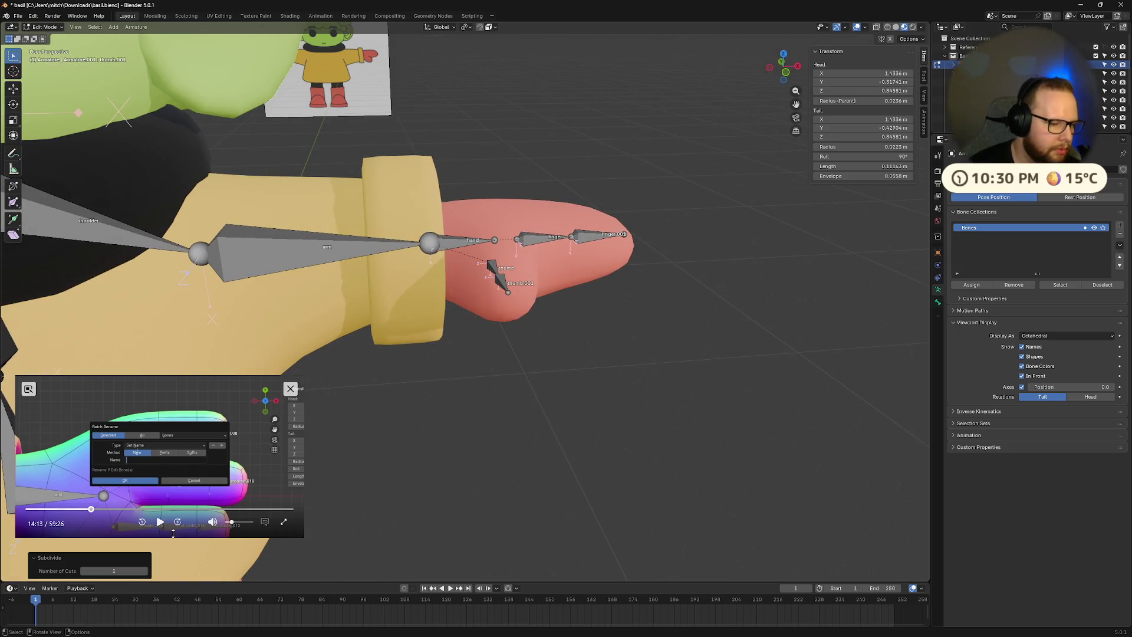
pyautogui.scroll(-4, 407, 260)
pyautogui.click(391, 279)
pyautogui.rightClick(391, 279)
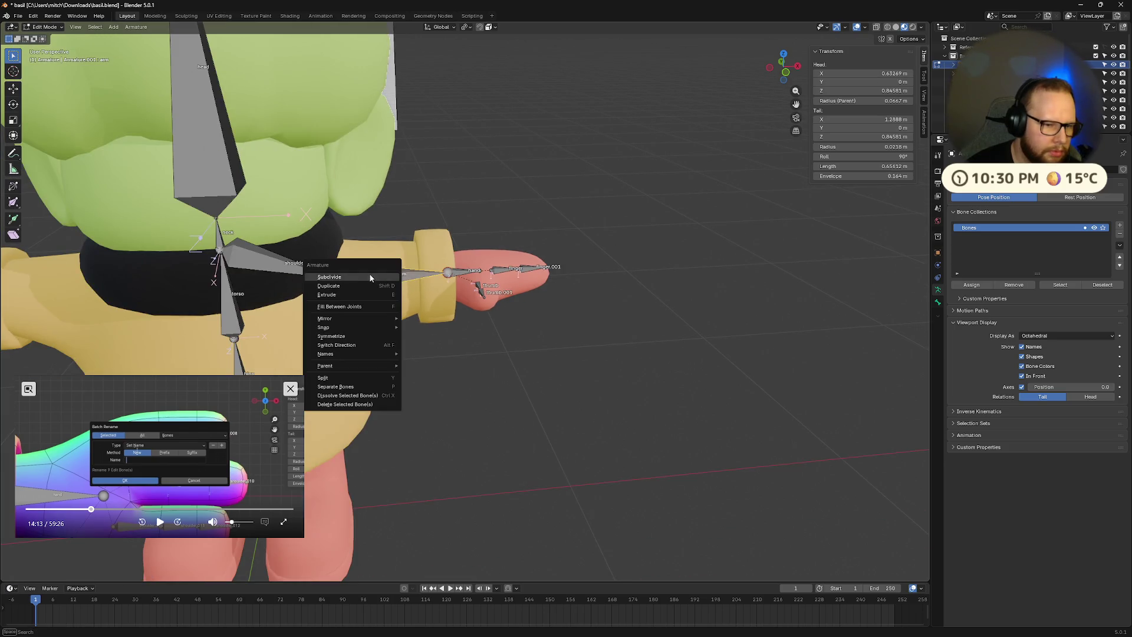
pyautogui.click(385, 287)
pyautogui.moveTo(420, 321)
pyautogui.mouseDown(button='middle')
pyautogui.moveTo(427, 384)
pyautogui.moveTo(414, 318)
pyautogui.moveTo(396, 340)
pyautogui.moveTo(378, 280)
pyautogui.mouseUp(button='middle')
# - Name the upper arm bone 'bicep' and the lower one 'forearm'
pyautogui.click(381, 277)
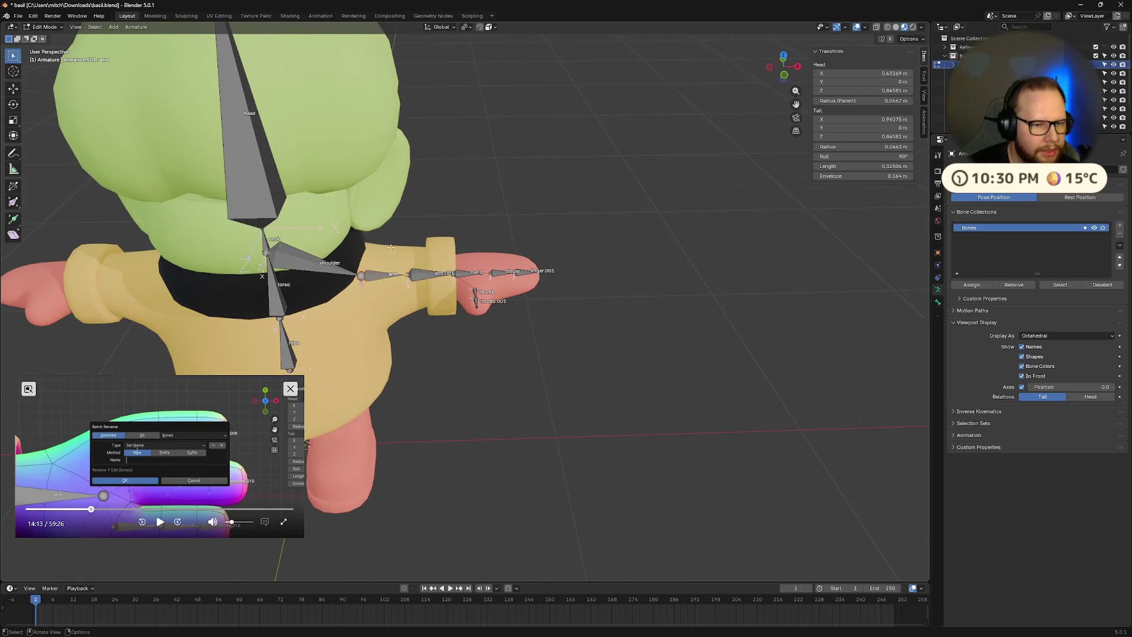
pyautogui.press('F2')
pyautogui.write('forearm')
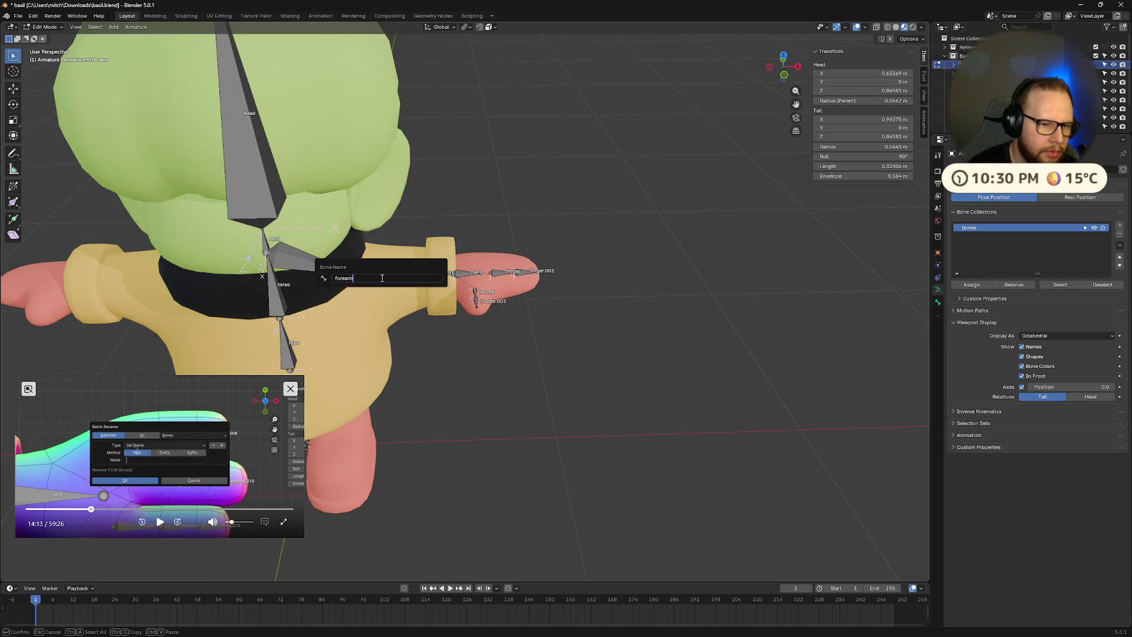
pyautogui.hotkey('ctrl', 'BackSpace')
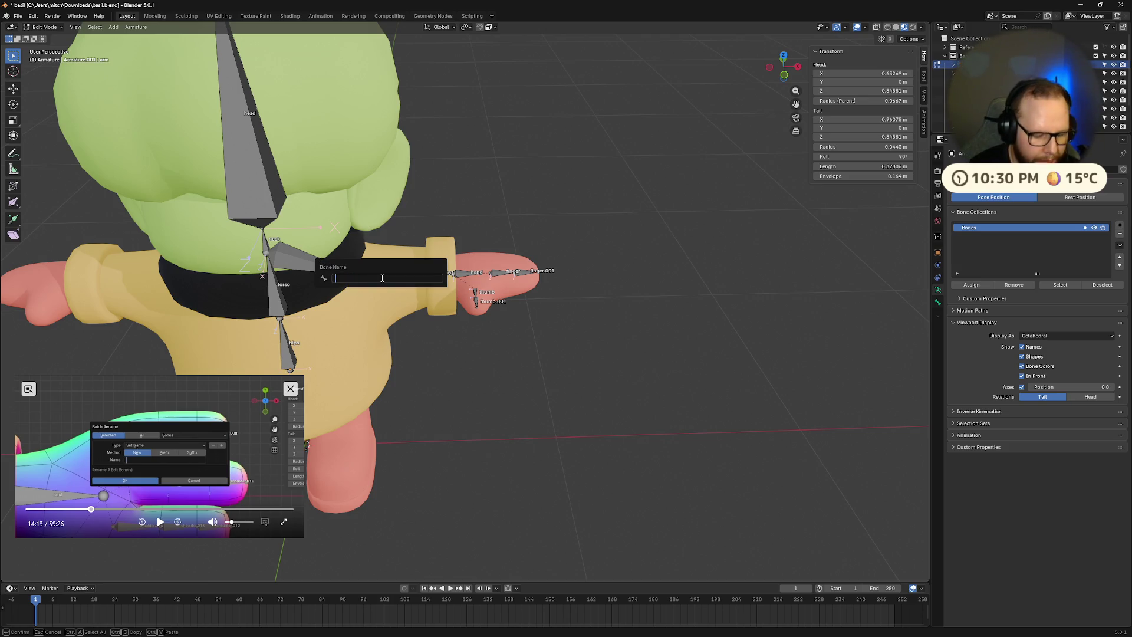
pyautogui.write('bicep')
pyautogui.press('Return')
pyautogui.click(420, 277)
pyautogui.press('F2')
pyautogui.write('forearm')
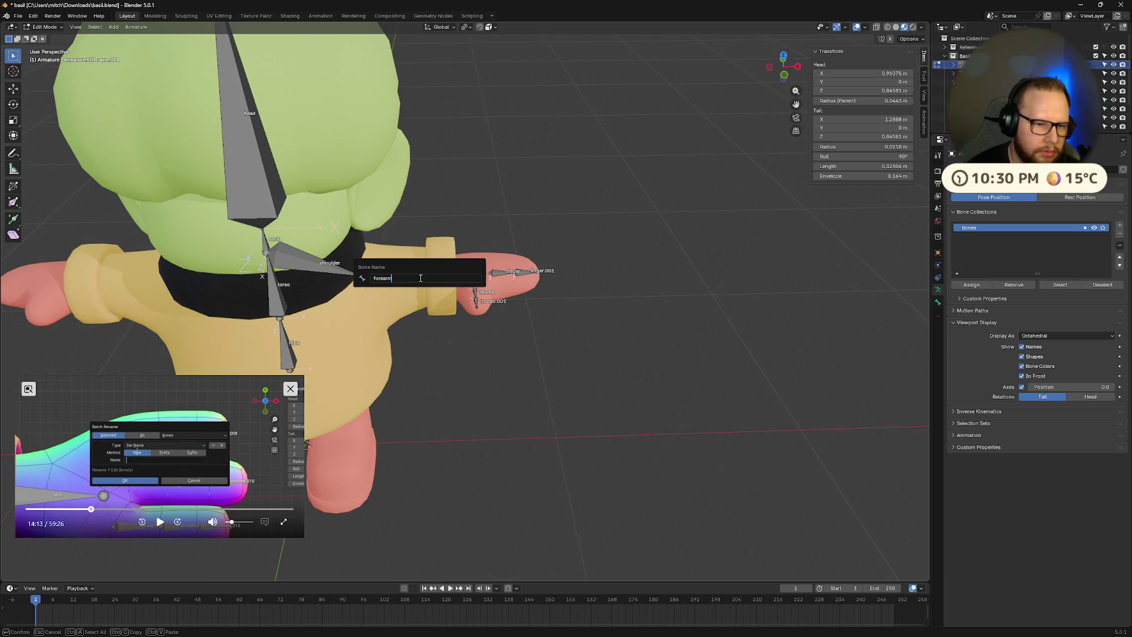
pyautogui.press('Return')
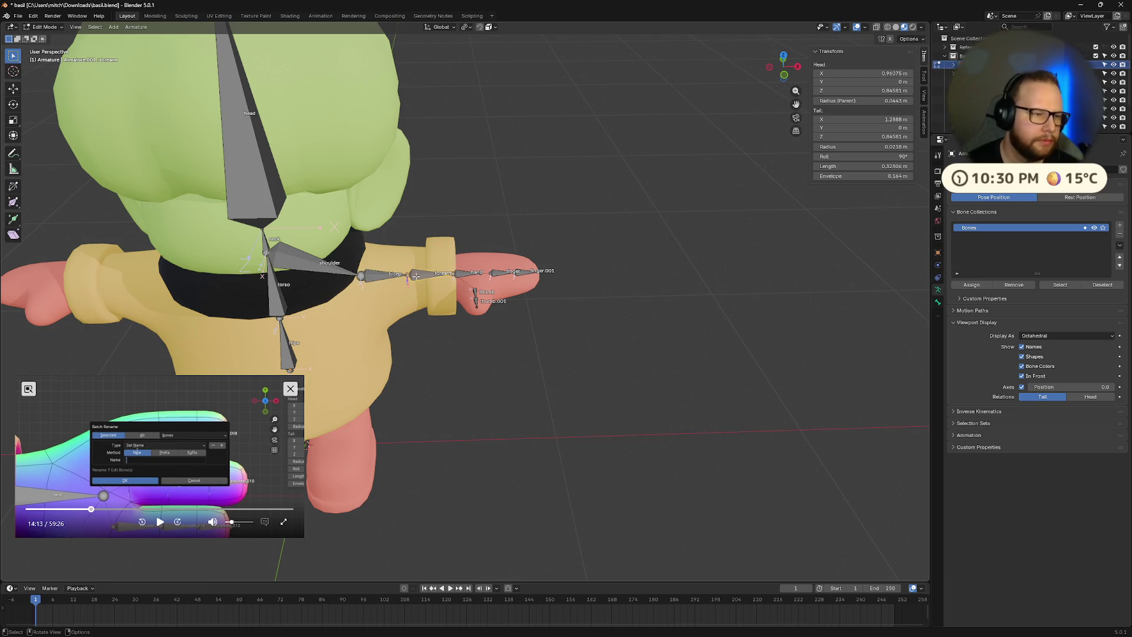
pyautogui.moveTo(551, 220)
pyautogui.mouseDown(button='middle')
pyautogui.moveTo(594, 273)
pyautogui.moveTo(496, 316)
pyautogui.moveTo(560, 283)
pyautogui.mouseUp(button='middle')
# - Pull the forearm's end joint inward along X to about 1.2645 m
pyautogui.scroll(6, 399, 274)
pyautogui.moveTo(399, 274); pyautogui.dragTo(464, 250, button='middle')
pyautogui.press('g')
pyautogui.press('x')
pyautogui.click(455, 250)
# - Turn off Deform for the shoulder bone in its Bone properties
pyautogui.moveTo(584, 199)
pyautogui.mouseDown(button='middle')
pyautogui.moveTo(573, 251)
pyautogui.moveTo(531, 283)
pyautogui.moveTo(518, 254)
pyautogui.moveTo(507, 307)
pyautogui.moveTo(523, 281)
pyautogui.moveTo(508, 300)
pyautogui.mouseUp(button='middle')
pyautogui.scroll(5, 523, 281)
pyautogui.click(158, 523)
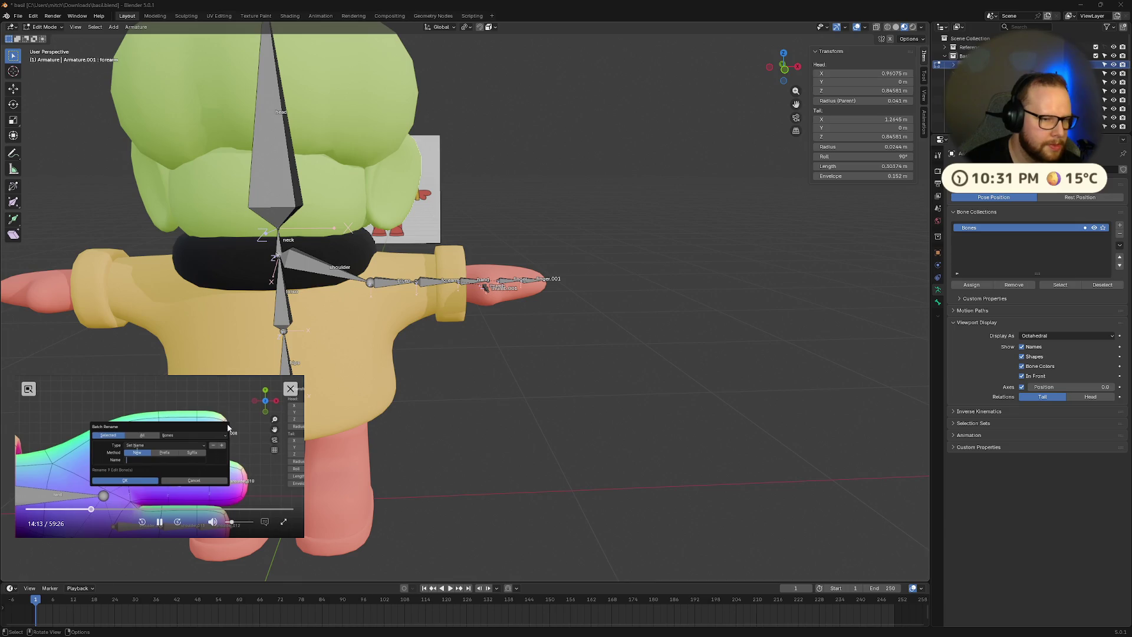
pyautogui.press('space')
pyautogui.click(275, 275)
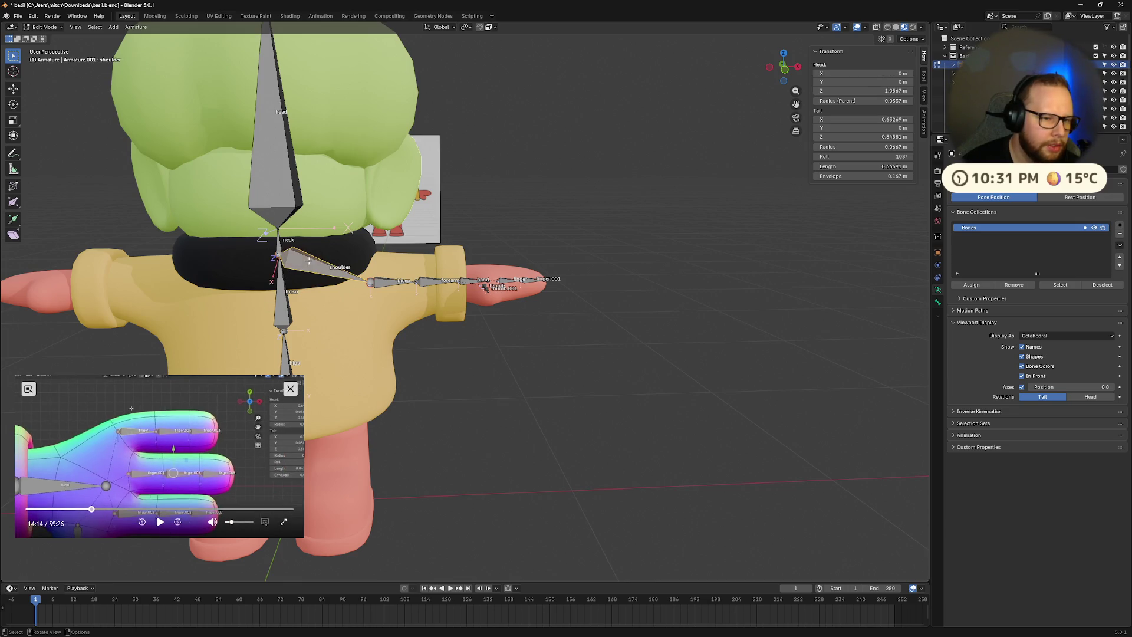
pyautogui.click(938, 303)
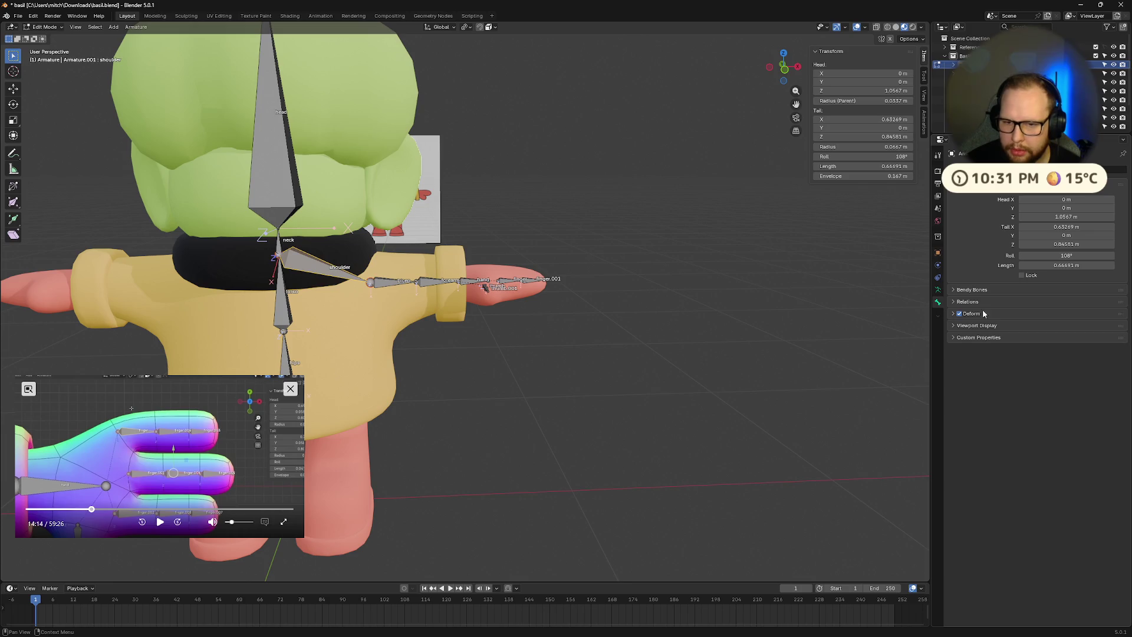
pyautogui.click(959, 314)
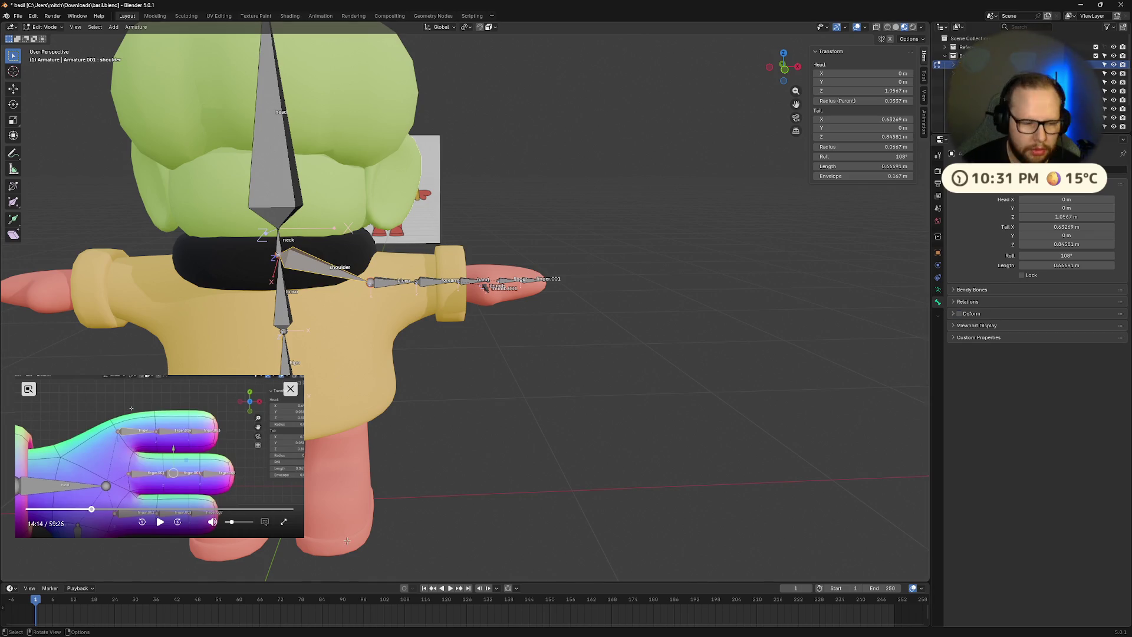
pyautogui.click(160, 522)
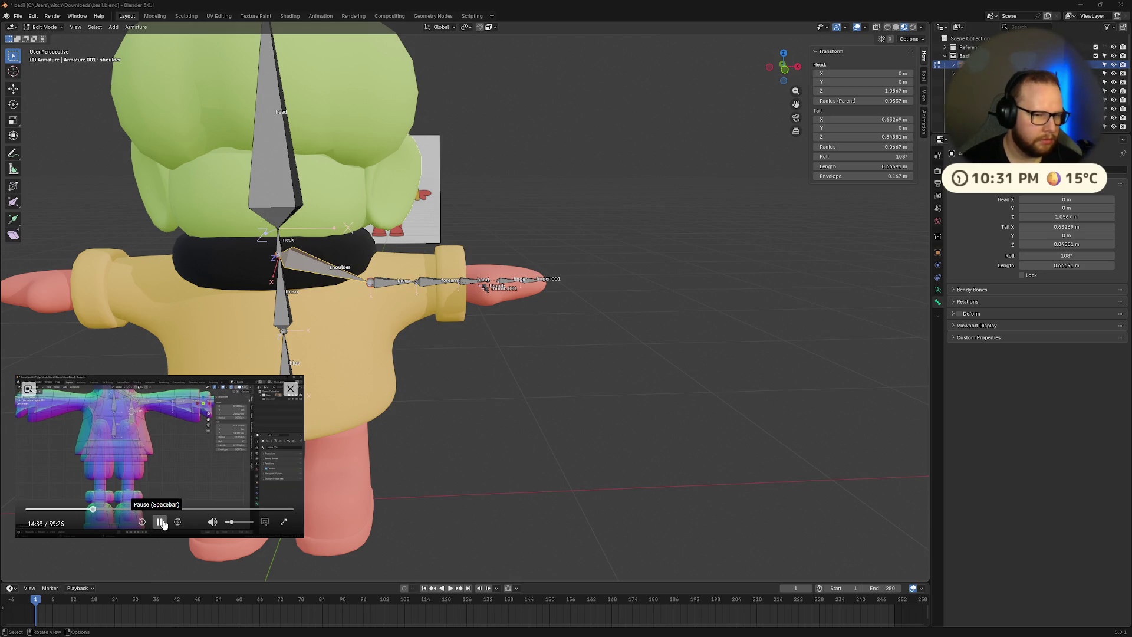
pyautogui.click(163, 524)
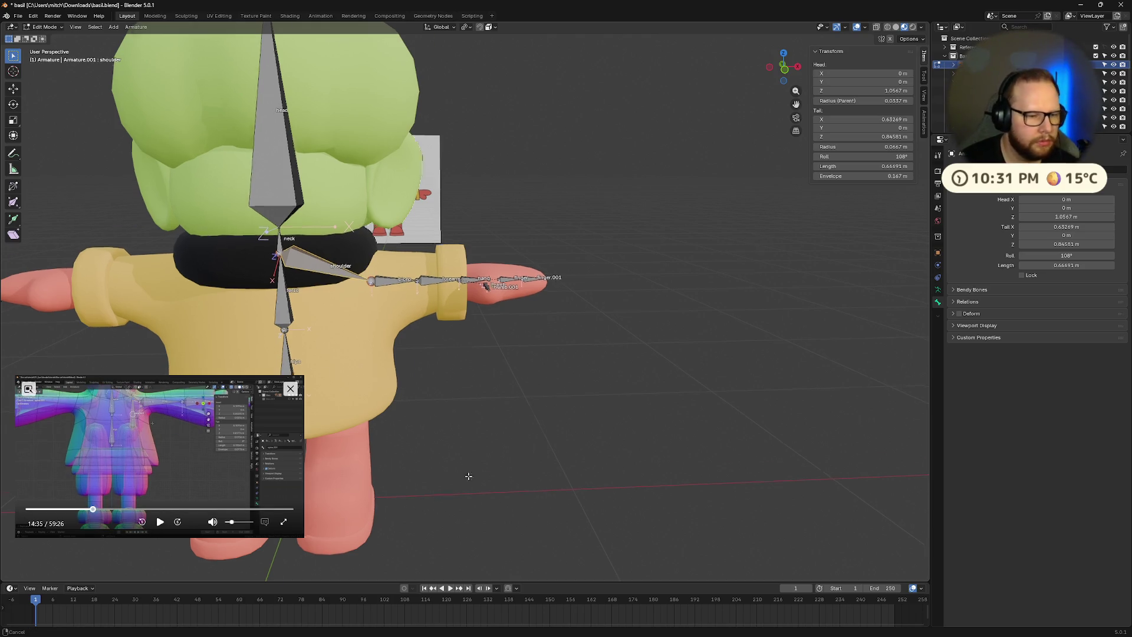
# - In front view, duplicate the lower spine bone and place the copy slightly down and right
pyautogui.press('KP_1')
pyautogui.click(784, 66)
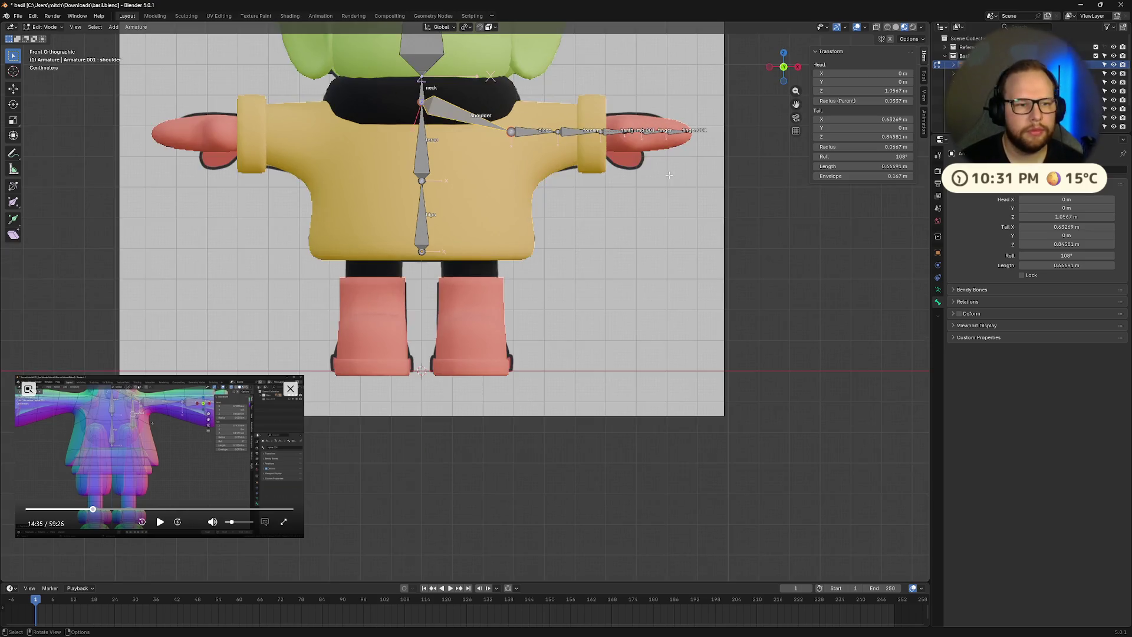
pyautogui.scroll(4, 445, 313)
pyautogui.scroll(-2, 427, 164)
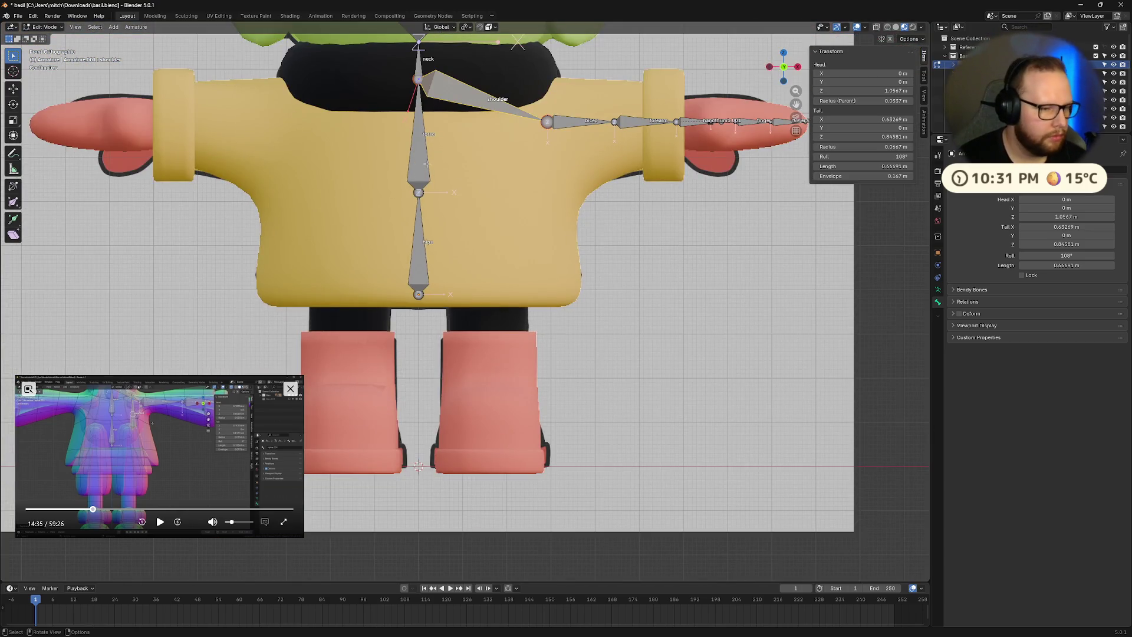
pyautogui.click(420, 168)
pyautogui.click(430, 254)
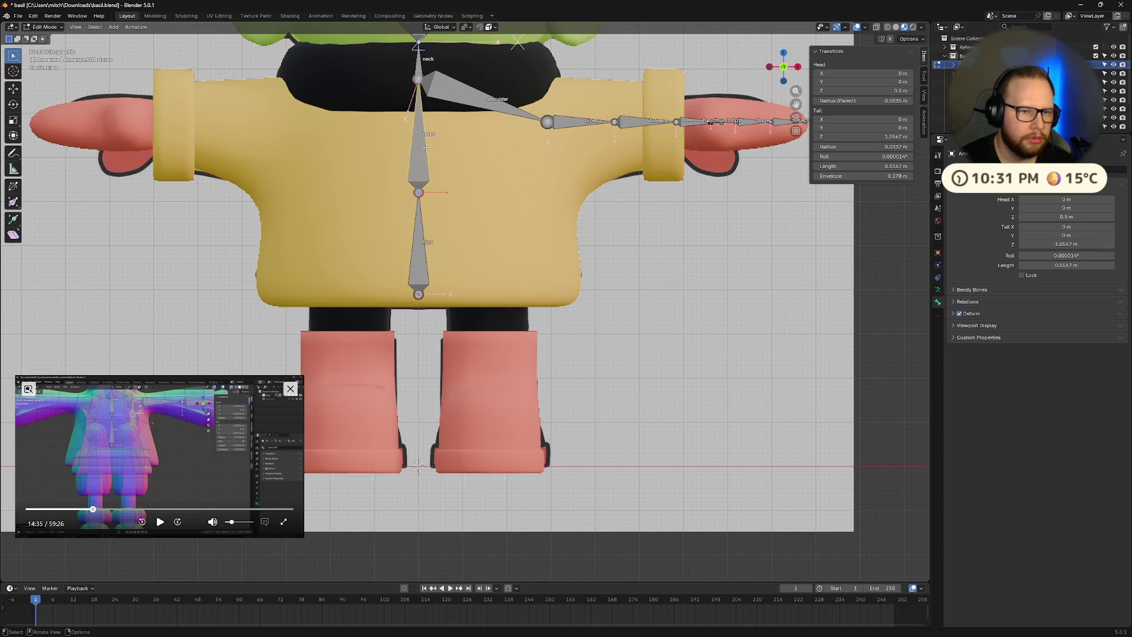
pyautogui.hotkey('shift', 'd')
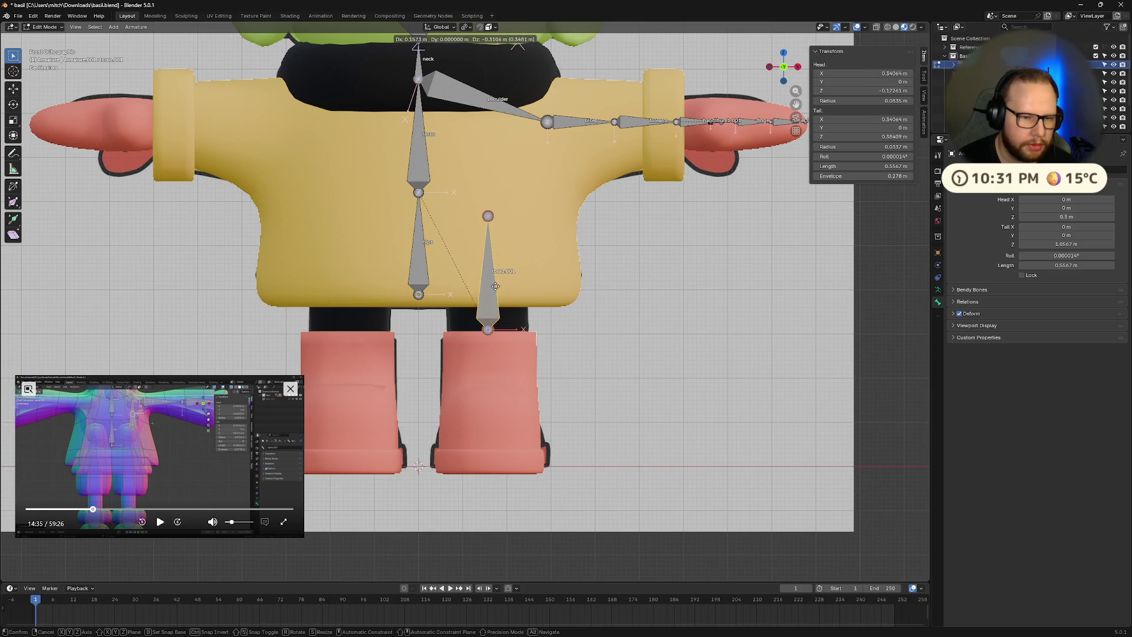
pyautogui.click(496, 288)
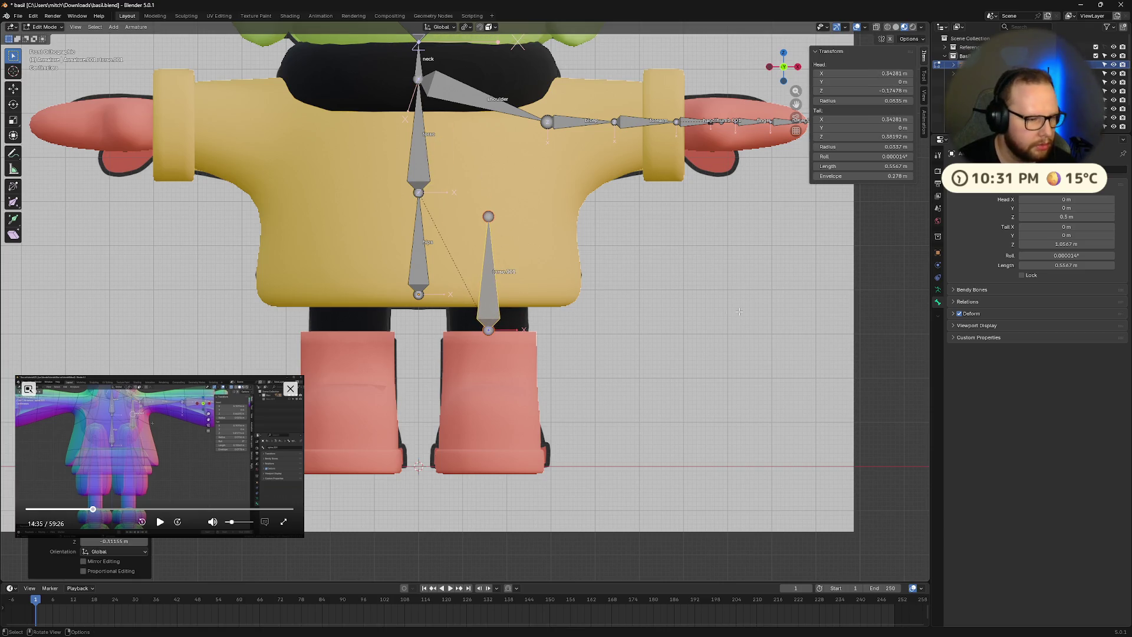
# - Rotate the copied bone torso.001 180° around Y so it points down into the leg
pyautogui.click(160, 522)
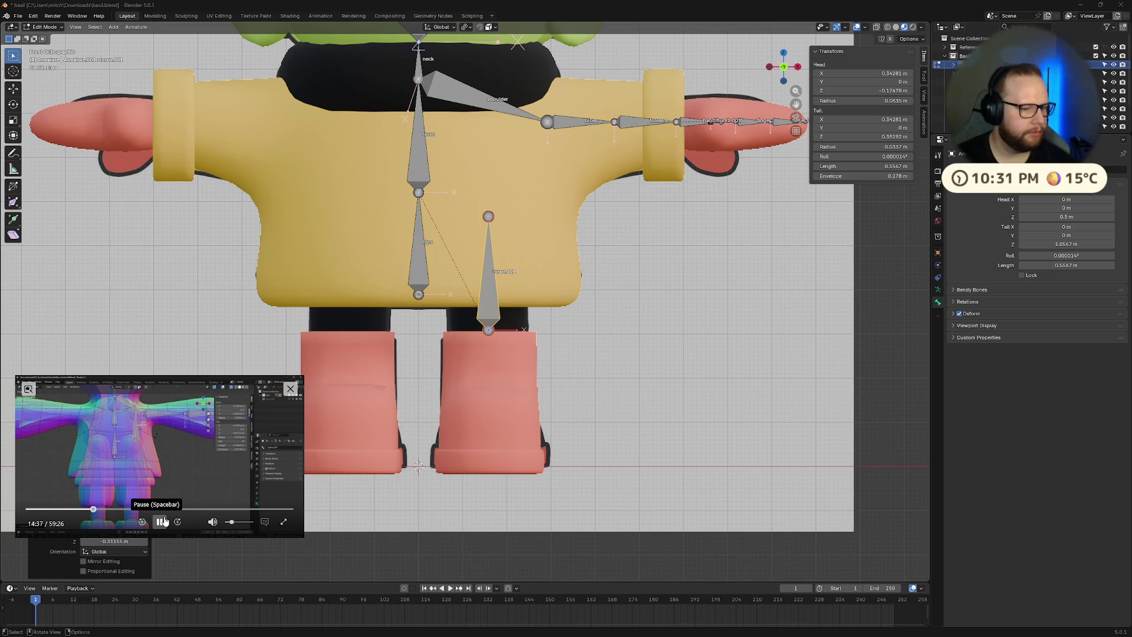
pyautogui.click(165, 522)
pyautogui.click(491, 302)
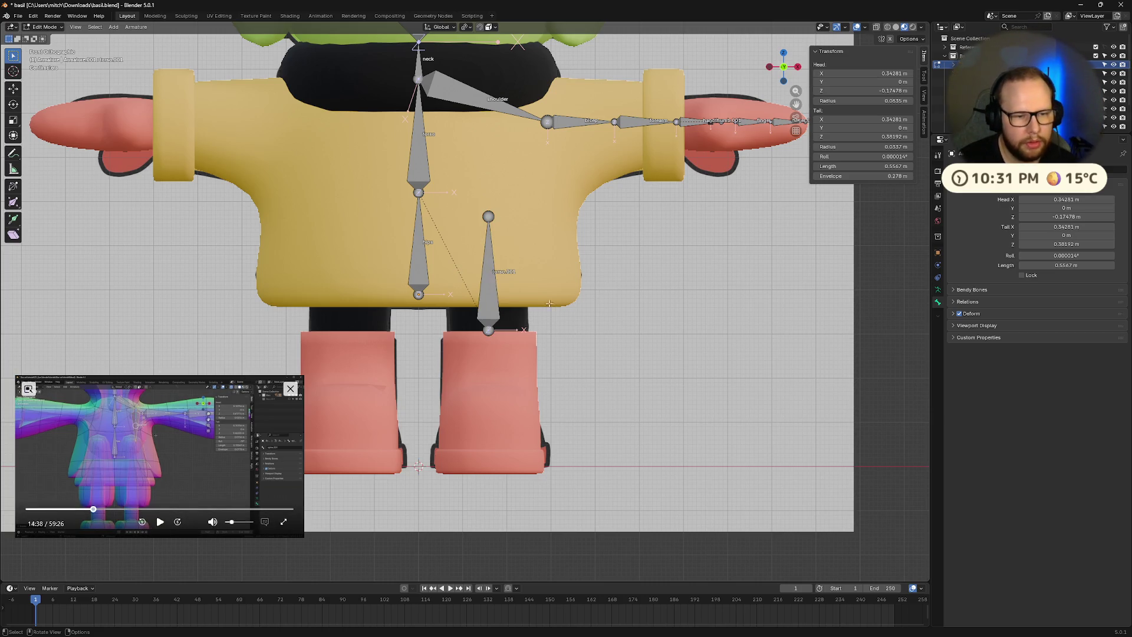
pyautogui.press('r')
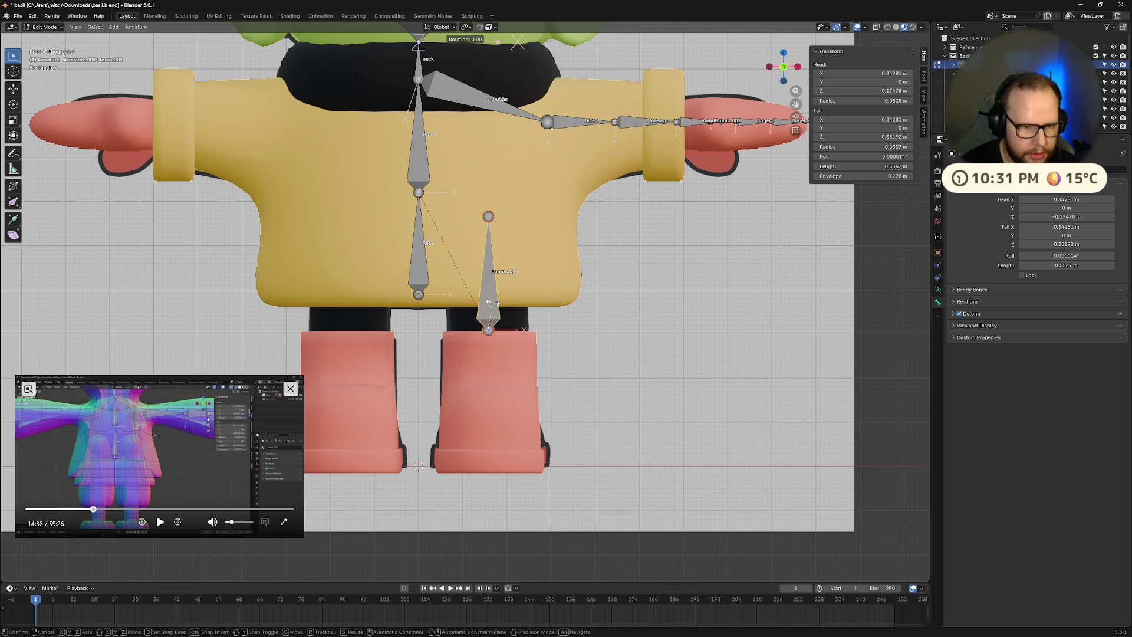
pyautogui.write('y')
pyautogui.write('180')
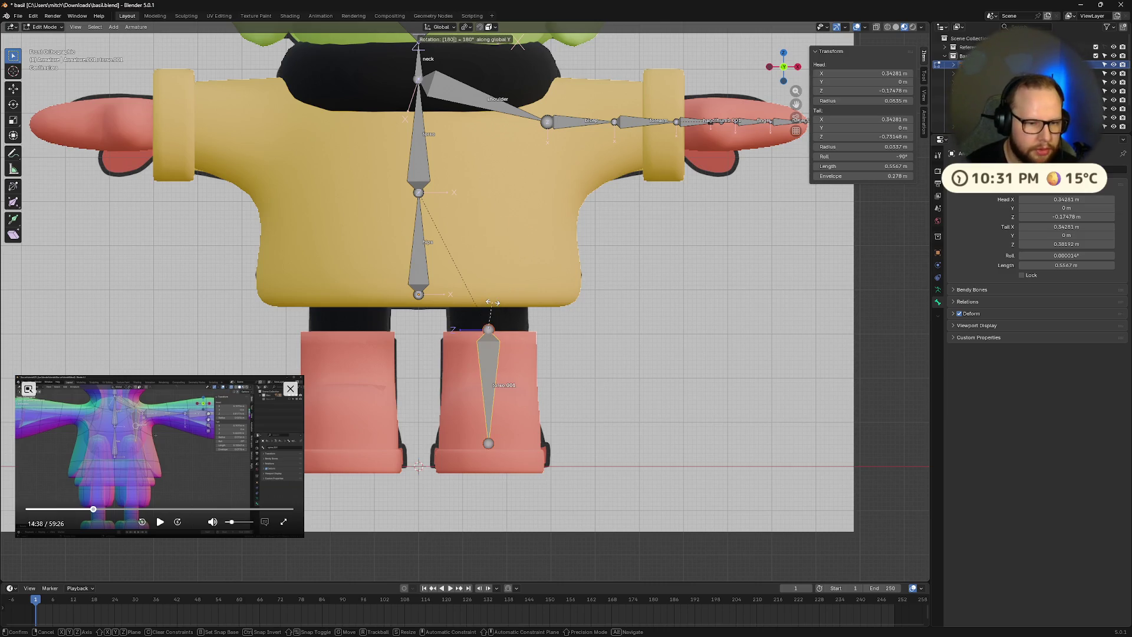
pyautogui.press('Return')
# - Set the leg bone's roll to 0° in the sidebar
pyautogui.click(161, 524)
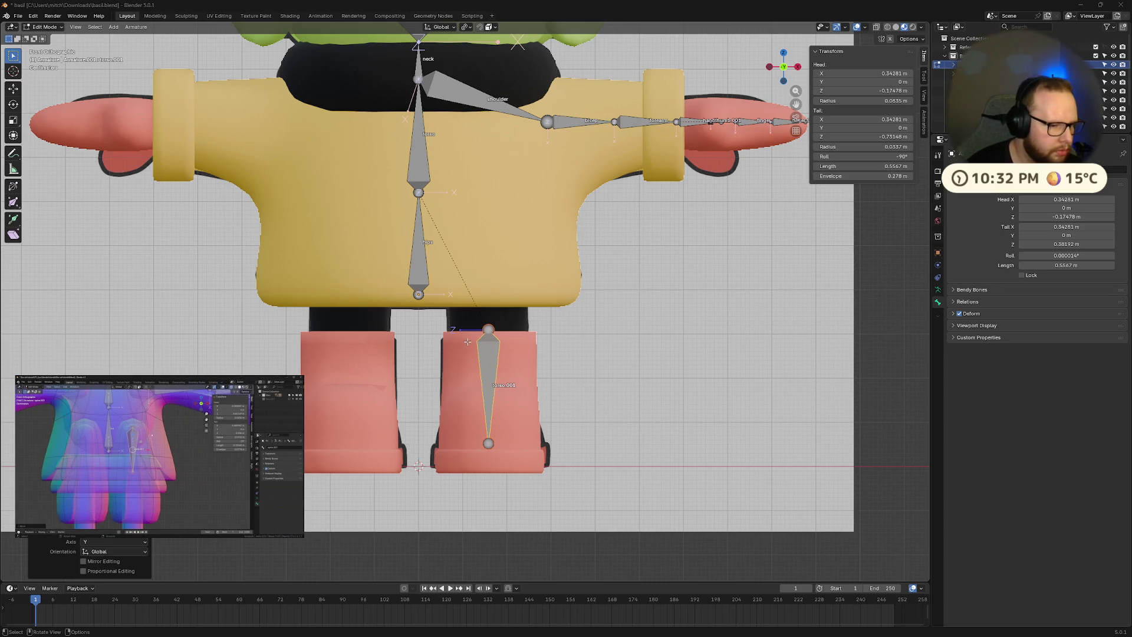
pyautogui.click(858, 155)
pyautogui.write('0')
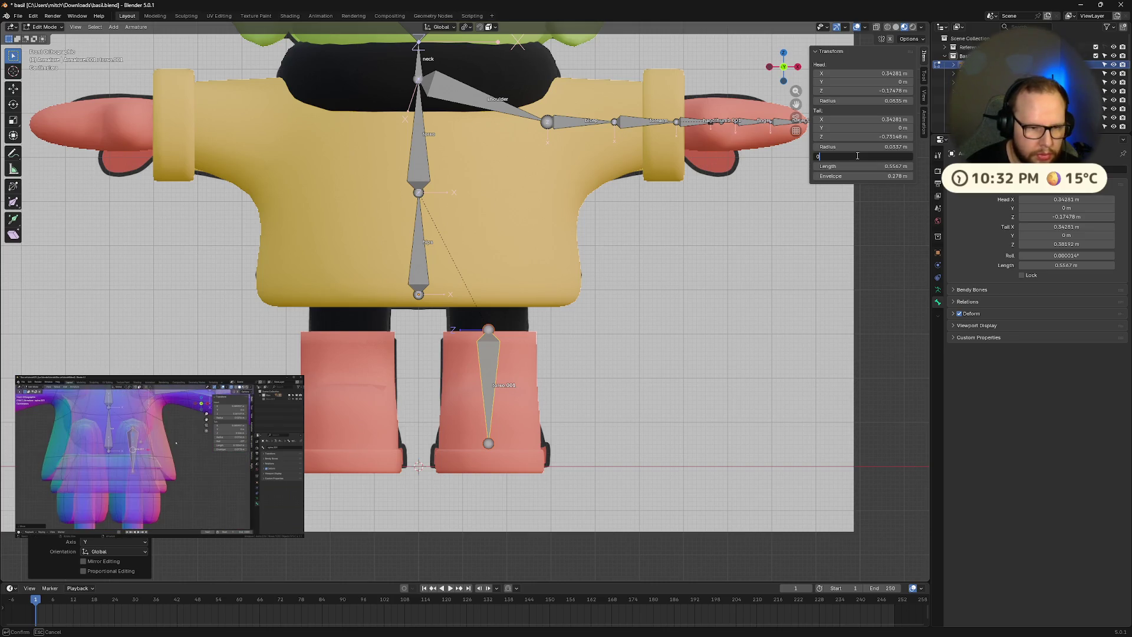
pyautogui.press('Return')
pyautogui.moveTo(674, 363); pyautogui.dragTo(784, 295, button='middle')
pyautogui.click(892, 156)
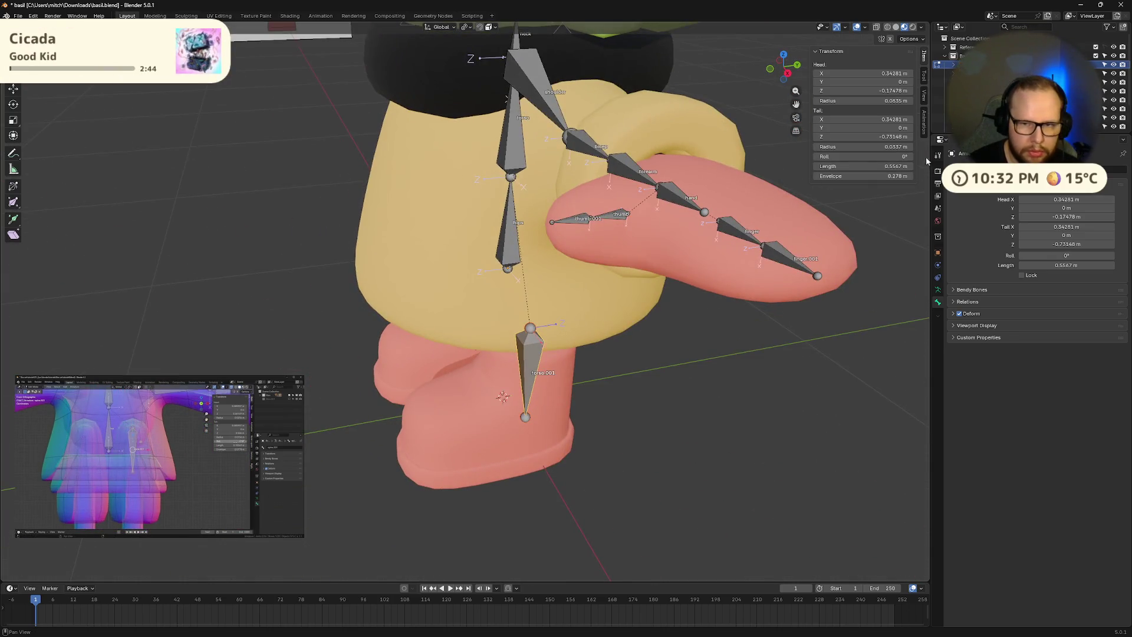
# - Set the leg bone's roll to -180° and view the leg from the side
pyautogui.write('-180')
pyautogui.press('Return')
pyautogui.press('KP_3')
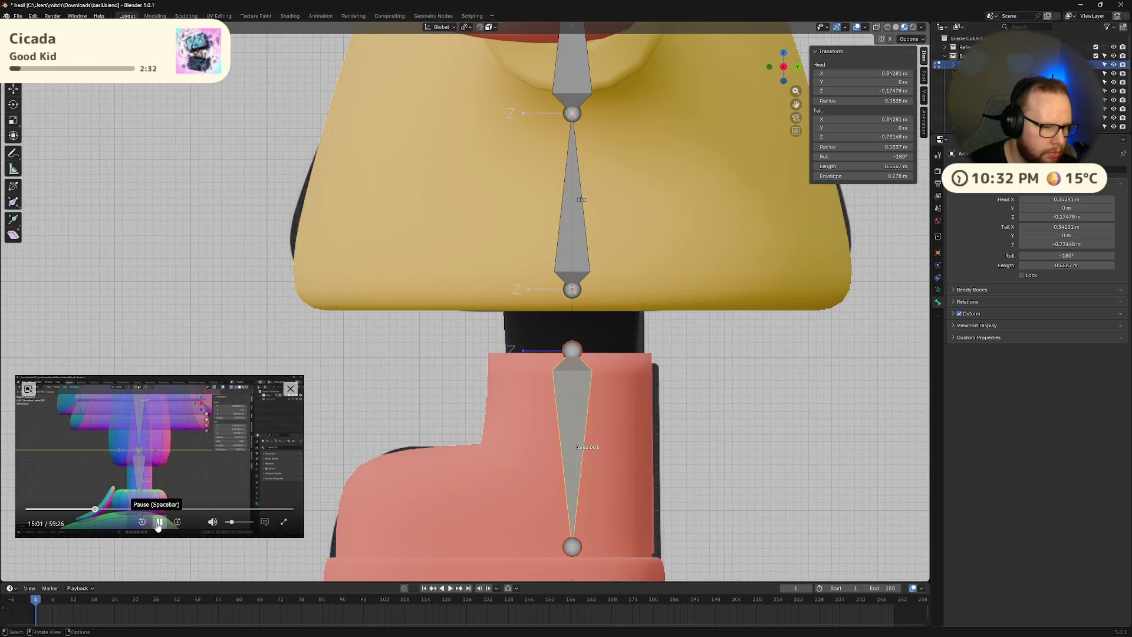
pyautogui.click(158, 525)
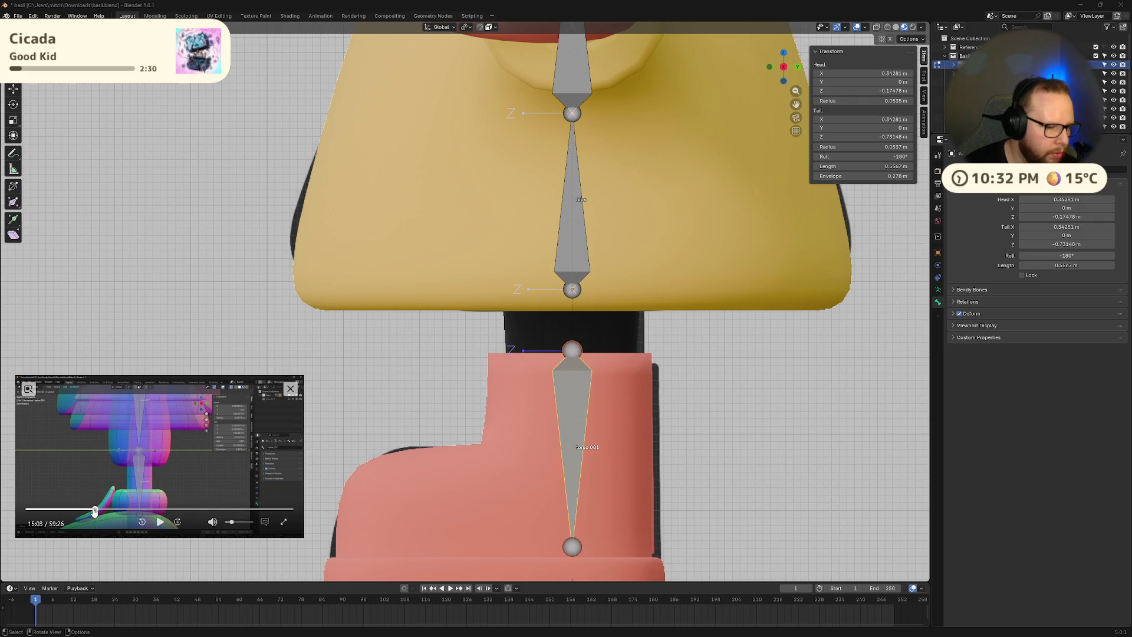
pyautogui.click(93, 509)
pyautogui.click(172, 470)
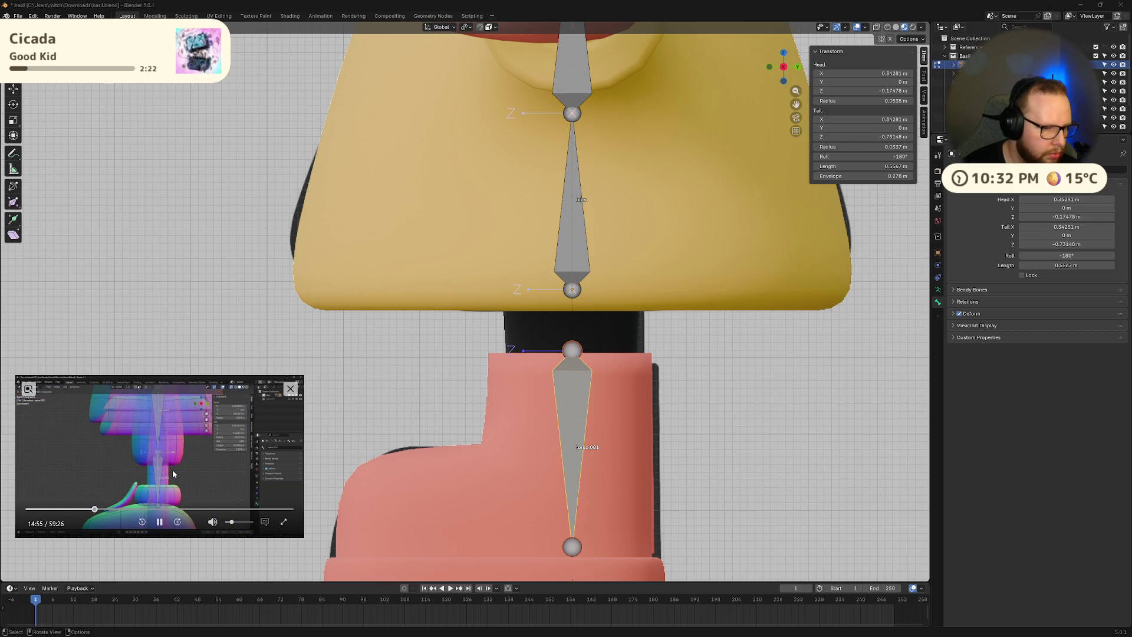
pyautogui.press('Left')
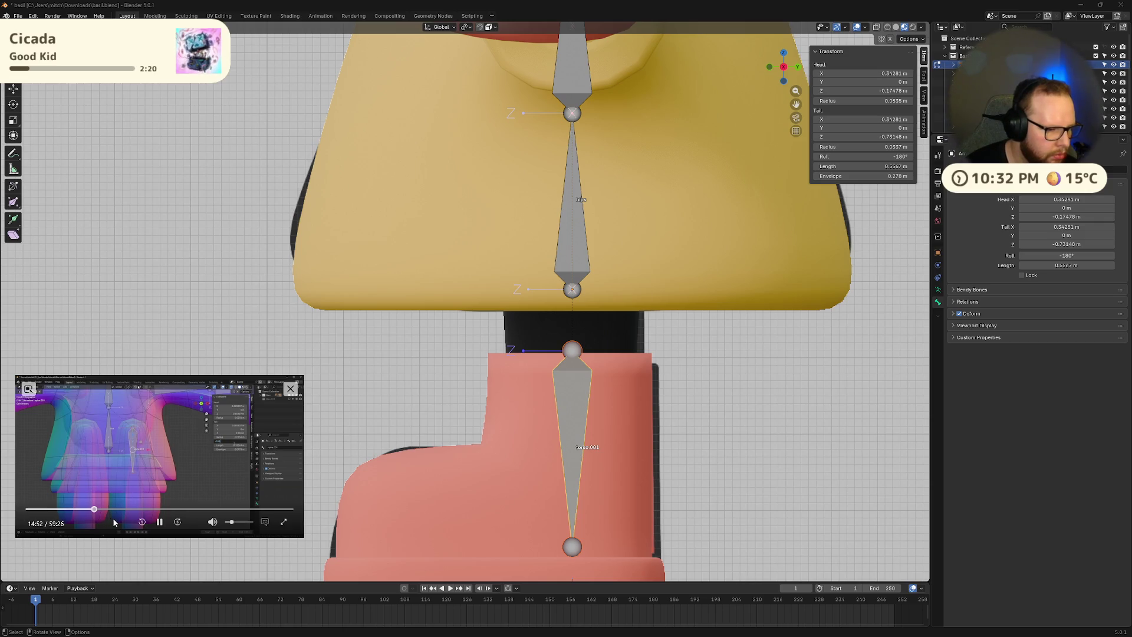
pyautogui.click(160, 522)
# - Move the leg bone vertically up toward the hip, cancelling a sideways X move
pyautogui.click(797, 67)
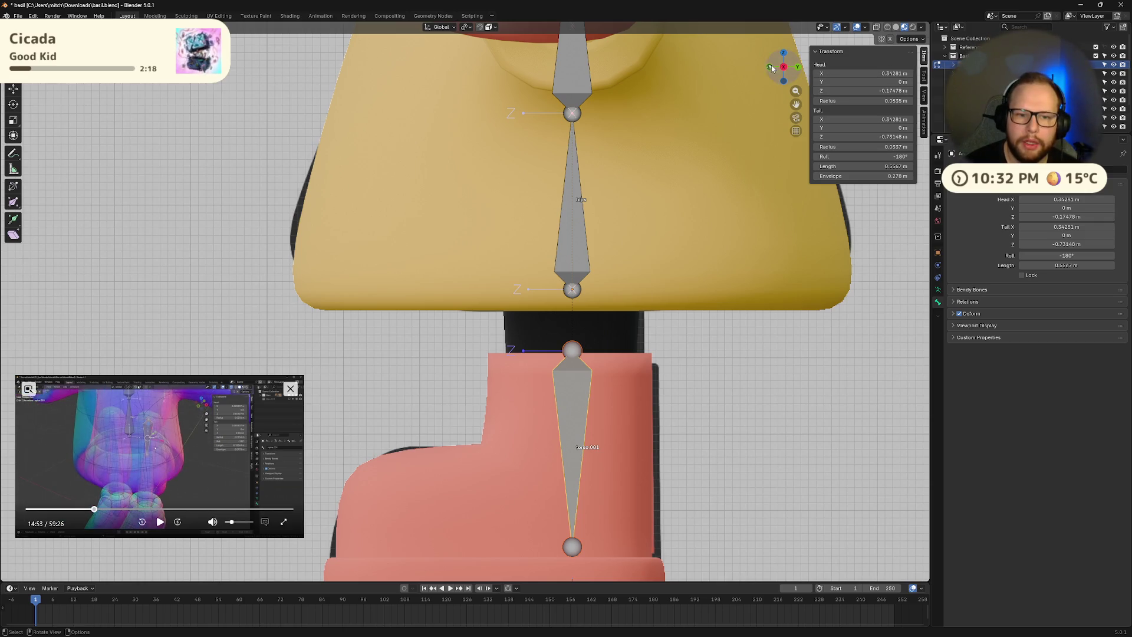
pyautogui.press('g')
pyautogui.press('z')
pyautogui.click(477, 275)
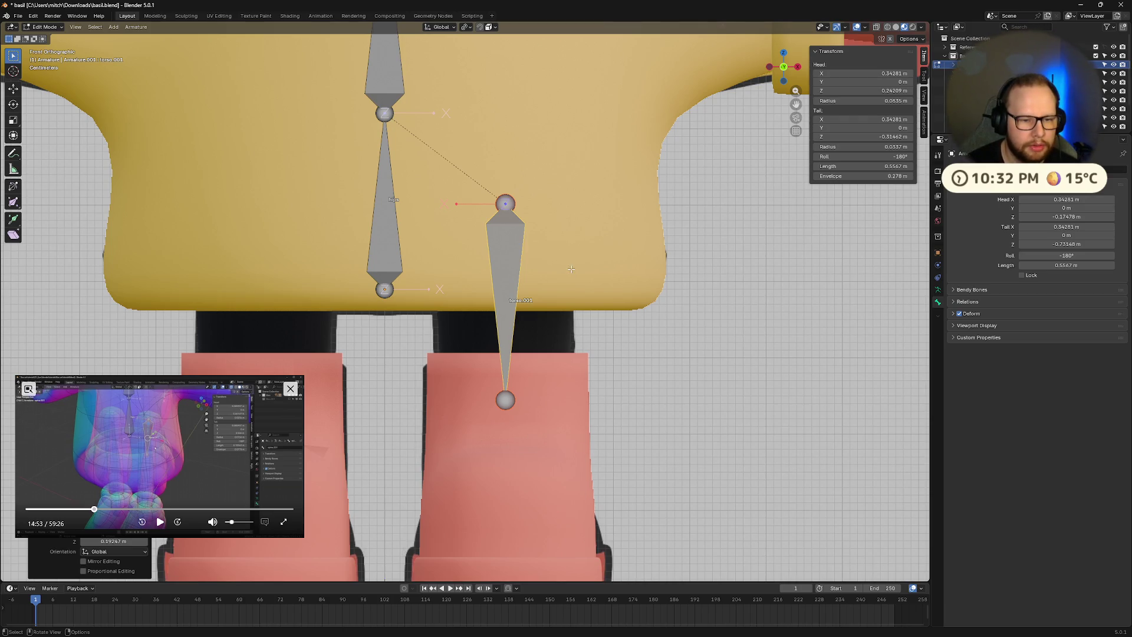
pyautogui.press('g')
pyautogui.press('x')
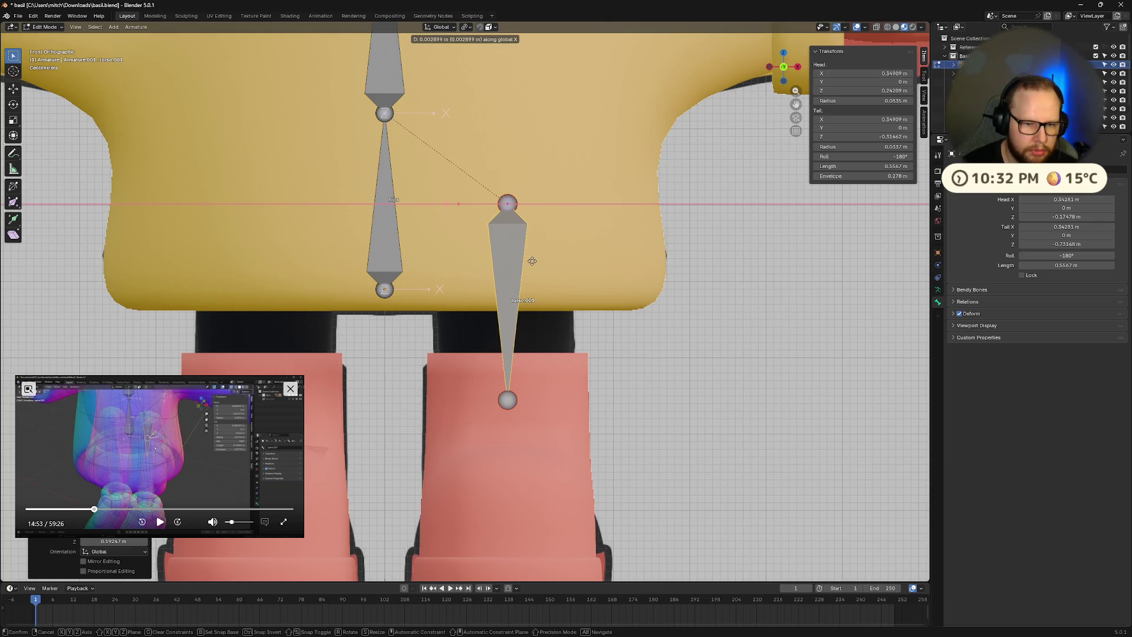
pyautogui.rightClick(532, 261)
pyautogui.scroll(-3, 533, 261)
pyautogui.scroll(2, 555, 378)
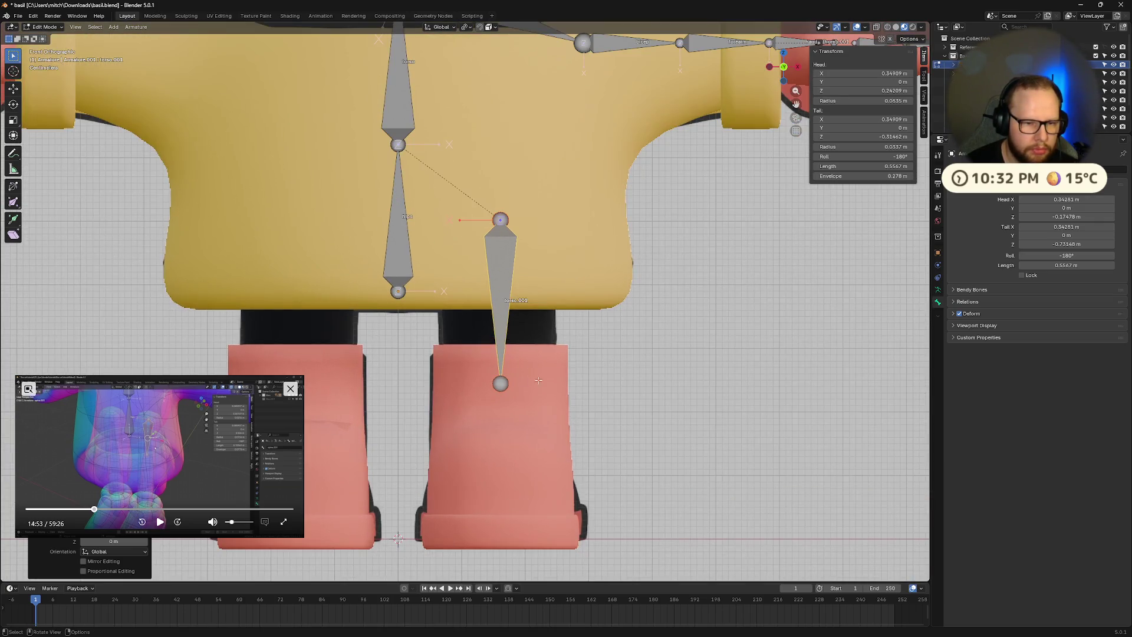
# - In Object Mode, try making the body mesh see-through, then undo it
pyautogui.click(160, 522)
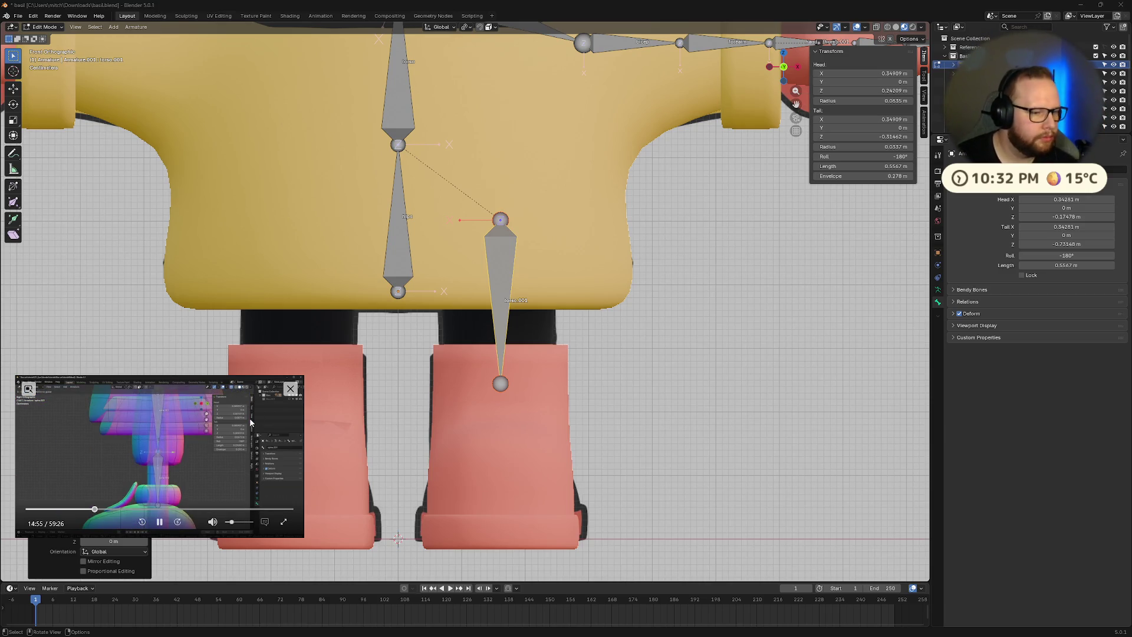
pyautogui.click(159, 522)
pyautogui.click(797, 66)
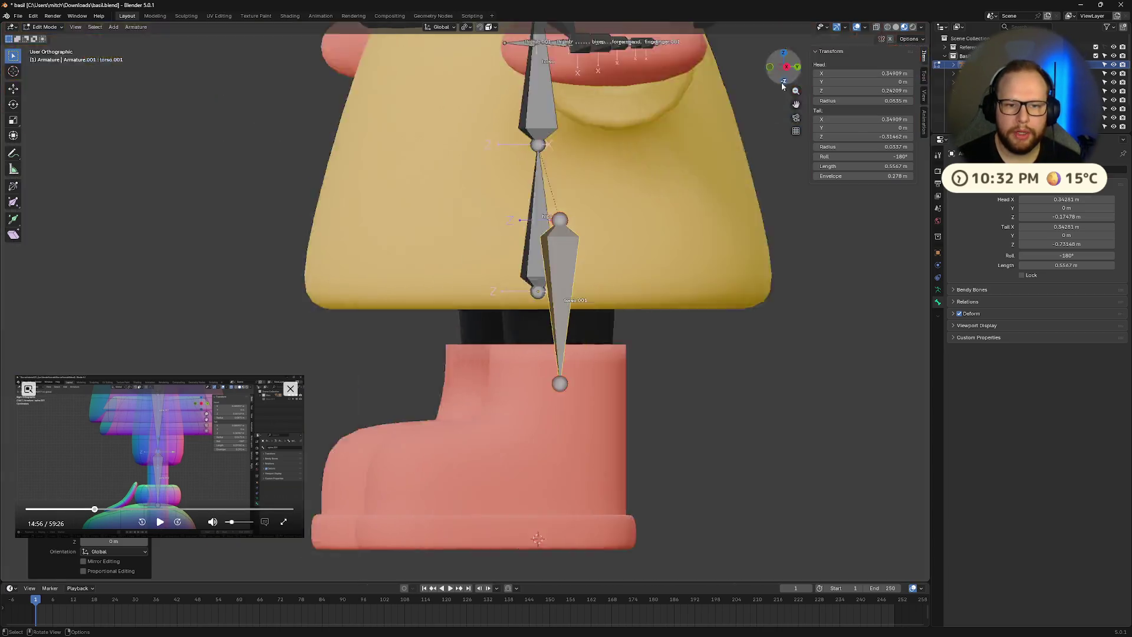
pyautogui.press('ctrl+KP_Add')
pyautogui.press('Tab')
pyautogui.press('Tab')
pyautogui.press('Tab')
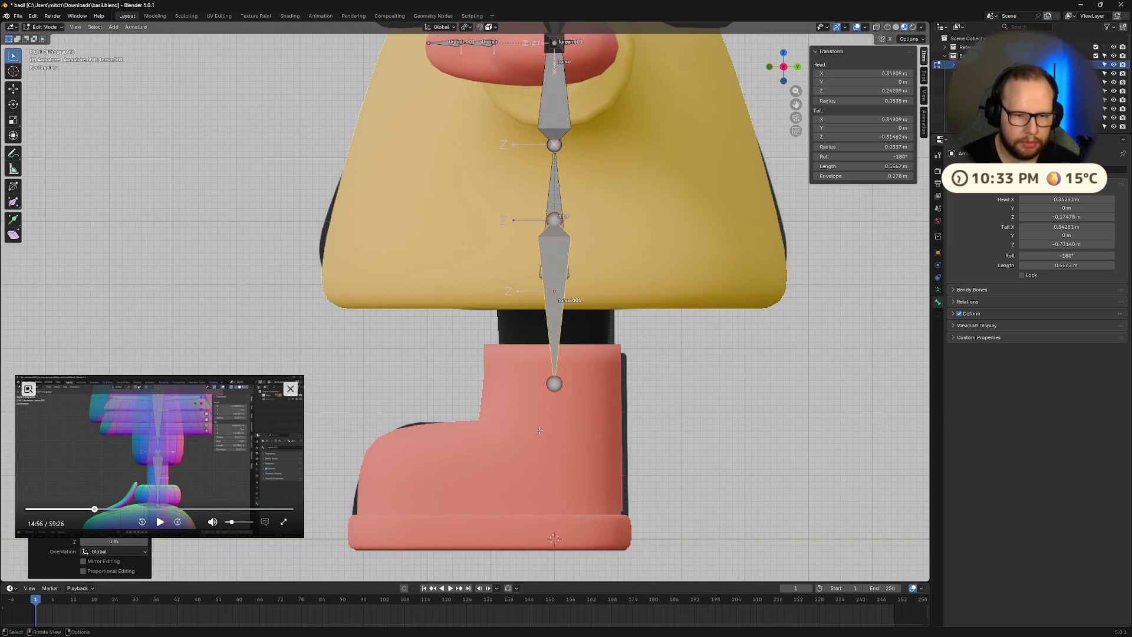
pyautogui.click(540, 433)
pyautogui.hotkey('alt', 'z')
pyautogui.hotkey('ctrl', 'z')
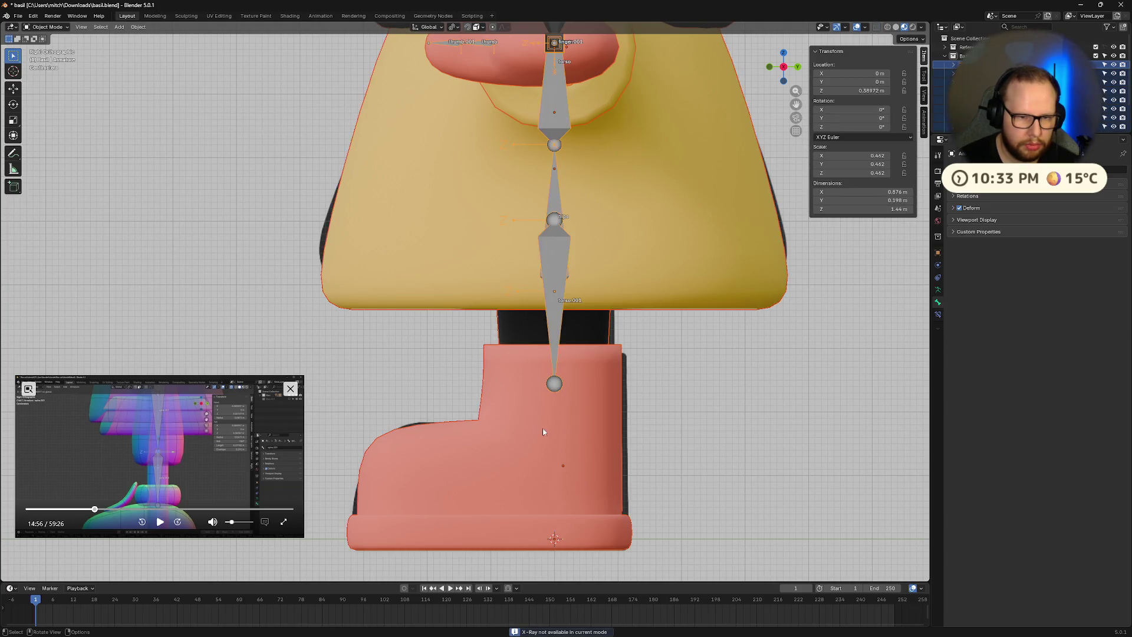
pyautogui.moveTo(540, 431); pyautogui.dragTo(560, 427, button='middle')
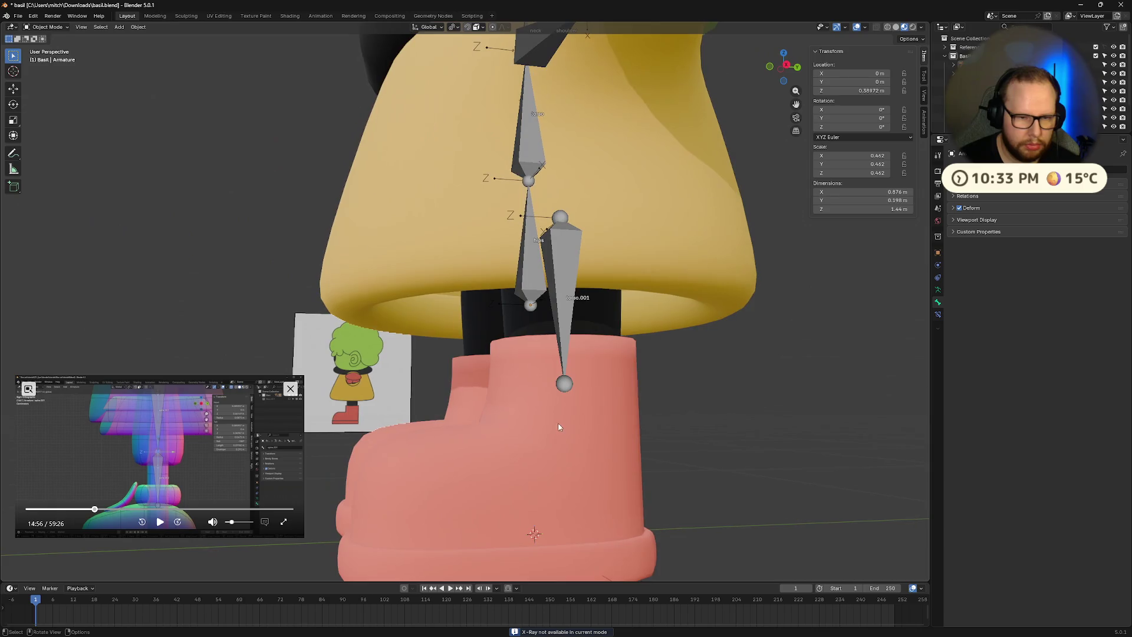
pyautogui.click(787, 64)
# - Select the armature in Edit Mode and drag the leg bone's tail down along Z
pyautogui.click(554, 386)
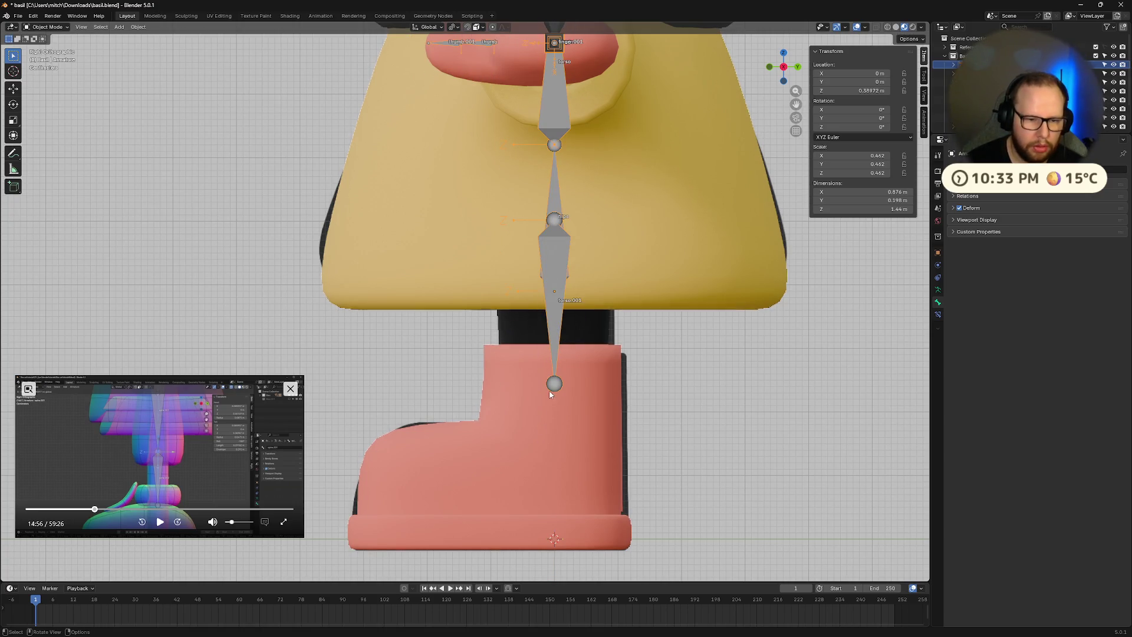
pyautogui.press('Tab')
pyautogui.press('g')
pyautogui.press('z')
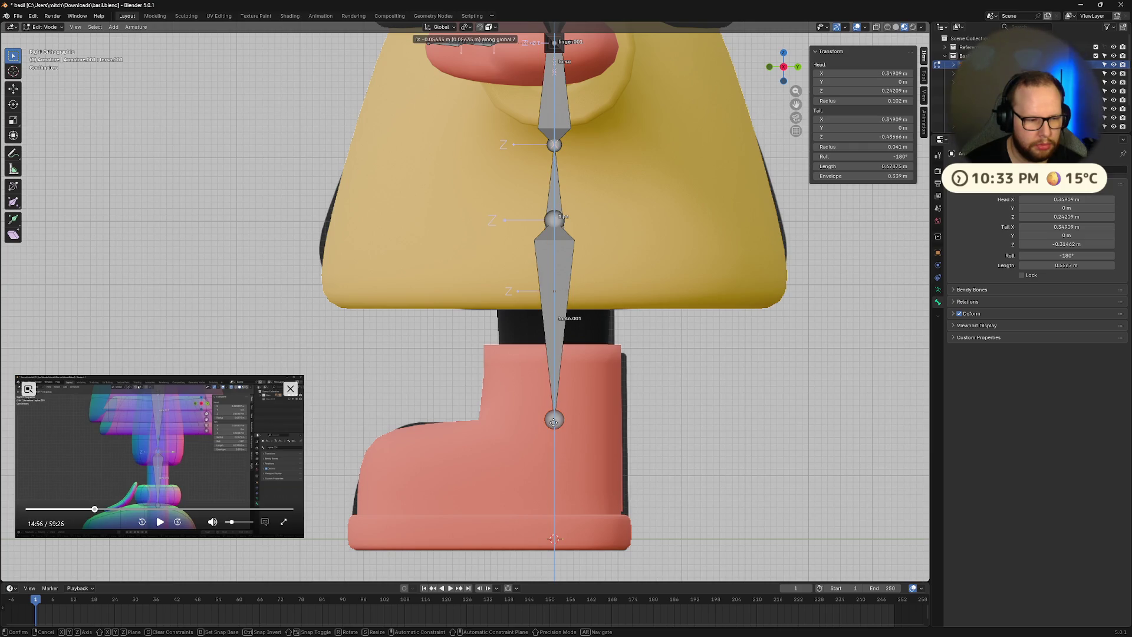
# - Subdivide the leg bone into two and inspect the split from the side
pyautogui.rightClick(554, 422)
pyautogui.rightClick(563, 308)
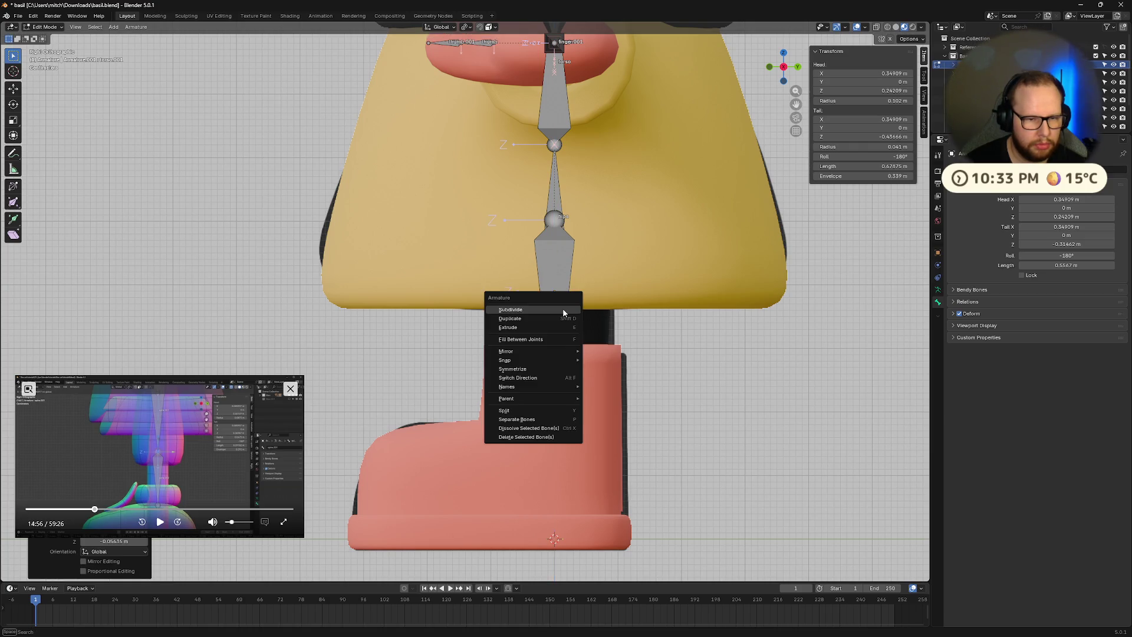
pyautogui.click(553, 309)
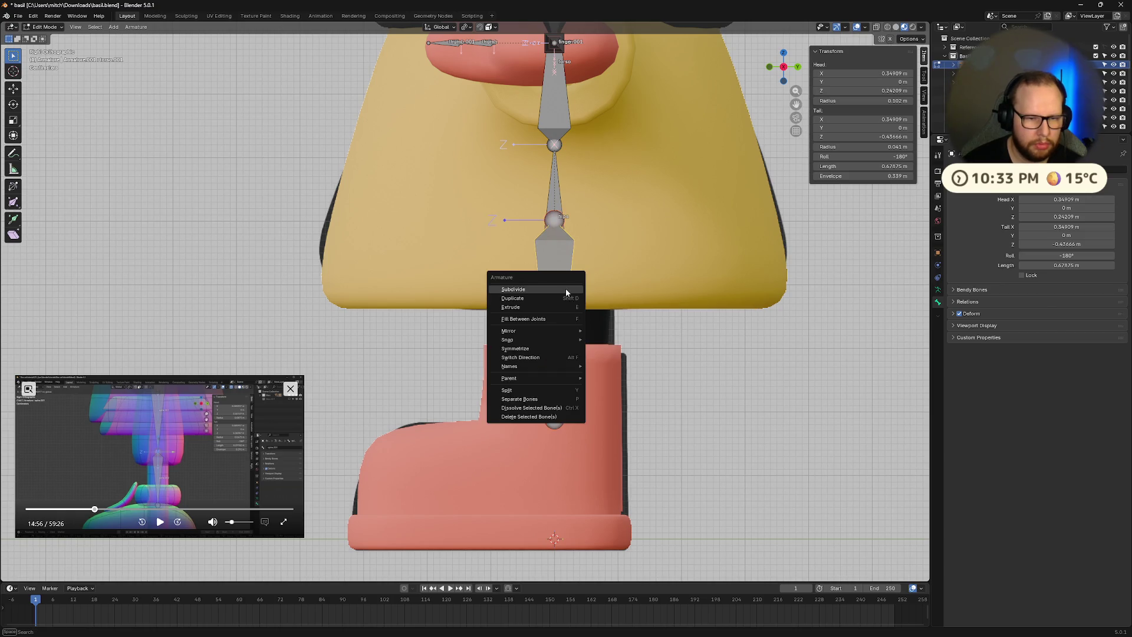
pyautogui.moveTo(539, 407); pyautogui.dragTo(433, 434, button='middle')
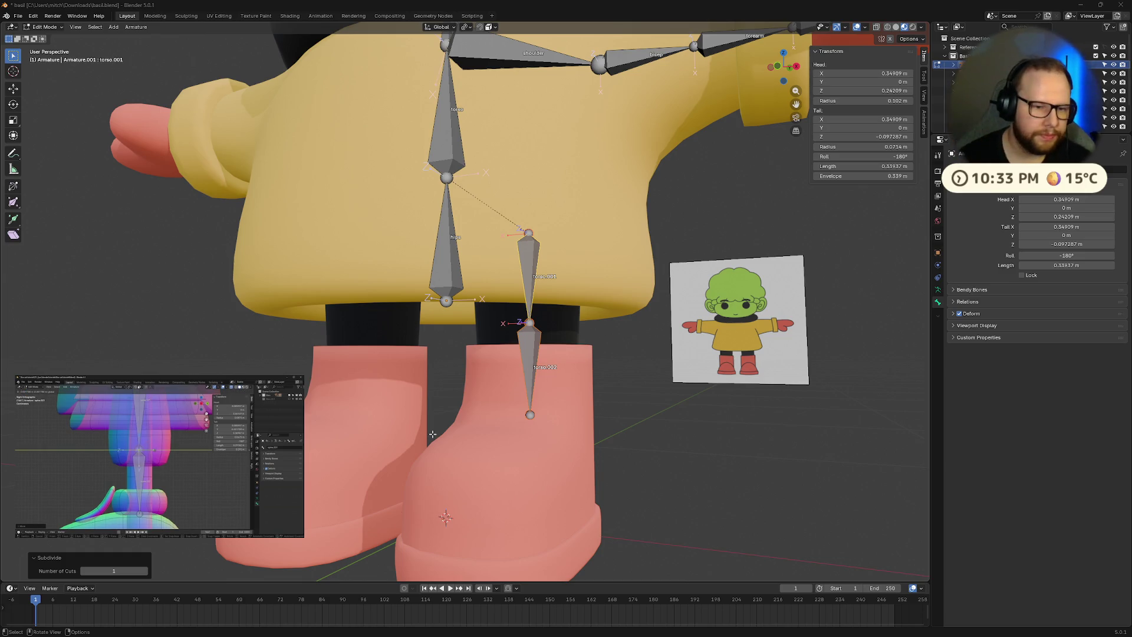
pyautogui.moveTo(460, 466); pyautogui.dragTo(585, 472, button='middle')
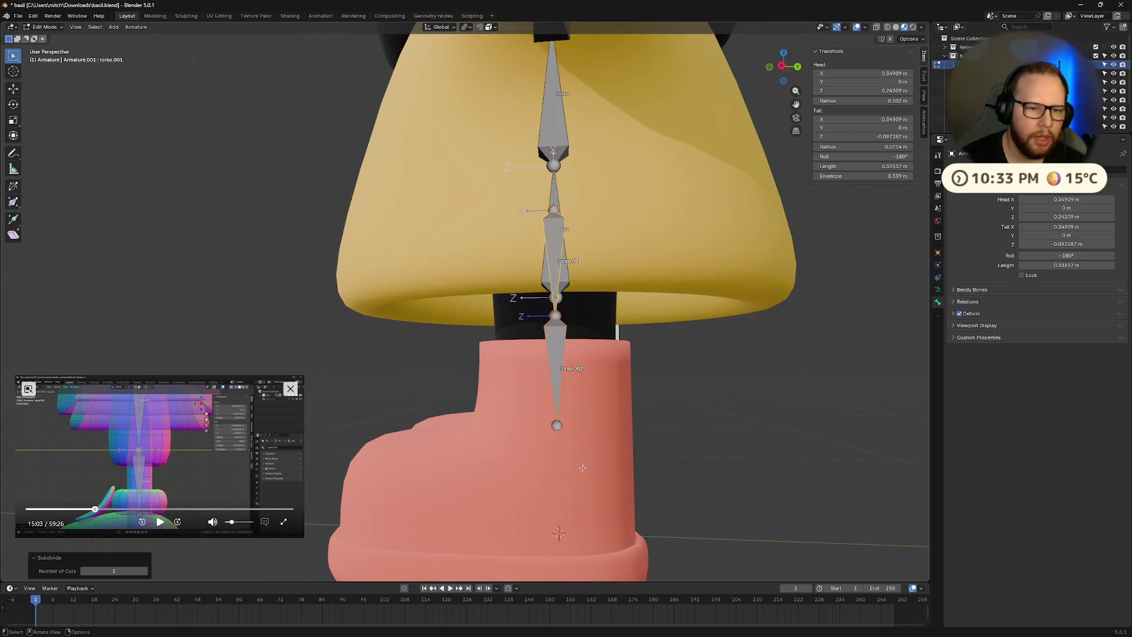
pyautogui.click(782, 66)
pyautogui.scroll(3, 603, 260)
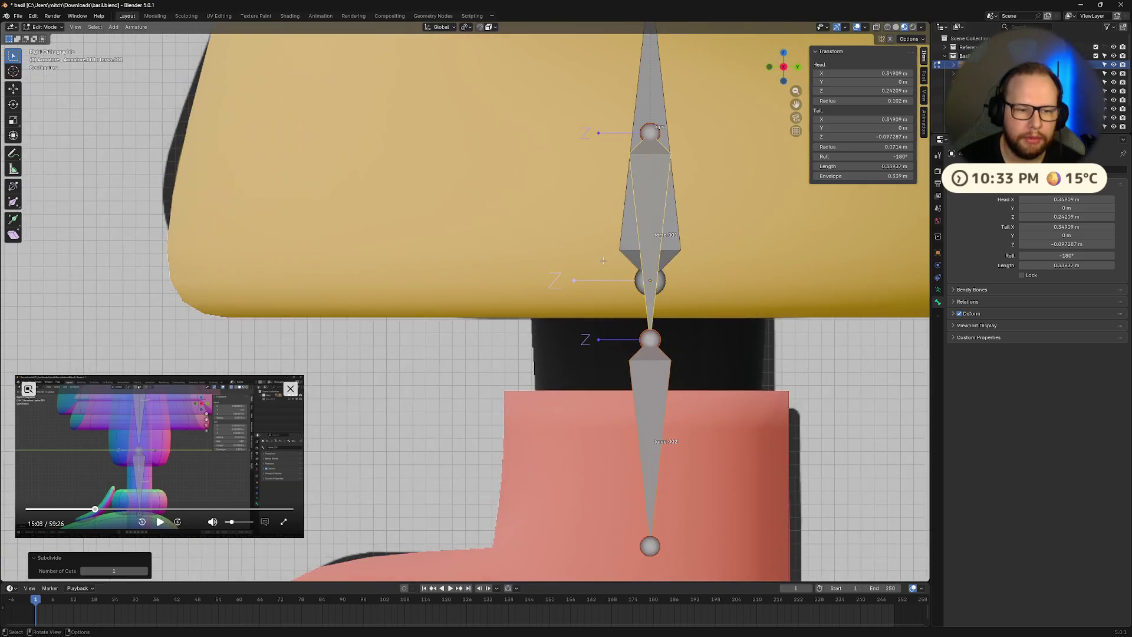
pyautogui.scroll(-4, 603, 260)
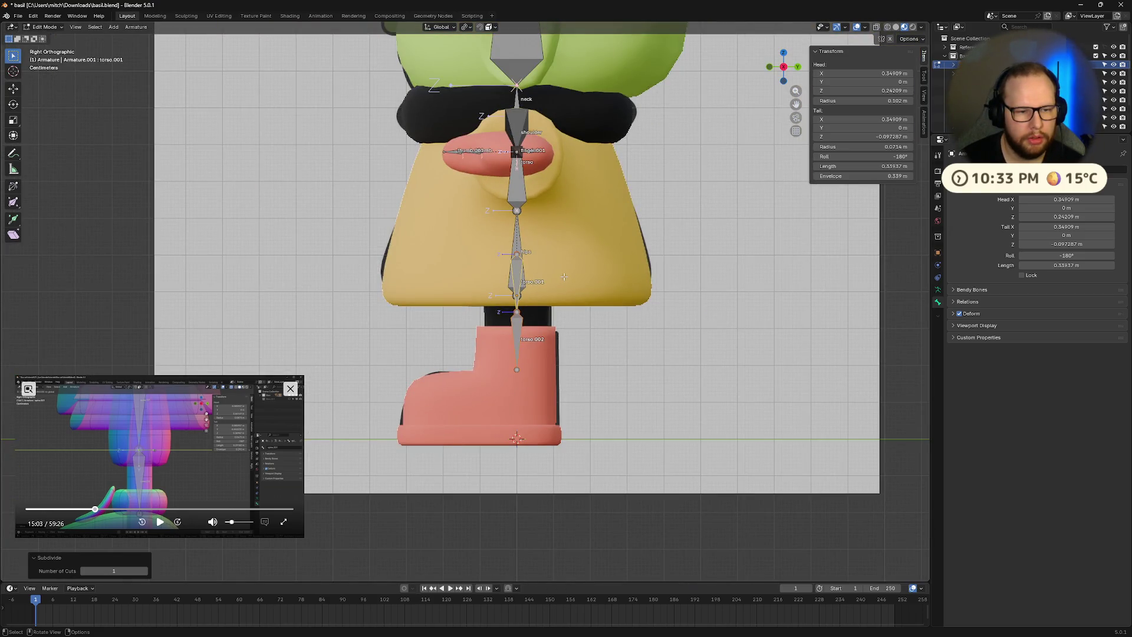
pyautogui.moveTo(558, 286)
pyautogui.mouseDown(button='middle')
pyautogui.moveTo(590, 248)
pyautogui.moveTo(538, 293)
pyautogui.moveTo(608, 251)
pyautogui.mouseUp(button='middle')
pyautogui.scroll(2, 608, 250)
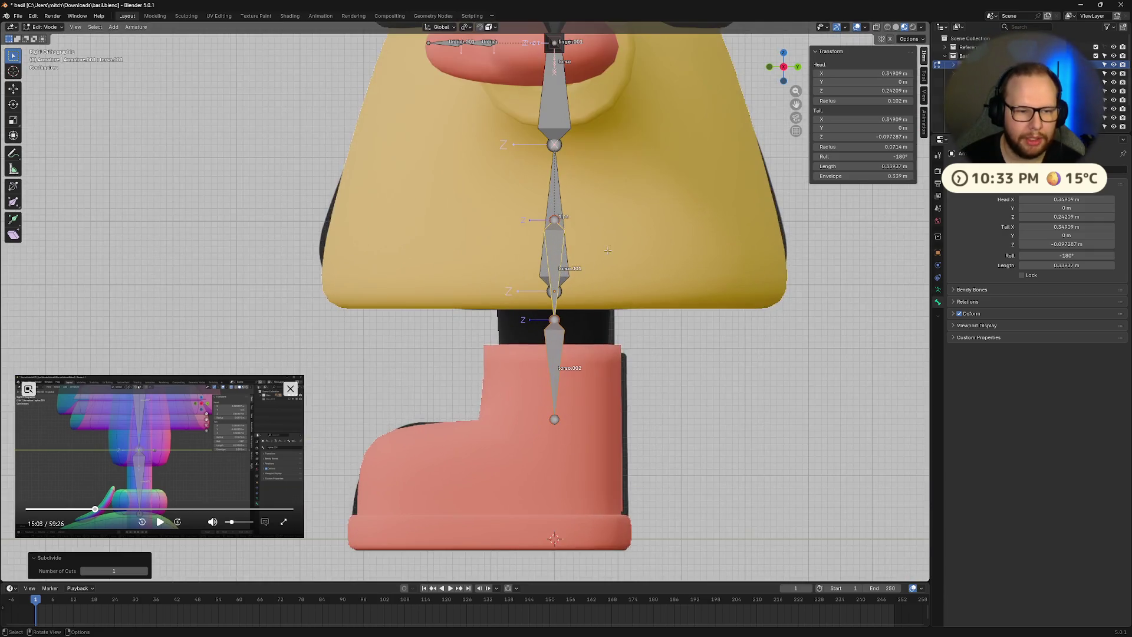
# - Raise the middle leg joint vertically, then undo the split back to one bone
pyautogui.click(555, 320)
pyautogui.press('g')
pyautogui.press('z')
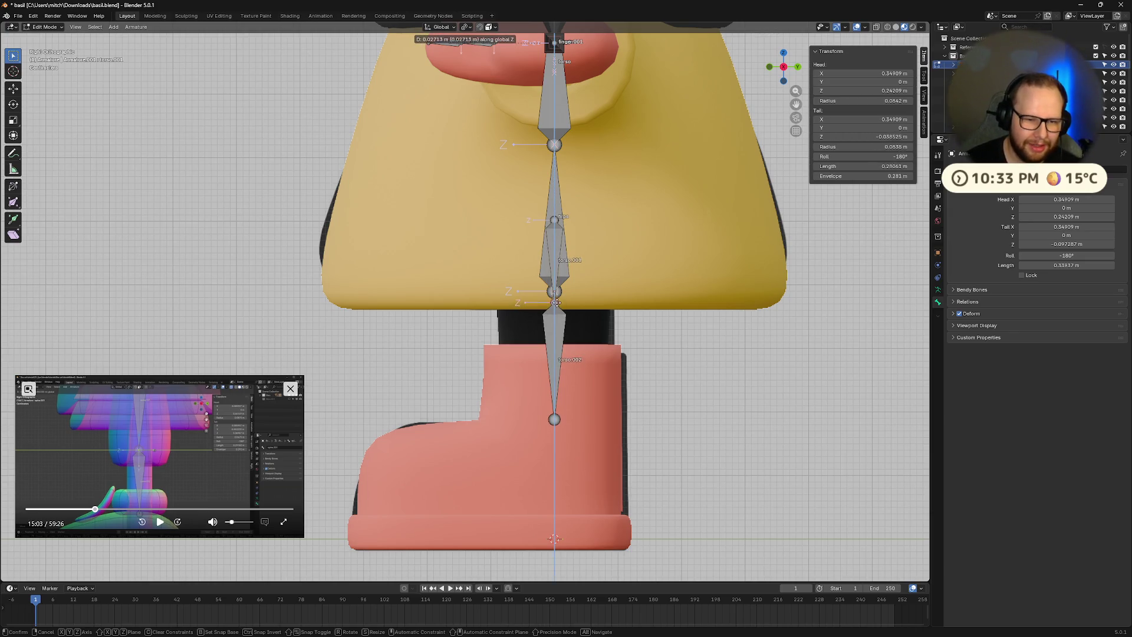
pyautogui.click(555, 296)
pyautogui.moveTo(554, 296)
pyautogui.mouseDown(button='middle')
pyautogui.moveTo(712, 307)
pyautogui.moveTo(667, 267)
pyautogui.moveTo(720, 273)
pyautogui.moveTo(585, 242)
pyautogui.moveTo(602, 322)
pyautogui.moveTo(556, 222)
pyautogui.mouseUp(button='middle')
pyautogui.keyDown('shift'); pyautogui.click(563, 221); pyautogui.keyUp('shift')
pyautogui.hotkey('ctrl', 'x')
# - Raise the leg bone's top joint along Z to hip height, 0.35706 m
pyautogui.click(557, 221)
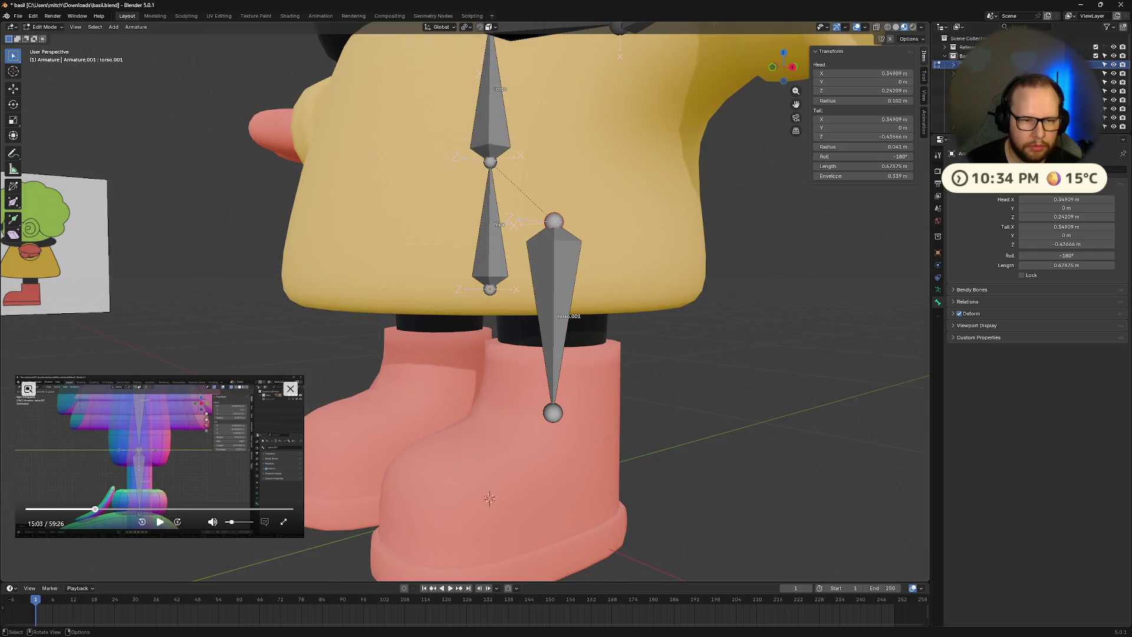
pyautogui.press('g')
pyautogui.press('z')
pyautogui.click(556, 188)
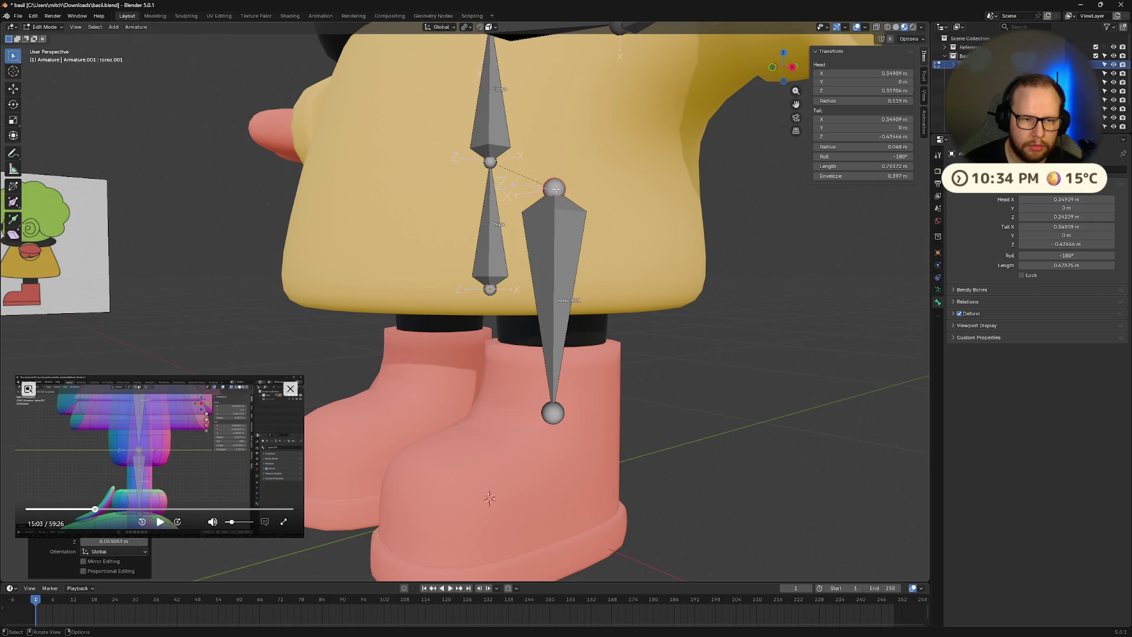
pyautogui.scroll(-6, 556, 189)
pyautogui.moveTo(635, 184)
pyautogui.mouseDown(button='middle')
pyautogui.moveTo(665, 212)
pyautogui.moveTo(495, 295)
pyautogui.mouseUp(button='middle')
pyautogui.rightClick(489, 306)
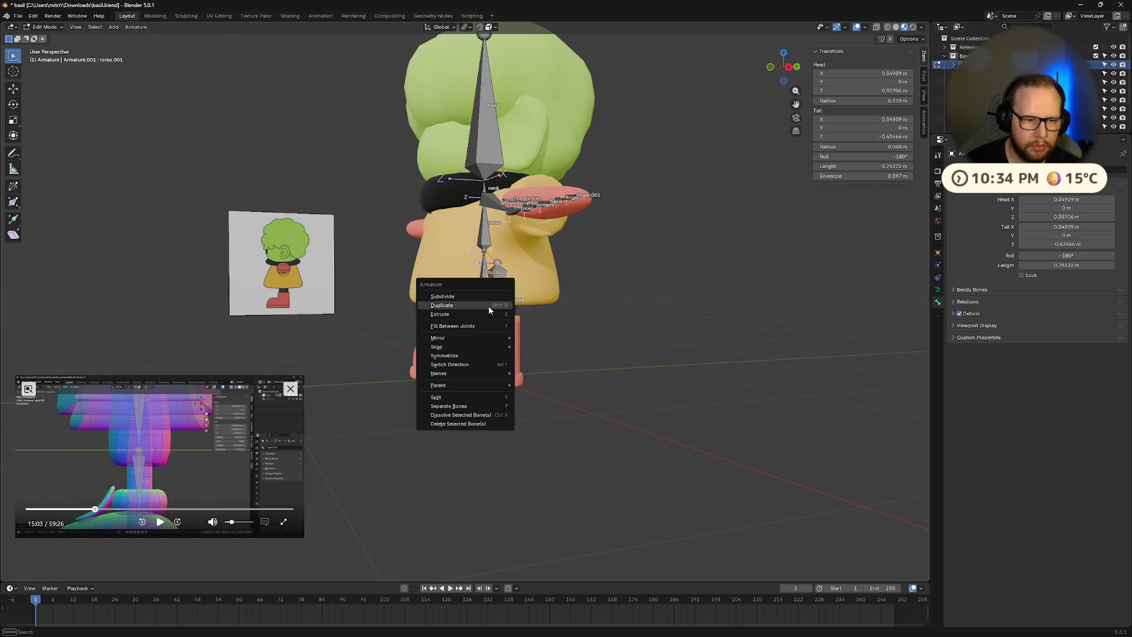
# - Subdivide the leg bone into upper and lower leg bones
pyautogui.click(466, 296)
pyautogui.scroll(5, 550, 223)
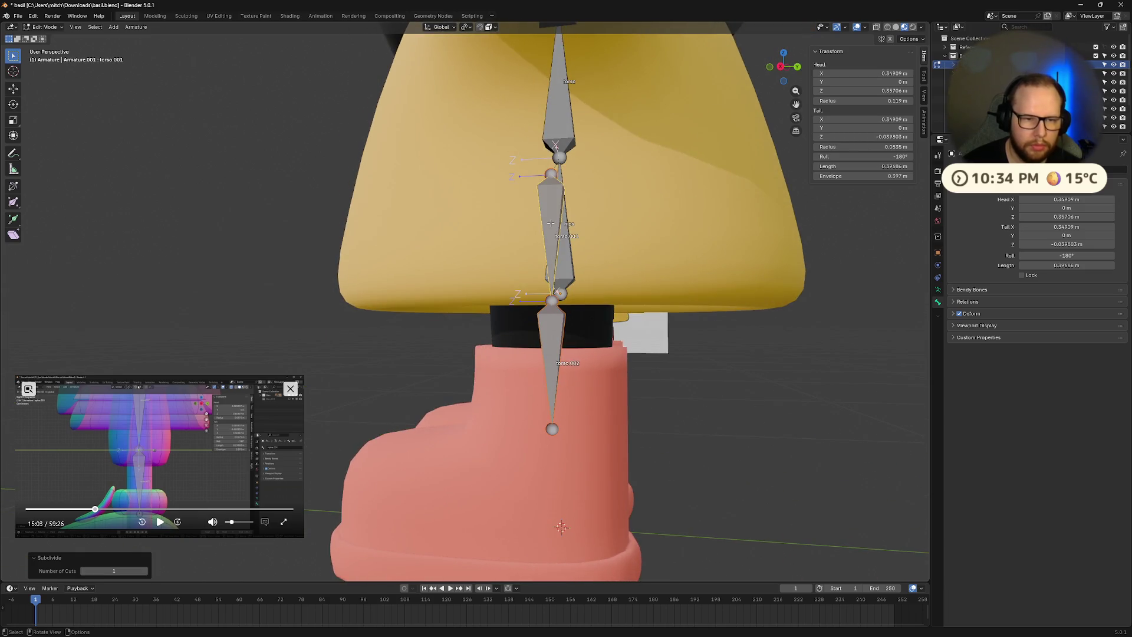
pyautogui.click(550, 223)
pyautogui.moveTo(551, 223); pyautogui.dragTo(577, 255, button='middle')
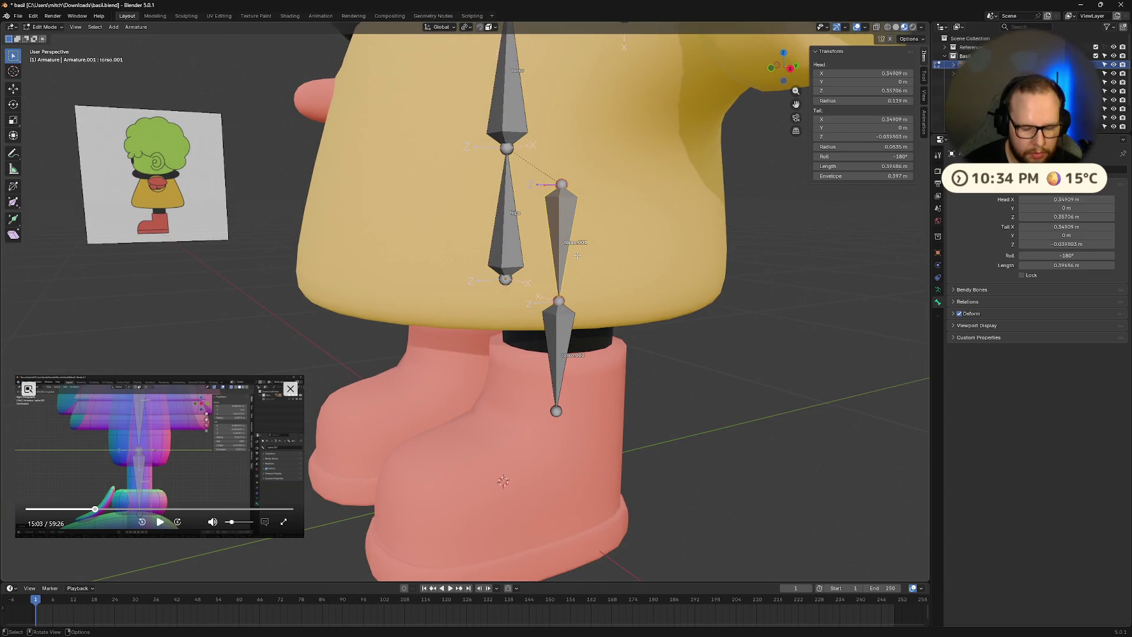
pyautogui.click(160, 522)
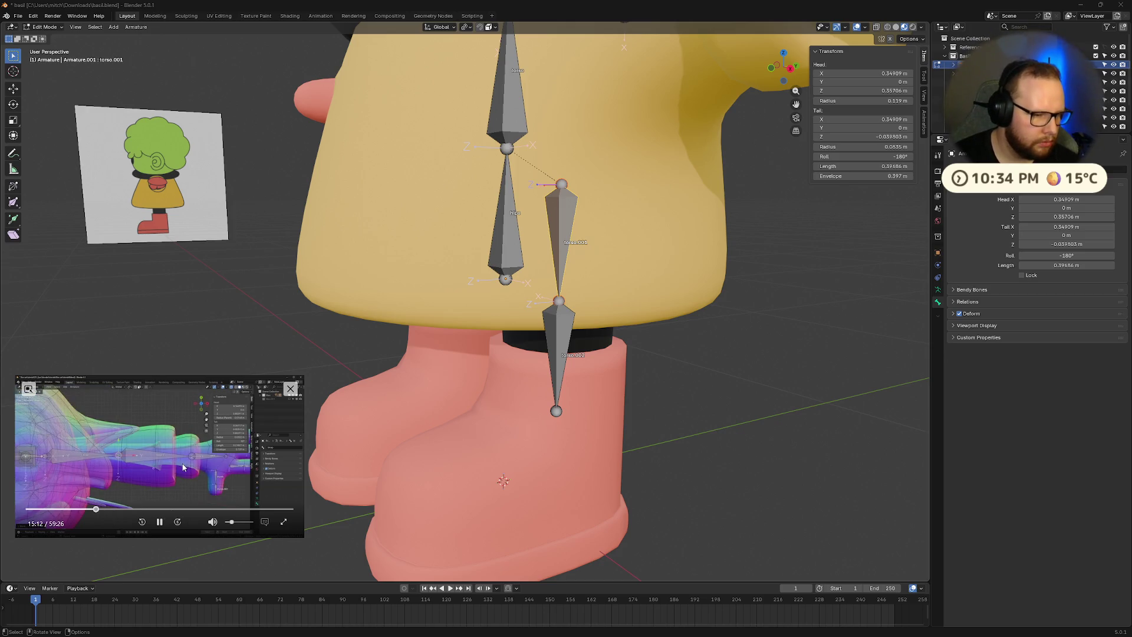
pyautogui.click(160, 522)
pyautogui.press('KP_Decimal')
# - Shift the upper leg bone slightly along Y to adjust the knee
pyautogui.click(554, 294)
pyautogui.click(554, 294)
pyautogui.press('KP_Decimal')
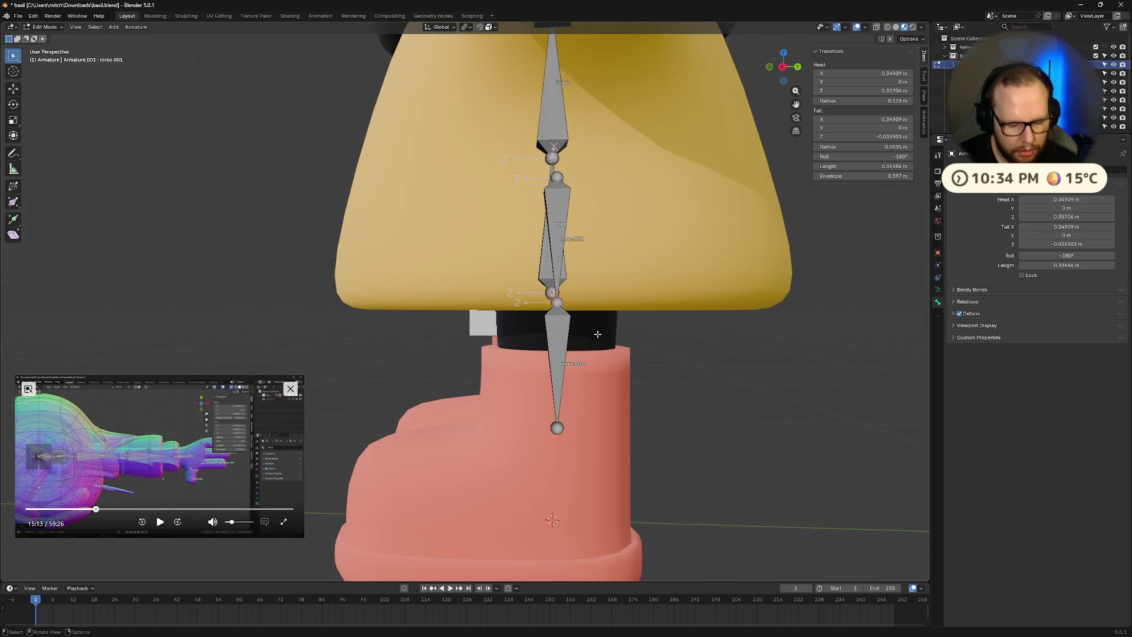
pyautogui.press('g')
pyautogui.press('y')
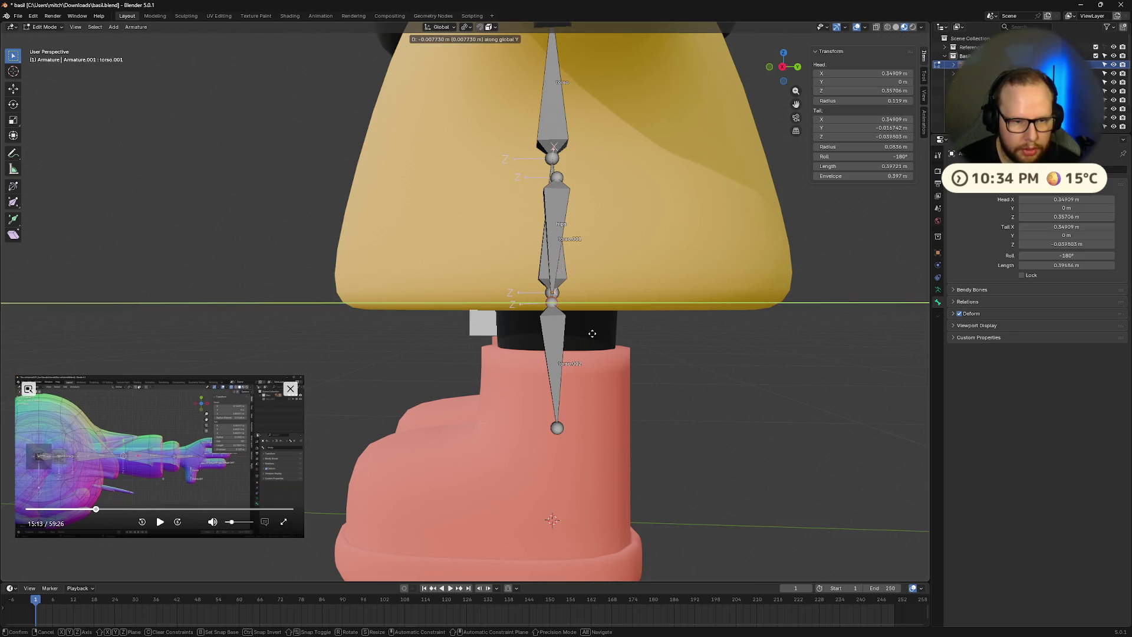
pyautogui.click(593, 333)
pyautogui.scroll(-5, 593, 334)
pyautogui.moveTo(592, 333)
pyautogui.mouseDown(button='middle')
pyautogui.moveTo(631, 389)
pyautogui.moveTo(572, 384)
pyautogui.mouseUp(button='middle')
pyautogui.scroll(6, 467, 403)
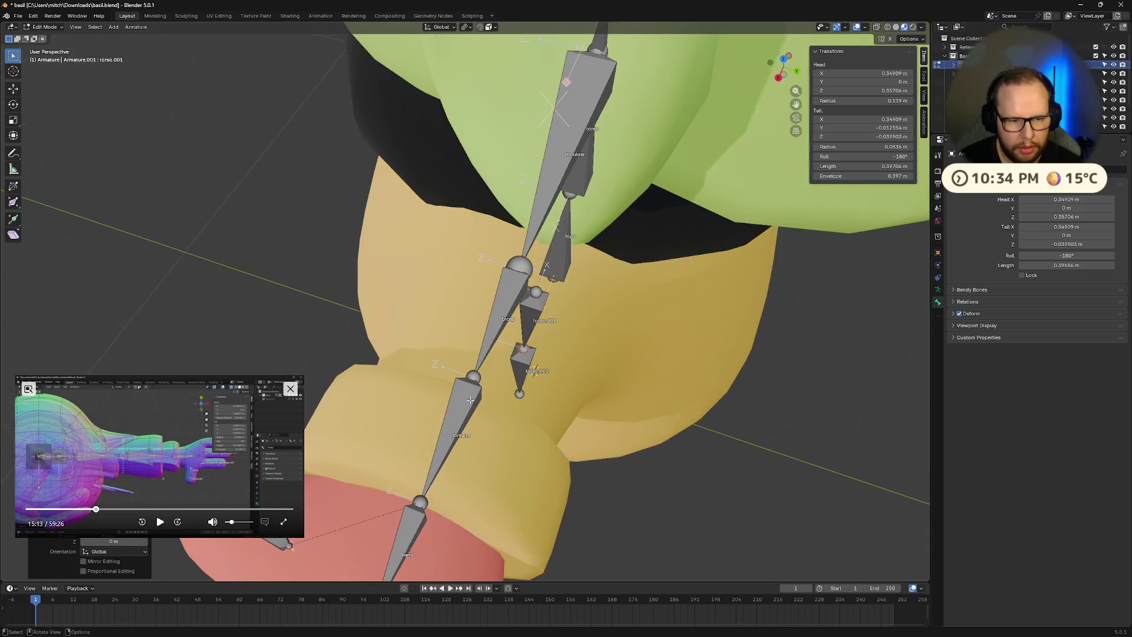
# - Nudge the bicep bone's end joint slightly along the Y axis
pyautogui.click(477, 377)
pyautogui.press('g')
pyautogui.press('y')
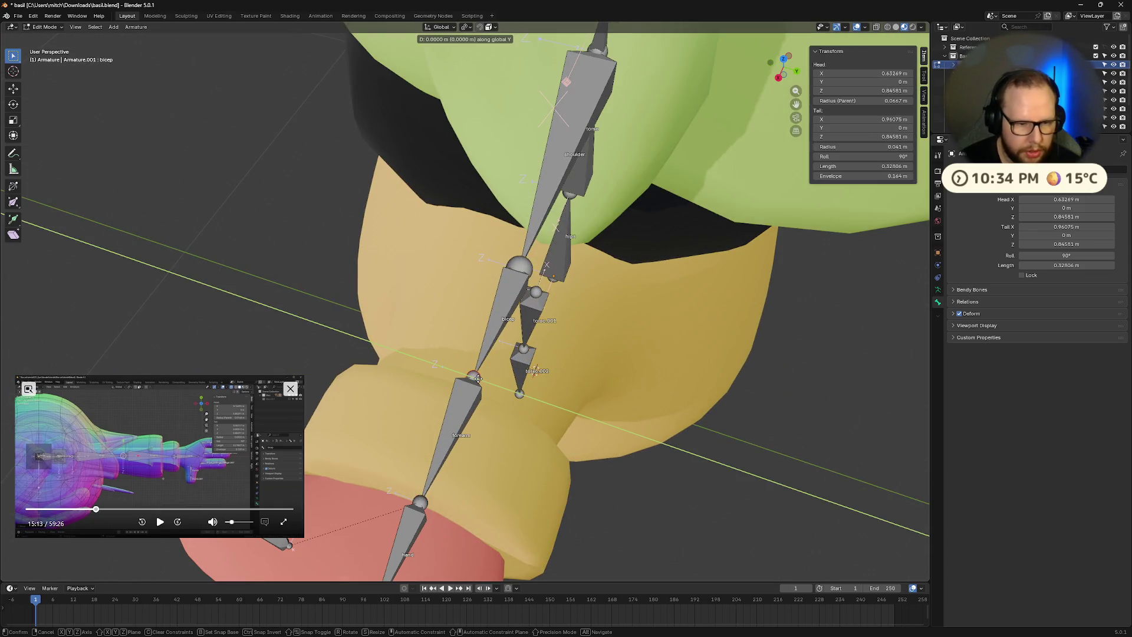
pyautogui.click(461, 423)
pyautogui.scroll(-5, 462, 423)
pyautogui.moveTo(461, 423); pyautogui.dragTo(295, 495, button='middle')
pyautogui.click(155, 517)
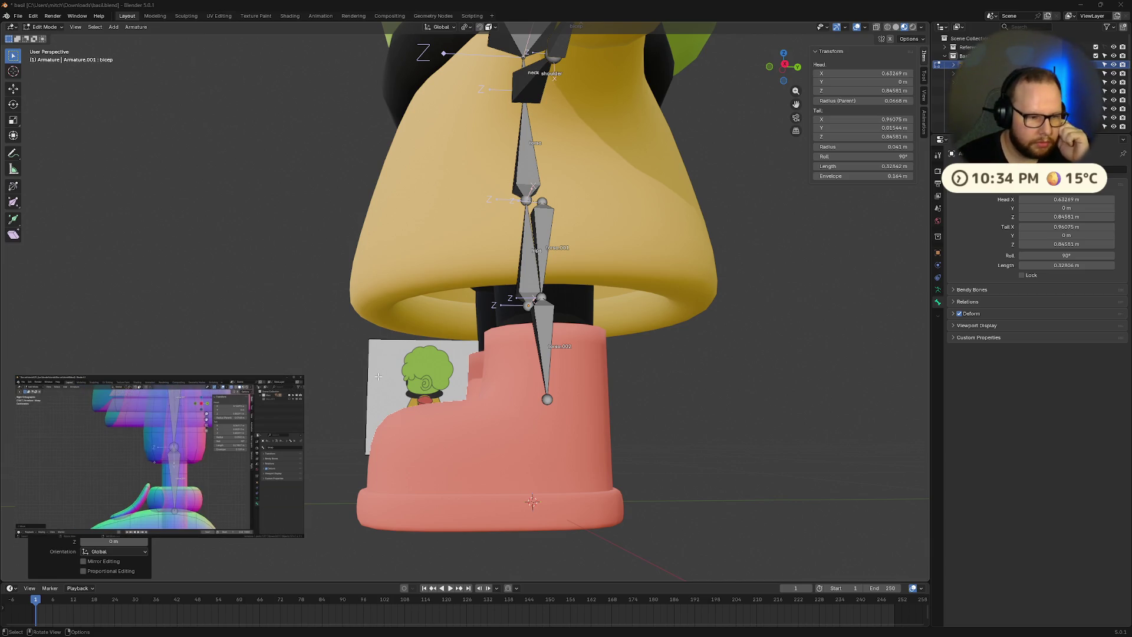
pyautogui.click(785, 67)
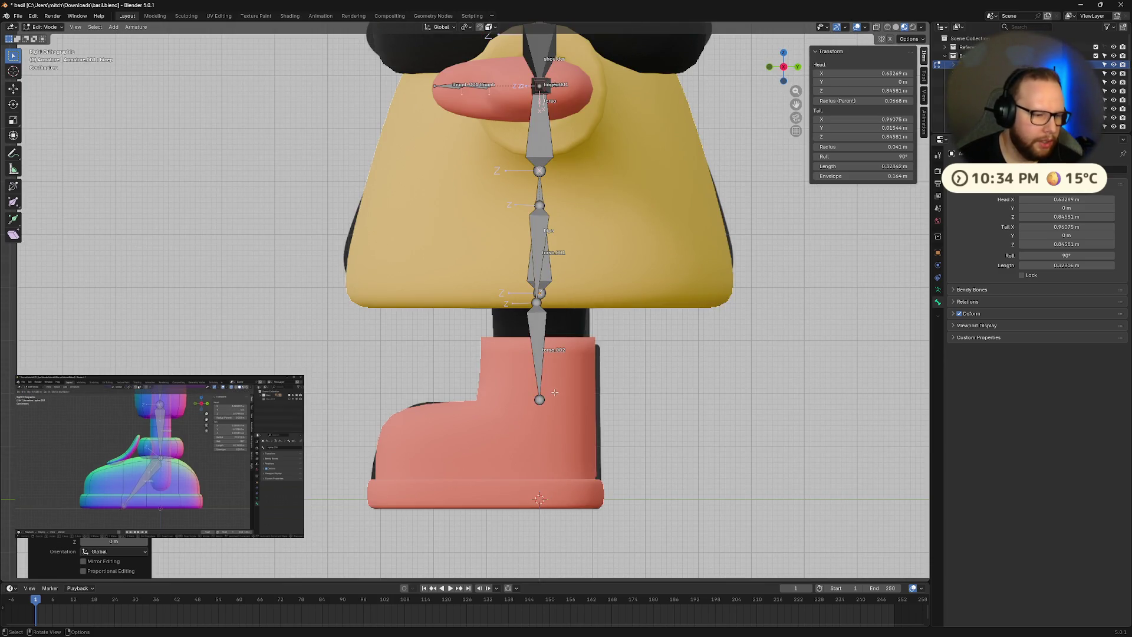
pyautogui.moveTo(159, 530)
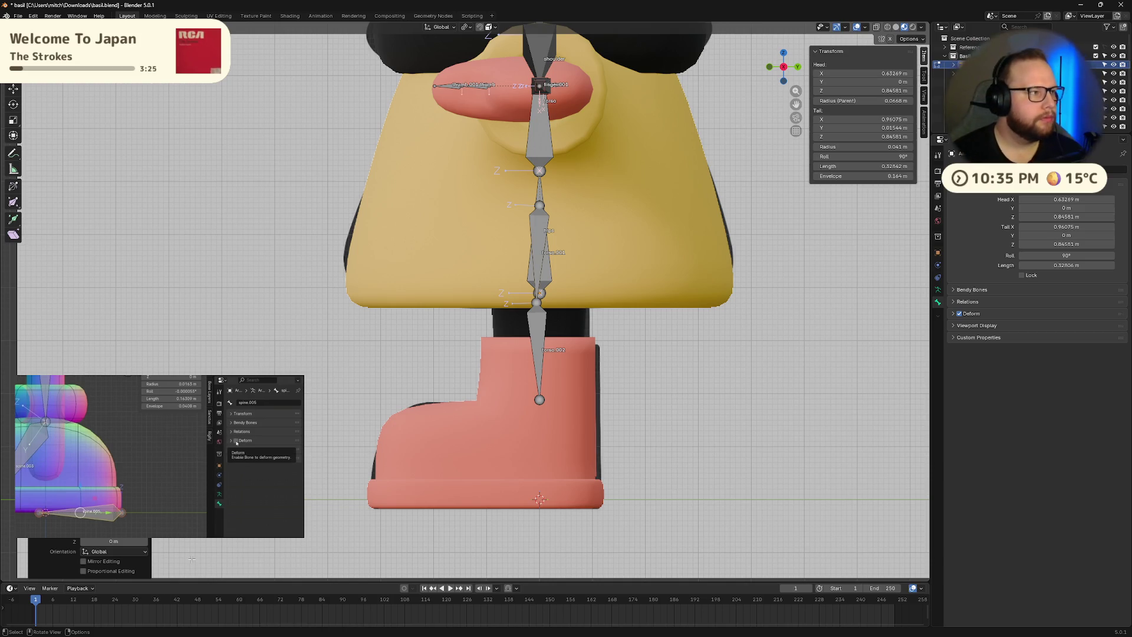
pyautogui.moveTo(205, 503)
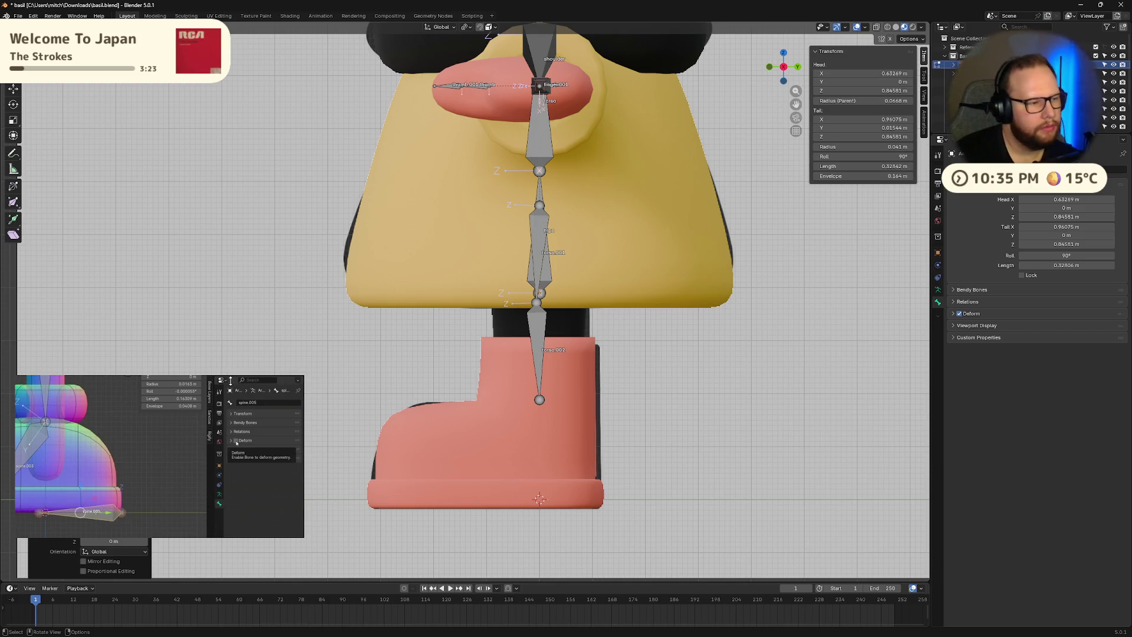
pyautogui.moveTo(236, 396)
pyautogui.mouseDown()
pyautogui.moveTo(248, 403)
pyautogui.moveTo(234, 421)
pyautogui.moveTo(238, 323)
pyautogui.moveTo(234, 358)
pyautogui.moveTo(244, 358)
pyautogui.mouseUp()
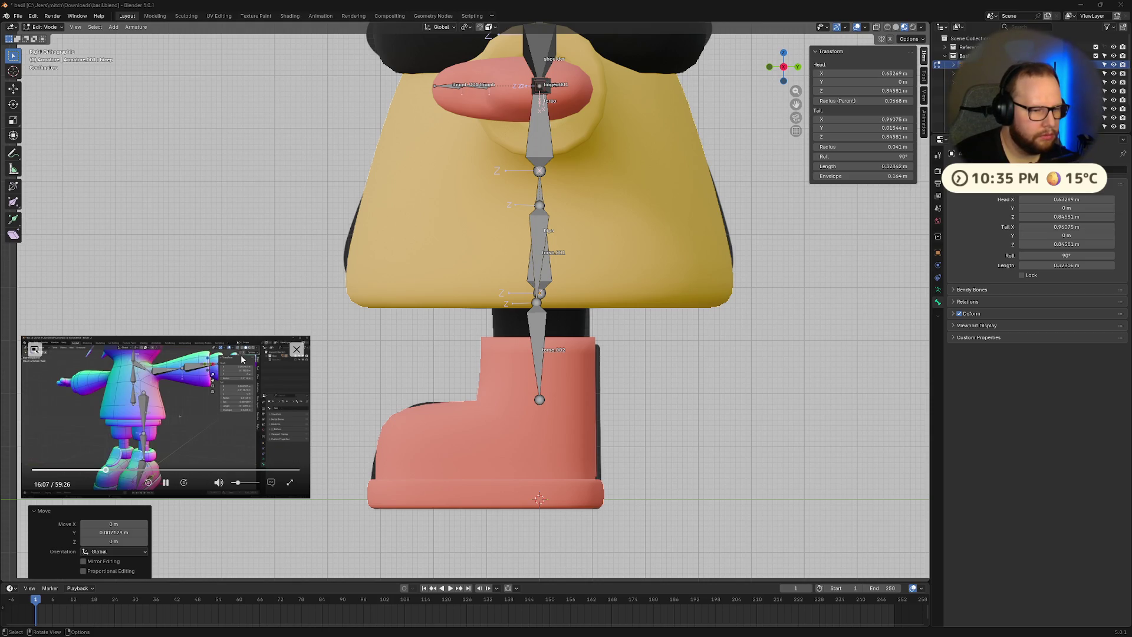
# - Rename the upper leg bone to thigh
pyautogui.click(165, 482)
pyautogui.moveTo(412, 413)
pyautogui.mouseDown(button='middle')
pyautogui.moveTo(560, 327)
pyautogui.moveTo(546, 241)
pyautogui.mouseUp(button='middle')
pyautogui.click(546, 241)
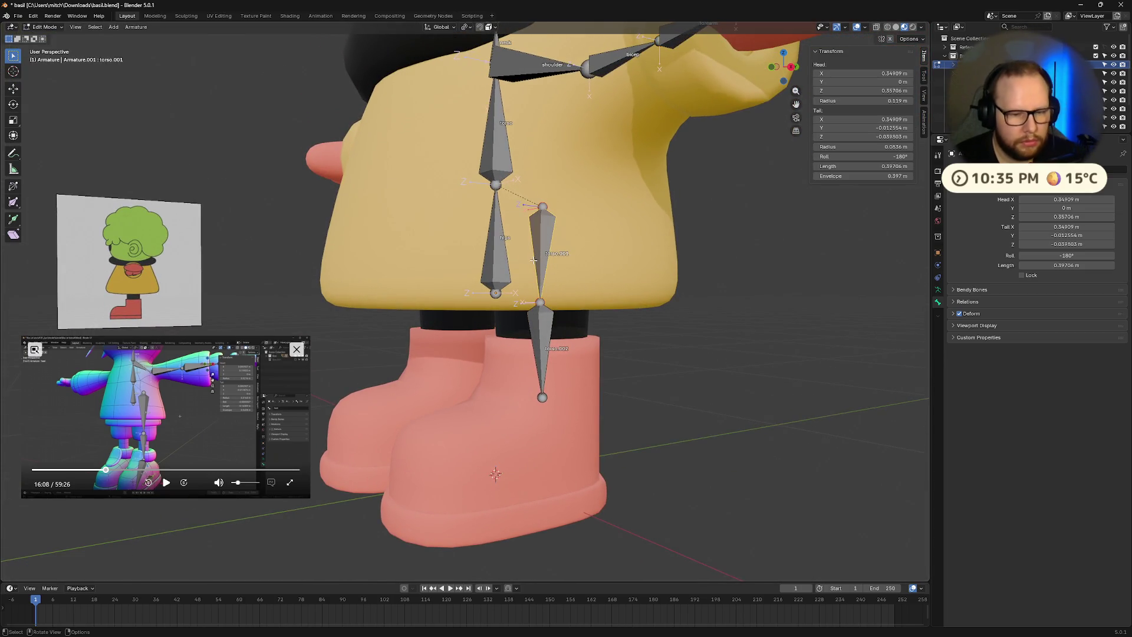
pyautogui.press('F2')
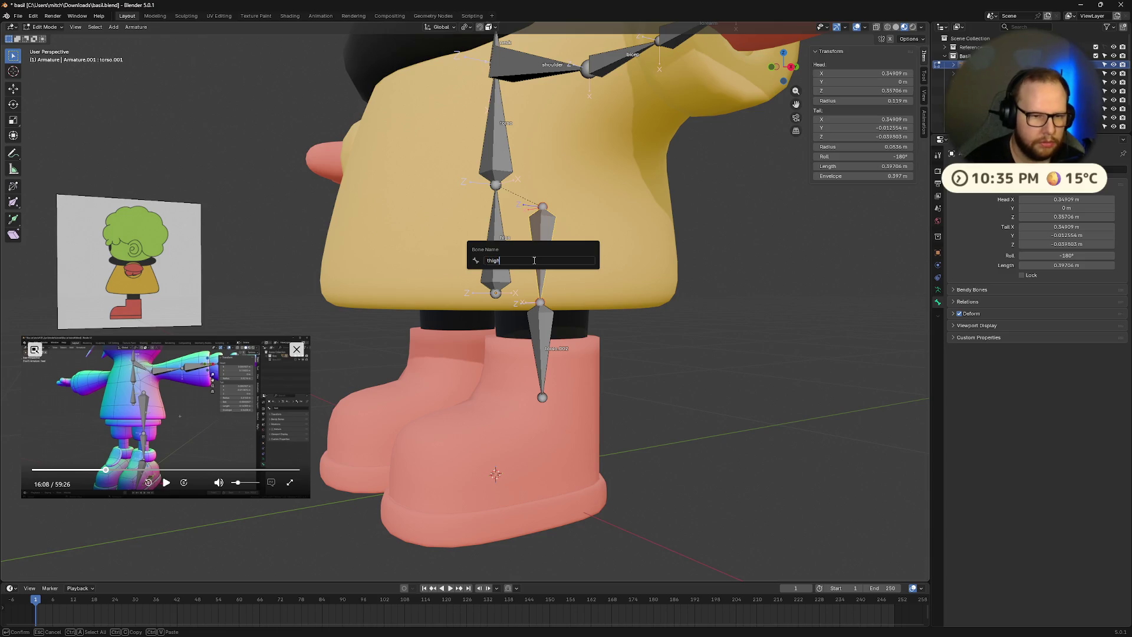
pyautogui.press('Return')
# - Rename the lower leg bone torso.002 to calf and view it from the side
pyautogui.click(546, 341)
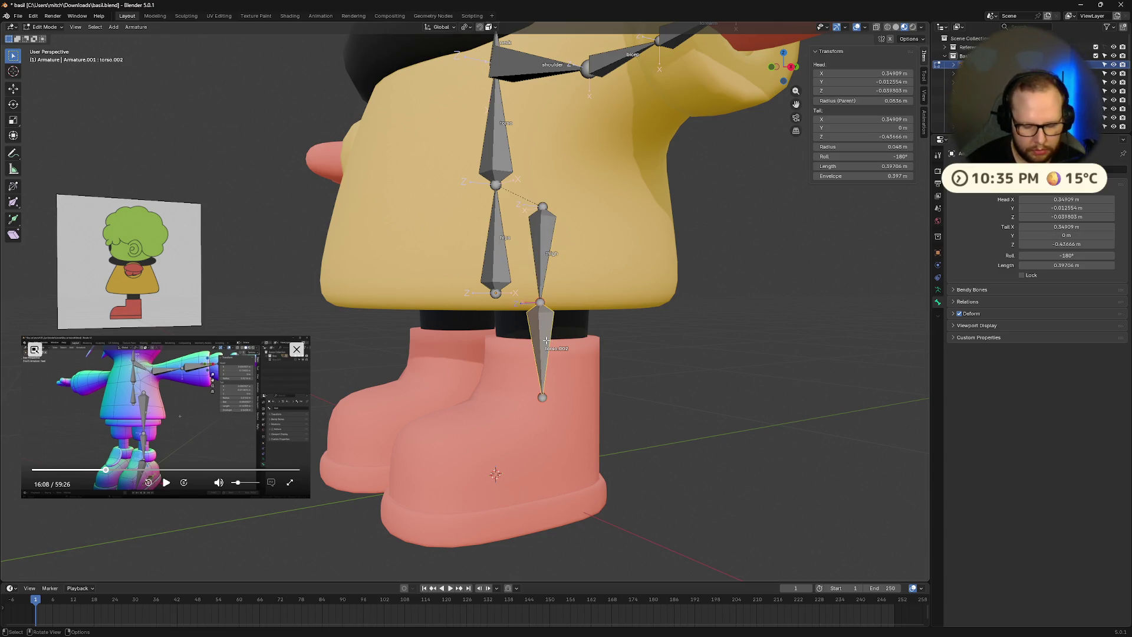
pyautogui.press('F2')
pyautogui.press('Return')
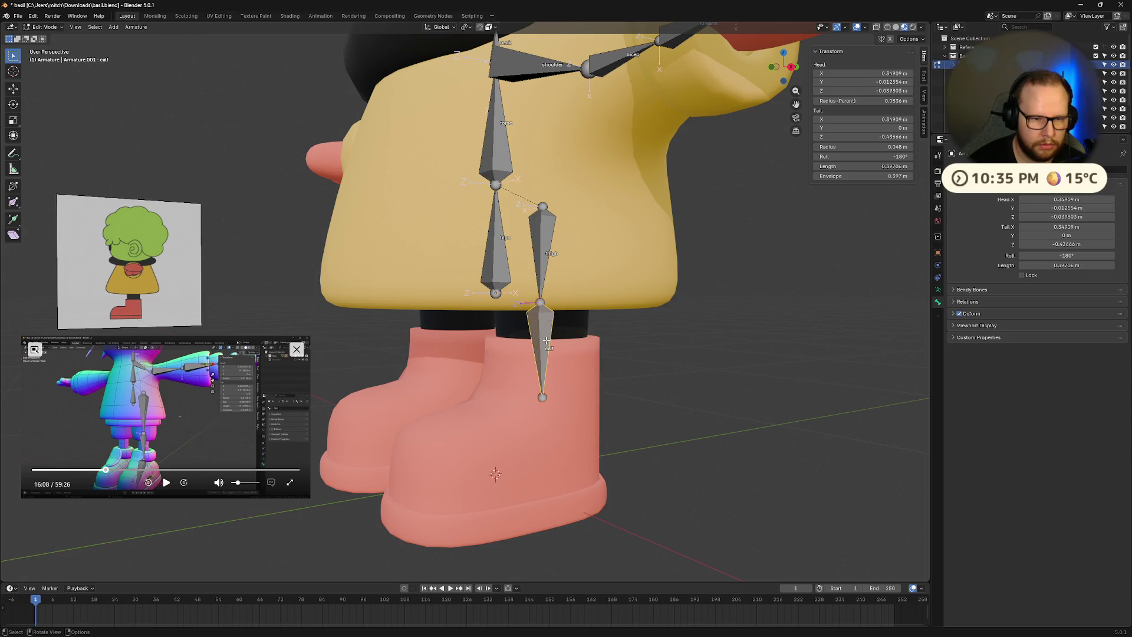
pyautogui.moveTo(526, 450); pyautogui.dragTo(614, 436, button='middle')
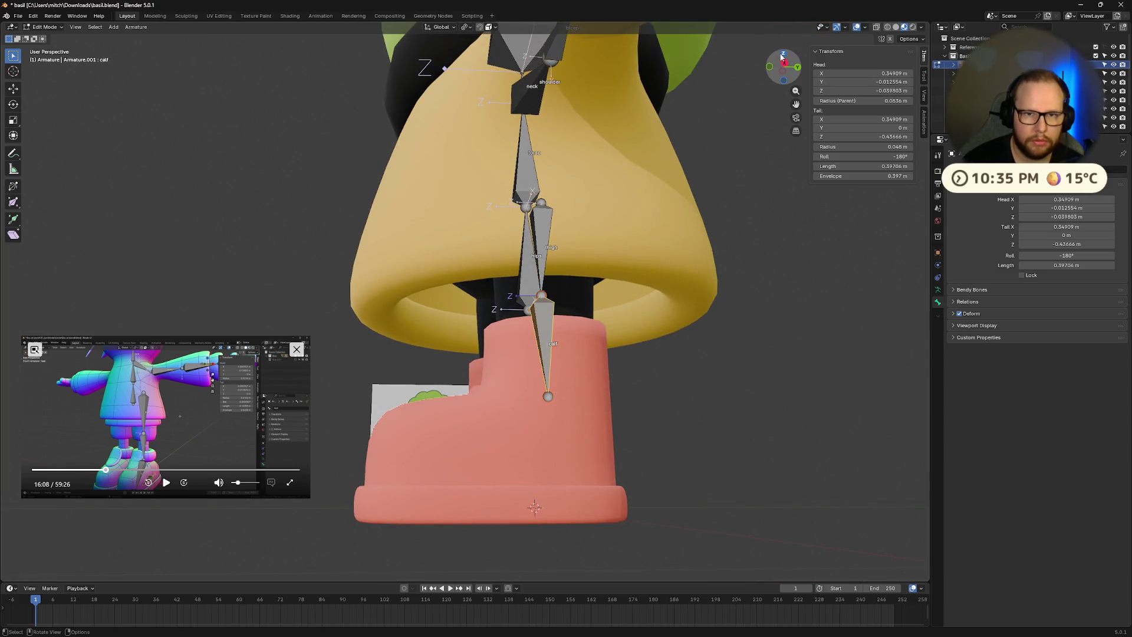
pyautogui.click(784, 66)
pyautogui.click(540, 400)
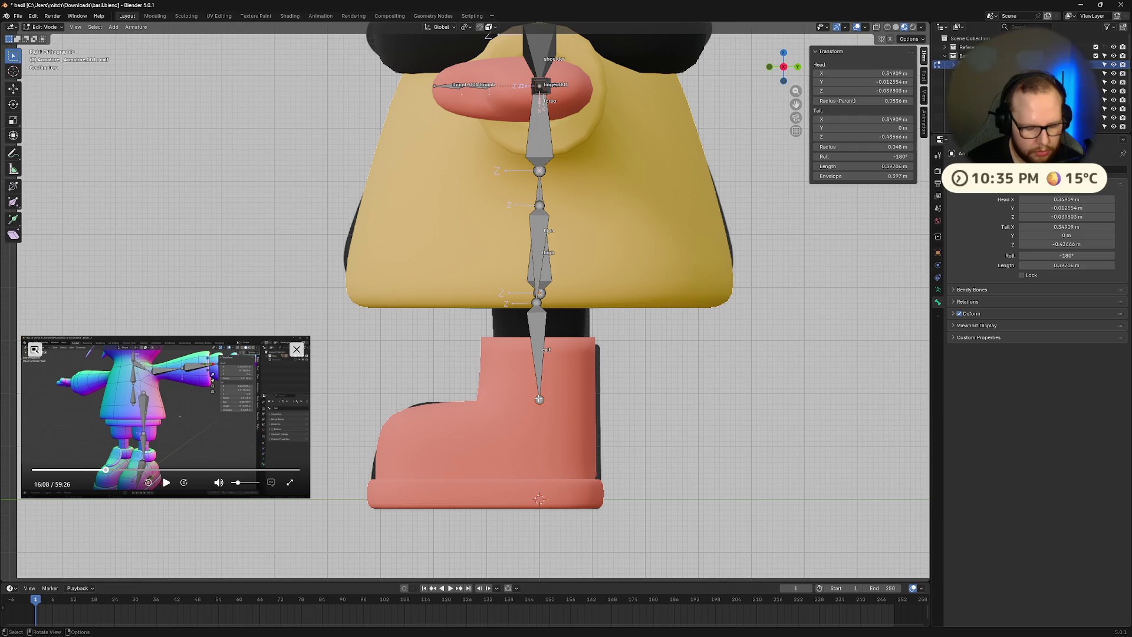
# - Extrude a new bone from the calf's lower end to the boot's toe, undoing trial tail value edits
pyautogui.press('e')
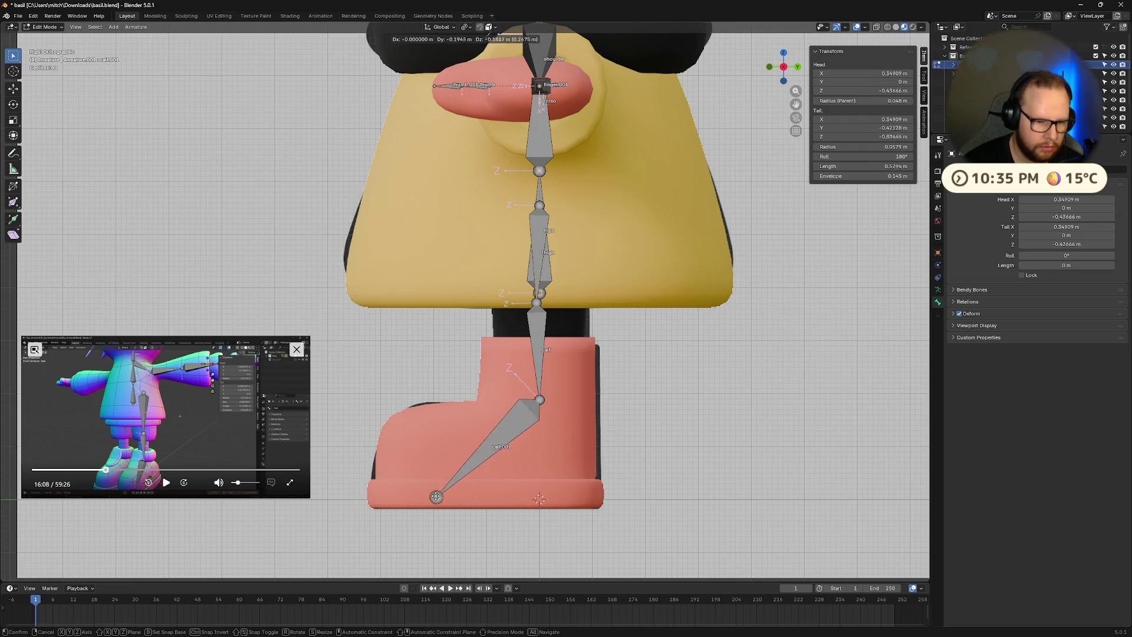
pyautogui.click(434, 506)
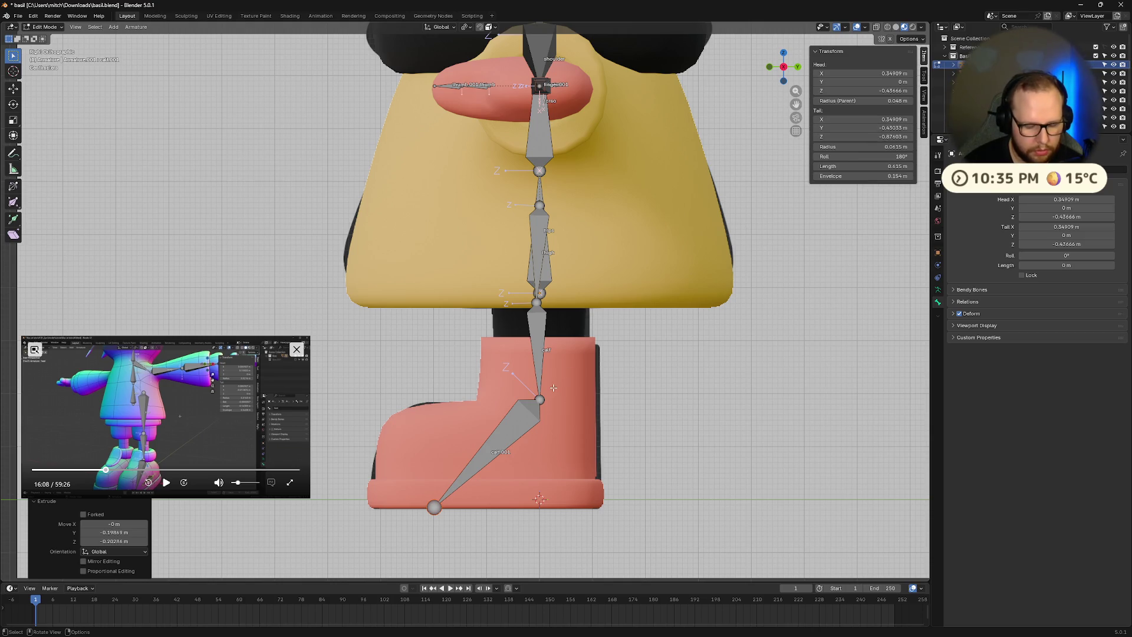
pyautogui.press('z')
pyautogui.click(104, 469)
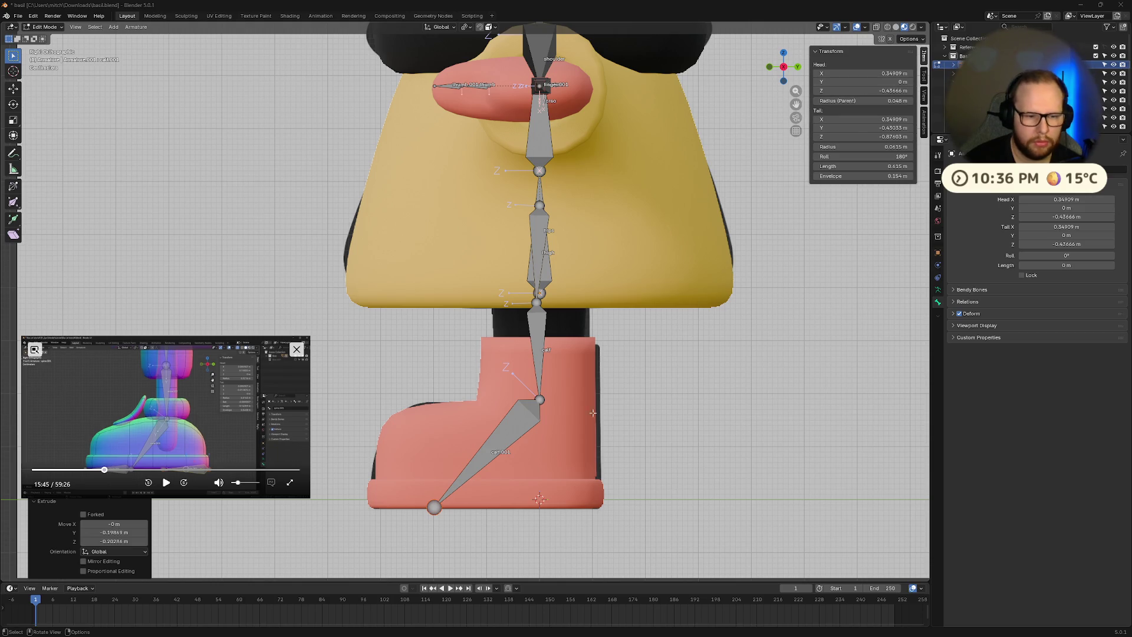
pyautogui.keyDown('shift'); pyautogui.moveTo(515, 429); pyautogui.dragTo(606, 316, button='middle'); pyautogui.keyUp('shift')
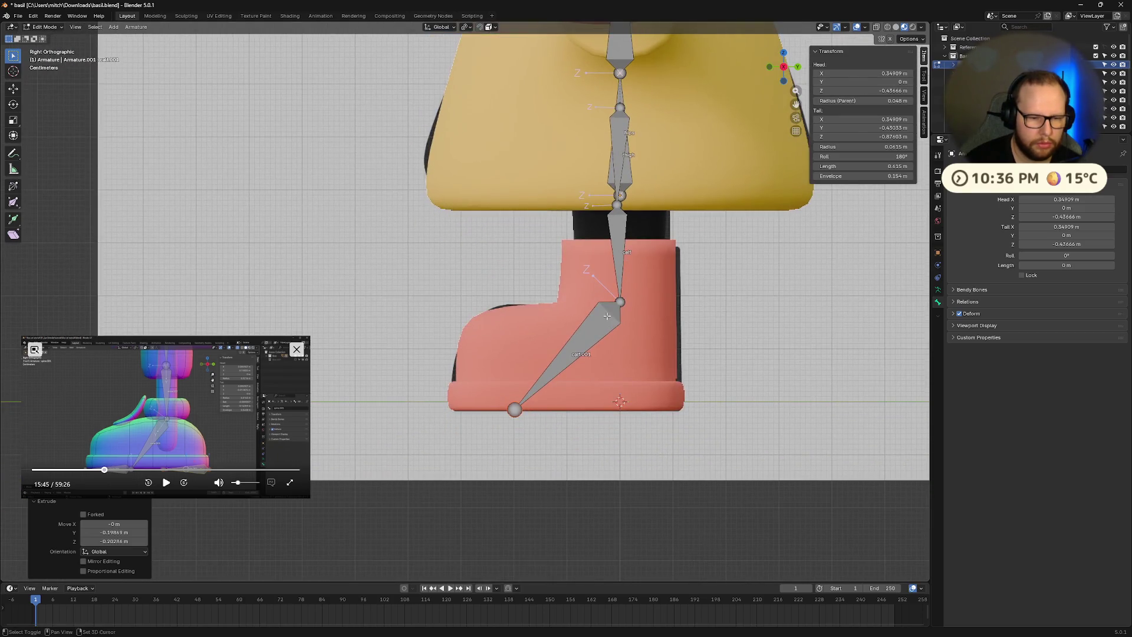
pyautogui.click(891, 128)
pyautogui.write('0')
pyautogui.press('Return')
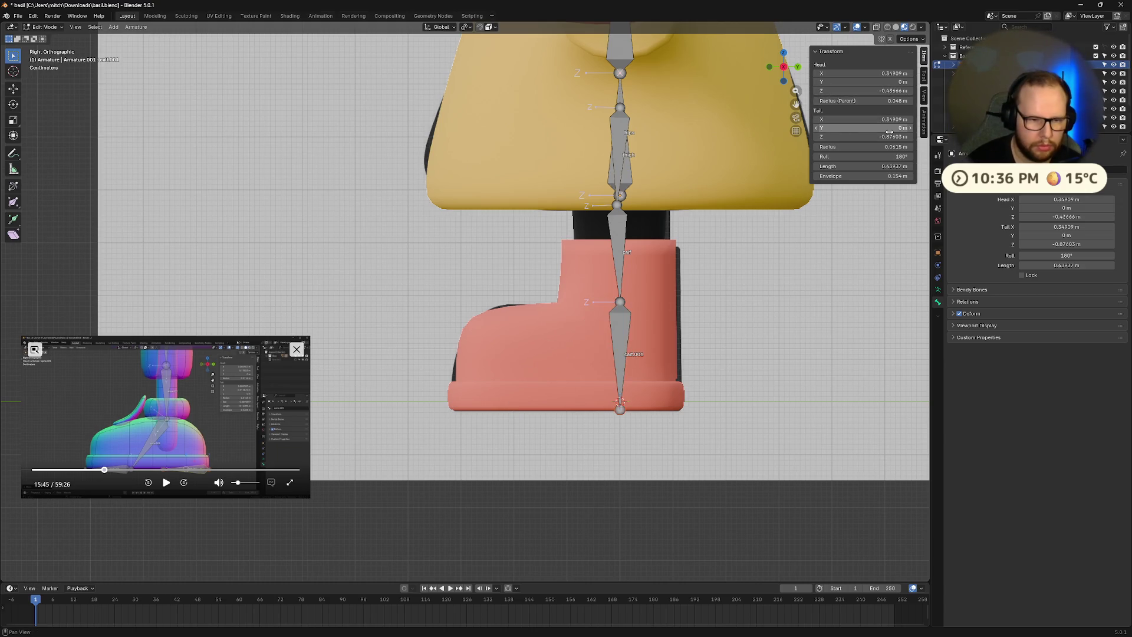
pyautogui.hotkey('ctrl', 'z')
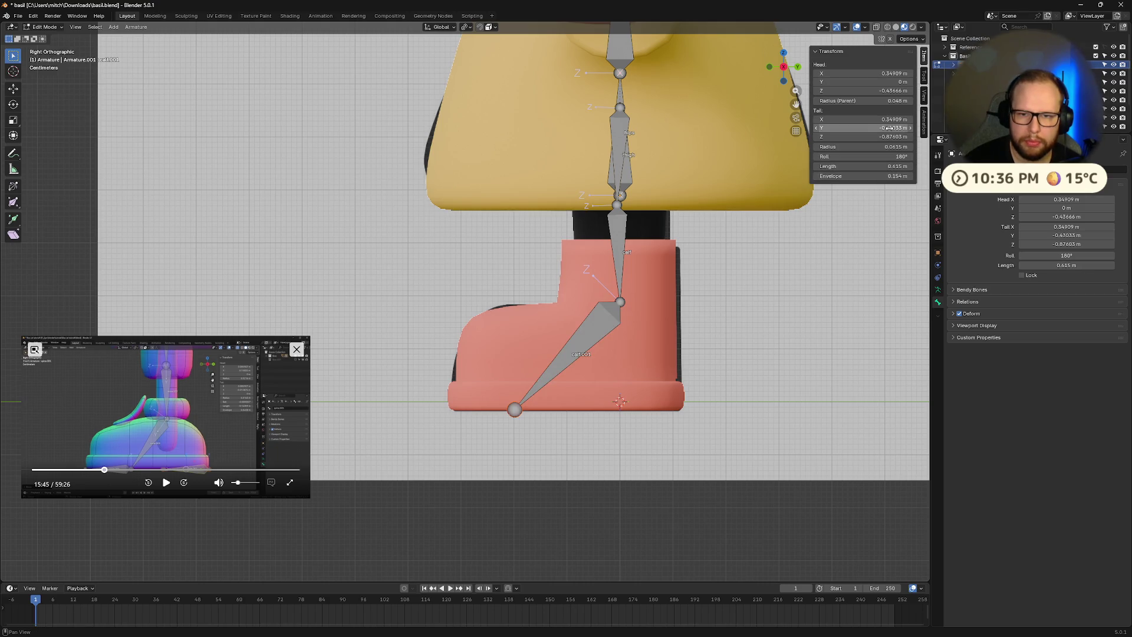
pyautogui.click(885, 137)
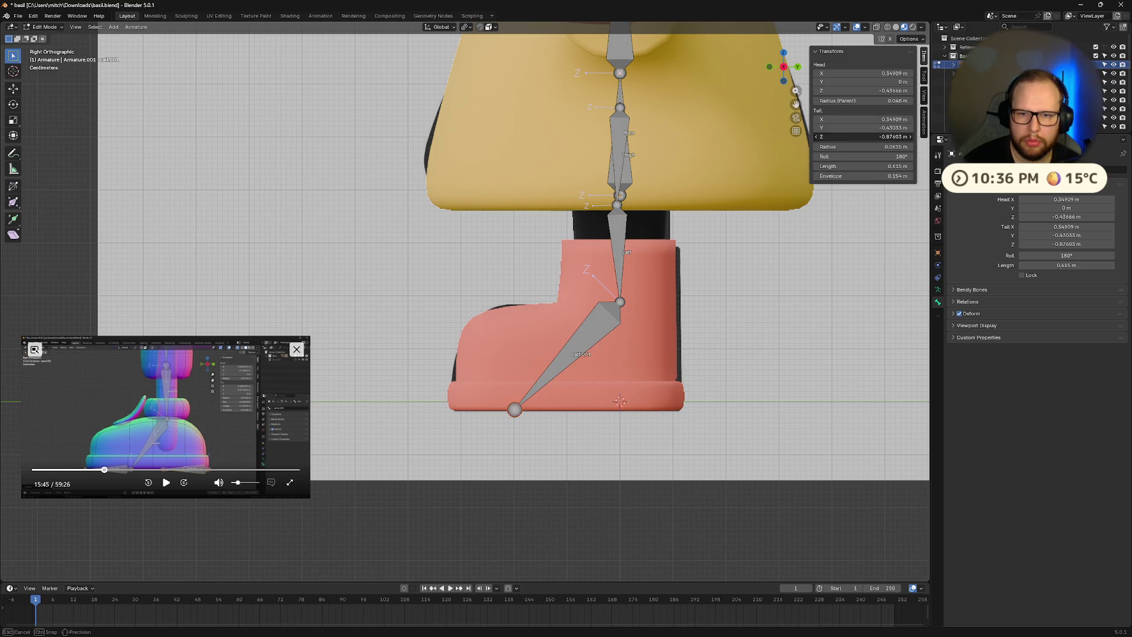
pyautogui.write('0')
pyautogui.press('Return')
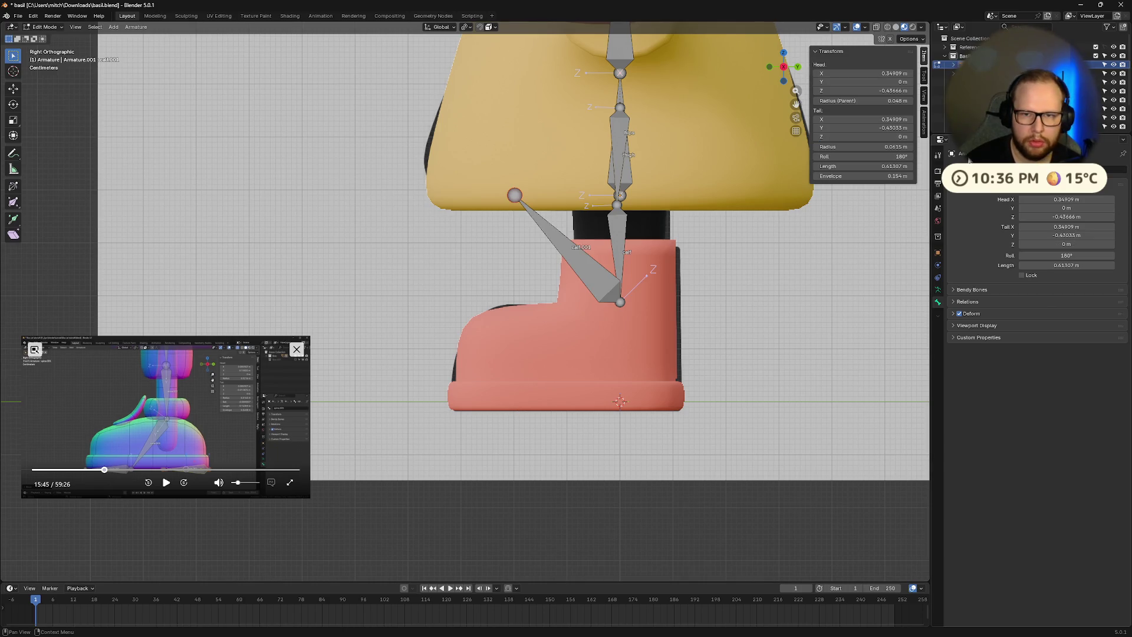
pyautogui.moveTo(621, 401)
pyautogui.mouseDown(button='middle')
pyautogui.moveTo(617, 331)
pyautogui.moveTo(599, 336)
pyautogui.mouseUp(button='middle')
pyautogui.hotkey('ctrl', 'z')
# - Lower the new bone's end along Z and check it from the side view
pyautogui.press('g')
pyautogui.press('z')
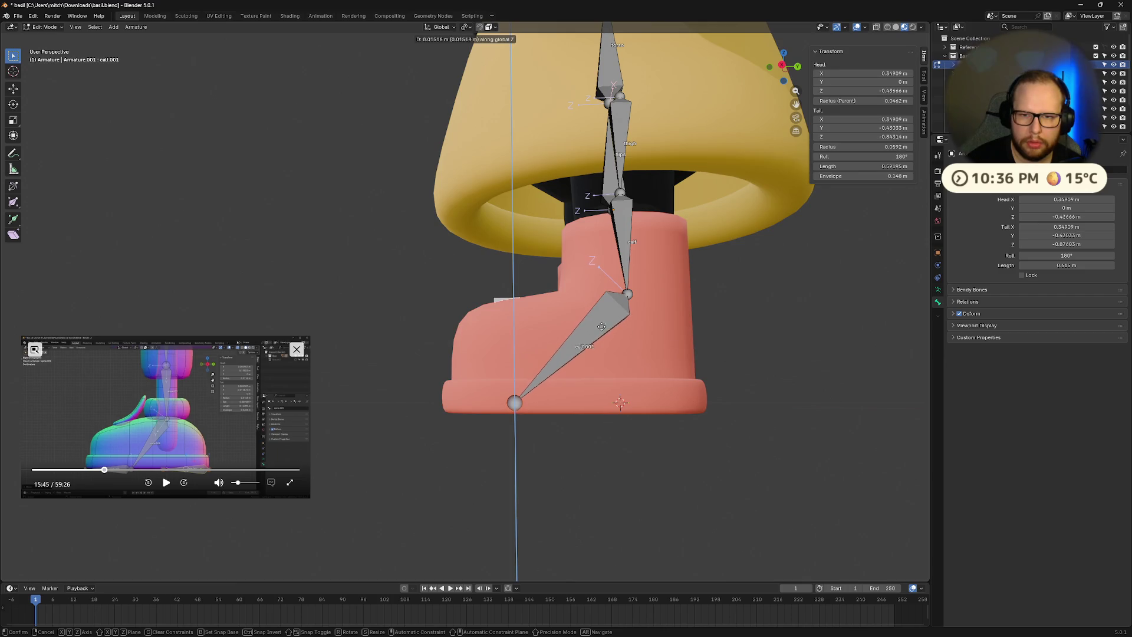
pyautogui.click(625, 307)
pyautogui.moveTo(649, 312)
pyautogui.mouseDown(button='middle')
pyautogui.moveTo(676, 337)
pyautogui.moveTo(660, 346)
pyautogui.moveTo(616, 335)
pyautogui.mouseUp(button='middle')
pyautogui.press('g')
pyautogui.press('z')
pyautogui.click(608, 333)
pyautogui.moveTo(610, 392)
pyautogui.mouseDown(button='middle')
pyautogui.moveTo(689, 409)
pyautogui.moveTo(592, 373)
pyautogui.moveTo(585, 385)
pyautogui.moveTo(593, 363)
pyautogui.mouseUp(button='middle')
pyautogui.scroll(-3, 688, 409)
pyautogui.click(781, 67)
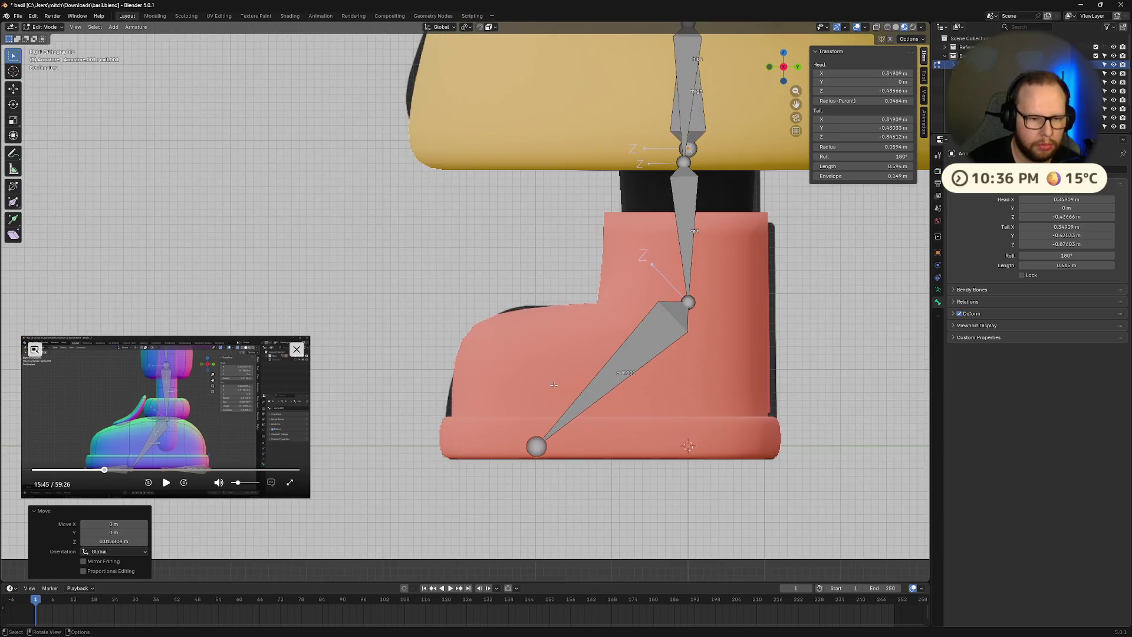
# - Drop the bone joint to the sole and slide its end forward along Y to the toe
pyautogui.press('g')
pyautogui.press('z')
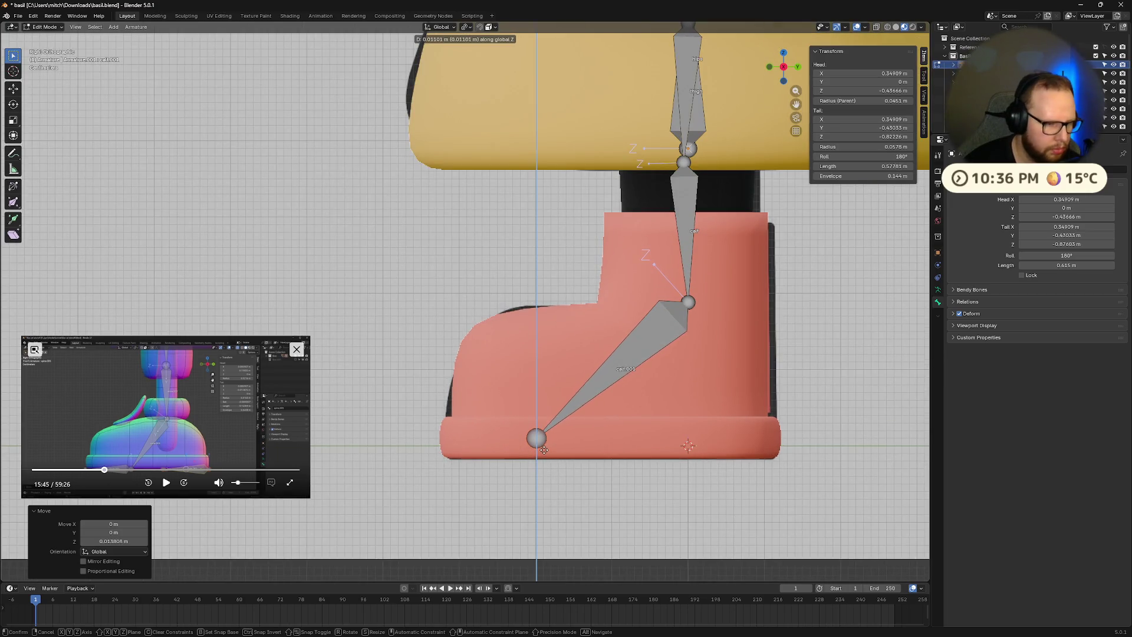
pyautogui.click(550, 472)
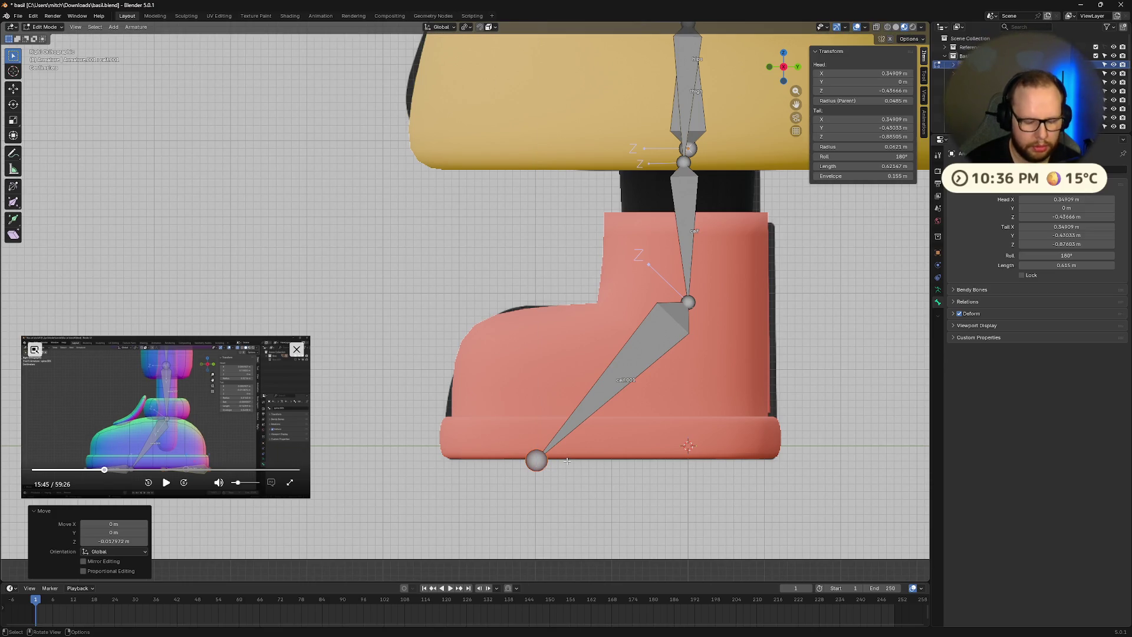
pyautogui.press('g')
pyautogui.press('y')
pyautogui.click(598, 463)
pyautogui.scroll(-4, 603, 464)
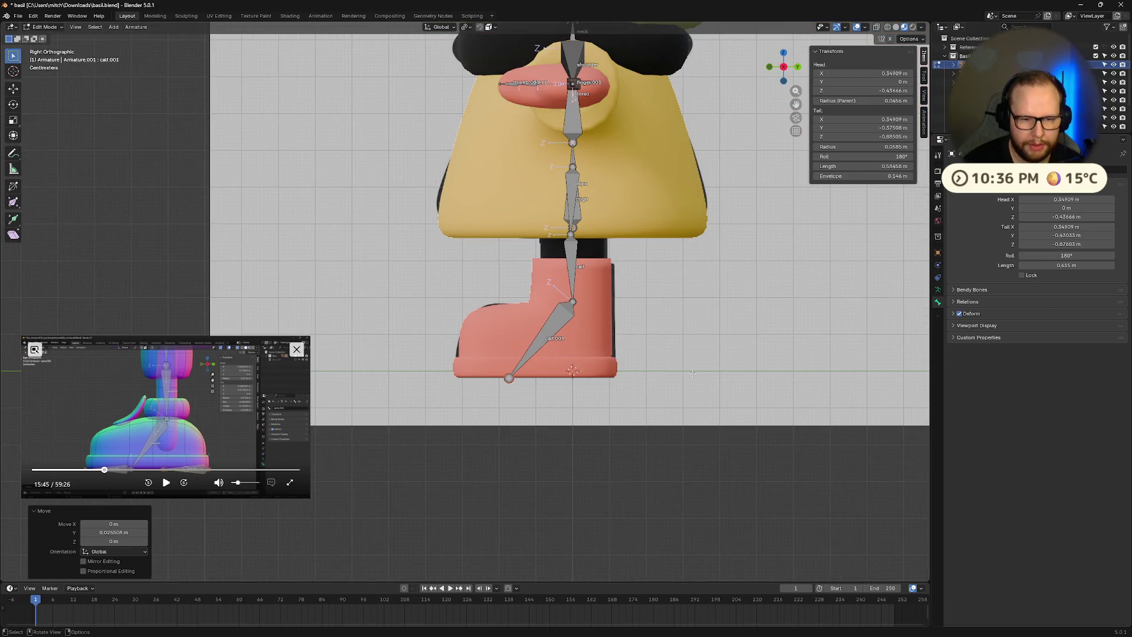
pyautogui.moveTo(693, 374)
pyautogui.mouseDown(button='middle')
pyautogui.moveTo(627, 395)
pyautogui.moveTo(657, 405)
pyautogui.moveTo(678, 381)
pyautogui.moveTo(702, 383)
pyautogui.moveTo(736, 407)
pyautogui.moveTo(620, 391)
pyautogui.moveTo(637, 389)
pyautogui.moveTo(608, 394)
pyautogui.moveTo(617, 398)
pyautogui.mouseUp(button='middle')
pyautogui.click(783, 66)
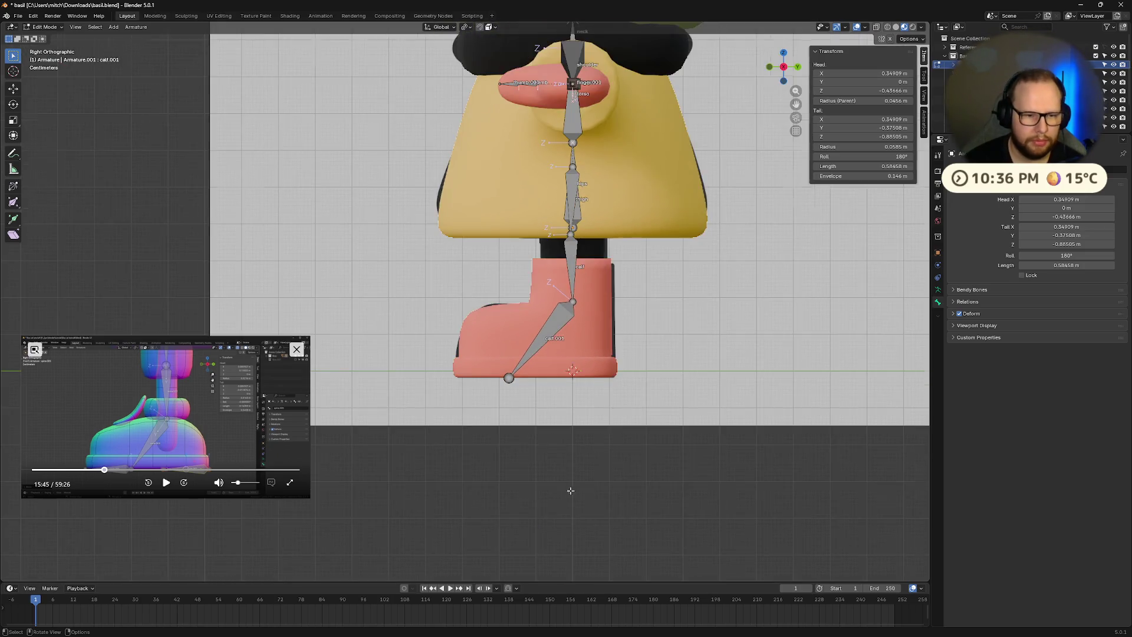
pyautogui.scroll(3, 534, 435)
# - Extrude a short toe bone from the foot bone and stretch it to the boot's tip
pyautogui.press('e')
pyautogui.click(541, 433)
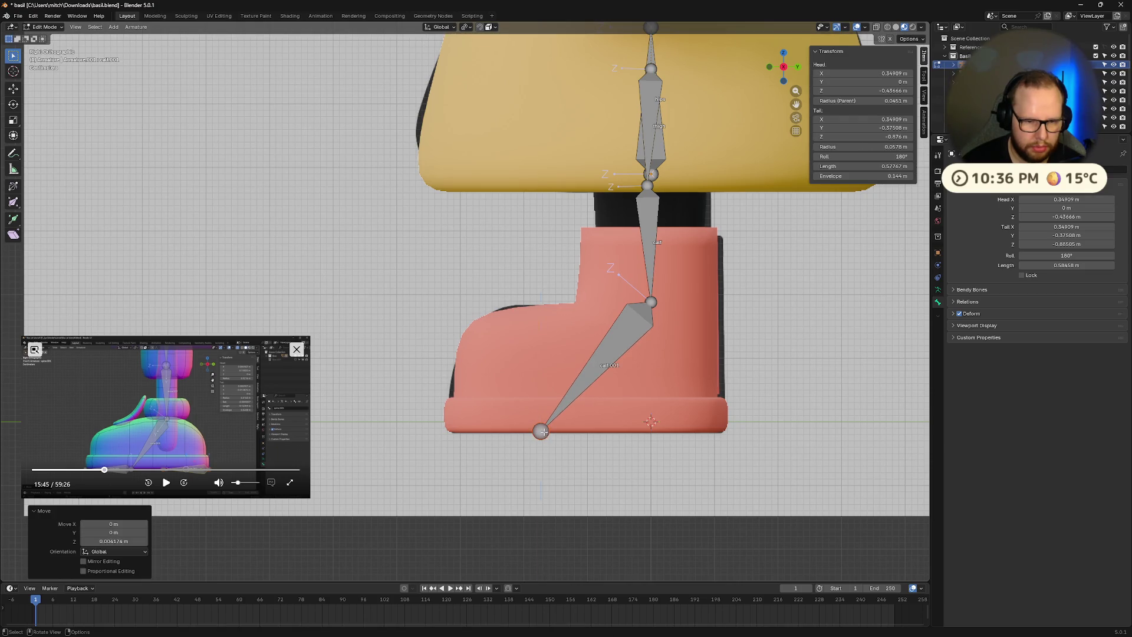
pyautogui.press('g')
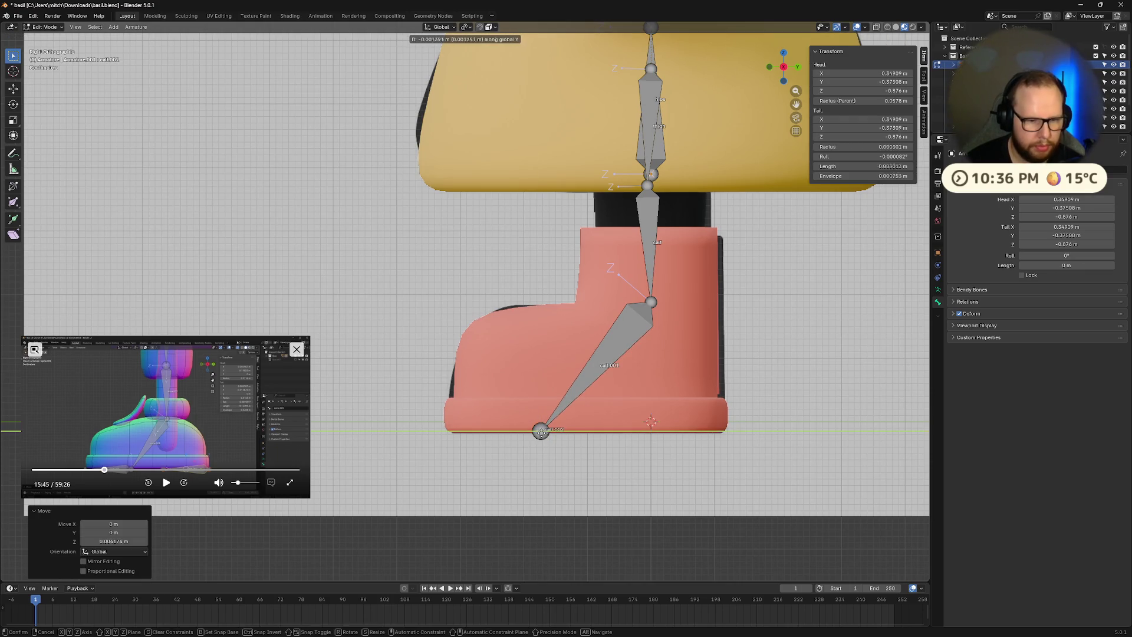
pyautogui.click(507, 432)
# - Duplicate the toe bone along Y to the boot's heel and untick its Deform option
pyautogui.click(507, 433)
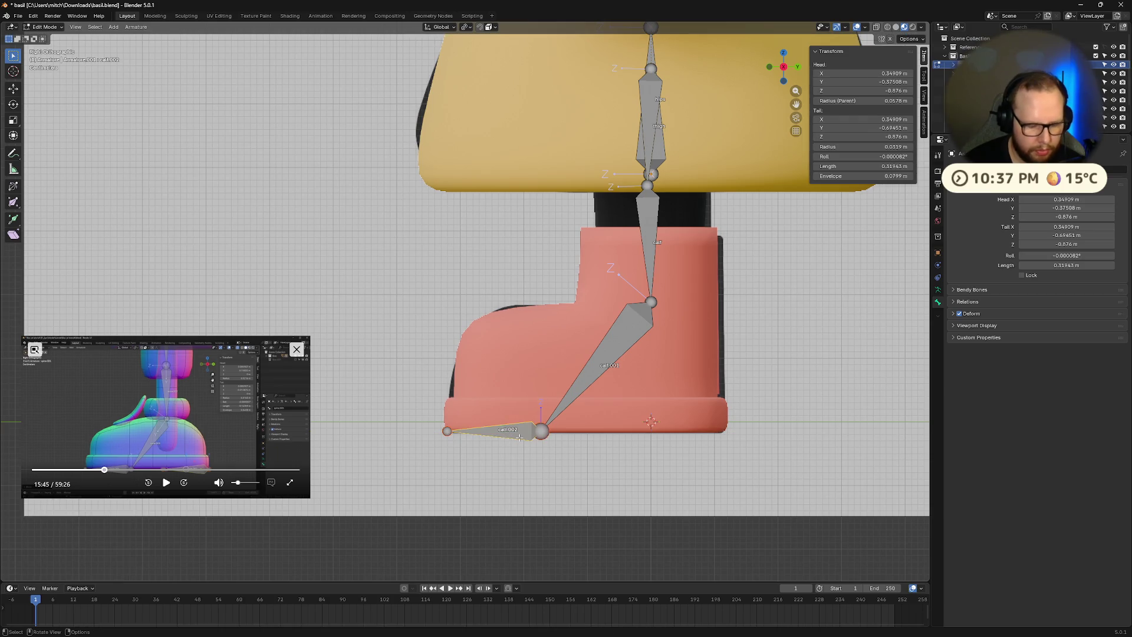
pyautogui.hotkey('shift', 'd')
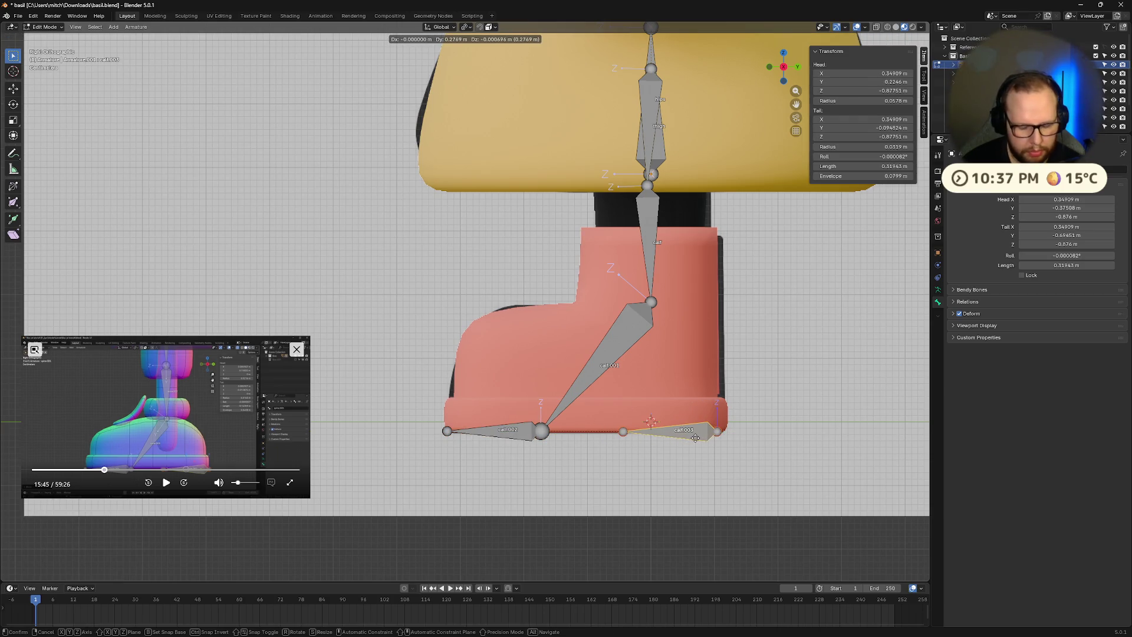
pyautogui.press('y')
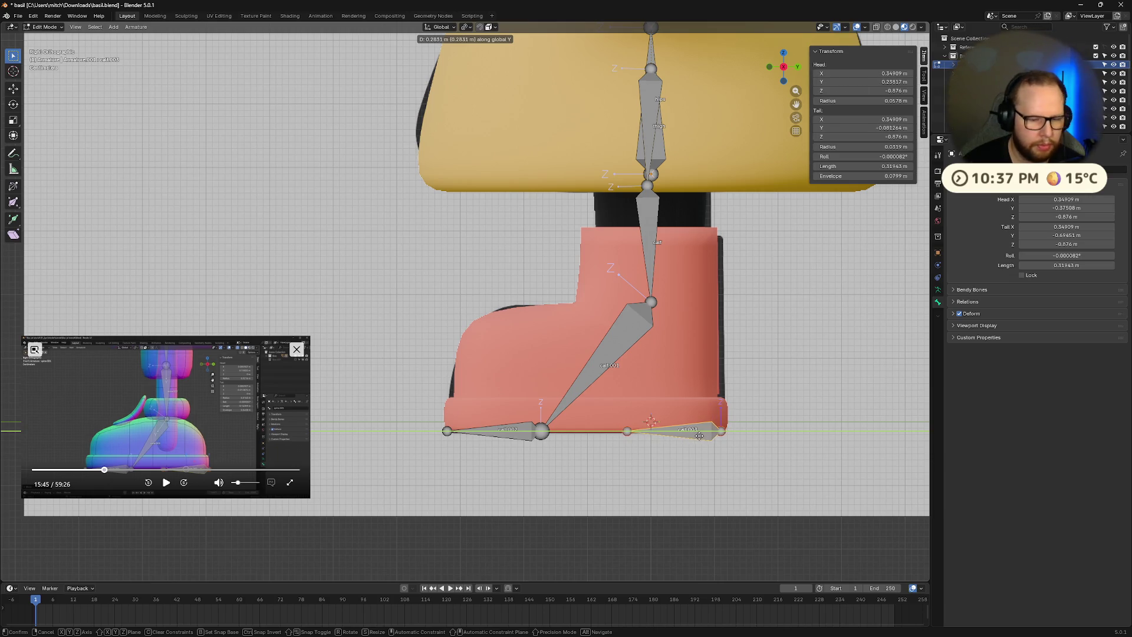
pyautogui.click(703, 436)
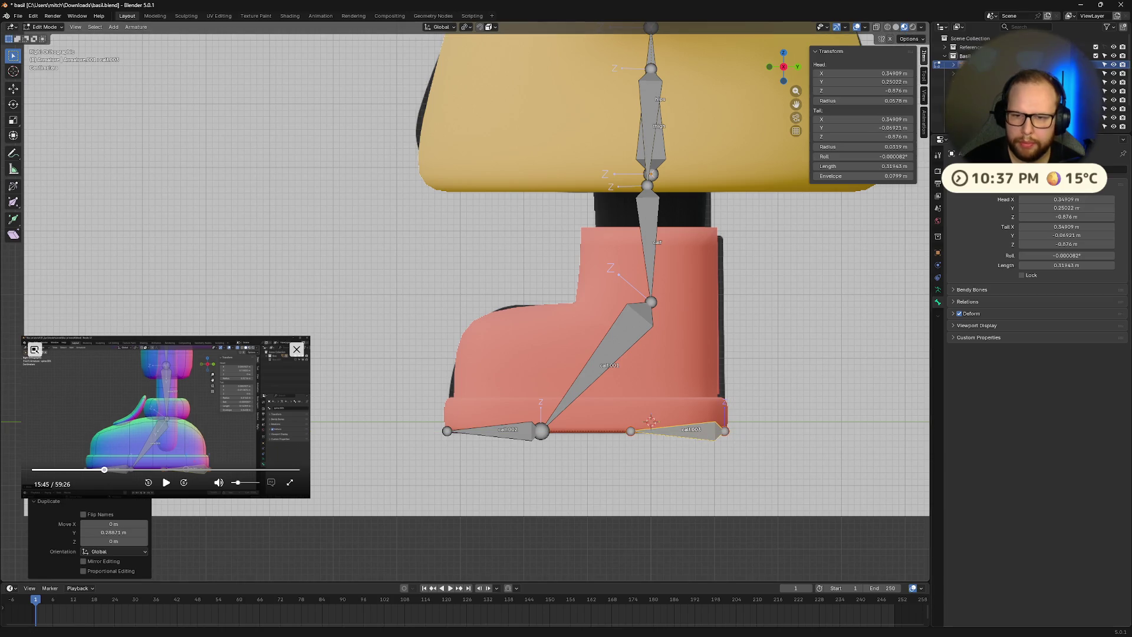
pyautogui.click(959, 313)
pyautogui.click(742, 519)
# - Rename the ankle-to-toe bone to 'foot'
pyautogui.click(616, 338)
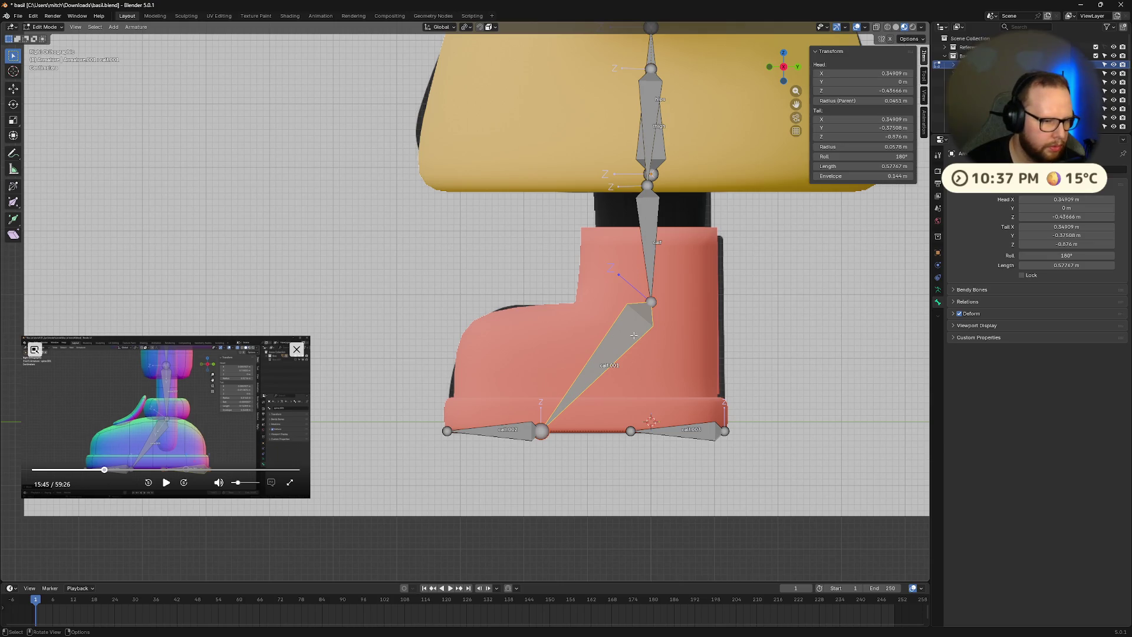
pyautogui.click(166, 483)
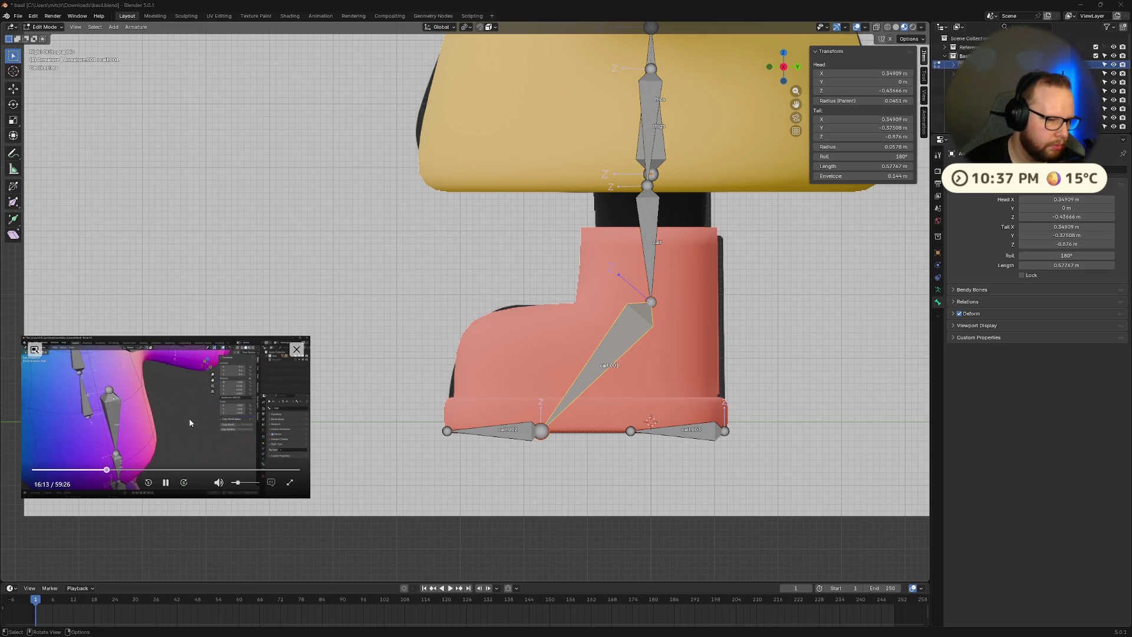
pyautogui.press('Left')
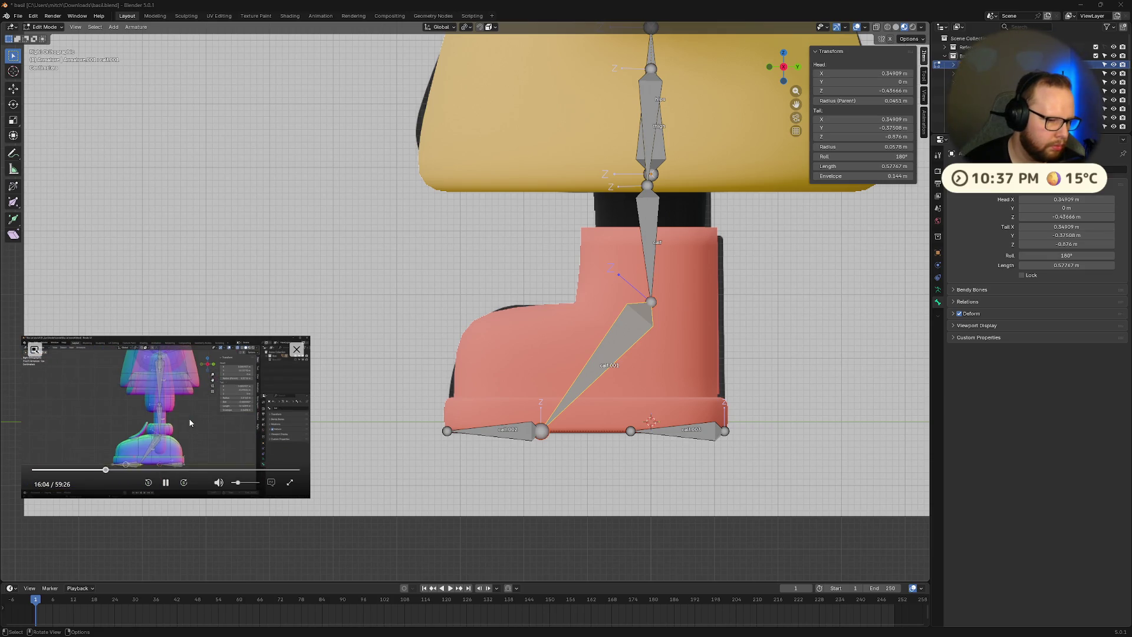
pyautogui.click(166, 482)
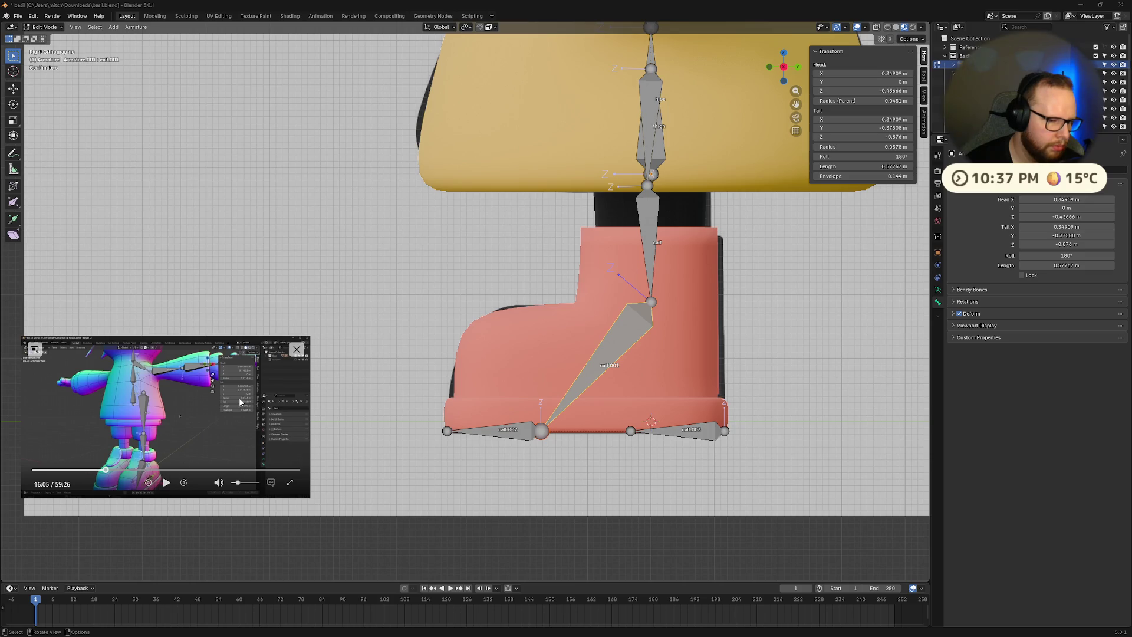
pyautogui.press('F2')
pyautogui.press('BackSpace')
pyautogui.write('foot')
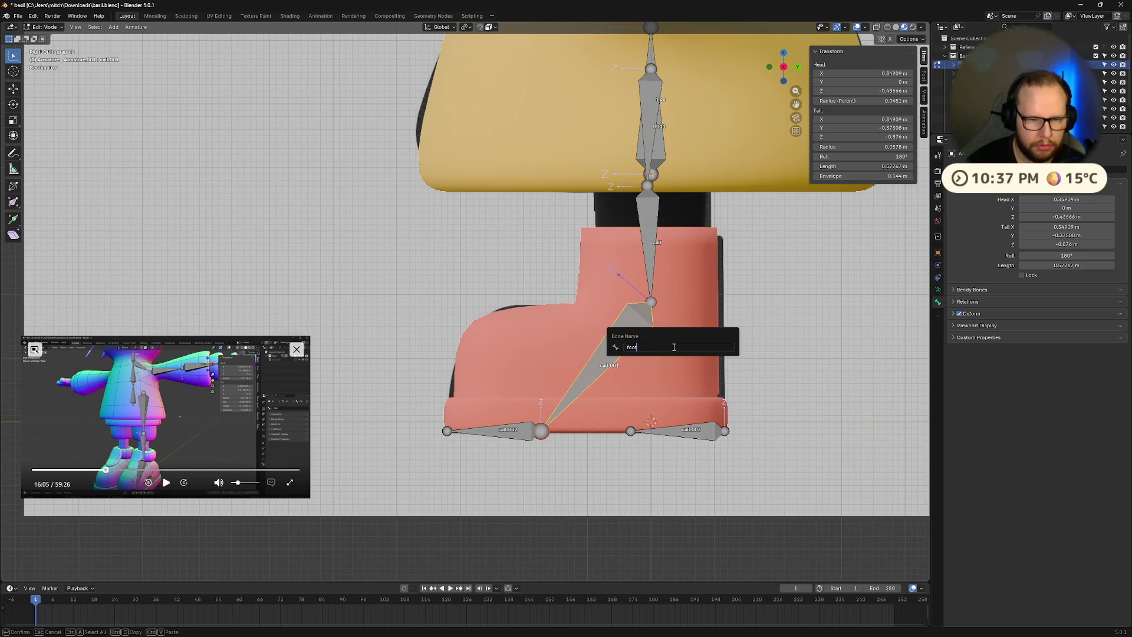
pyautogui.press('Return')
# - Rename the front sole bone 'toe' and the back sole bone 'heel'
pyautogui.click(508, 431)
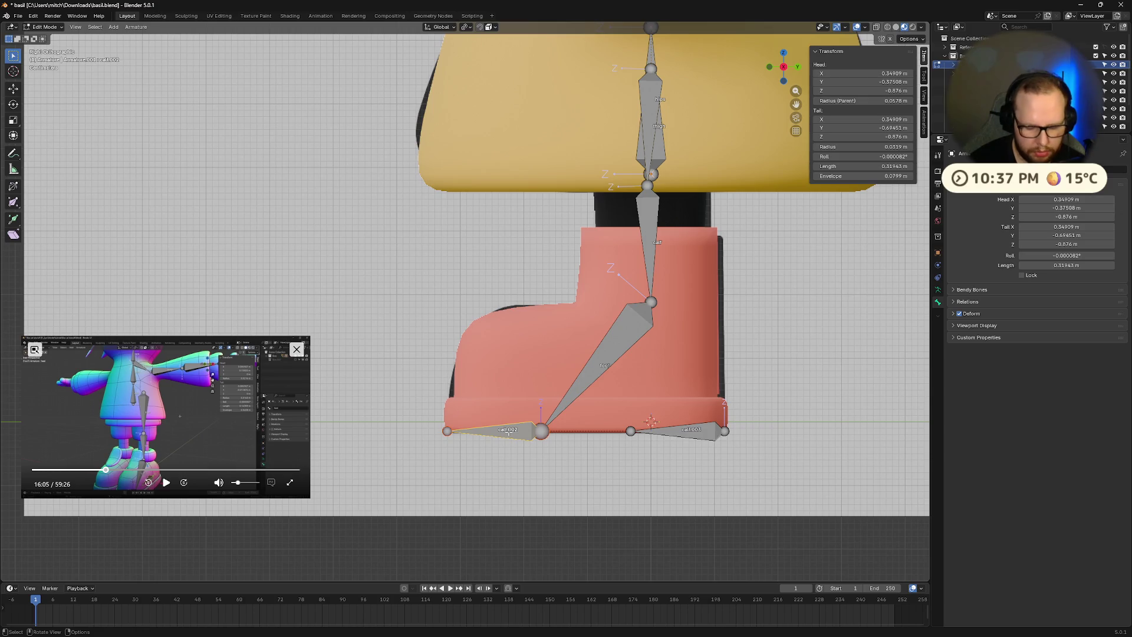
pyautogui.press('F2')
pyautogui.press('Return')
pyautogui.click(704, 436)
pyautogui.press('F2')
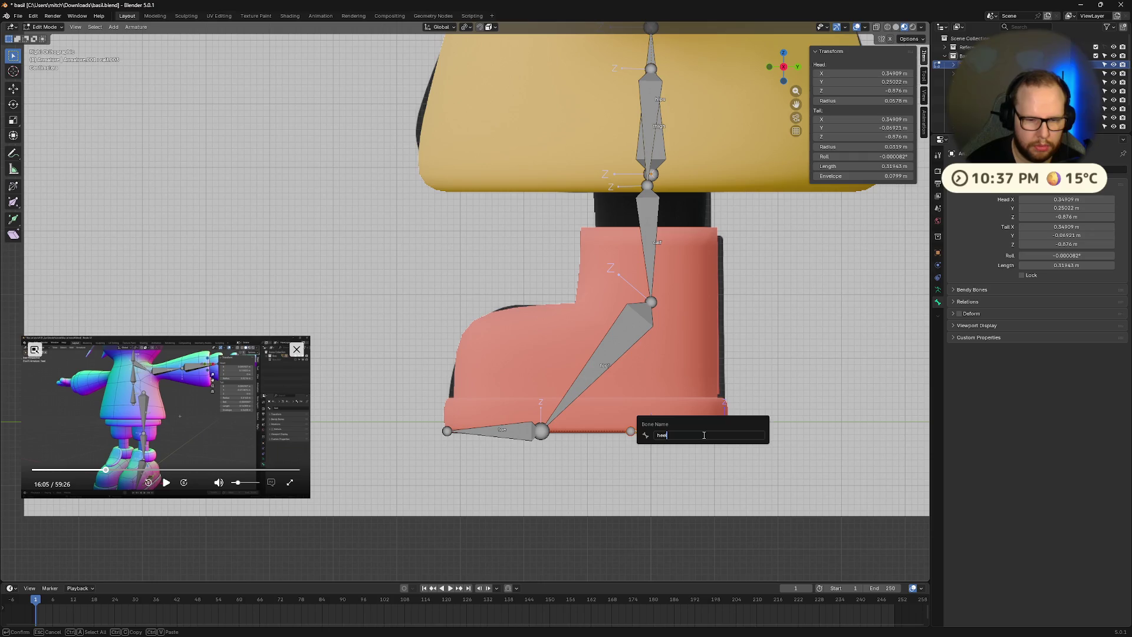
pyautogui.press('Return')
# - Save the file as basil.blend
pyautogui.click(167, 483)
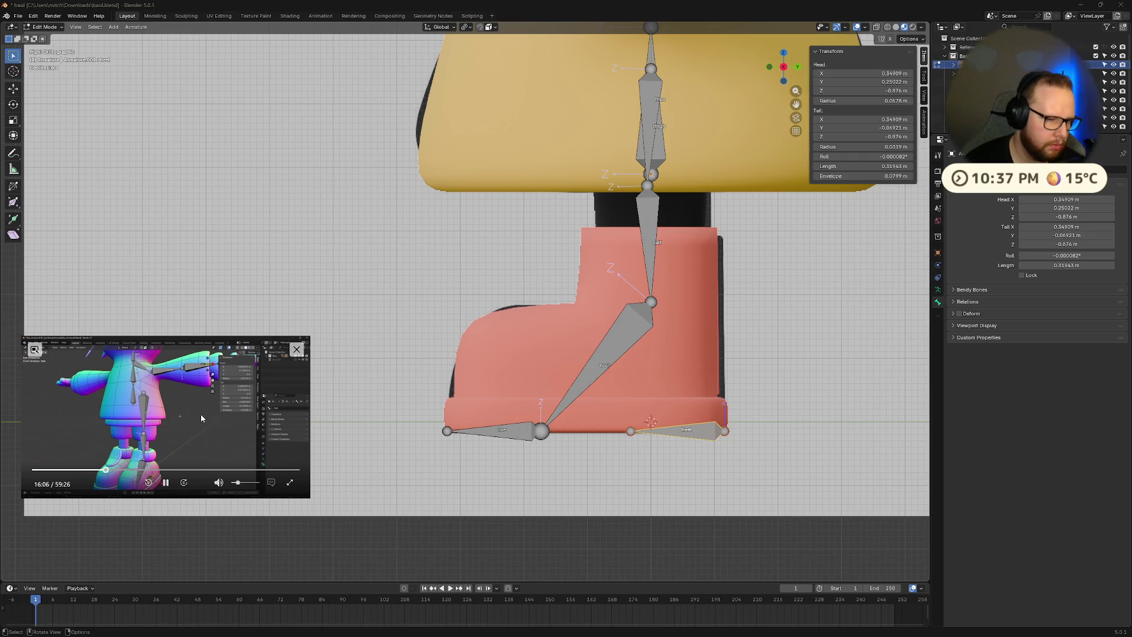
pyautogui.moveTo(714, 96)
pyautogui.mouseDown(button='middle')
pyautogui.moveTo(745, 183)
pyautogui.moveTo(620, 273)
pyautogui.moveTo(657, 245)
pyautogui.moveTo(655, 207)
pyautogui.mouseUp(button='middle')
pyautogui.hotkey('ctrl', 's')
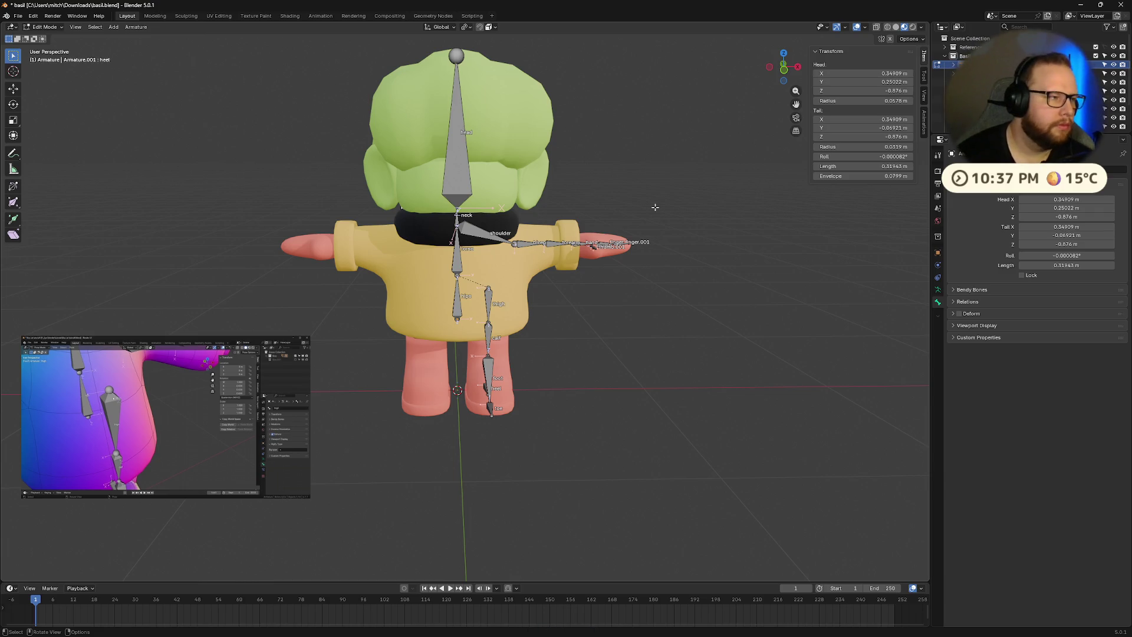
# - Select the thigh bone and switch the armature into Pose Mode
pyautogui.scroll(6, 550, 287)
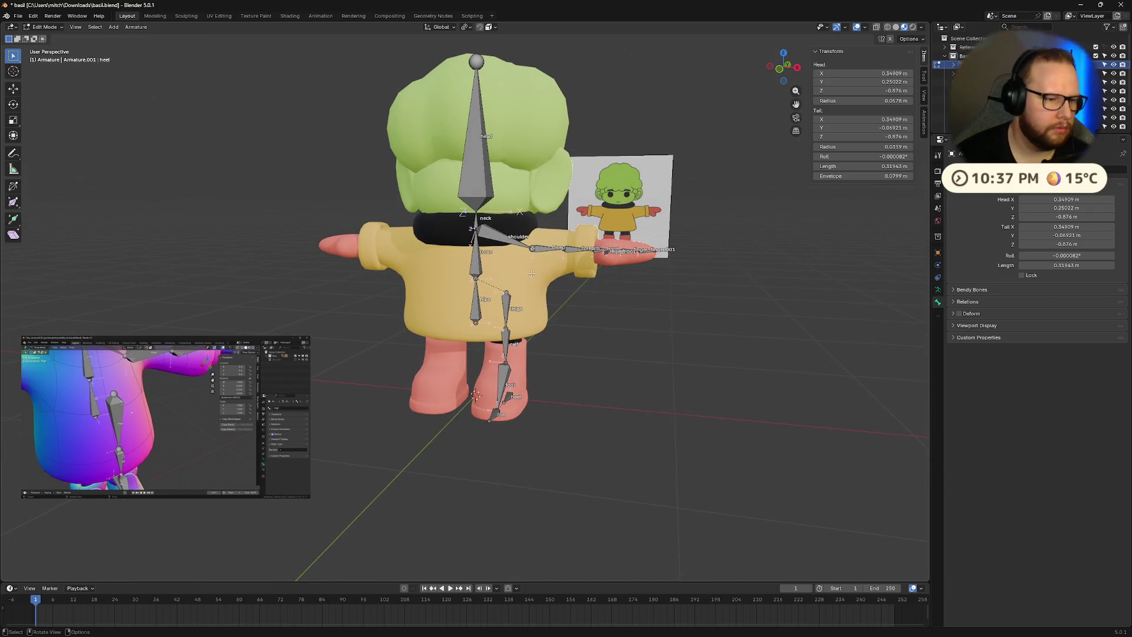
pyautogui.moveTo(550, 286)
pyautogui.mouseDown(button='middle')
pyautogui.moveTo(620, 279)
pyautogui.moveTo(517, 276)
pyautogui.mouseUp(button='middle')
pyautogui.press('Escape')
pyautogui.click(549, 332)
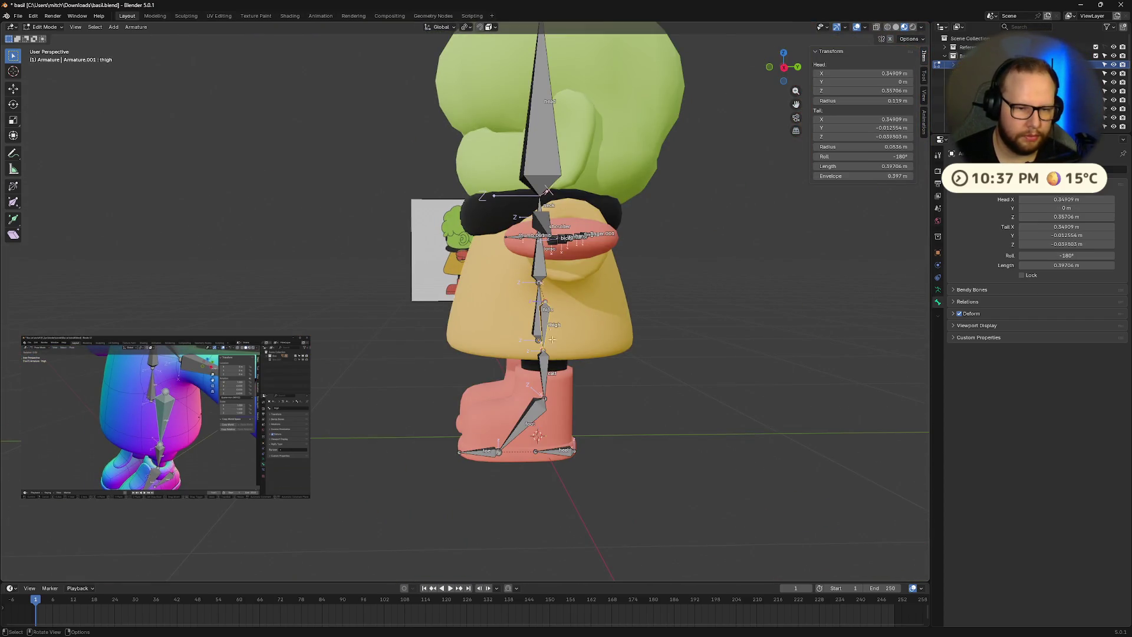
pyautogui.press('Tab')
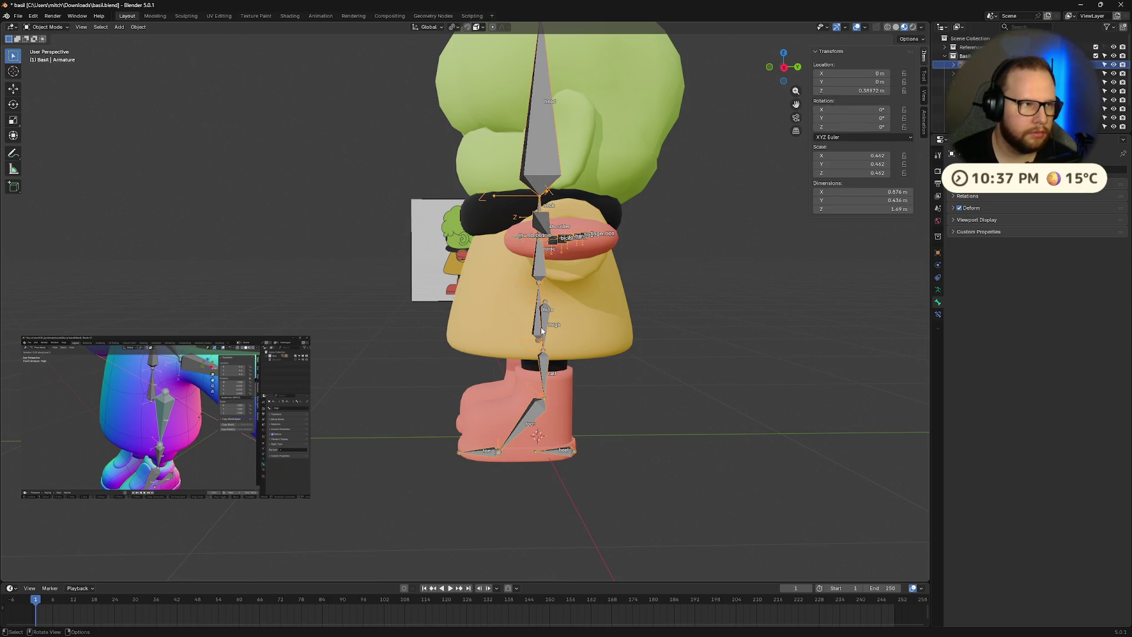
pyautogui.hotkey('ctrl', 'Tab')
pyautogui.hotkey('ctrl', 'q')
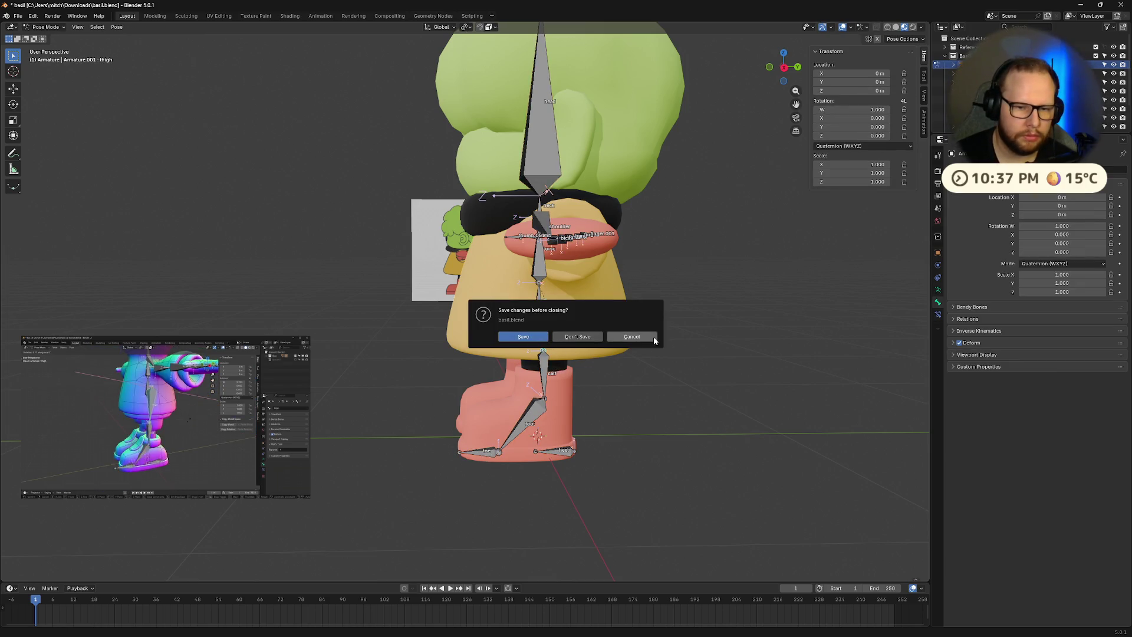
pyautogui.click(631, 337)
# - Rotate the thigh about X, clear it with Alt+R, and return to Object Mode
pyautogui.moveTo(653, 340); pyautogui.dragTo(550, 350, button='middle')
pyautogui.press('r')
pyautogui.press('x')
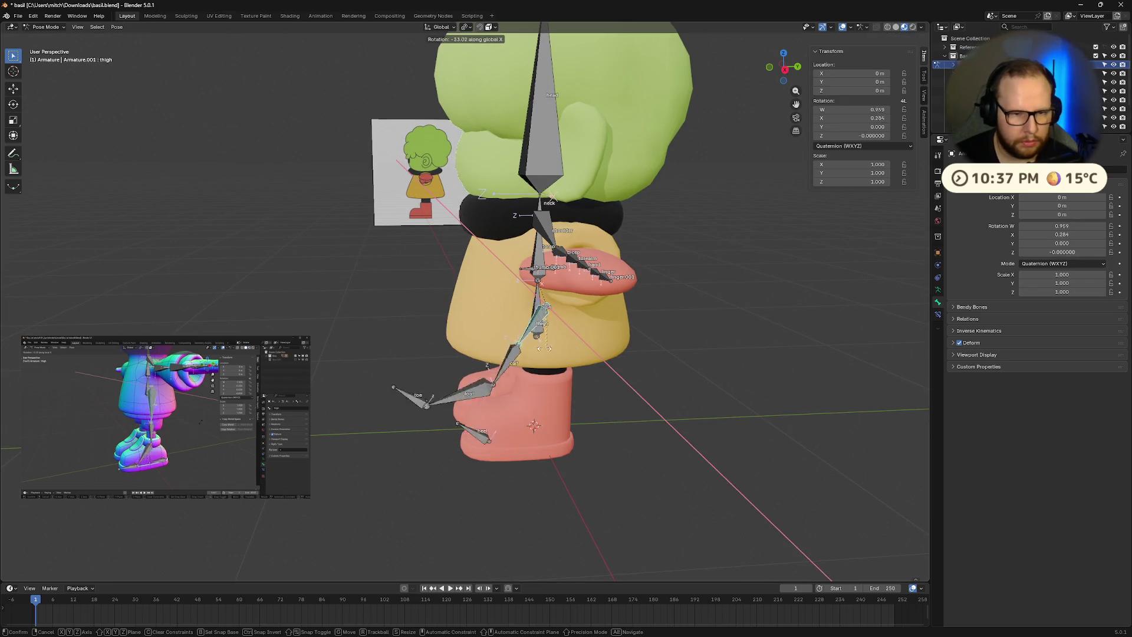
pyautogui.click(563, 364)
pyautogui.hotkey('alt', 'r')
pyautogui.moveTo(563, 364)
pyautogui.mouseDown(button='middle')
pyautogui.moveTo(658, 359)
pyautogui.moveTo(622, 331)
pyautogui.moveTo(629, 343)
pyautogui.mouseUp(button='middle')
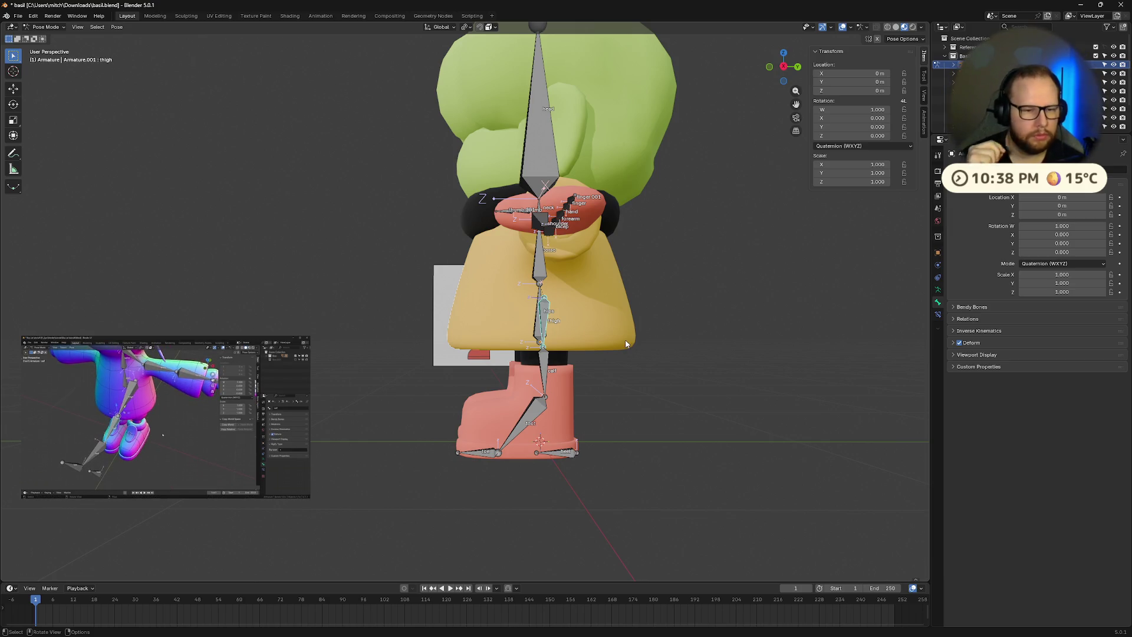
pyautogui.moveTo(627, 343)
pyautogui.mouseDown(button='middle')
pyautogui.moveTo(744, 386)
pyautogui.moveTo(691, 379)
pyautogui.mouseUp(button='middle')
pyautogui.hotkey('ctrl', 'Tab')
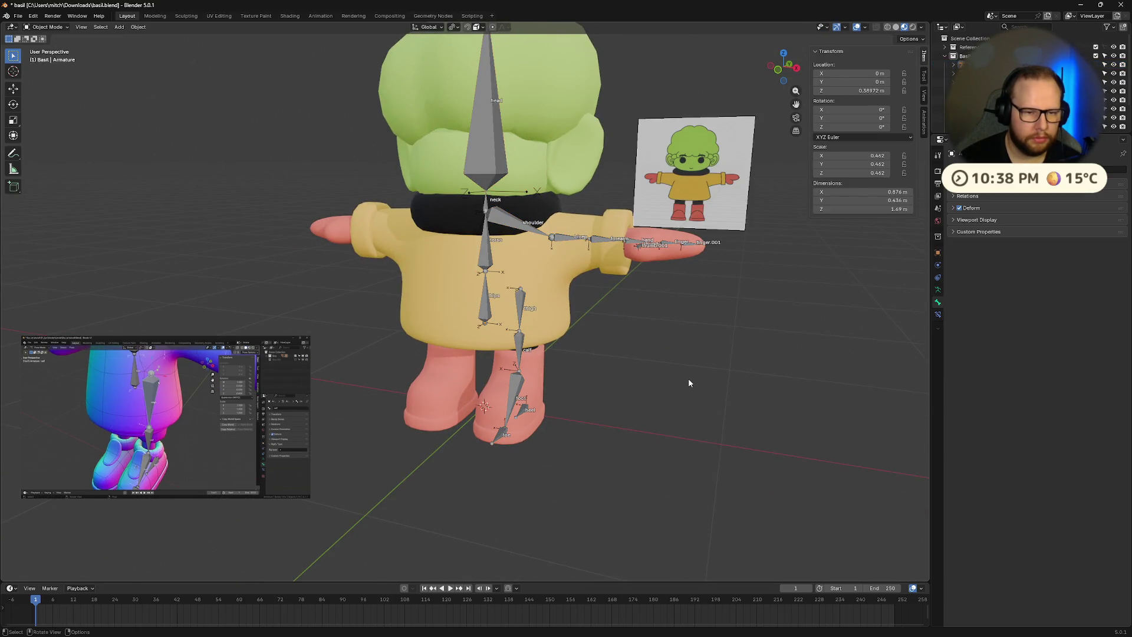
# - Frame the arm, hand and thumb bones up close, then put the armature into Edit Mode
pyautogui.moveTo(686, 375)
pyautogui.mouseDown(button='middle')
pyautogui.moveTo(559, 378)
pyautogui.moveTo(688, 334)
pyautogui.moveTo(655, 357)
pyautogui.moveTo(766, 331)
pyautogui.moveTo(560, 384)
pyautogui.moveTo(603, 373)
pyautogui.mouseUp(button='middle')
pyautogui.scroll(5, 686, 334)
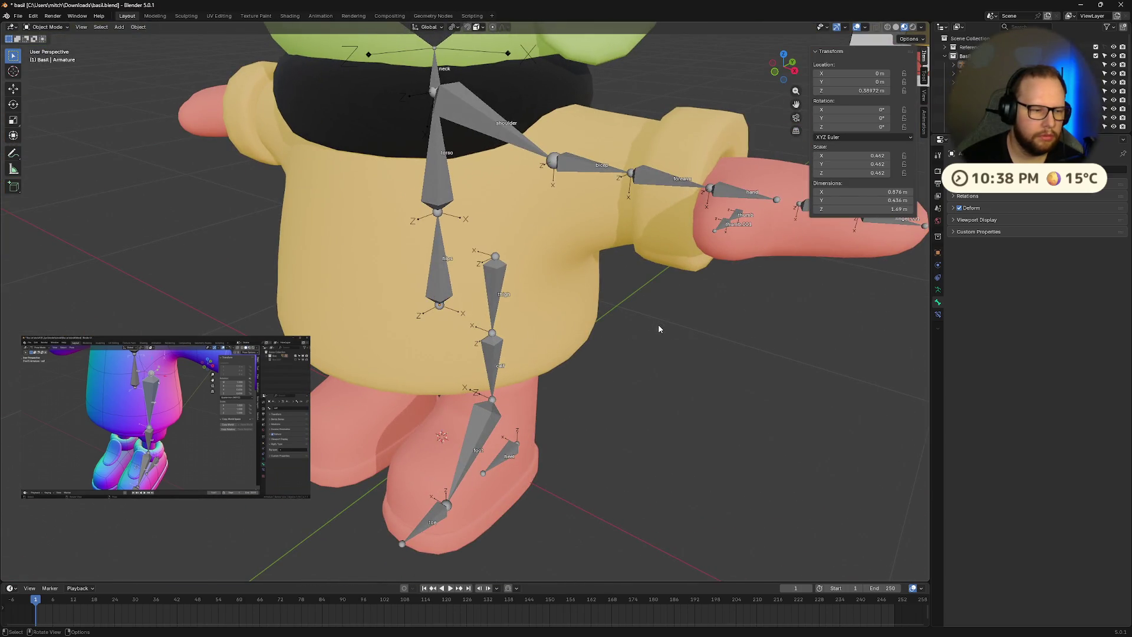
pyautogui.moveTo(168, 379)
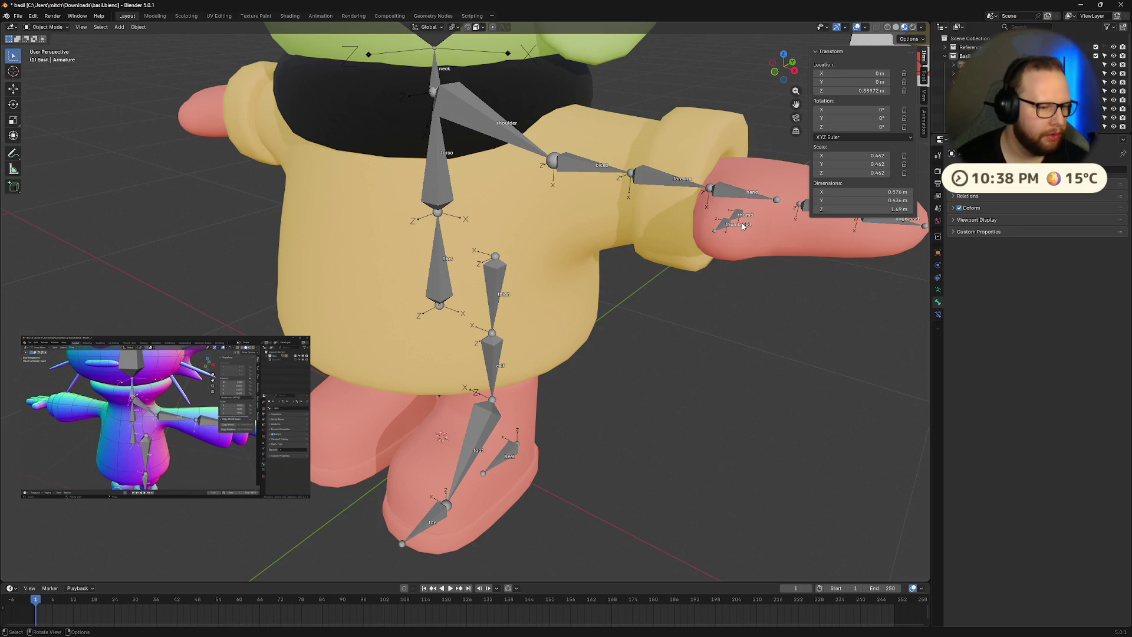
pyautogui.moveTo(391, 211); pyautogui.dragTo(526, 407, button='middle')
pyautogui.scroll(-5, 596, 308)
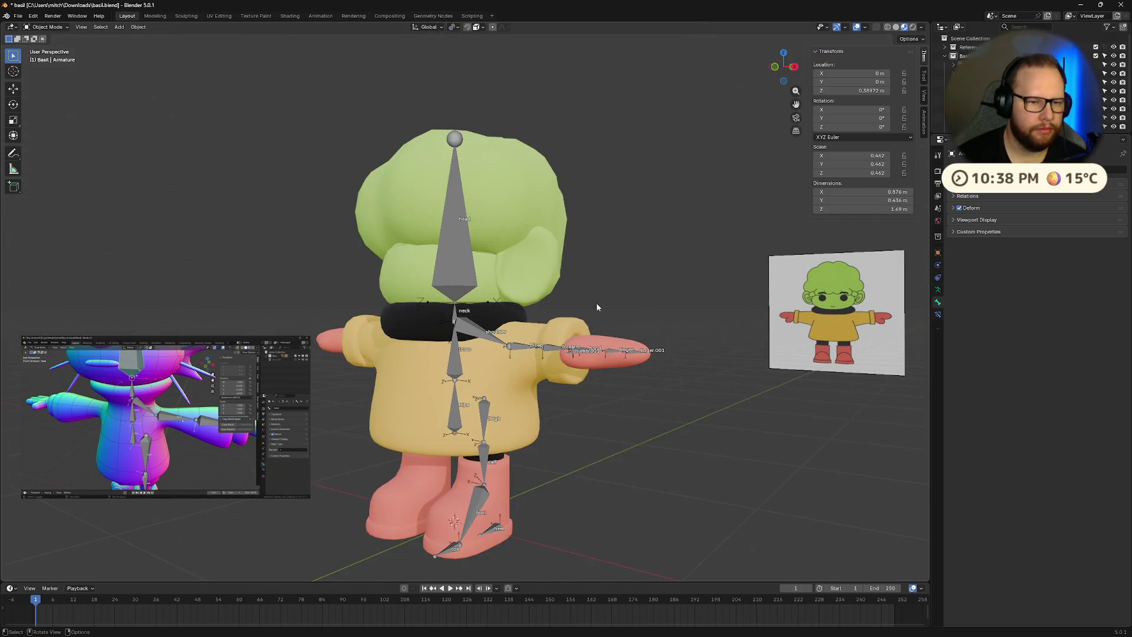
pyautogui.scroll(5, 595, 307)
pyautogui.moveTo(596, 307)
pyautogui.mouseDown(button='middle')
pyautogui.moveTo(673, 380)
pyautogui.moveTo(617, 411)
pyautogui.mouseUp(button='middle')
pyautogui.scroll(4, 617, 411)
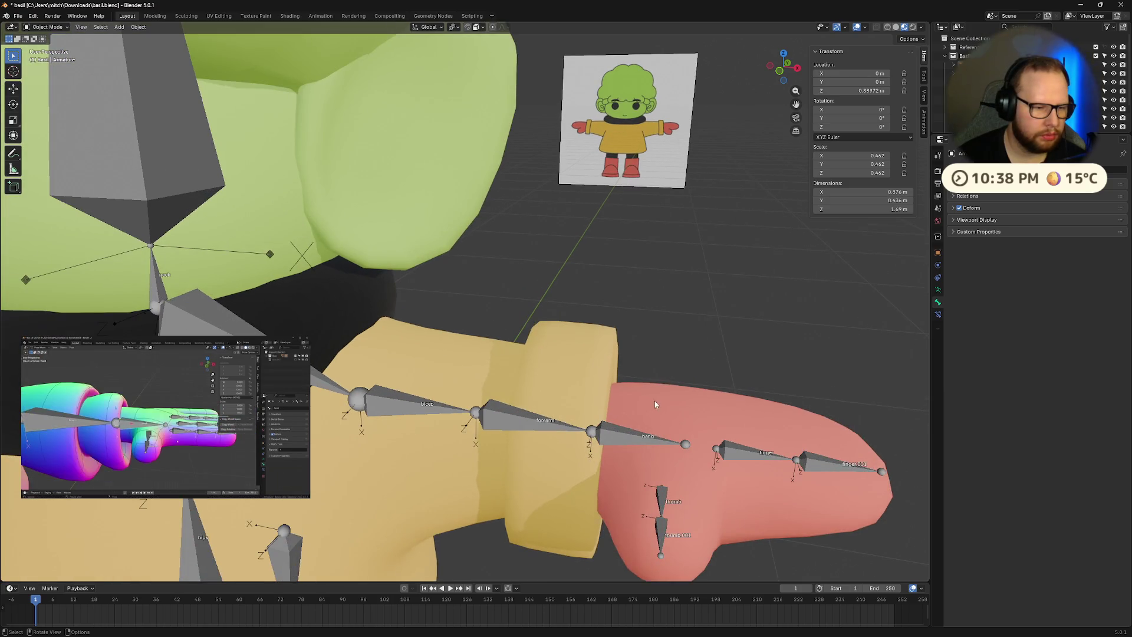
pyautogui.moveTo(758, 415)
pyautogui.keyDown('shift'); pyautogui.mouseDown(button='middle')
pyautogui.moveTo(585, 307)
pyautogui.moveTo(622, 336)
pyautogui.moveTo(612, 337)
pyautogui.mouseUp(button='middle'); pyautogui.keyUp('shift')
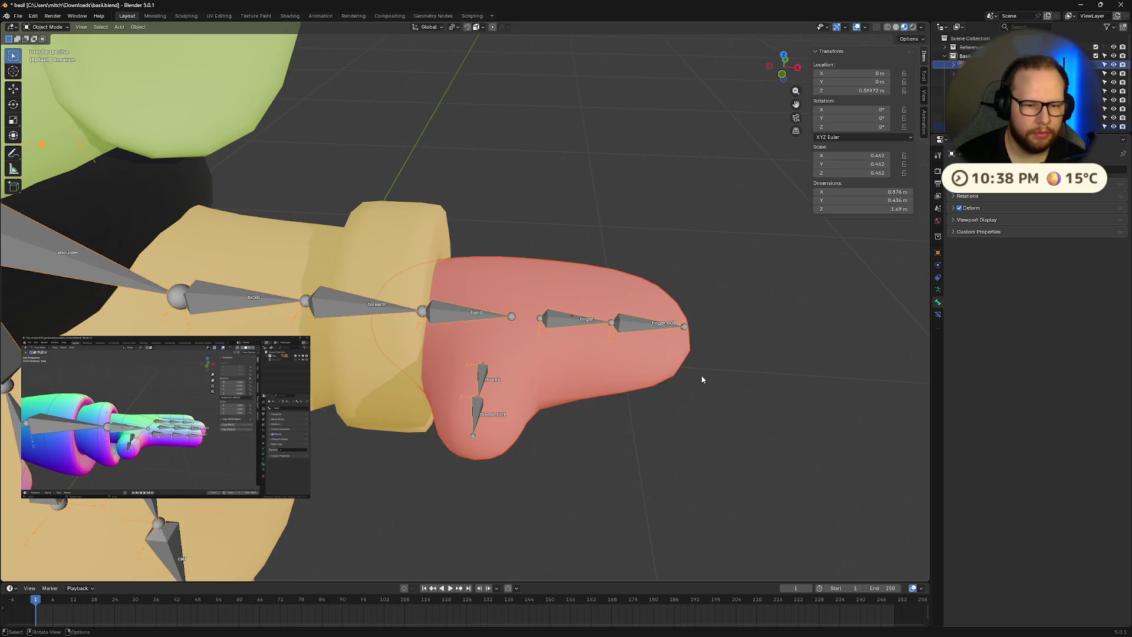
pyautogui.click(566, 318)
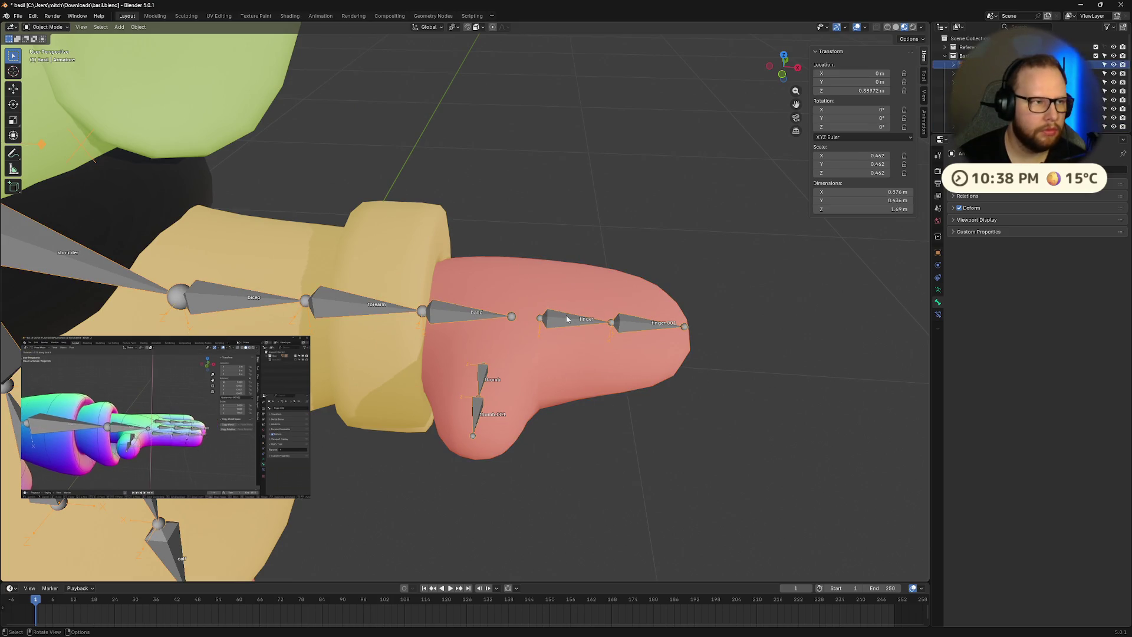
pyautogui.press('Tab')
# - Select the hand bone, after briefly selecting the thumb bones
pyautogui.click(476, 403)
pyautogui.click(485, 375)
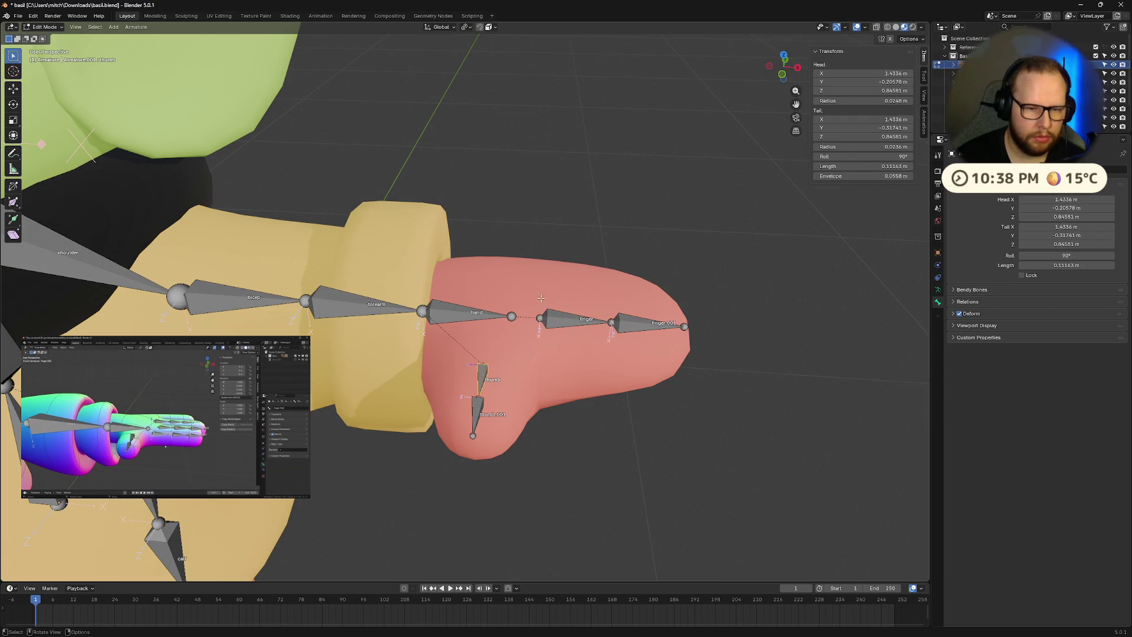
pyautogui.click(694, 350)
pyautogui.keyDown('shift'); pyautogui.click(443, 358); pyautogui.keyUp('shift')
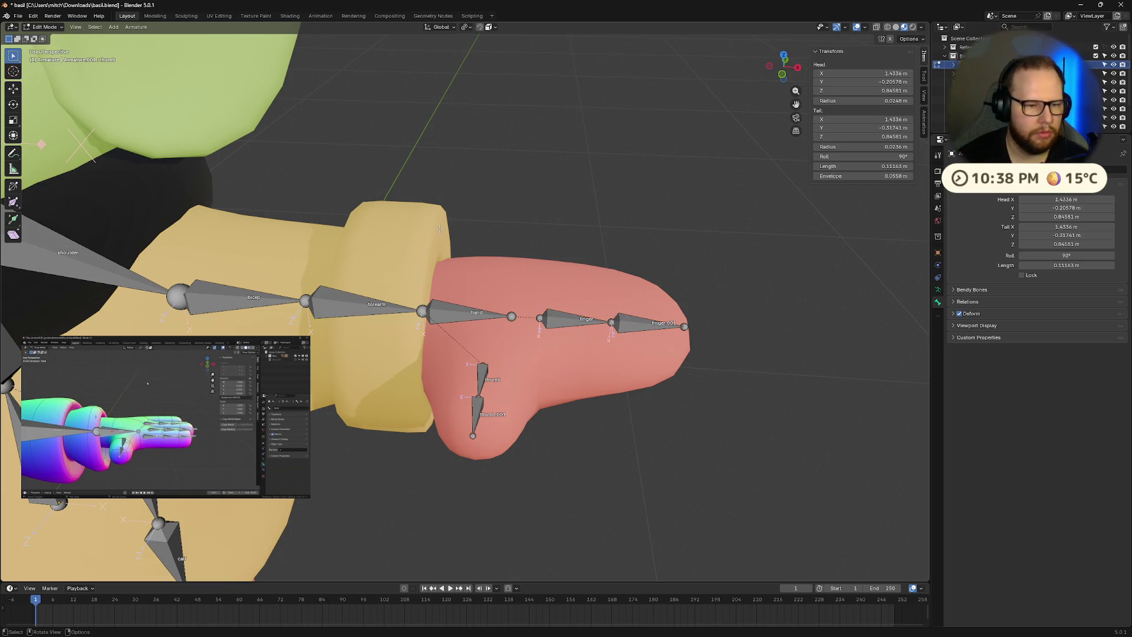
pyautogui.click(446, 317)
pyautogui.moveTo(171, 484)
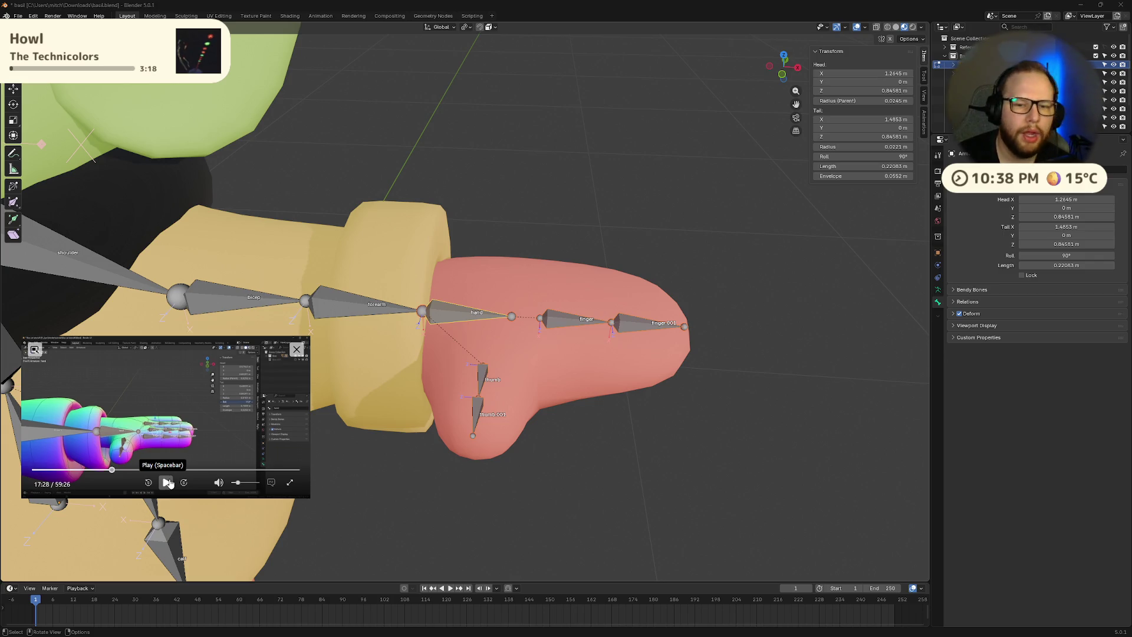
pyautogui.click(170, 484)
# - Set the hand bone's Roll to 0° in the Transform panel, then deselect it
pyautogui.moveTo(877, 158); pyautogui.dragTo(874, 157)
pyautogui.click(873, 158)
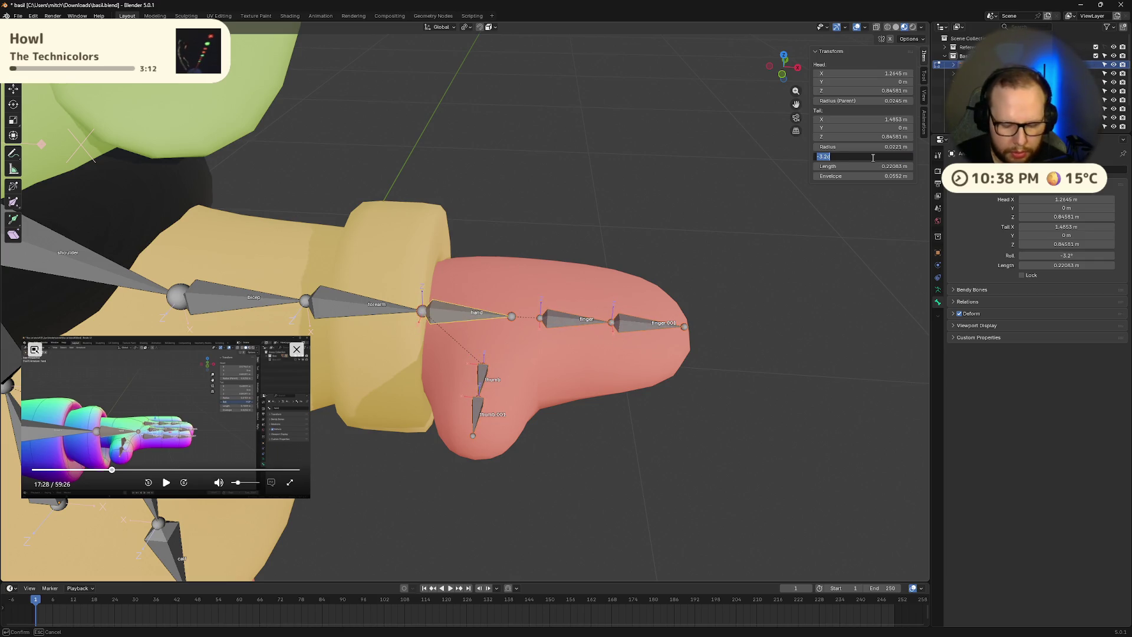
pyautogui.write('0')
pyautogui.press('Return')
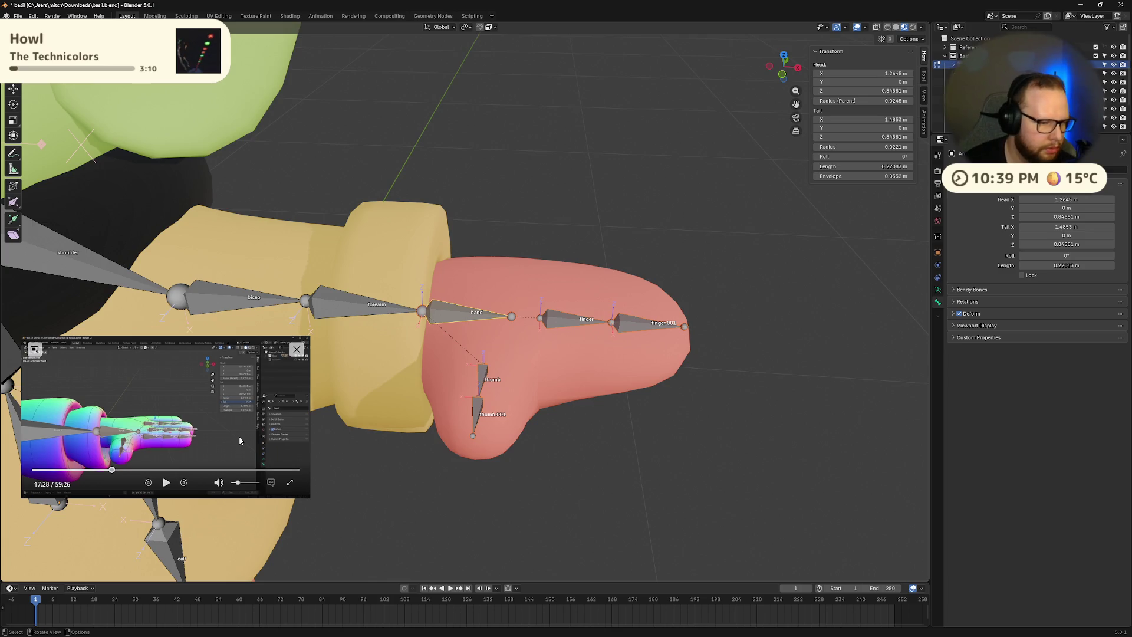
pyautogui.click(168, 483)
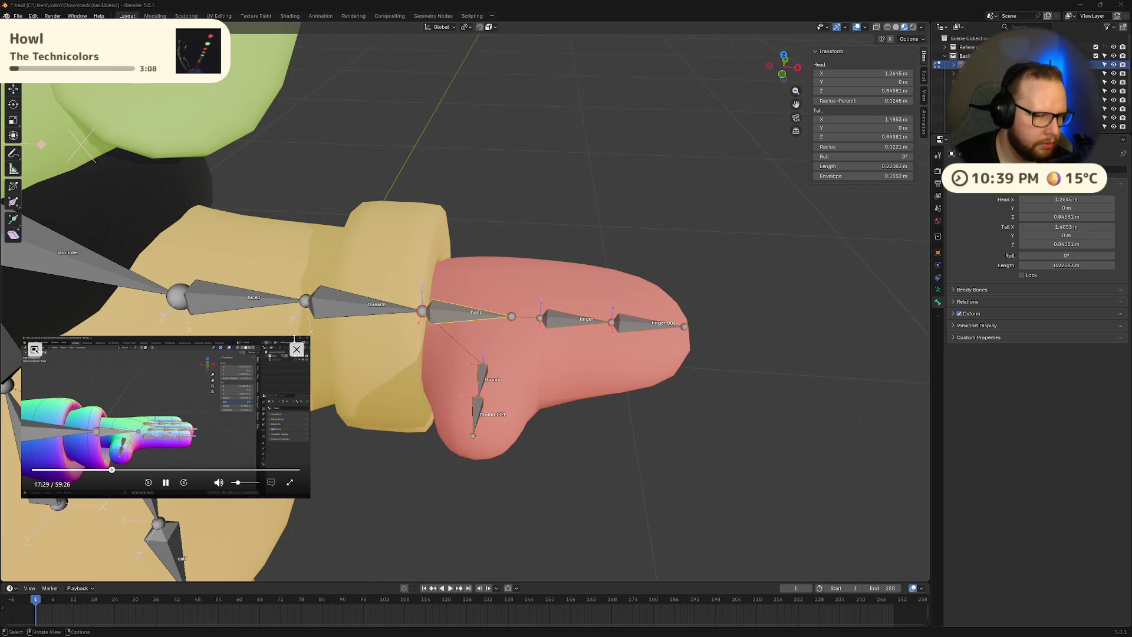
pyautogui.moveTo(725, 392)
pyautogui.mouseDown(button='middle')
pyautogui.moveTo(704, 371)
pyautogui.moveTo(704, 406)
pyautogui.mouseUp(button='middle')
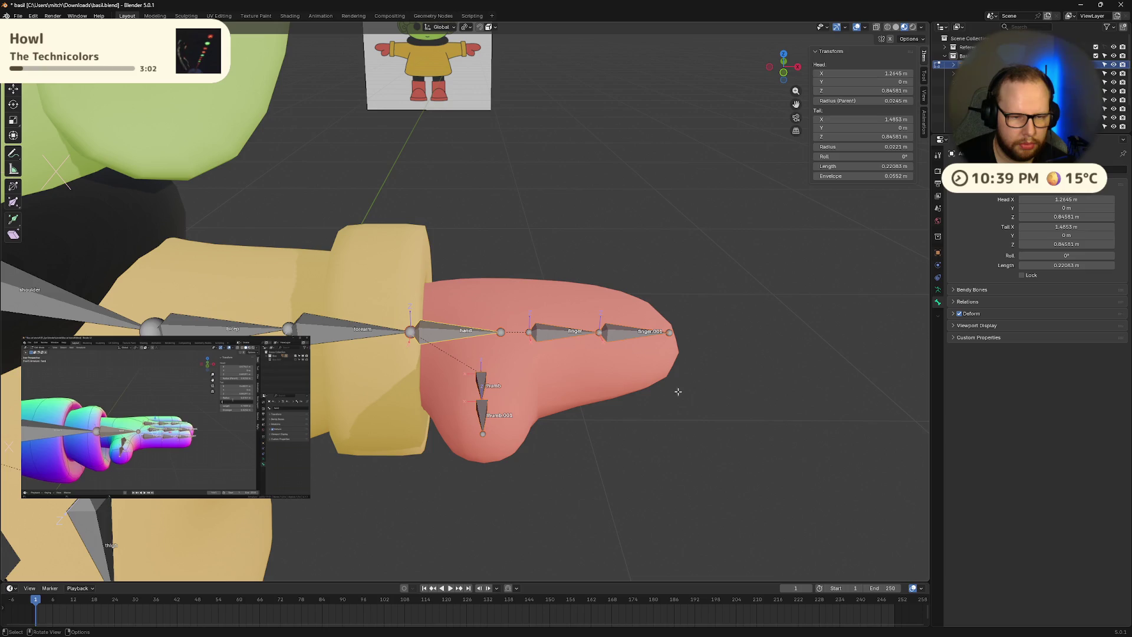
pyautogui.click(683, 367)
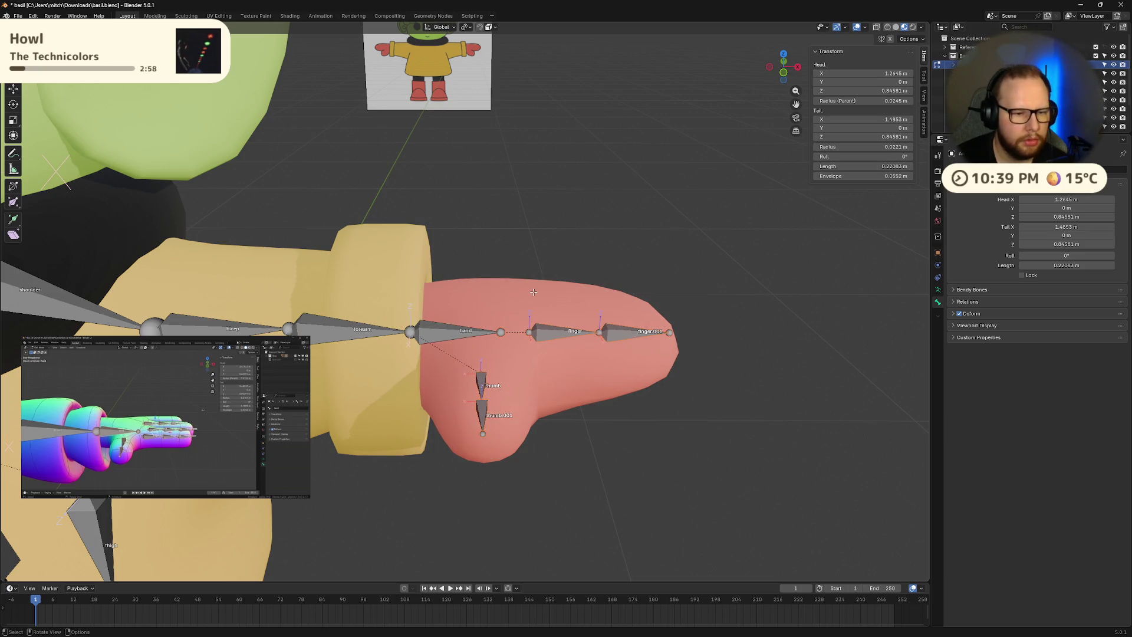
pyautogui.click(166, 483)
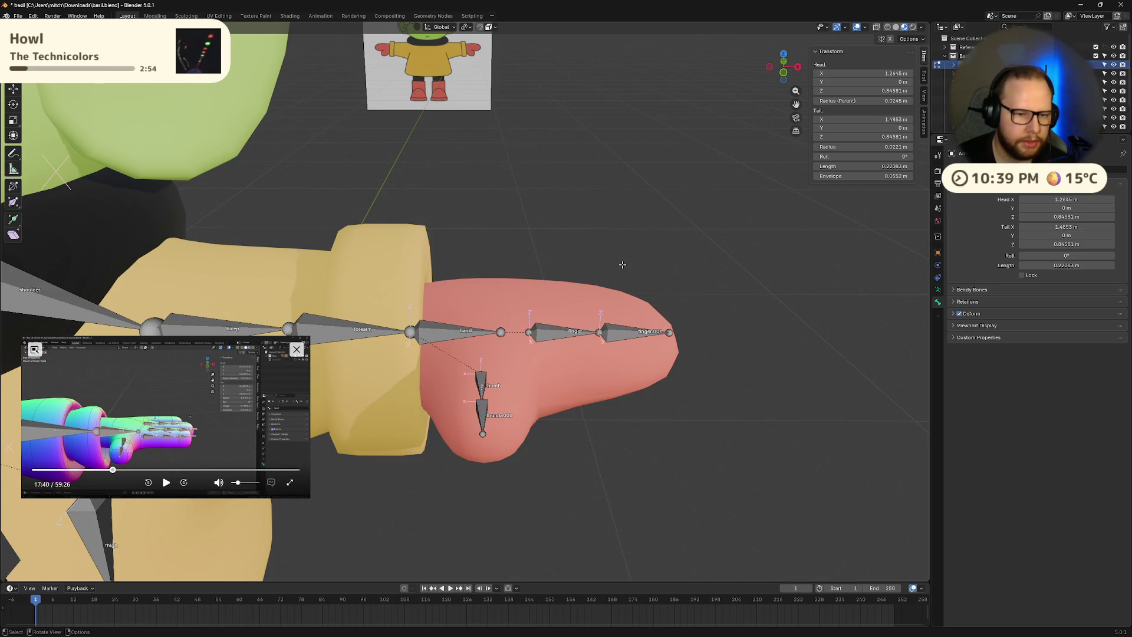
# - Try X-axis and trackball rotations on the thumb bone, undoing or cancelling each one
pyautogui.press('r')
pyautogui.press('x')
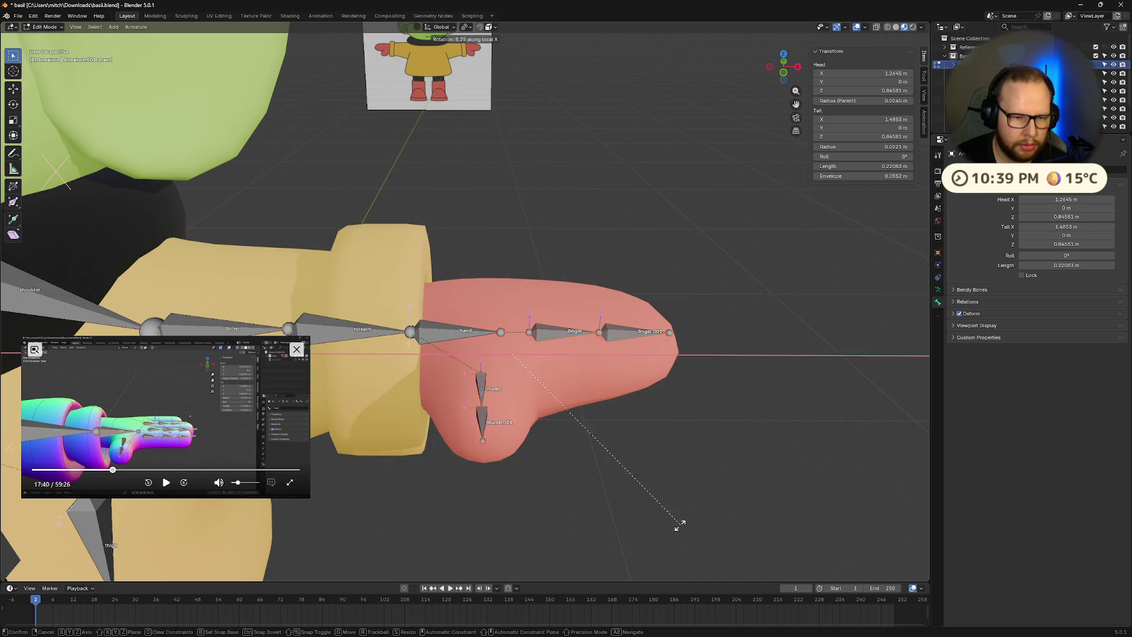
pyautogui.click(662, 487)
pyautogui.hotkey('ctrl', 'z')
pyautogui.press('r')
pyautogui.press('r')
pyautogui.rightClick(662, 447)
pyautogui.press('r')
pyautogui.press('r')
pyautogui.click(589, 475)
pyautogui.hotkey('ctrl', 'z')
pyautogui.press('r')
pyautogui.press('x')
pyautogui.press('x')
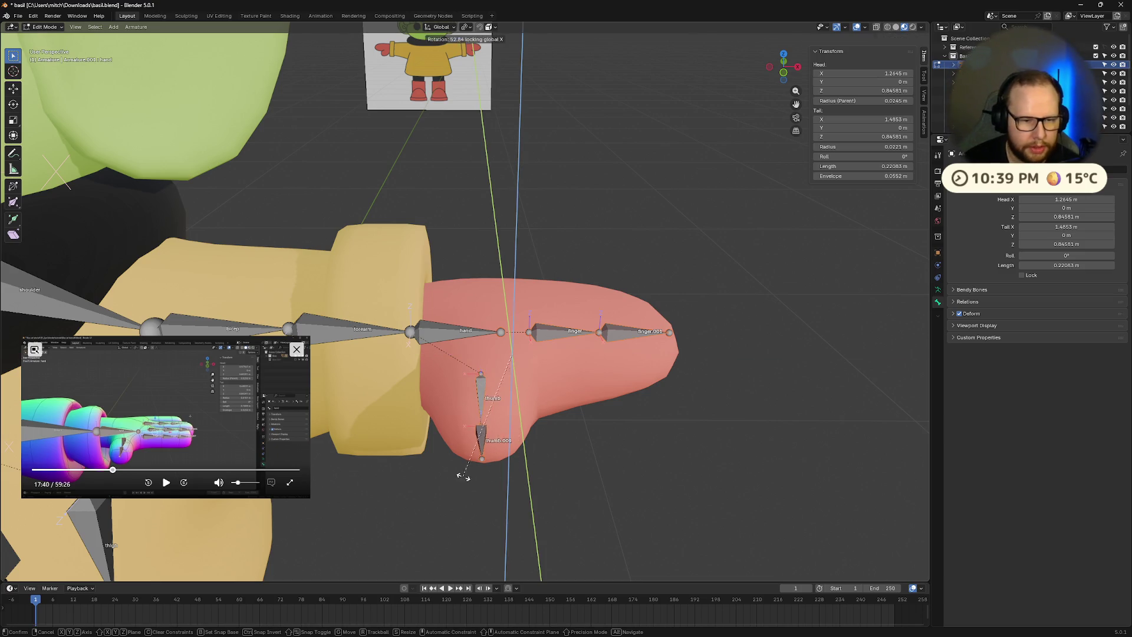
pyautogui.rightClick(501, 471)
pyautogui.moveTo(540, 472); pyautogui.dragTo(636, 434, button='middle')
# - Switch the armature to Object Mode and back into Pose Mode
pyautogui.click(190, 448)
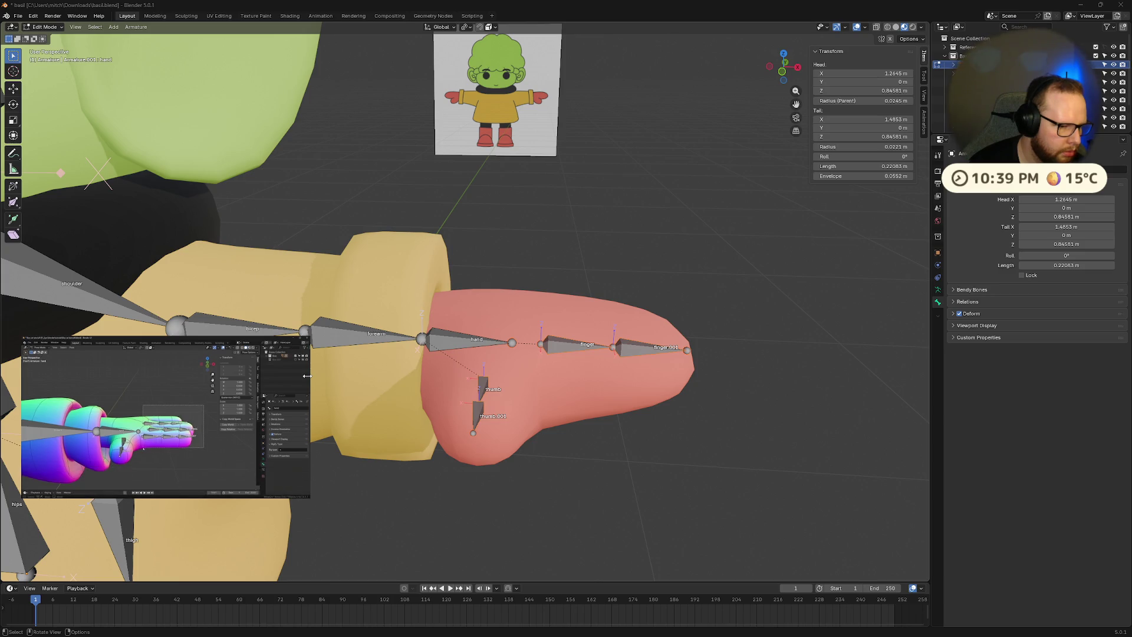
pyautogui.moveTo(165, 483)
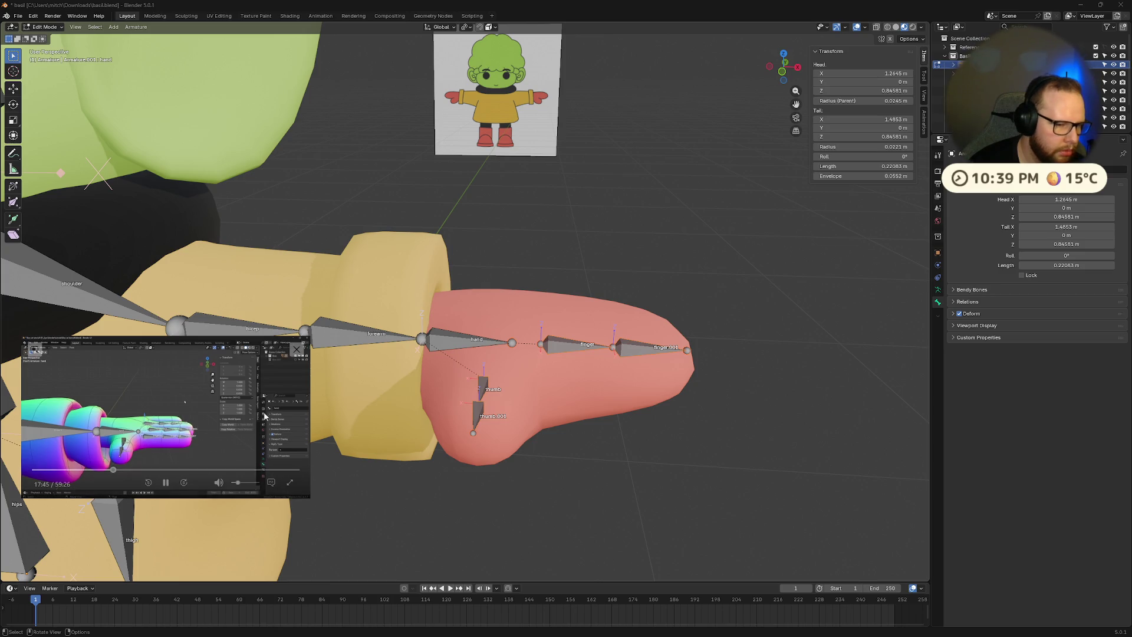
pyautogui.click(165, 482)
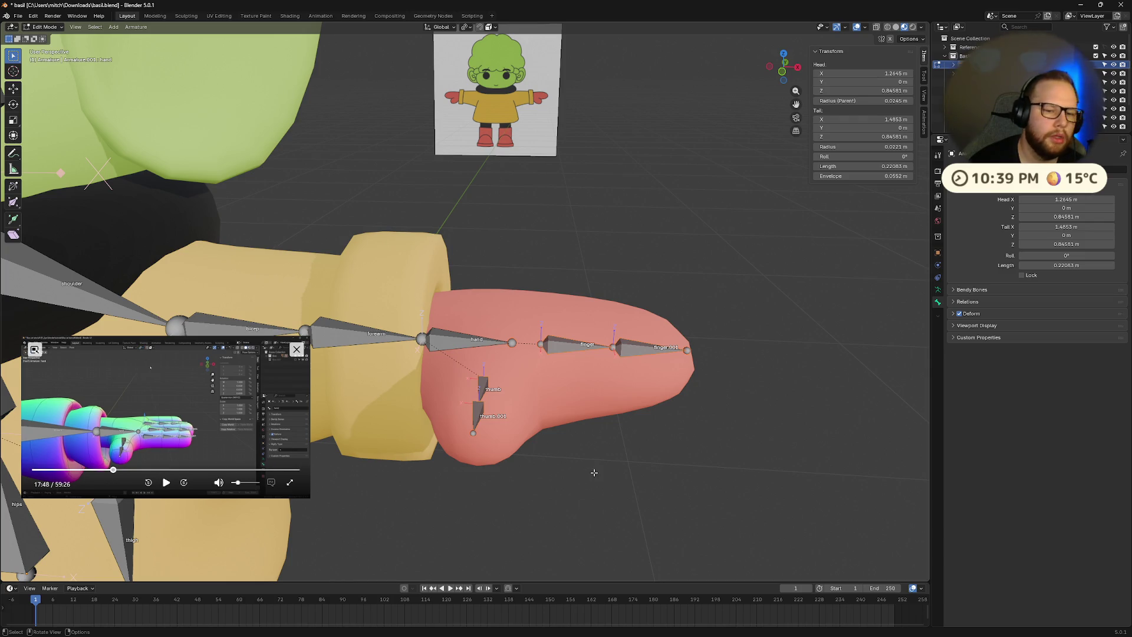
pyautogui.scroll(-2, 593, 459)
pyautogui.press('Tab')
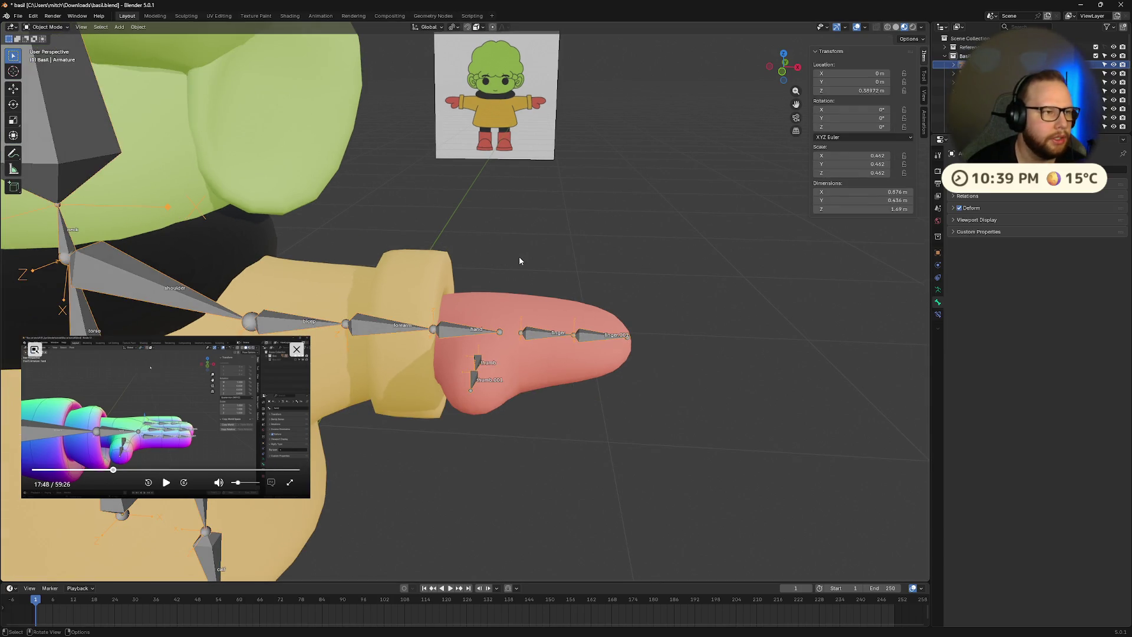
pyautogui.hotkey('ctrl', 'Tab')
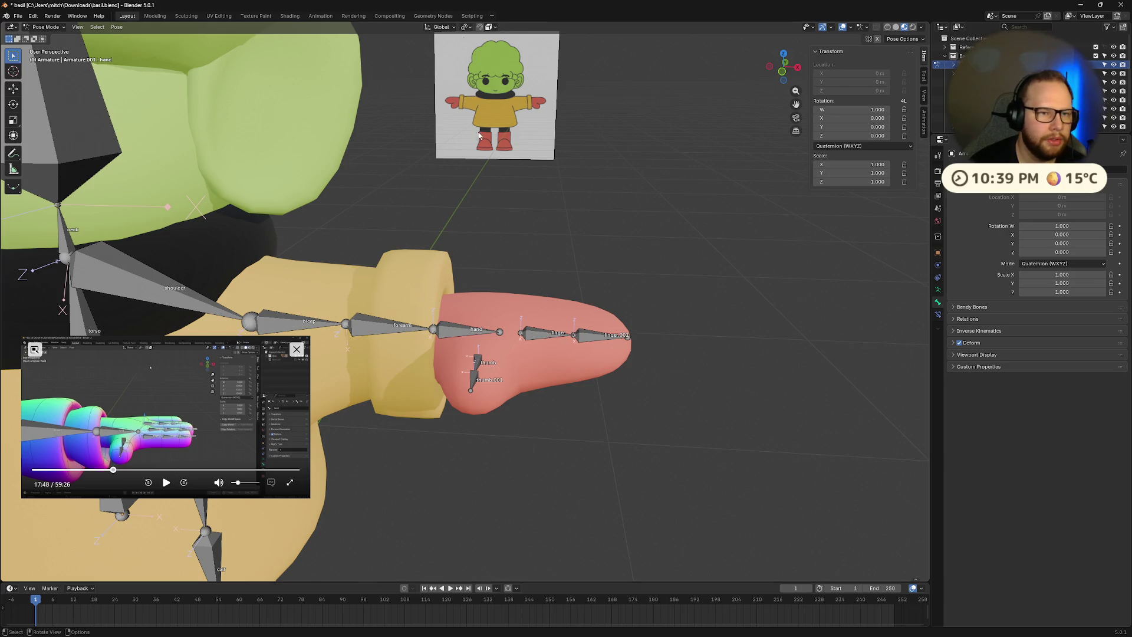
# - Rotate the hand, finger and thumb bones about local X with a new pivot, then reset them
pyautogui.moveTo(437, 286); pyautogui.dragTo(708, 454)
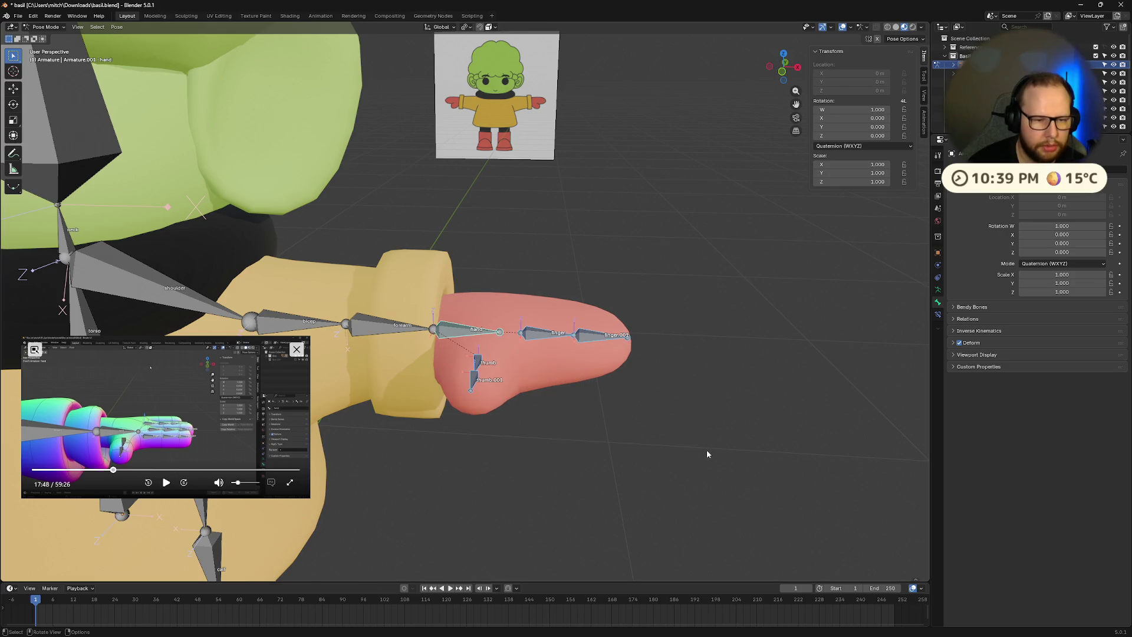
pyautogui.click(464, 28)
pyautogui.click(498, 87)
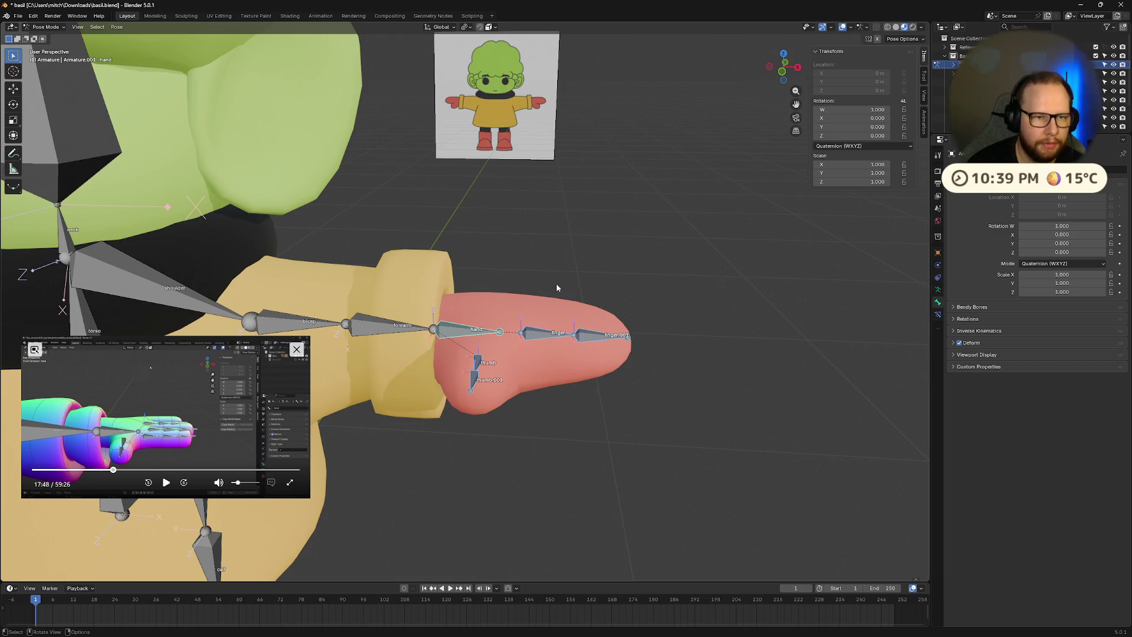
pyautogui.press('r')
pyautogui.press('x')
pyautogui.press('x')
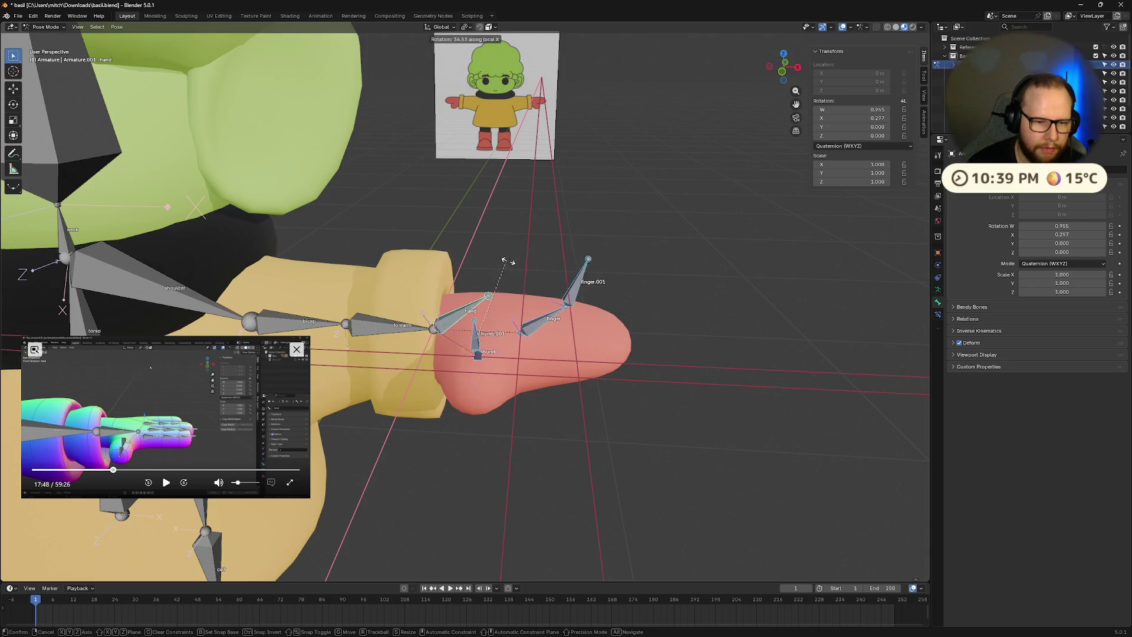
pyautogui.click(362, 430)
pyautogui.click(165, 482)
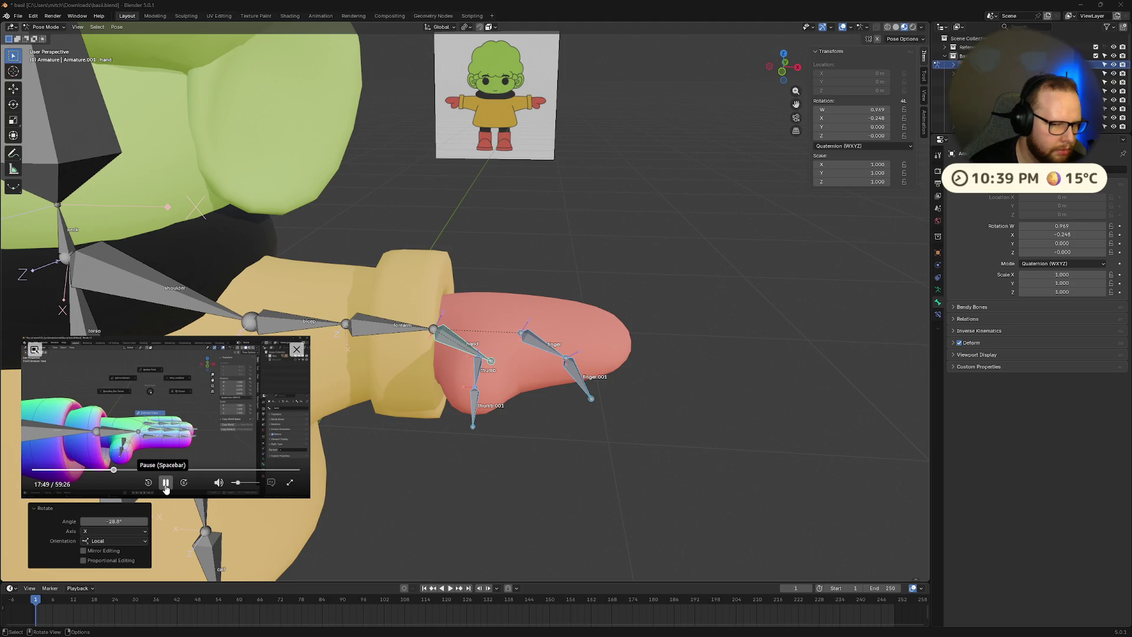
pyautogui.hotkey('alt', 'r')
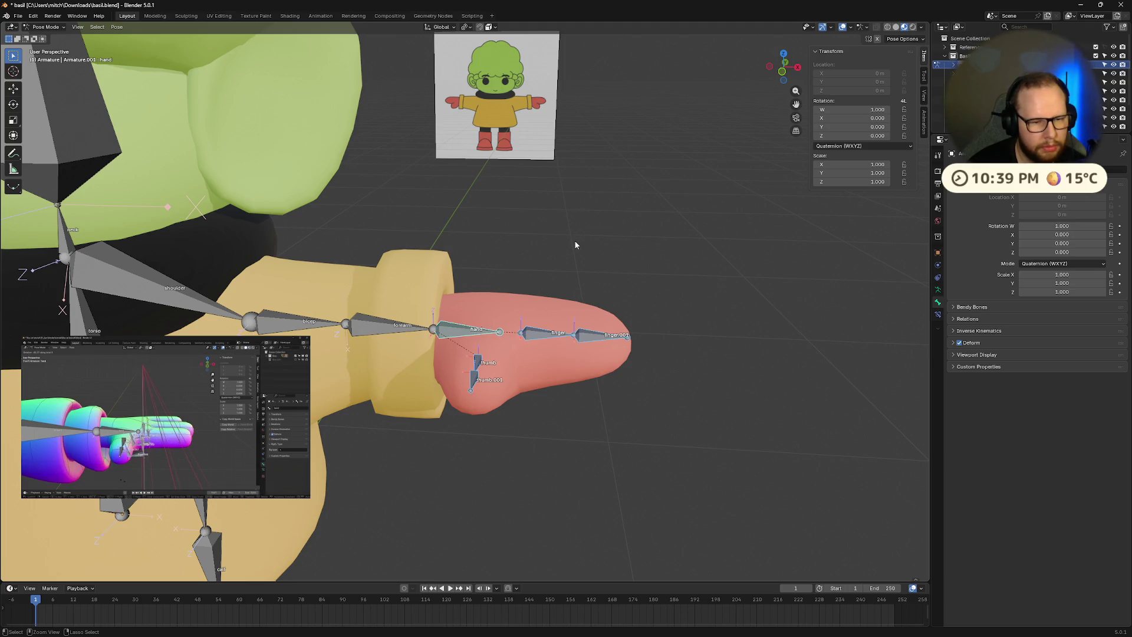
# - Bend the hand bone about its local X axis and view it side-on
pyautogui.press('r')
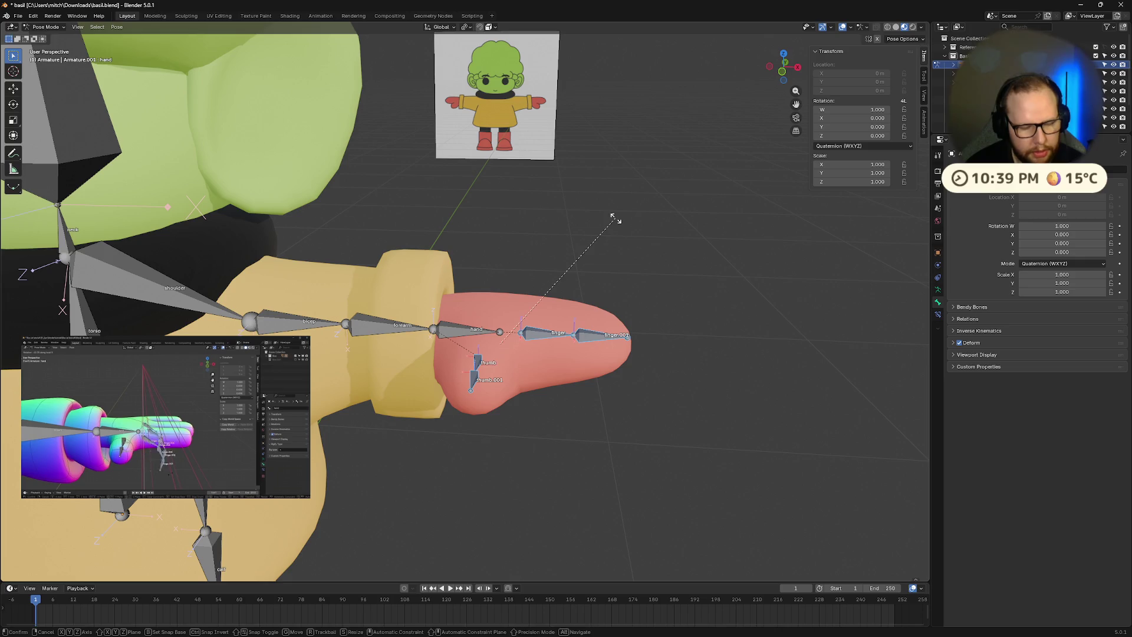
pyautogui.press('z')
pyautogui.press('z')
pyautogui.press('x')
pyautogui.press('x')
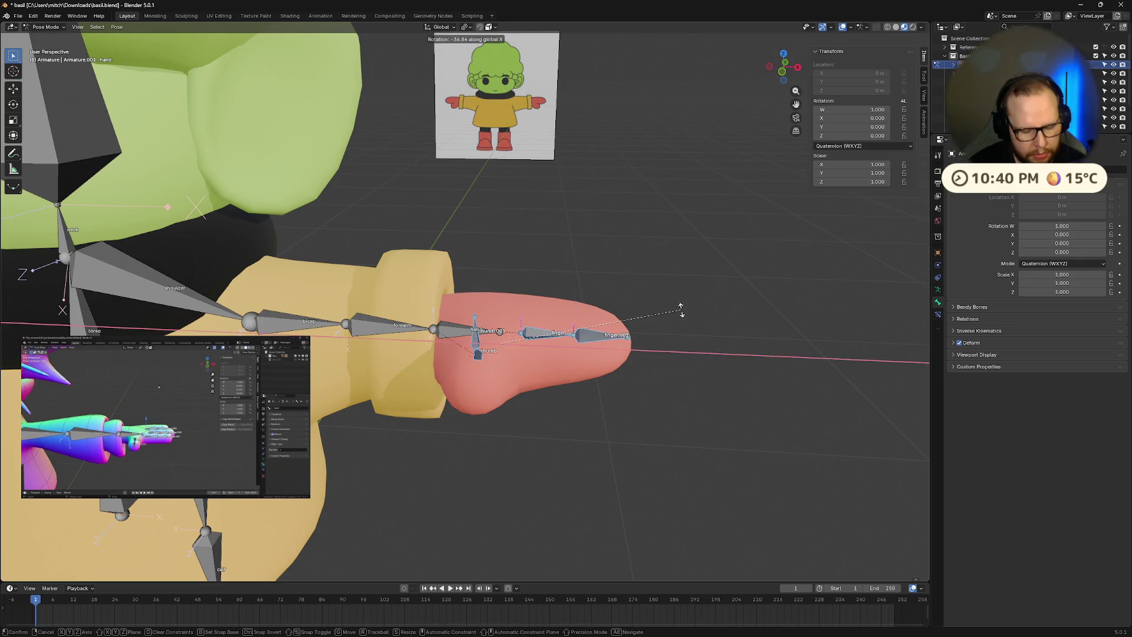
pyautogui.click(588, 368)
pyautogui.moveTo(588, 368); pyautogui.dragTo(634, 310, button='middle')
pyautogui.moveTo(472, 283)
pyautogui.mouseDown(button='middle')
pyautogui.moveTo(399, 262)
pyautogui.moveTo(648, 172)
pyautogui.mouseUp(button='middle')
# - Switch to the front view and box-select the arm chain and leg bones on one side
pyautogui.moveTo(203, 435)
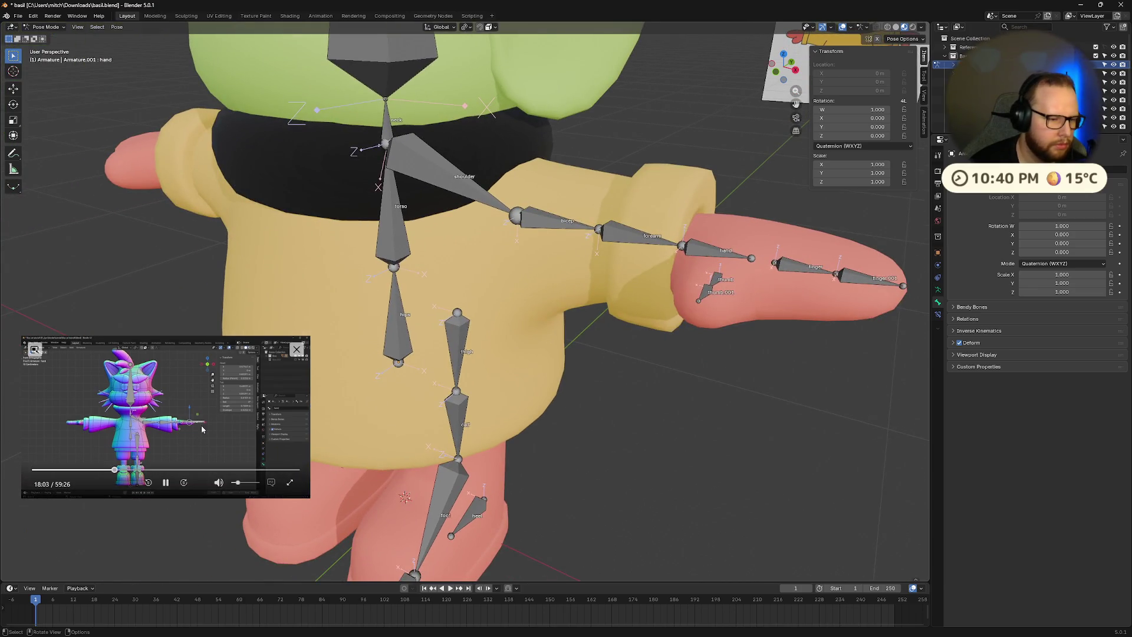
pyautogui.moveTo(353, 383)
pyautogui.mouseDown(button='middle')
pyautogui.moveTo(501, 373)
pyautogui.moveTo(485, 235)
pyautogui.moveTo(394, 246)
pyautogui.mouseUp(button='middle')
pyautogui.scroll(-5, 501, 373)
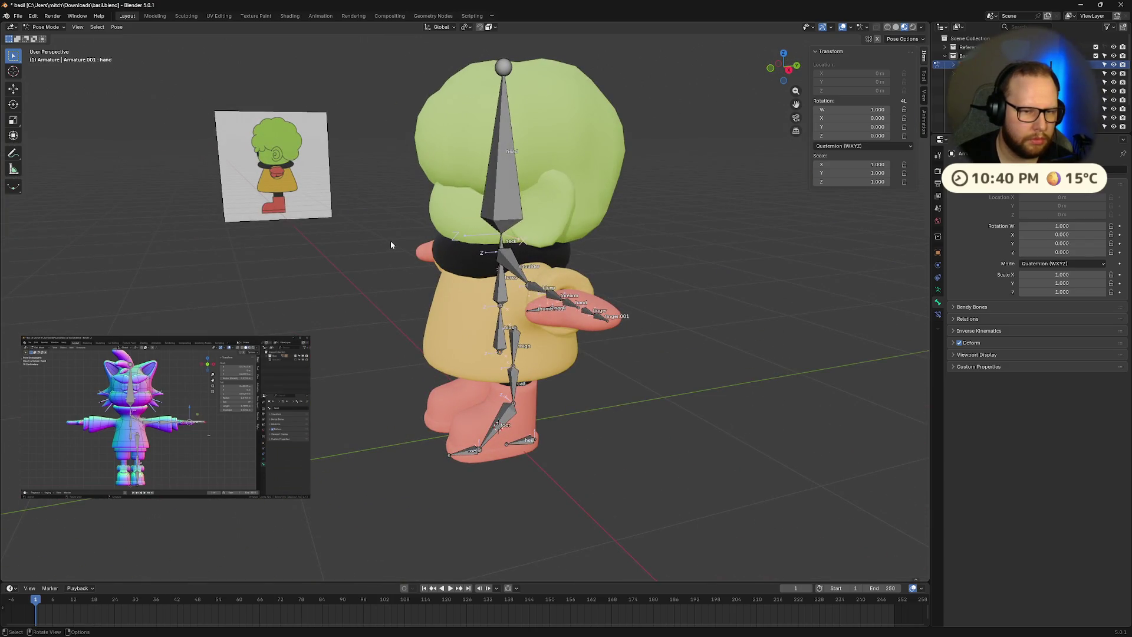
pyautogui.moveTo(159, 428)
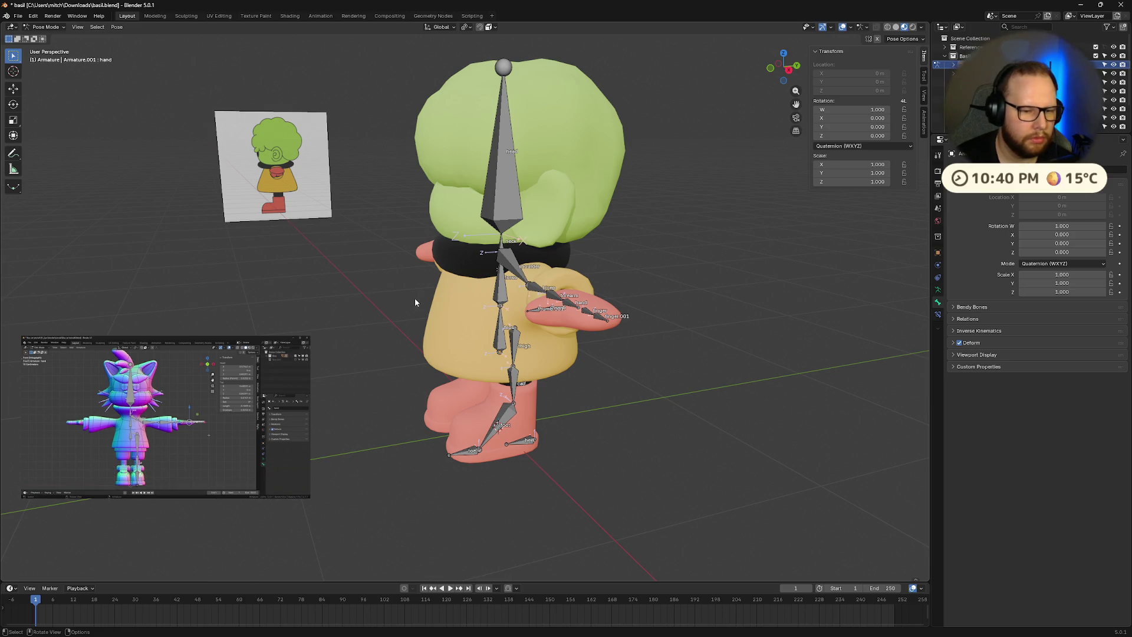
pyautogui.click(771, 68)
pyautogui.moveTo(396, 246)
pyautogui.mouseDown()
pyautogui.moveTo(683, 563)
pyautogui.moveTo(680, 547)
pyautogui.mouseUp()
# - In Edit Mode, auto-name the selected arm and leg bones as left-side bones
pyautogui.rightClick(519, 350)
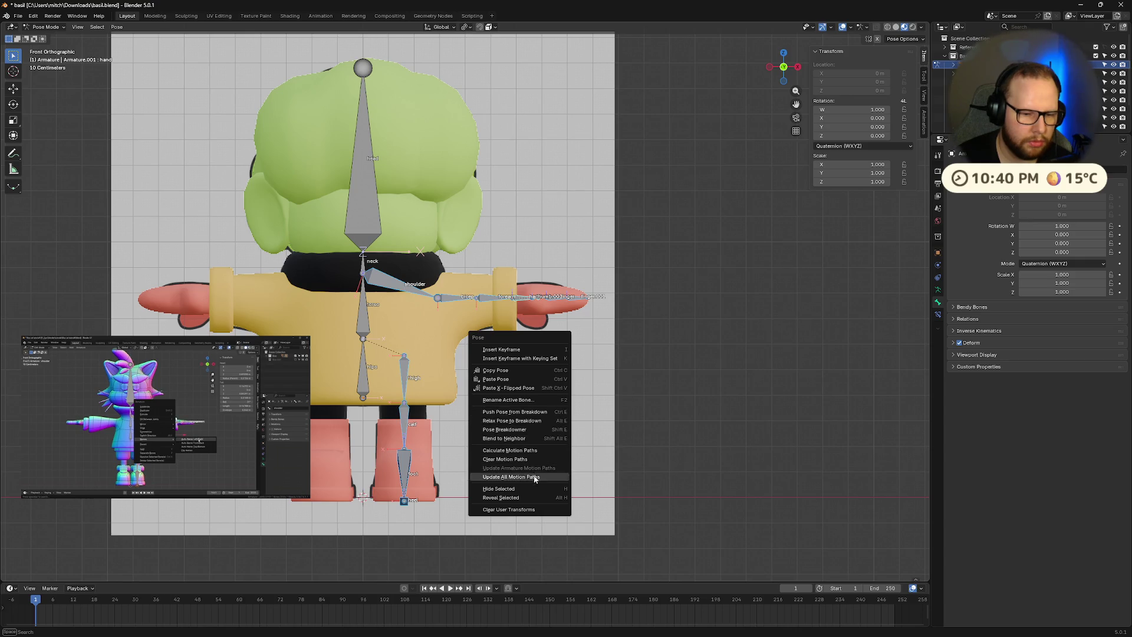
pyautogui.press('Tab')
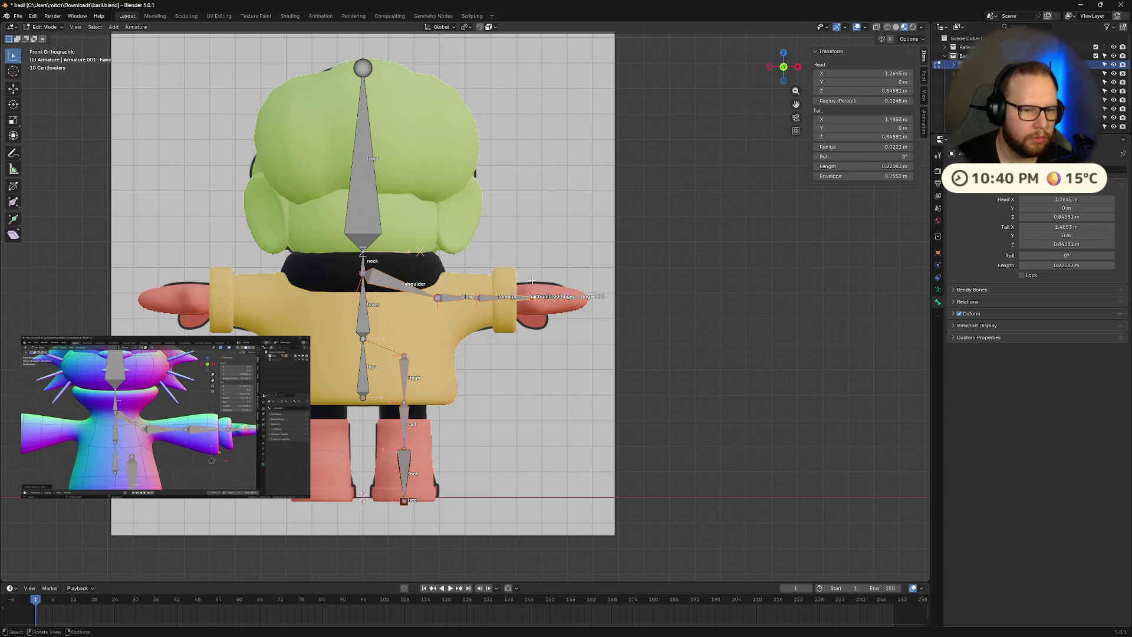
pyautogui.rightClick(533, 279)
pyautogui.moveTo(531, 358)
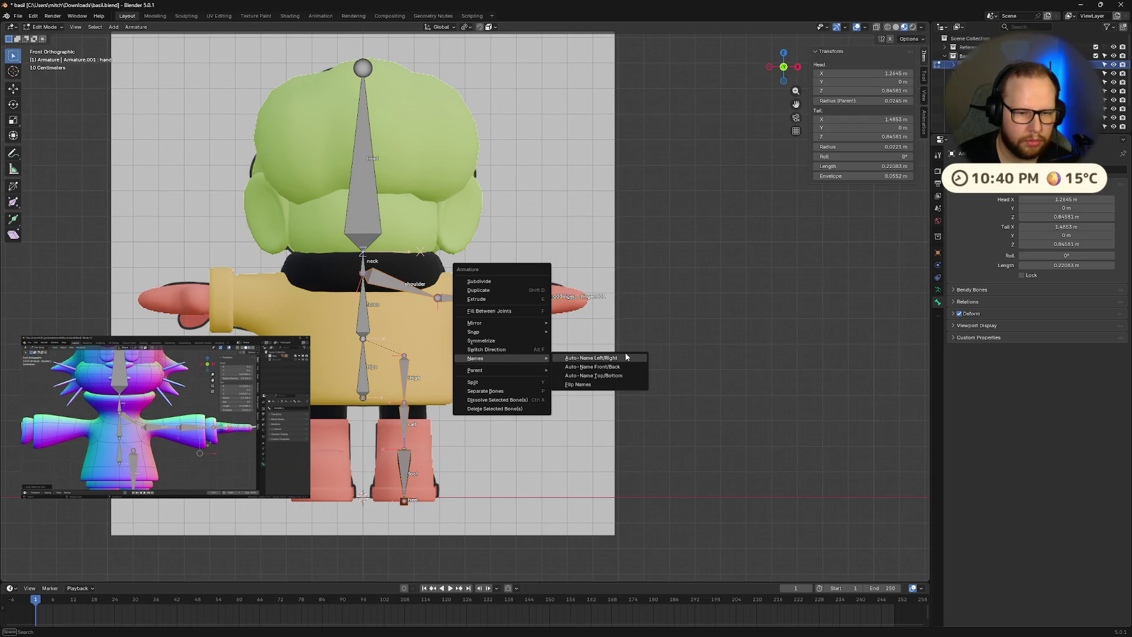
pyautogui.click(625, 357)
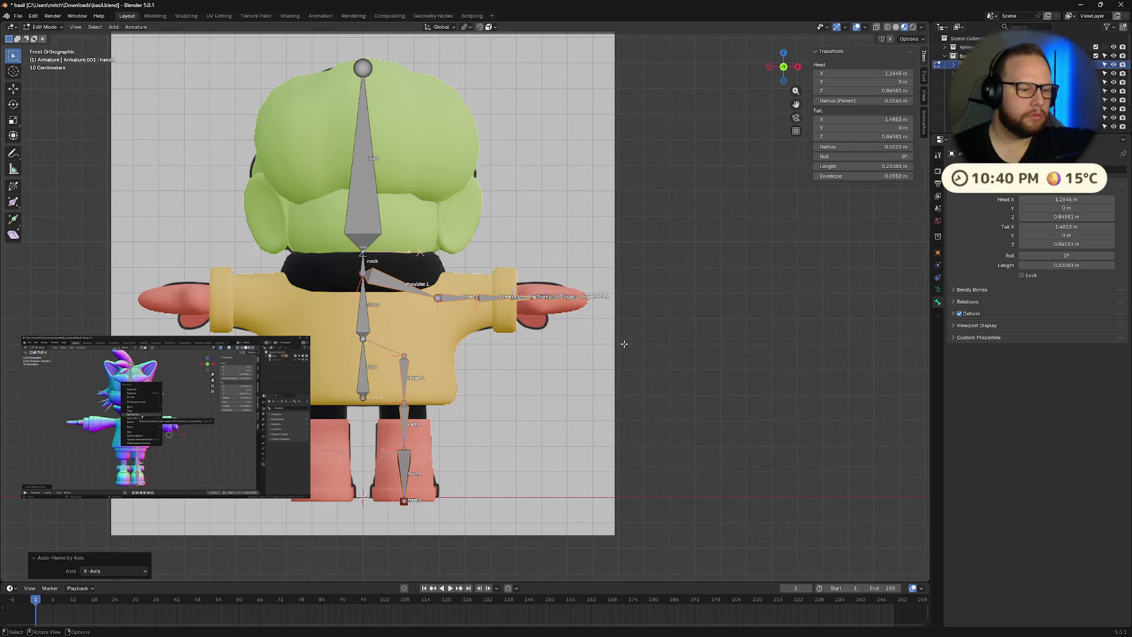
# - Symmetrize the left bones into matching right-side bones and return to Pose Mode
pyautogui.rightClick(466, 307)
pyautogui.click(465, 285)
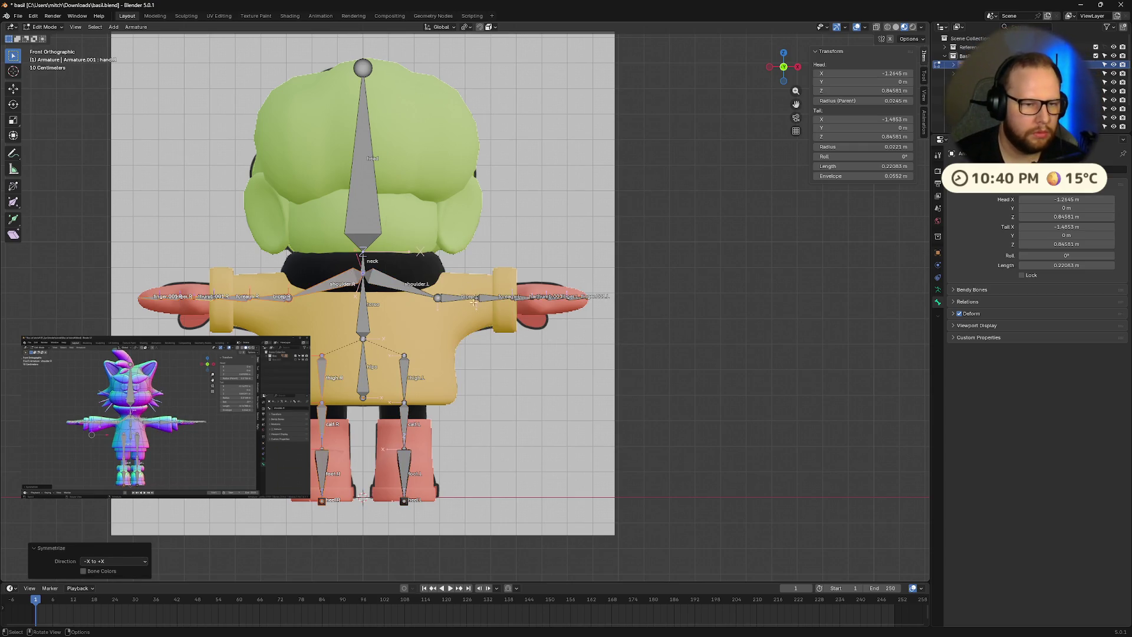
pyautogui.scroll(-2, 452, 392)
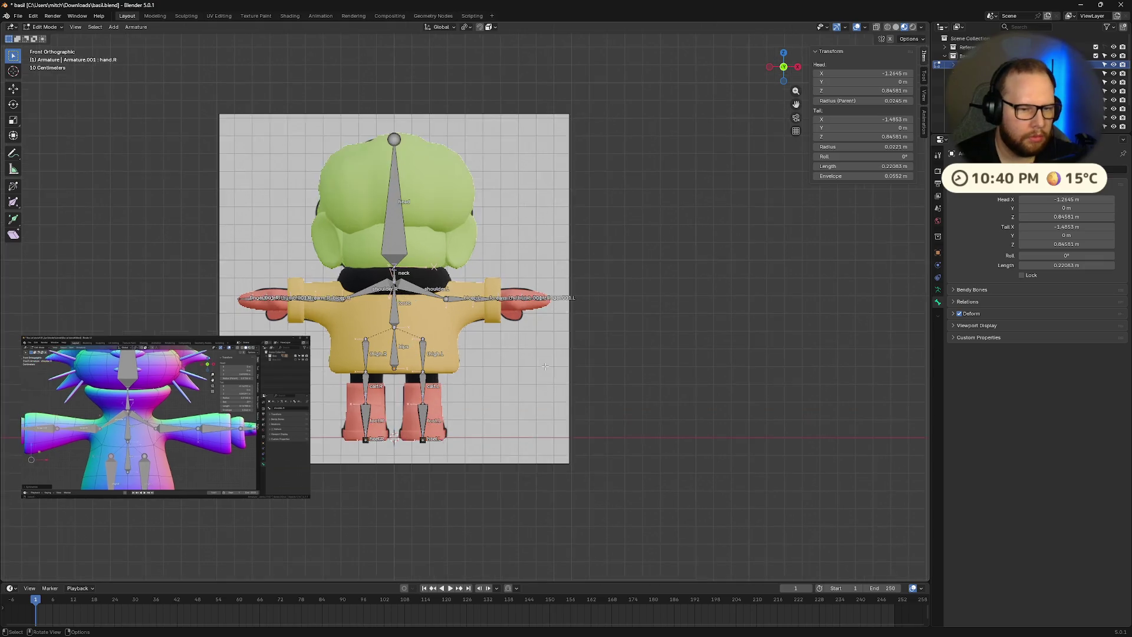
pyautogui.moveTo(500, 386)
pyautogui.mouseDown(button='middle')
pyautogui.moveTo(533, 420)
pyautogui.moveTo(606, 390)
pyautogui.moveTo(597, 395)
pyautogui.mouseUp(button='middle')
pyautogui.press('Tab')
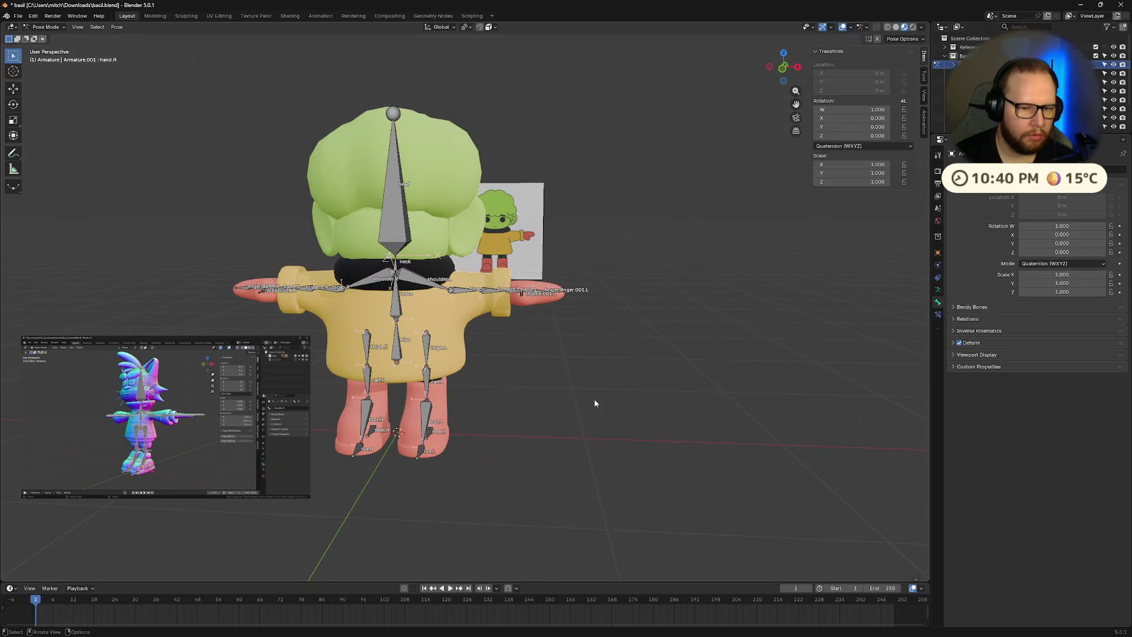
# - Select the character mesh with the armature and parent it using automatic weights
pyautogui.hotkey('ctrl', 'Tab')
pyautogui.hotkey('ctrl', 'Tab')
pyautogui.hotkey('shift', ']')
pyautogui.click(546, 408)
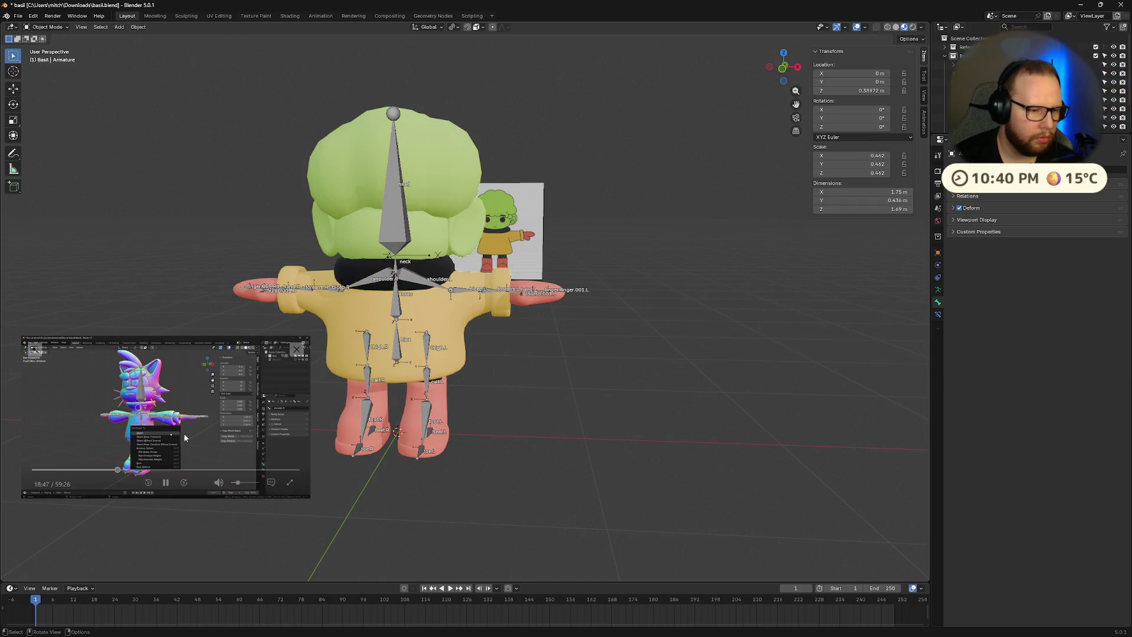
pyautogui.click(263, 435)
pyautogui.click(589, 377)
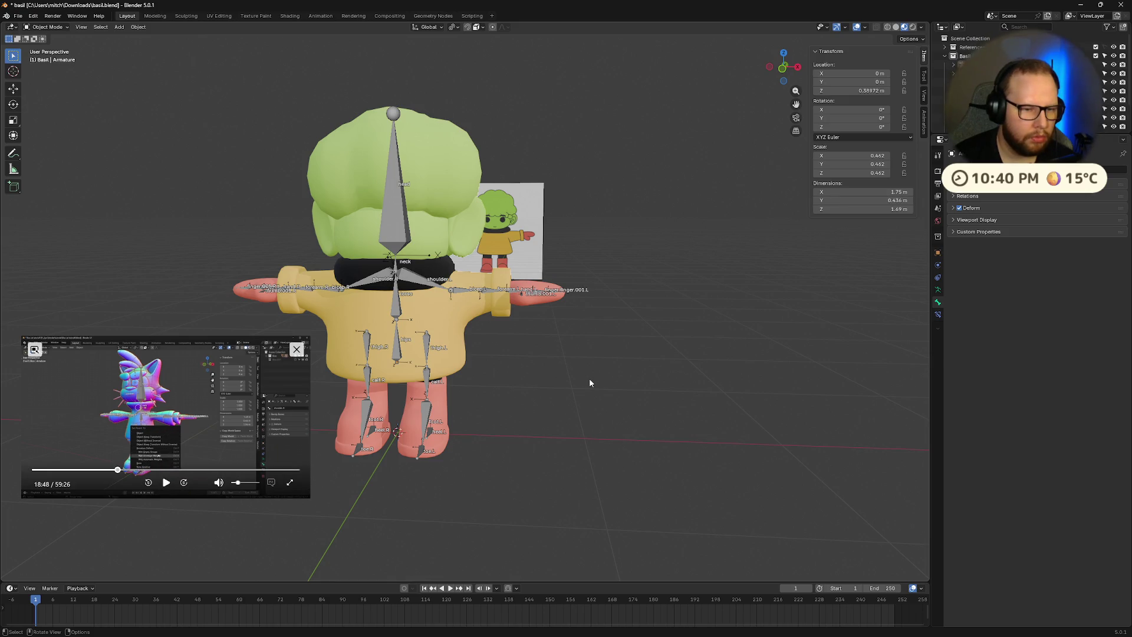
pyautogui.hotkey('shift', ']')
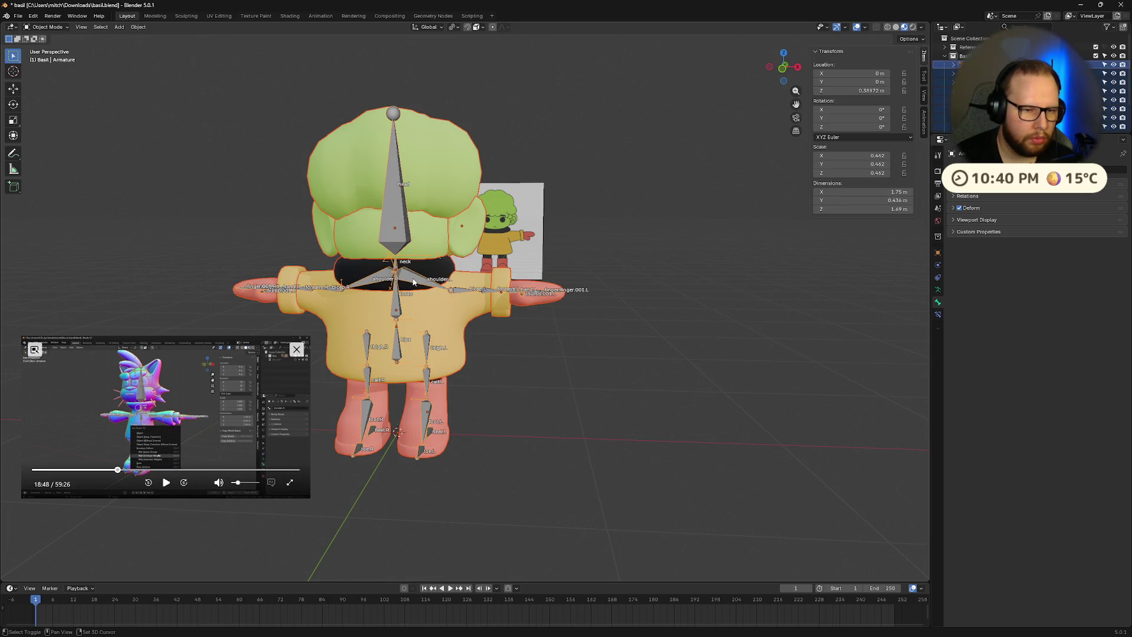
pyautogui.hotkey('ctrl', 'p')
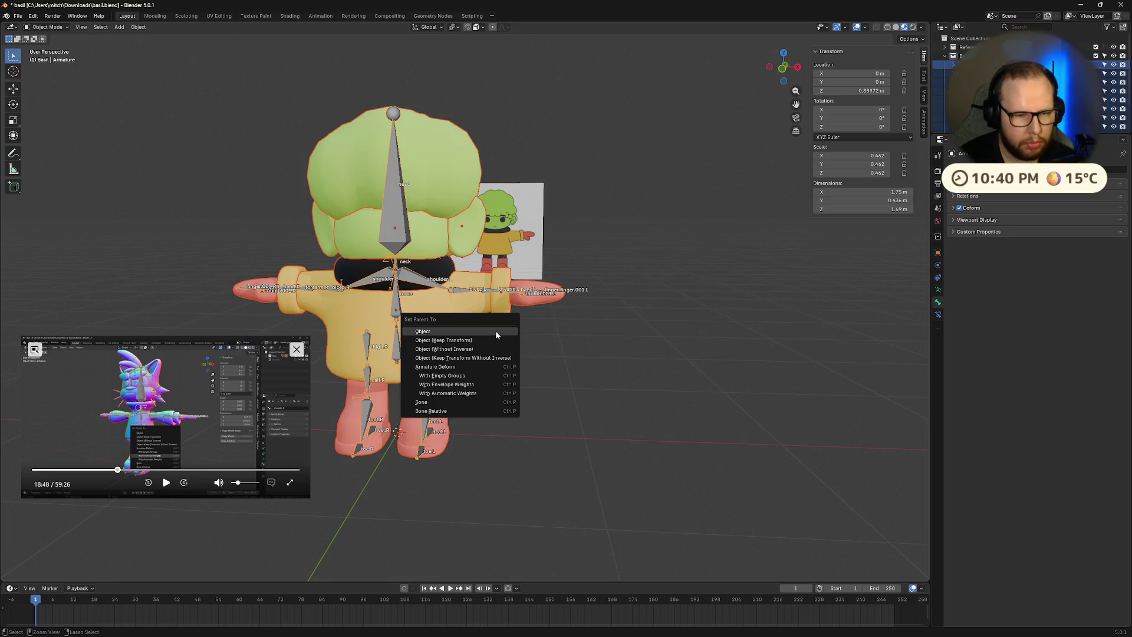
pyautogui.click(489, 393)
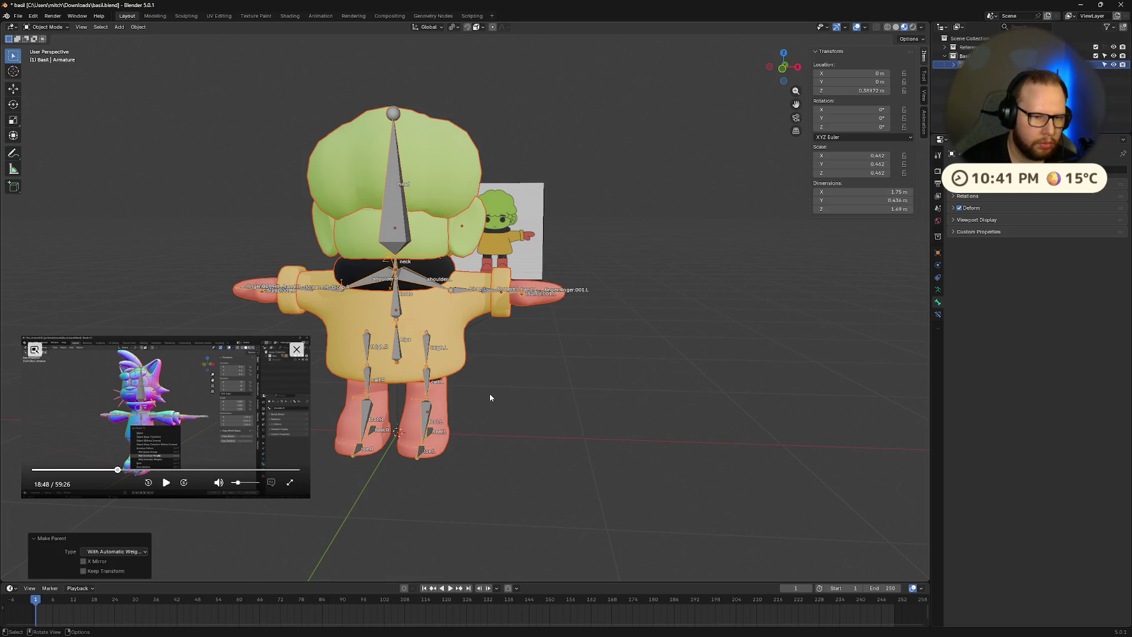
# - Show the armature's Object Data properties
pyautogui.click(166, 483)
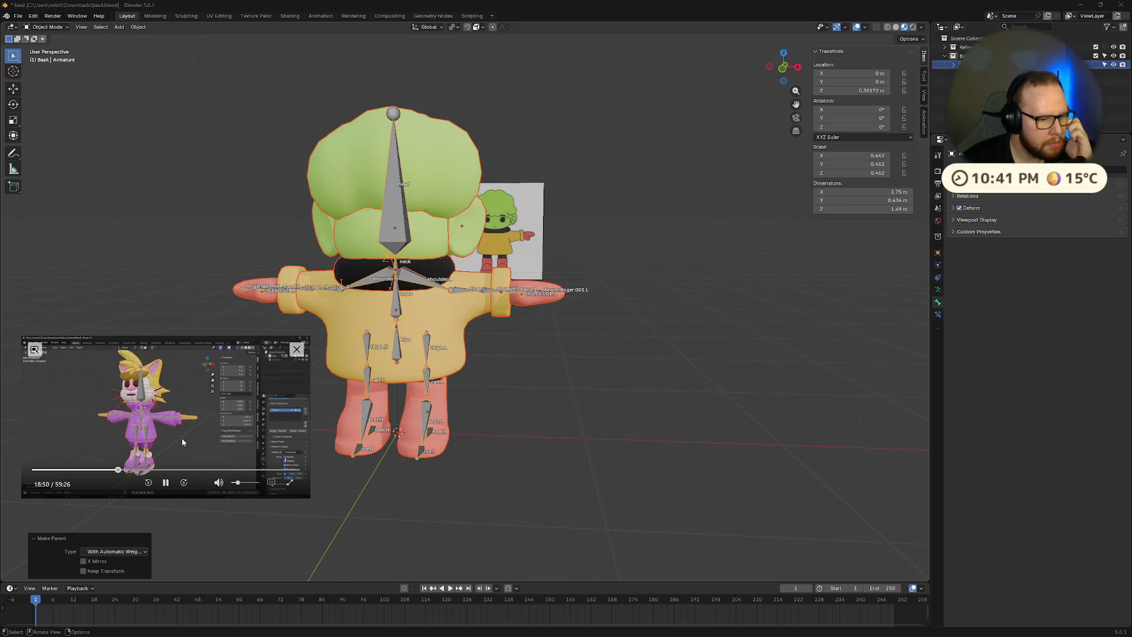
pyautogui.click(167, 483)
pyautogui.click(939, 291)
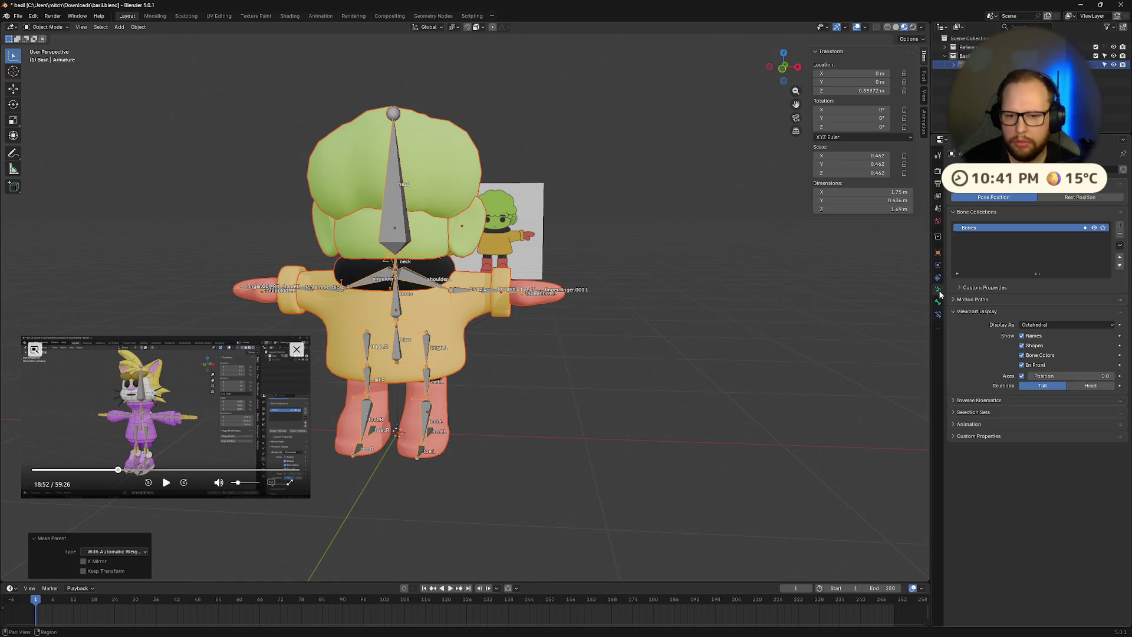
# - Hide bone names and axes in the viewport display and switch the armature to Pose Mode
pyautogui.click(1024, 335)
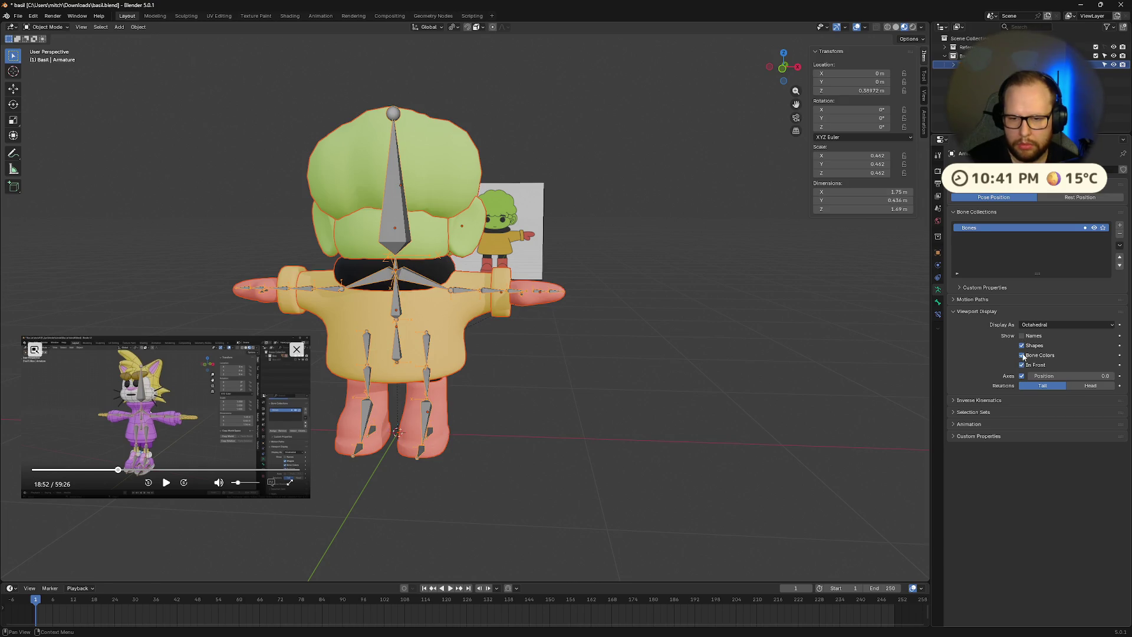
pyautogui.click(1023, 376)
pyautogui.moveTo(762, 374)
pyautogui.mouseDown(button='middle')
pyautogui.moveTo(703, 384)
pyautogui.moveTo(555, 291)
pyautogui.mouseUp(button='middle')
pyautogui.press('Tab')
pyautogui.hotkey('ctrl', 'Tab')
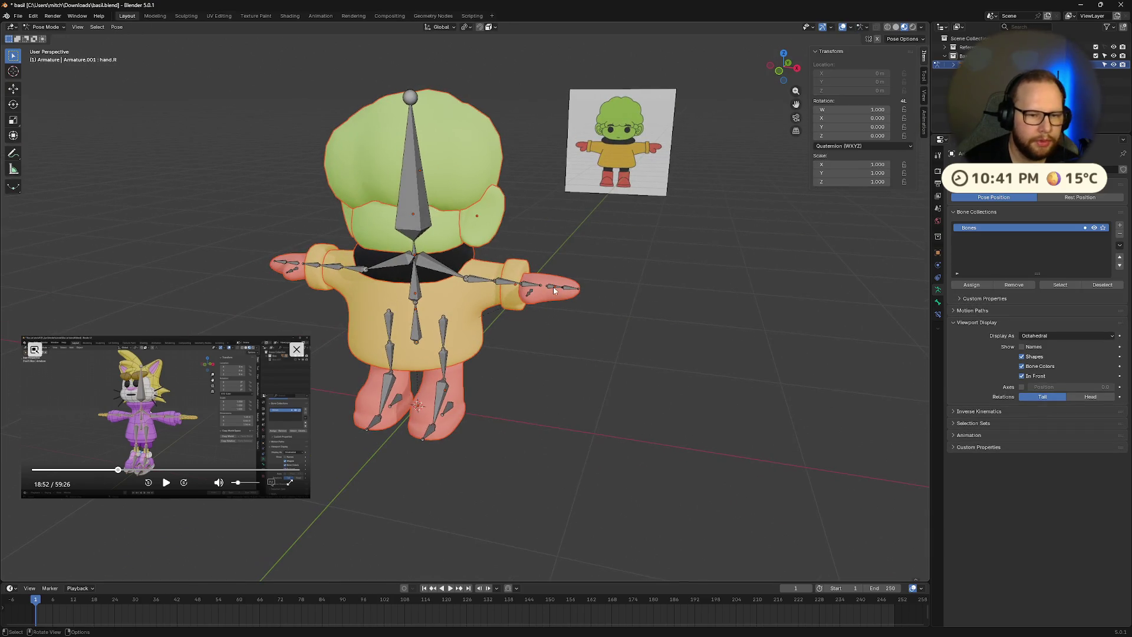
# - Try finger and upper arm rotations, then swing the upper arm about the global Z axis
pyautogui.press('r')
pyautogui.press('x')
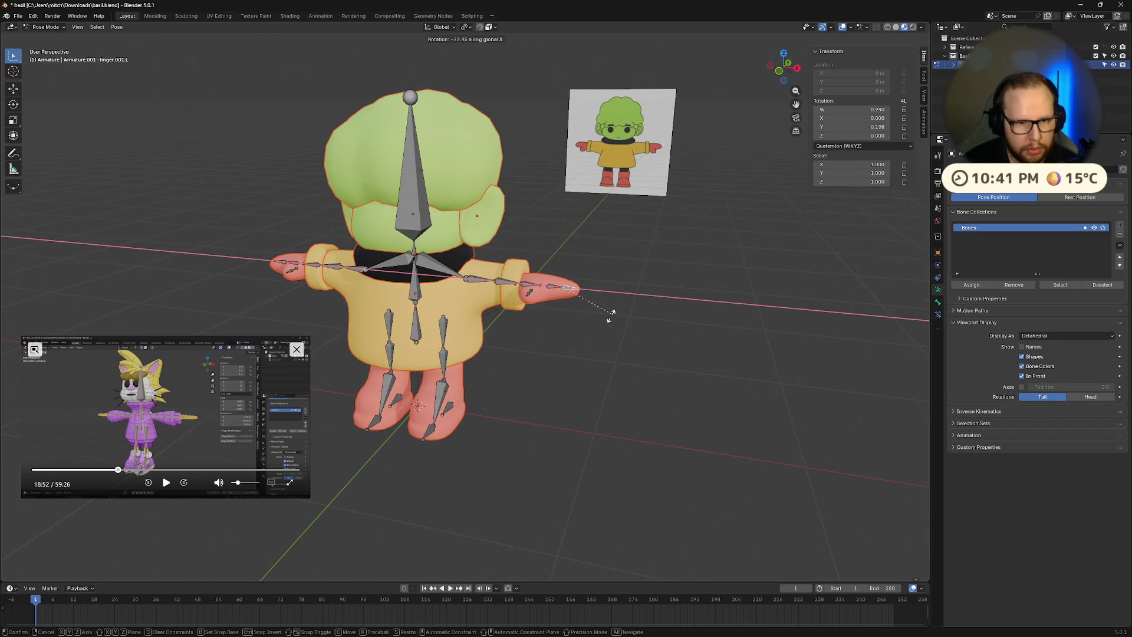
pyautogui.press('Escape')
pyautogui.click(479, 278)
pyautogui.press('r')
pyautogui.press('x')
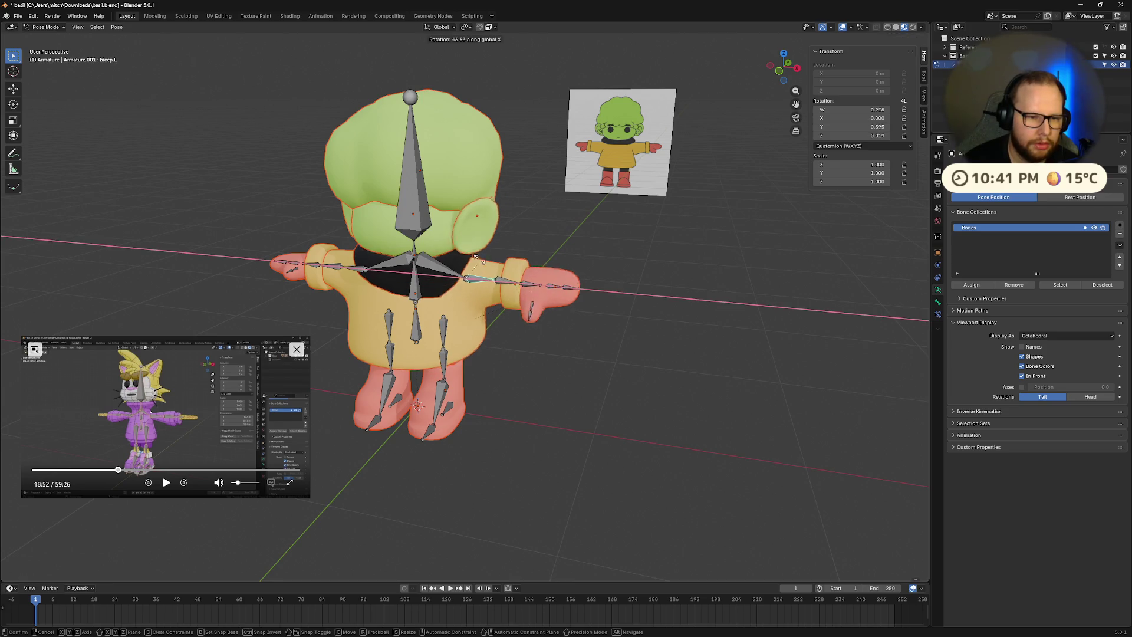
pyautogui.press('Escape')
pyautogui.moveTo(479, 277)
pyautogui.mouseDown(button='middle')
pyautogui.moveTo(565, 347)
pyautogui.moveTo(597, 347)
pyautogui.mouseUp(button='middle')
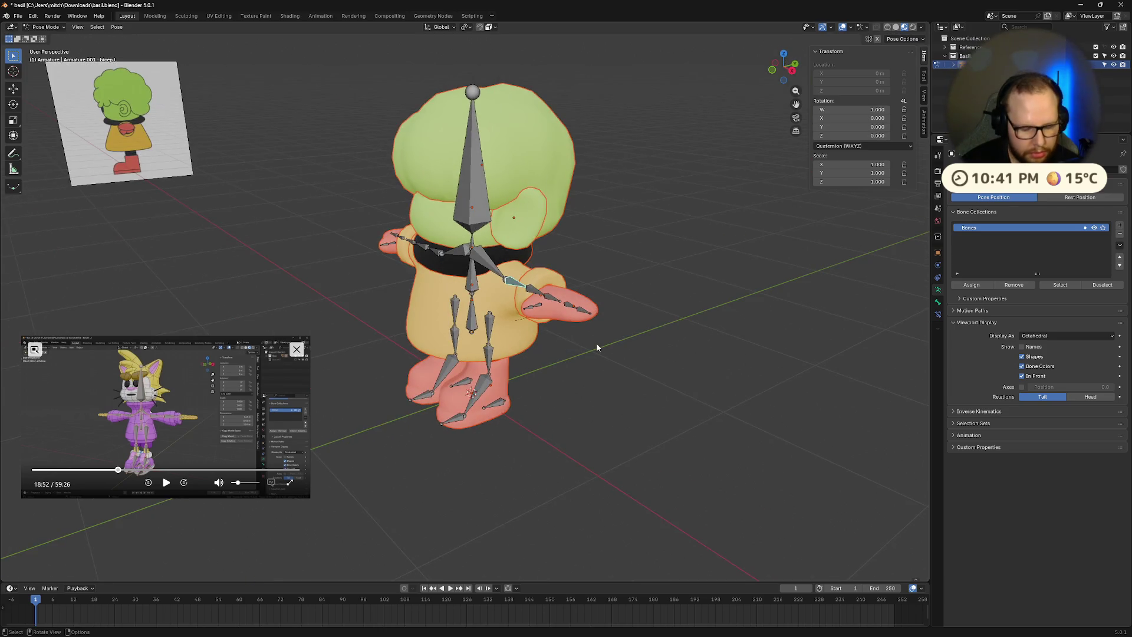
pyautogui.press('r')
pyautogui.press('z')
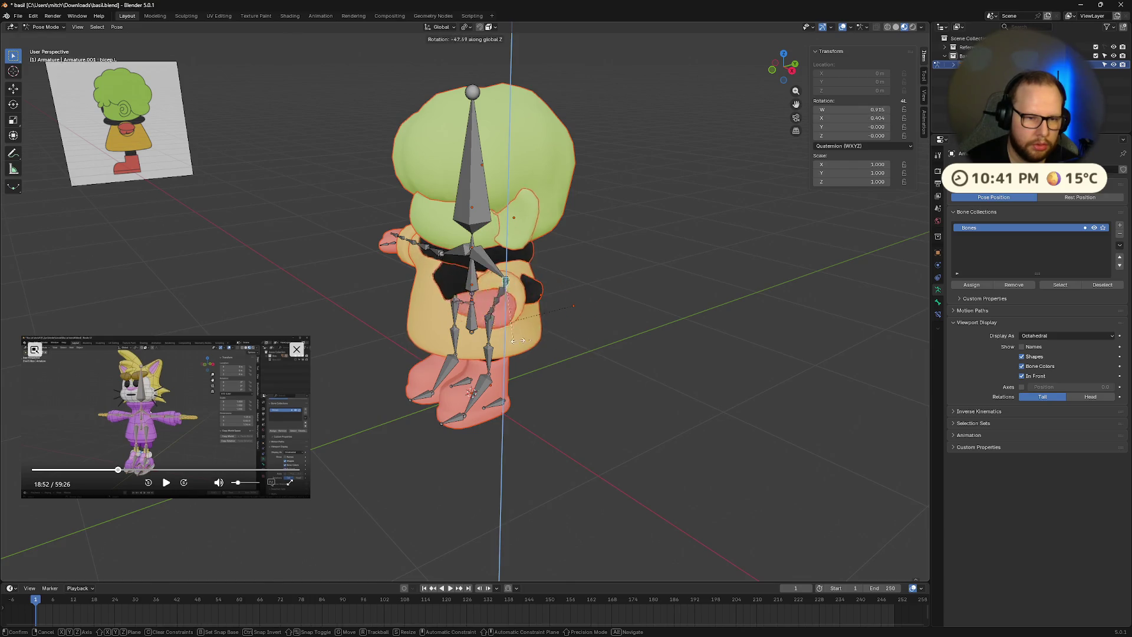
pyautogui.click(648, 306)
# - Bend the forearm bone about the global Z axis to test the mesh deformation
pyautogui.moveTo(649, 307); pyautogui.dragTo(619, 328, button='middle')
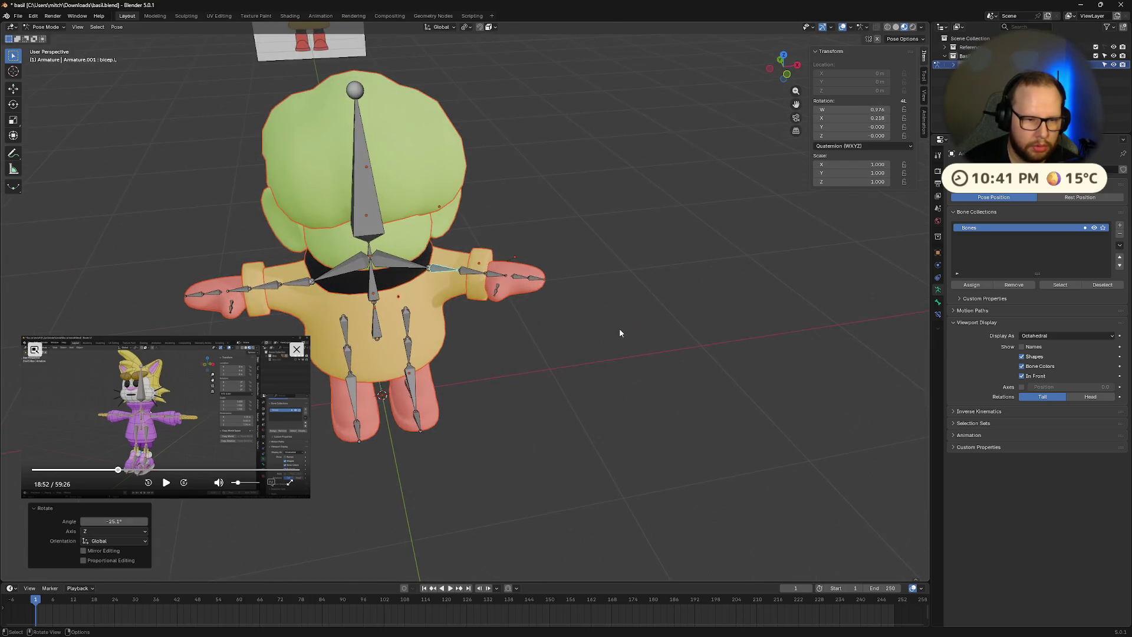
pyautogui.press('r')
pyautogui.press('x')
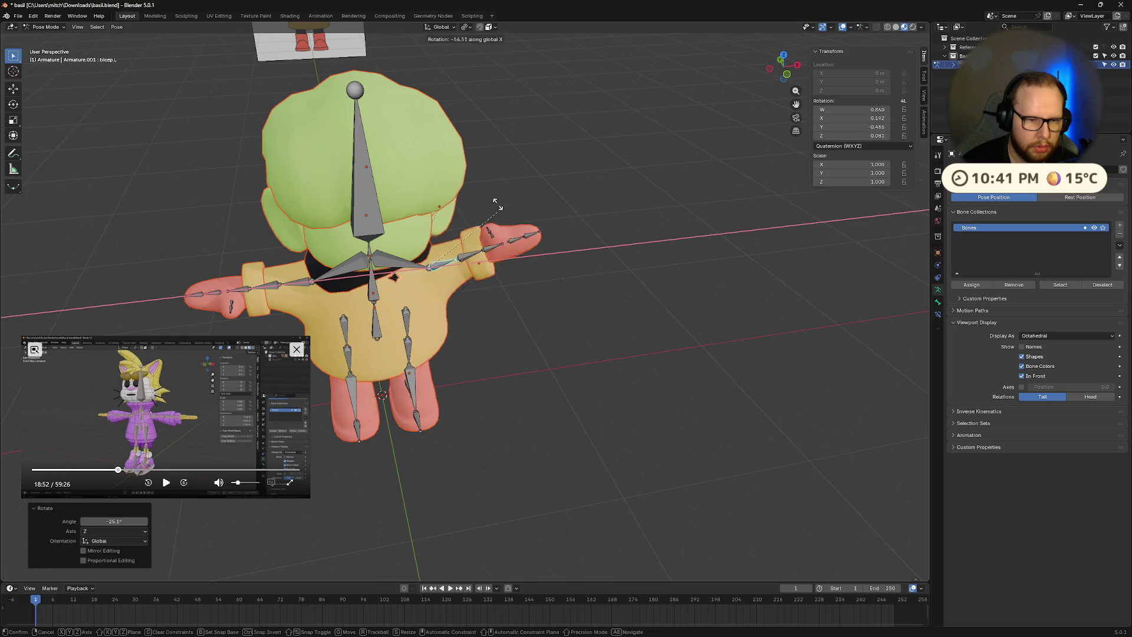
pyautogui.press('Escape')
pyautogui.scroll(3, 492, 287)
pyautogui.click(475, 242)
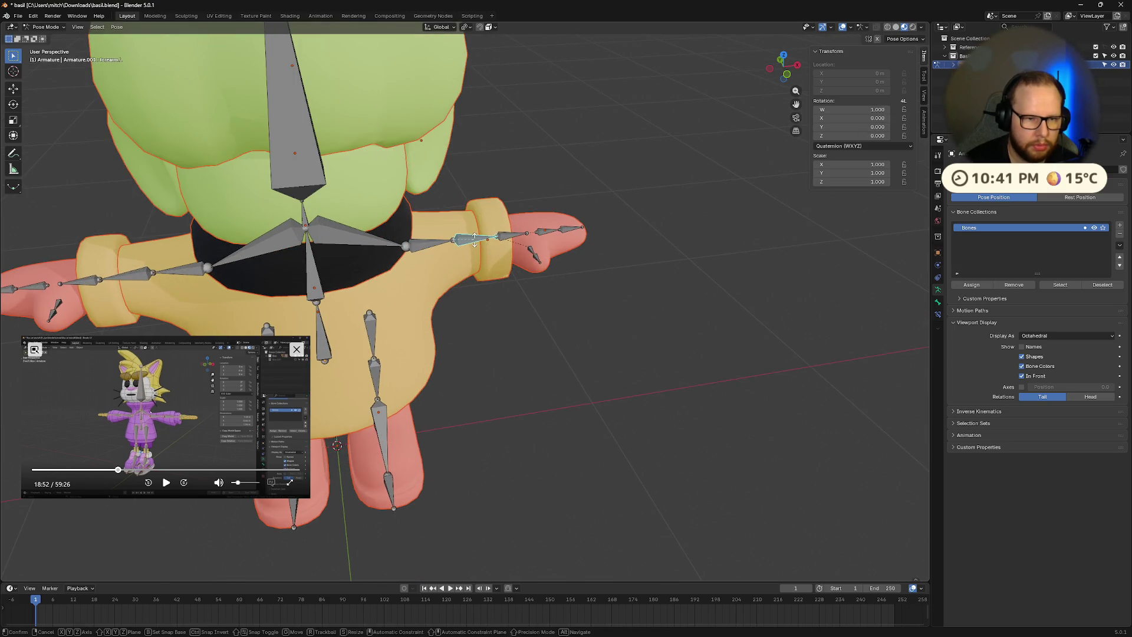
pyautogui.press('r')
pyautogui.press('x')
pyautogui.press('z')
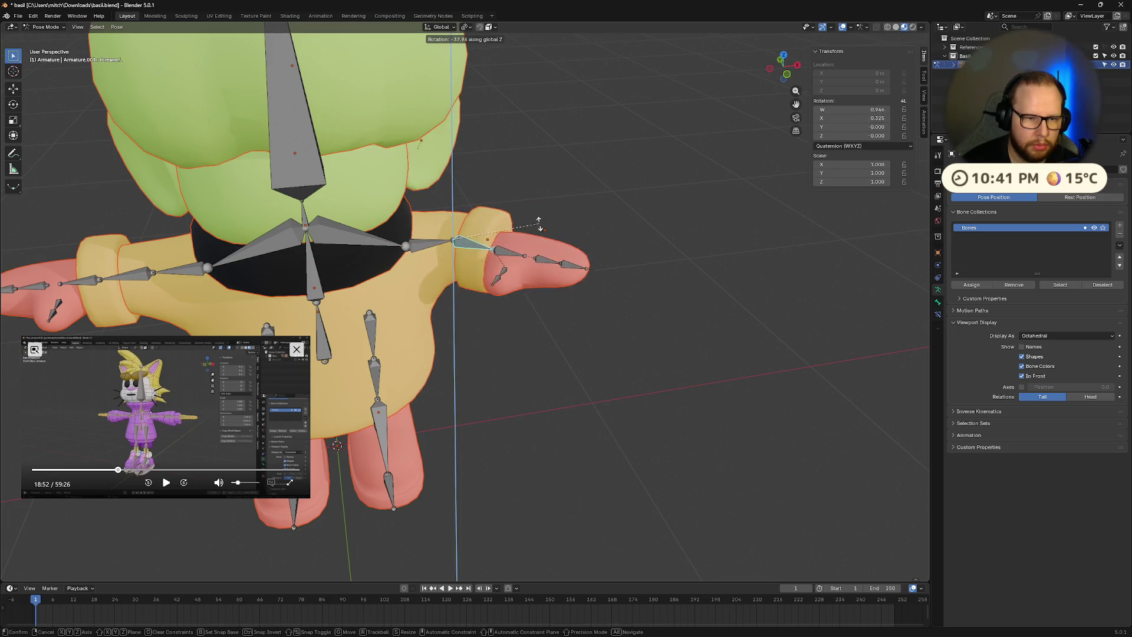
pyautogui.click(548, 259)
pyautogui.moveTo(549, 260); pyautogui.dragTo(522, 243, button='middle')
# - Clear the forearm rotation with Alt+R and return the armature to Object Mode
pyautogui.hotkey('alt', 'r')
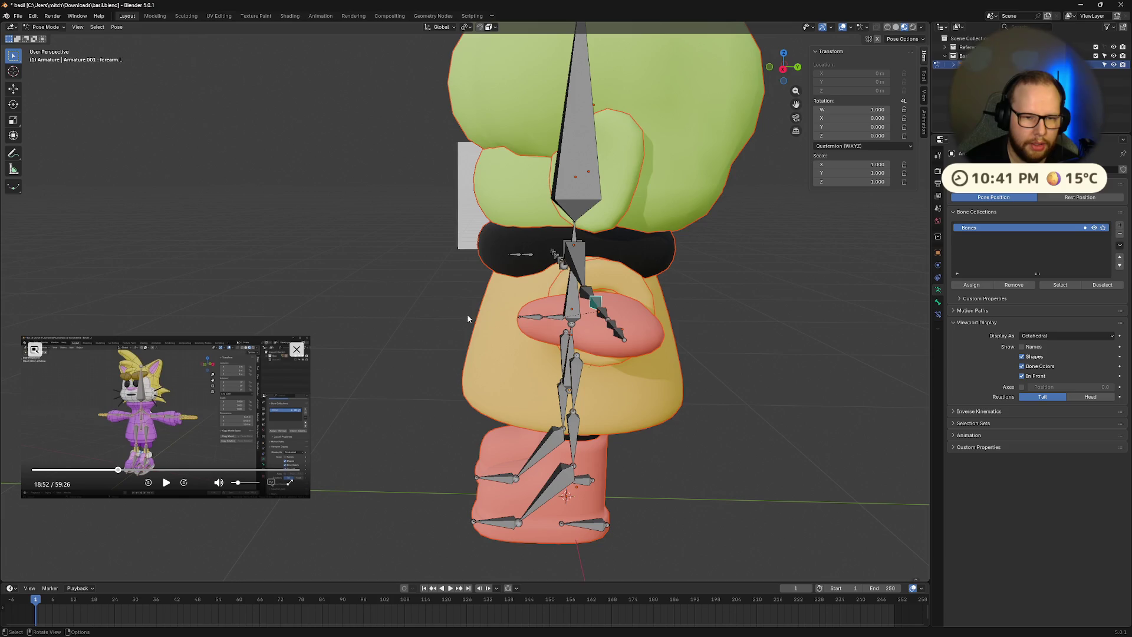
pyautogui.moveTo(479, 310); pyautogui.dragTo(547, 324, button='middle')
pyautogui.scroll(-3, 581, 401)
pyautogui.scroll(4, 525, 352)
pyautogui.press('Tab')
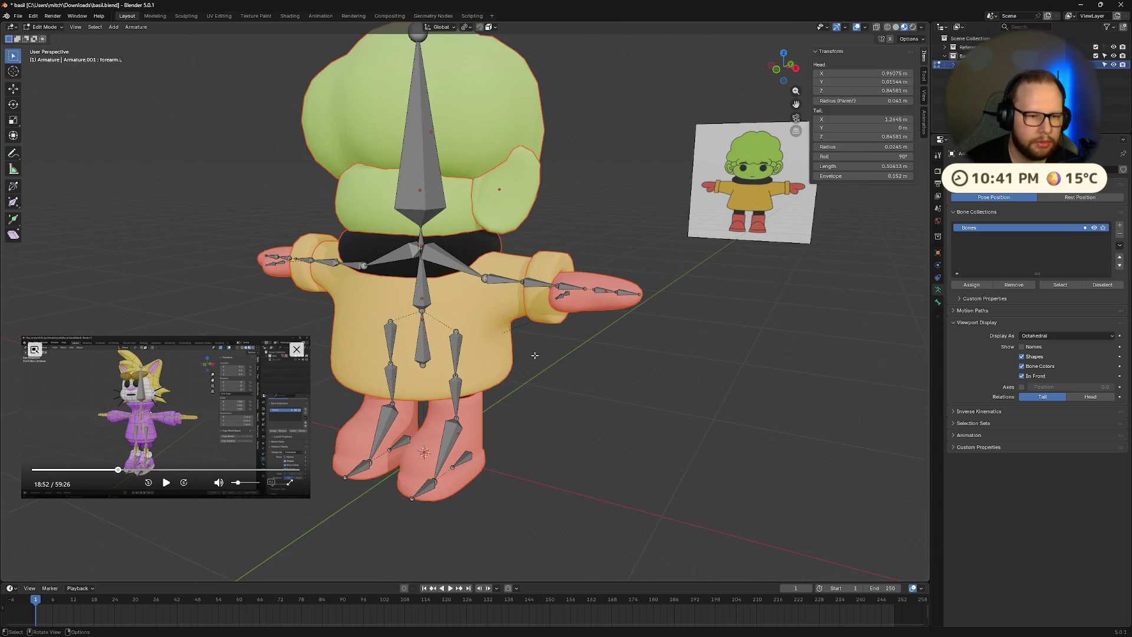
pyautogui.press('Tab')
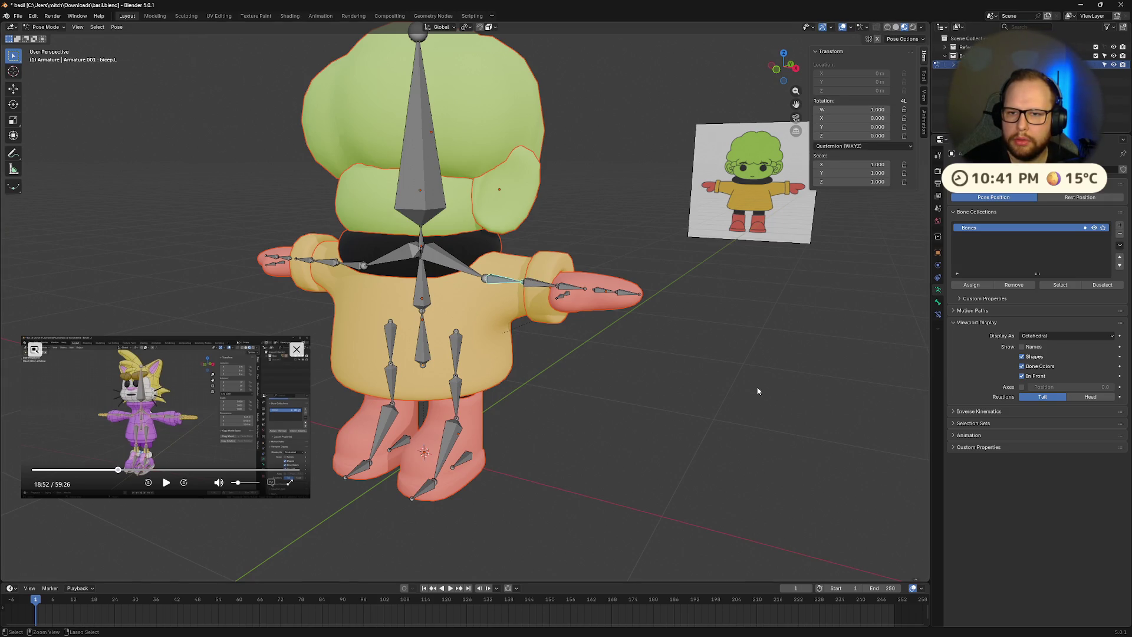
pyautogui.hotkey('ctrl', 'Tab')
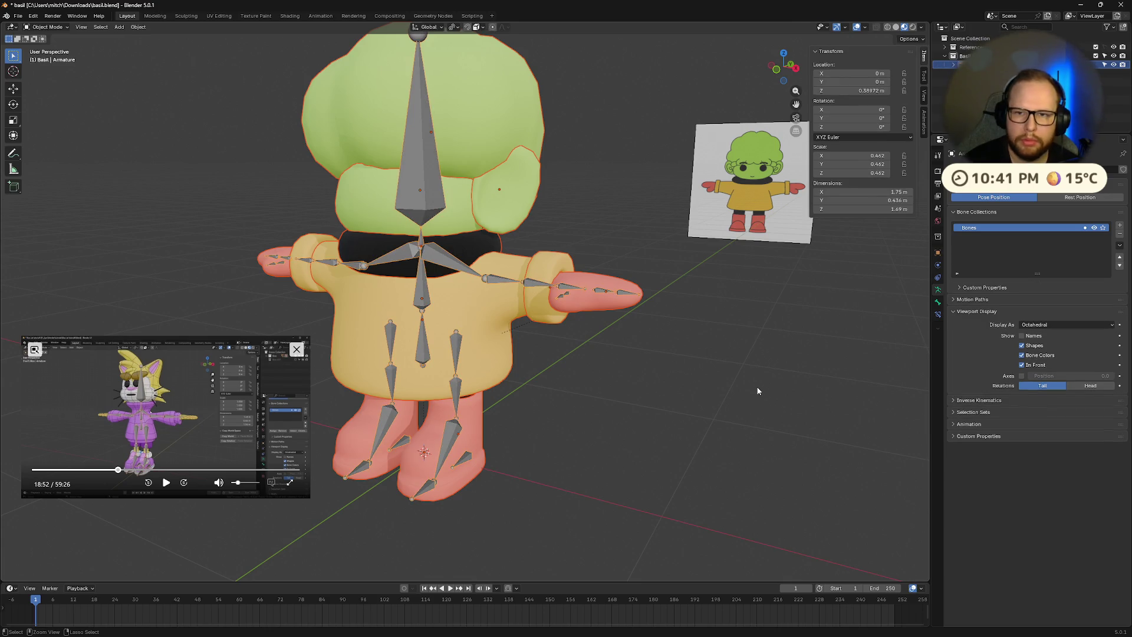
# - Make the armature the active object, back in Object Mode
pyautogui.press('Tab')
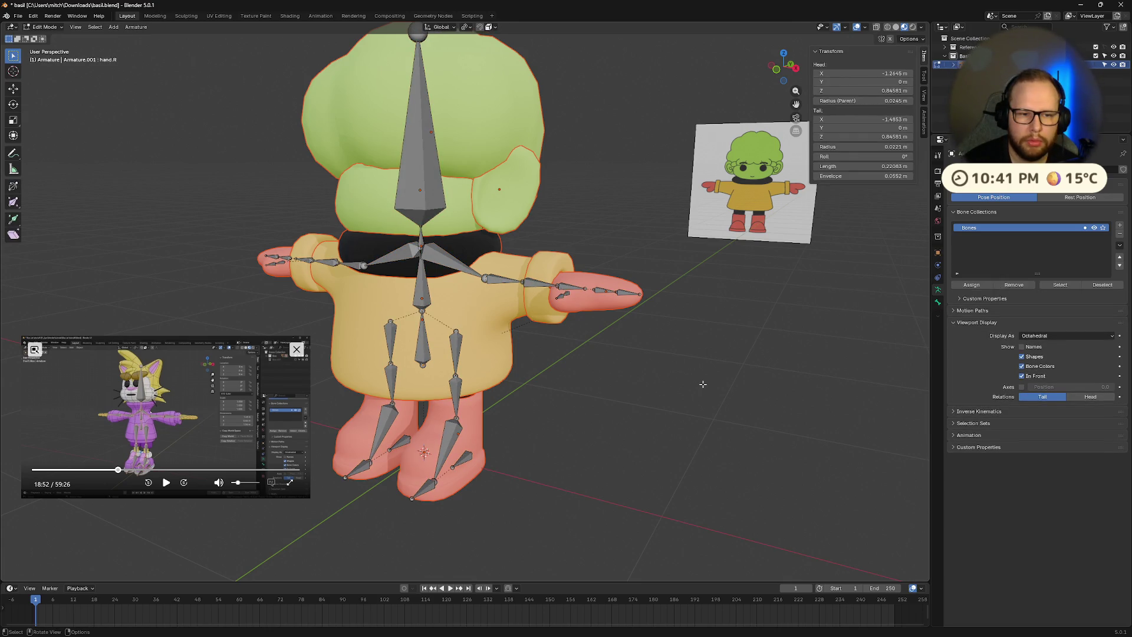
pyautogui.press('Tab')
pyautogui.click(956, 65)
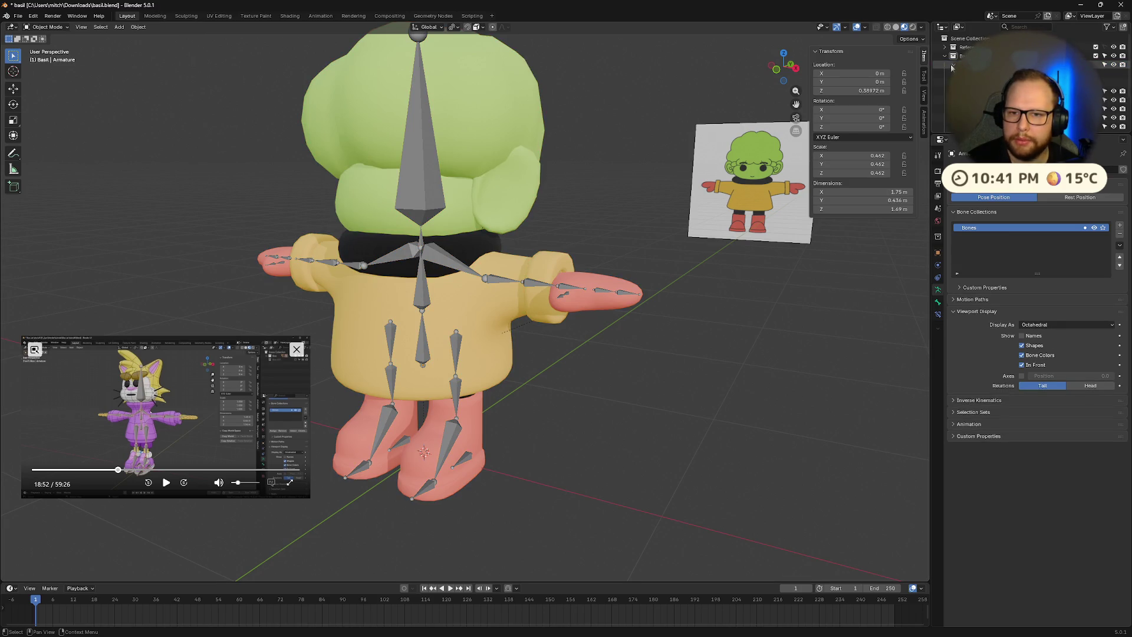
pyautogui.press('Tab')
pyautogui.hotkey('ctrl', 'z')
pyautogui.hotkey('ctrl', 'z')
pyautogui.hotkey('ctrl', 'z')
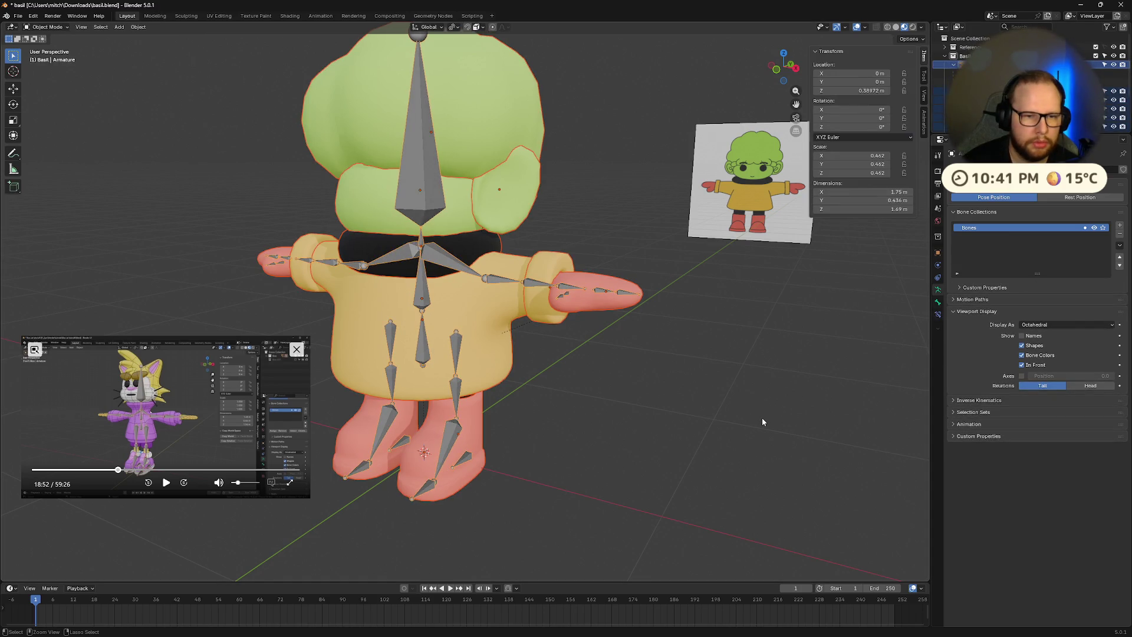
# - Select Body, then the Armature, and parent the body to it keeping transforms
pyautogui.scroll(-5, 974, 70)
pyautogui.click(973, 43)
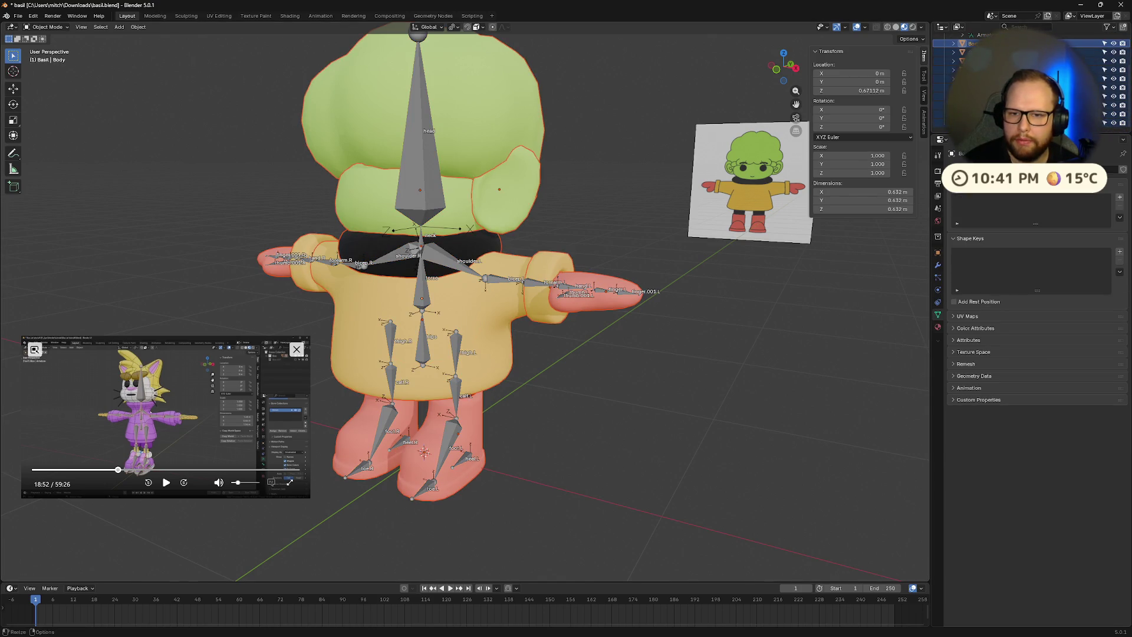
pyautogui.scroll(3, 973, 70)
pyautogui.click(967, 65)
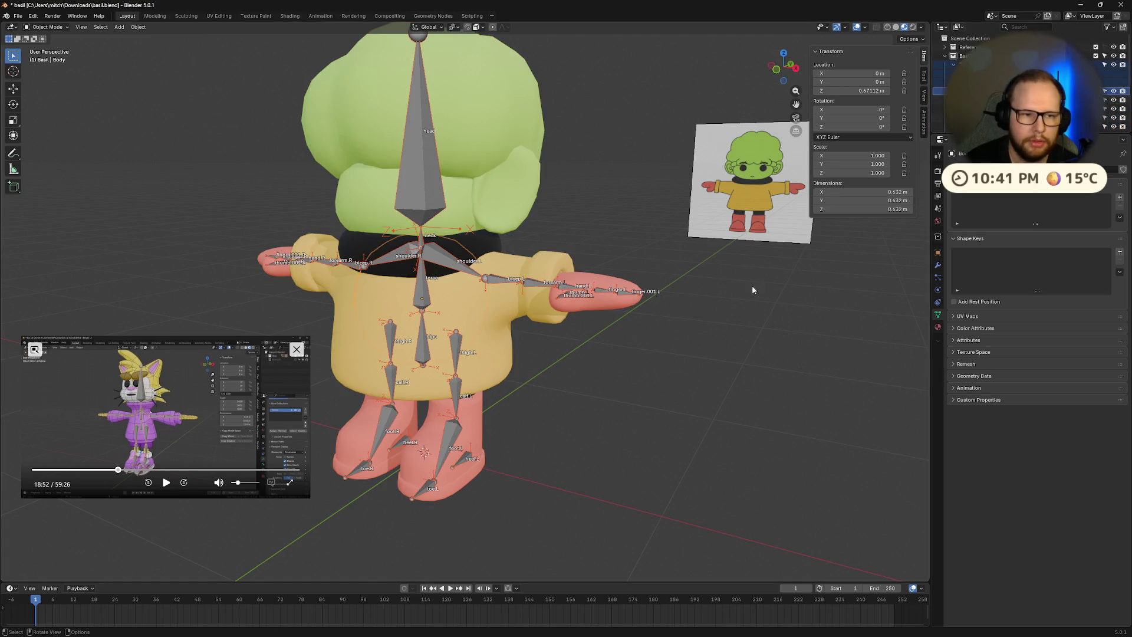
pyautogui.hotkey('ctrl', 'p')
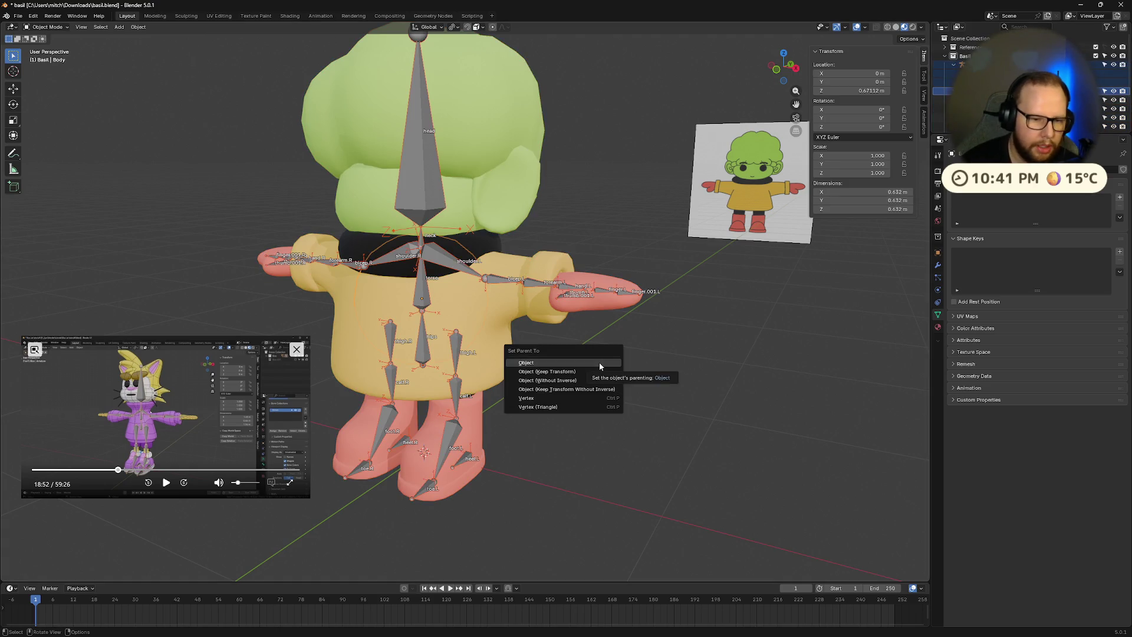
pyautogui.click(599, 363)
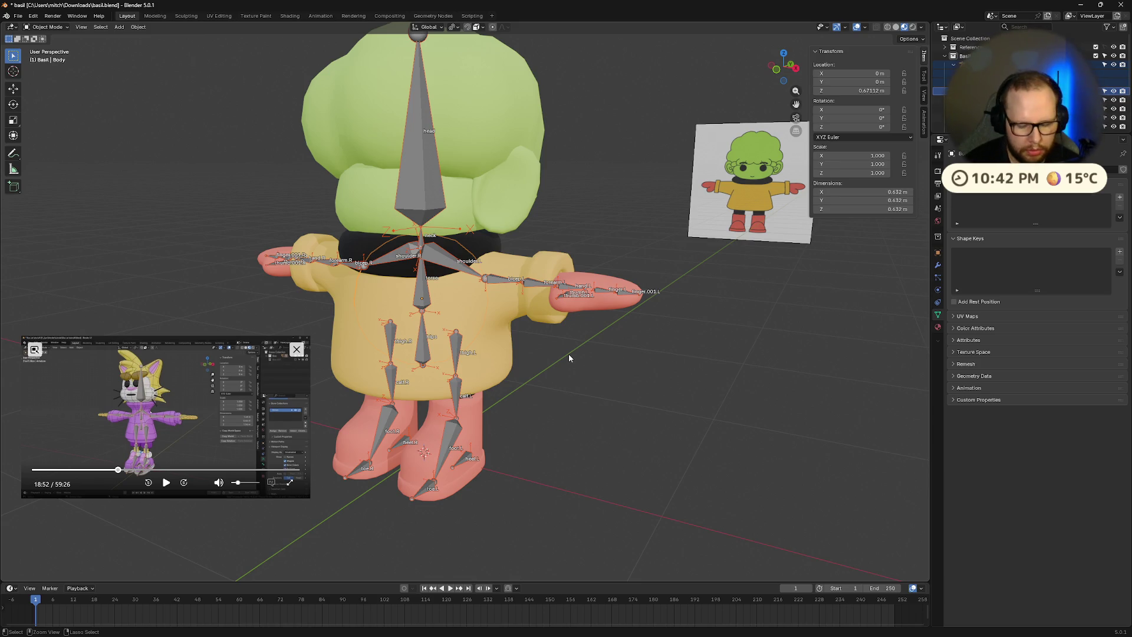
pyautogui.hotkey('ctrl', 'p')
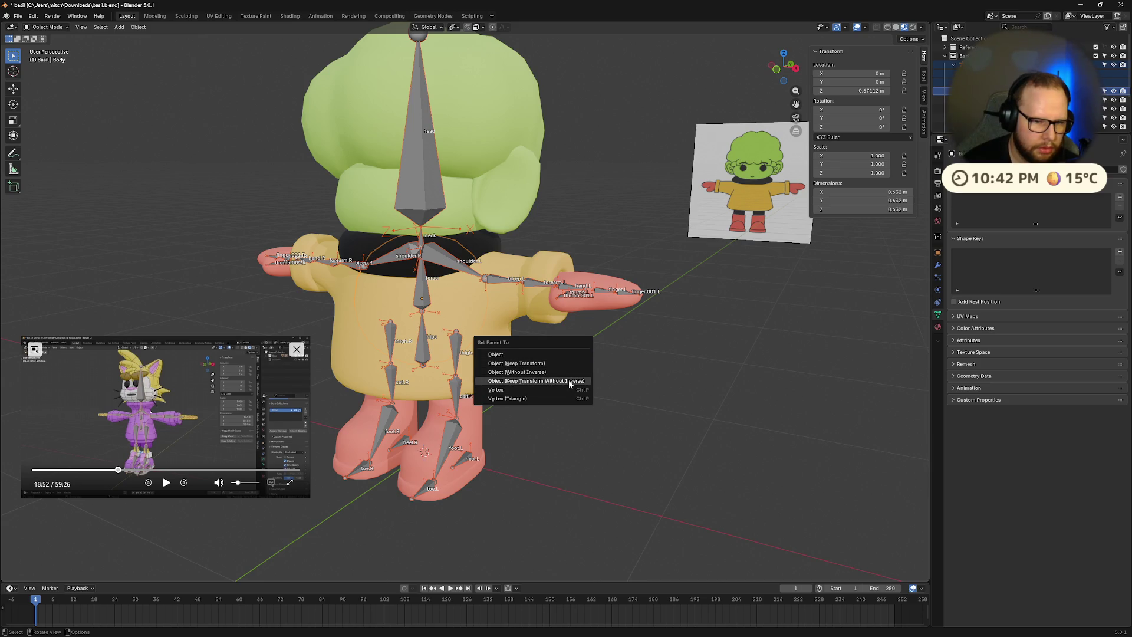
pyautogui.click(570, 382)
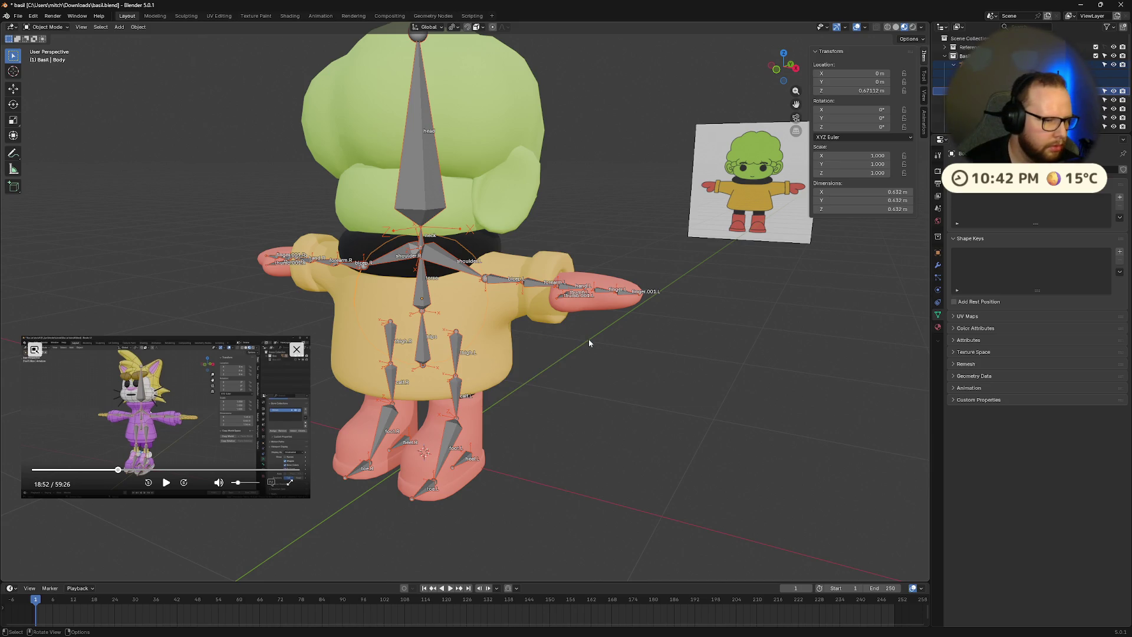
# - Attempt vertex parenting in the mesh's Edit Mode, then return to Object Mode
pyautogui.press('Tab')
pyautogui.hotkey('ctrl', 'p')
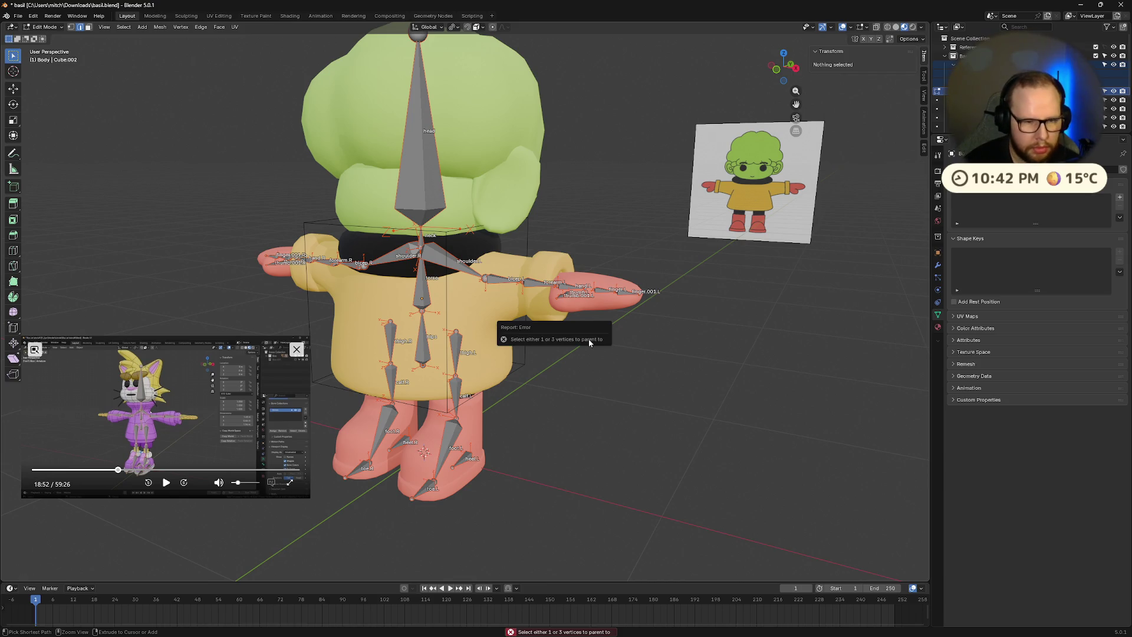
pyautogui.moveTo(588, 339); pyautogui.dragTo(622, 386, button='middle')
pyautogui.scroll(-4, 622, 386)
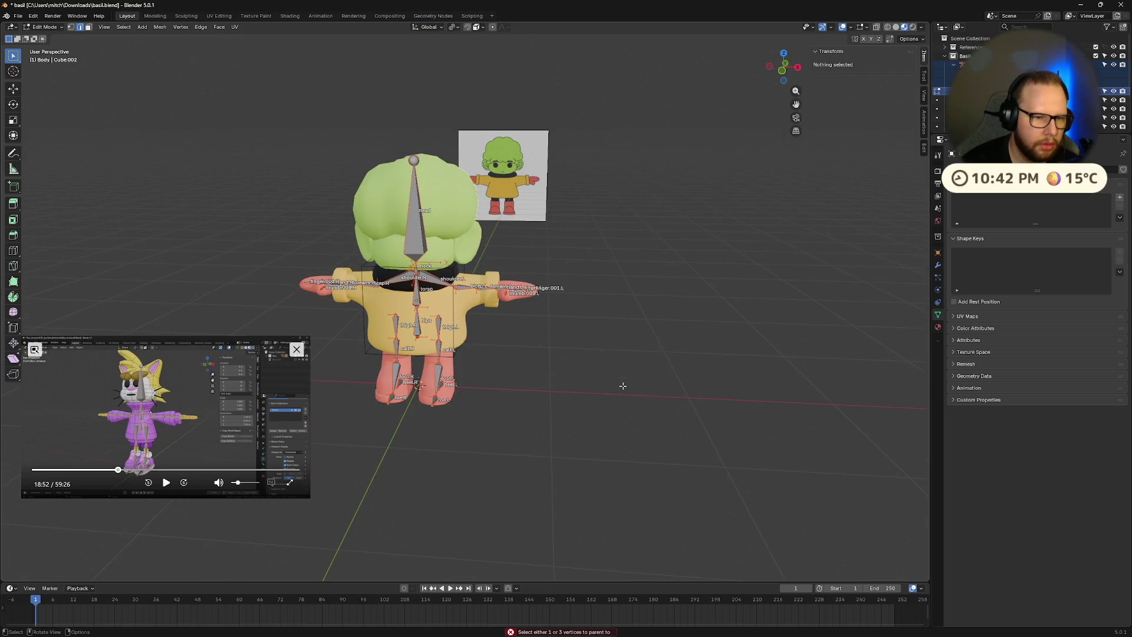
pyautogui.press('Tab')
# - Check the reference tutorial and reselect the character mesh on its own
pyautogui.click(148, 483)
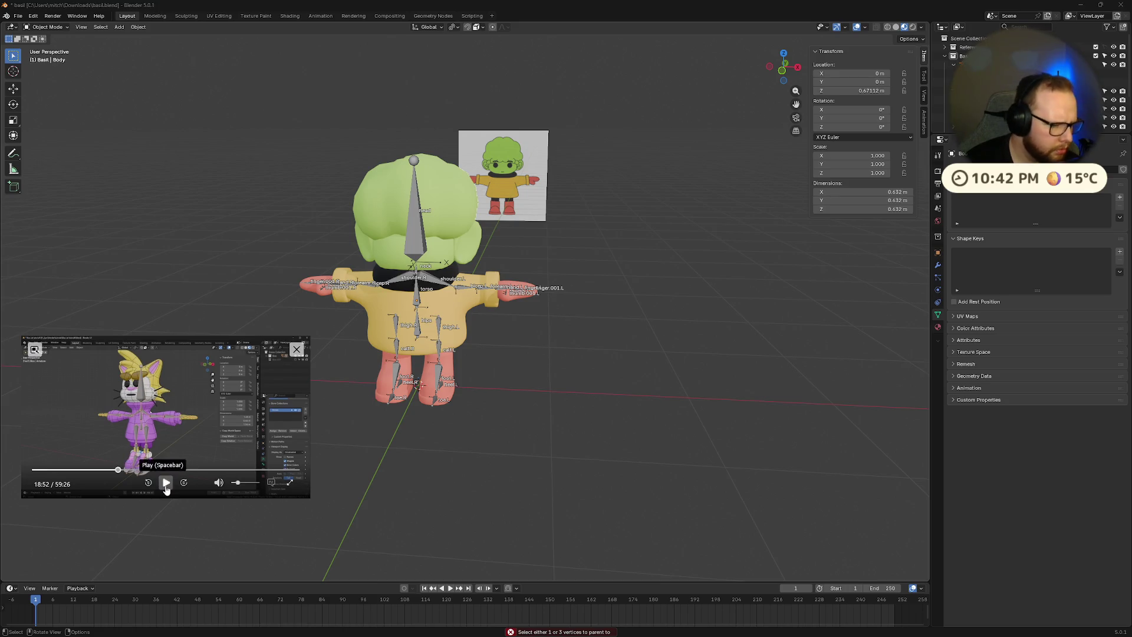
pyautogui.click(166, 482)
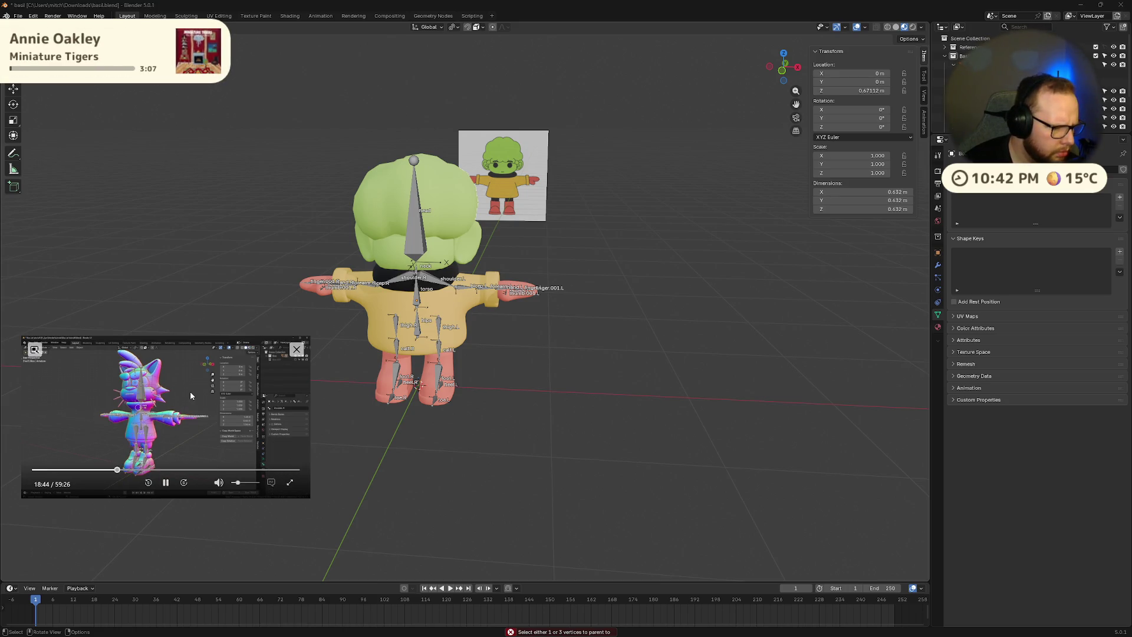
pyautogui.press('Left')
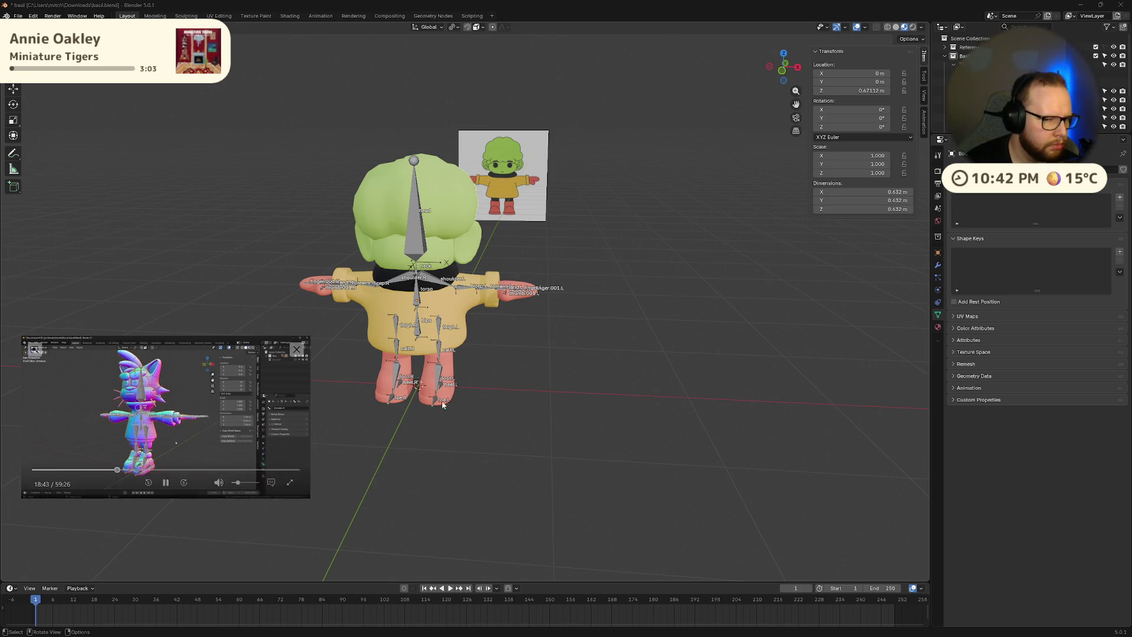
pyautogui.click(521, 408)
pyautogui.press('a')
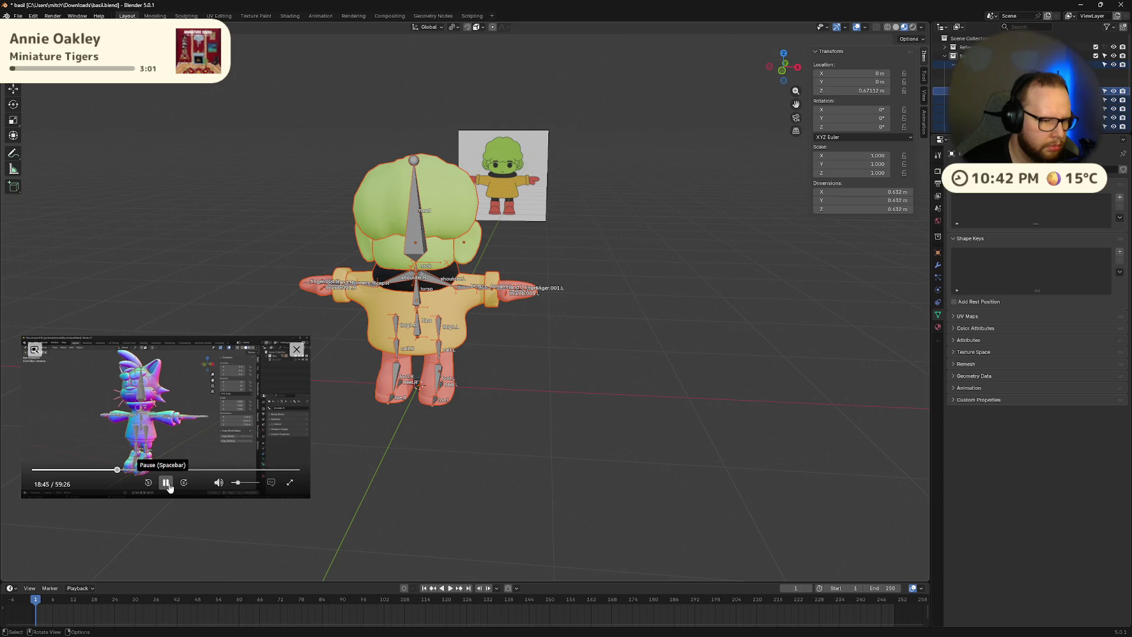
pyautogui.click(167, 484)
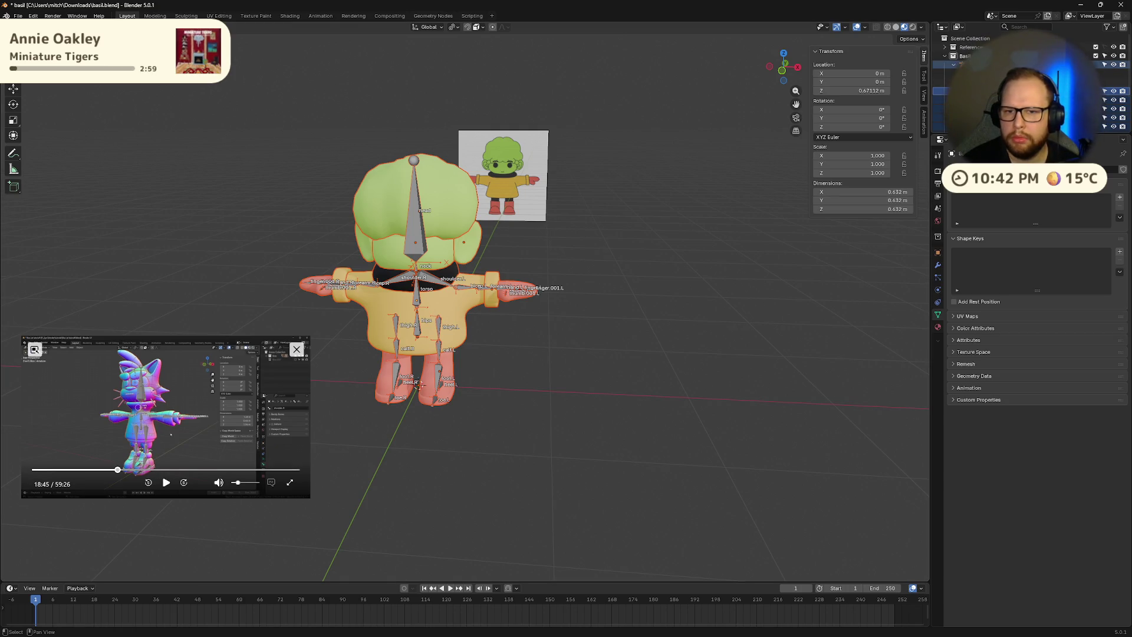
pyautogui.click(967, 91)
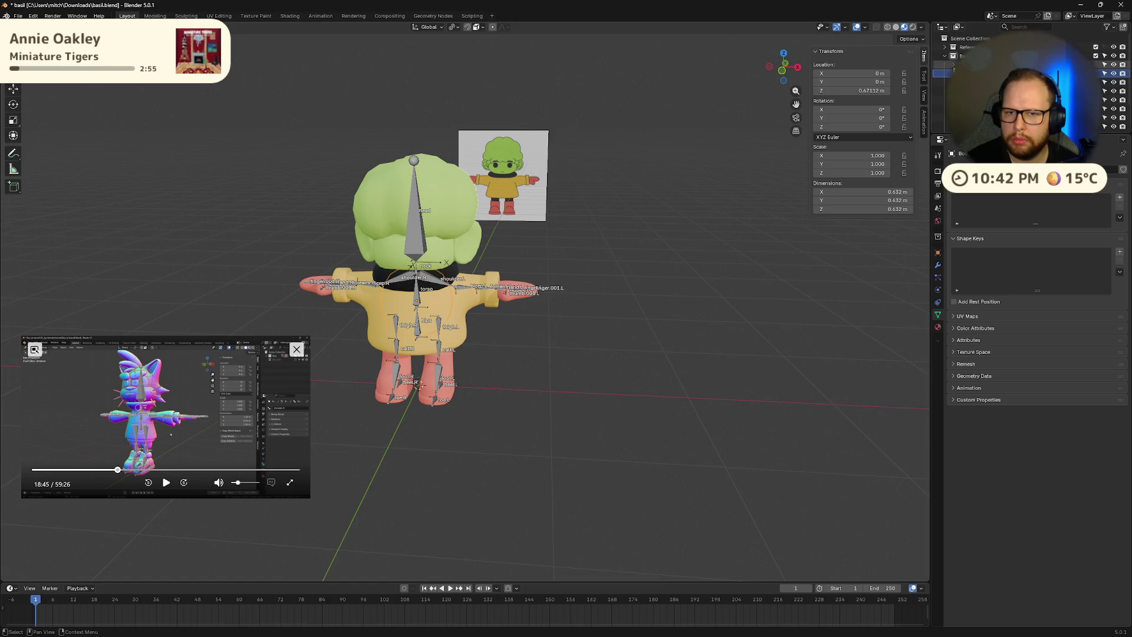
# - Parent the mesh to the active Armature with automatic weights, then deselect everything
pyautogui.click(955, 64)
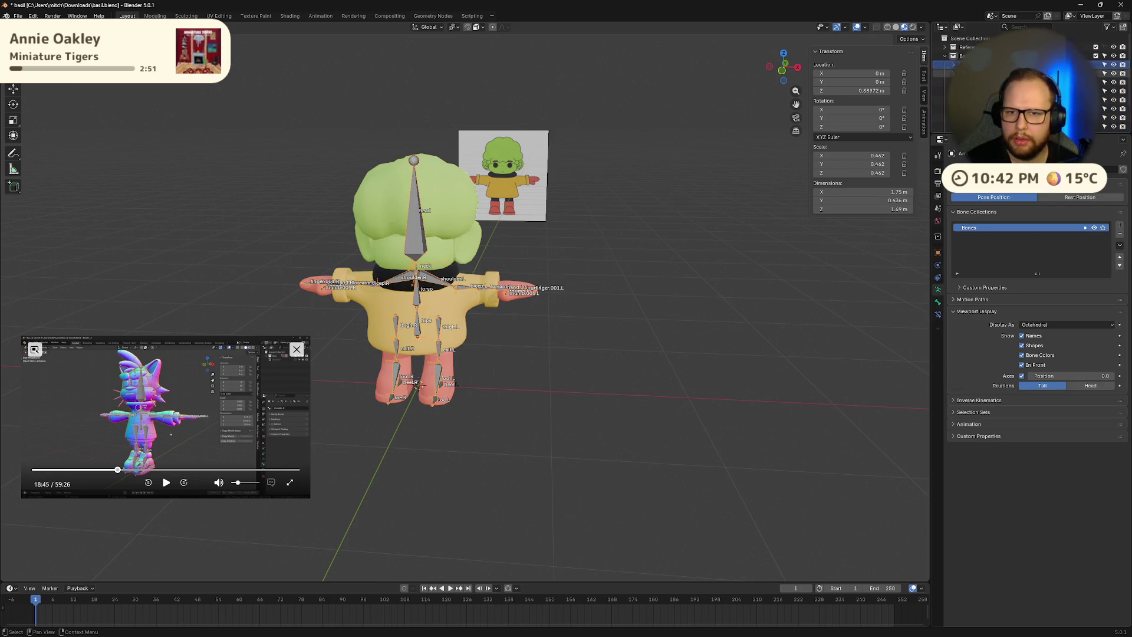
pyautogui.press('a')
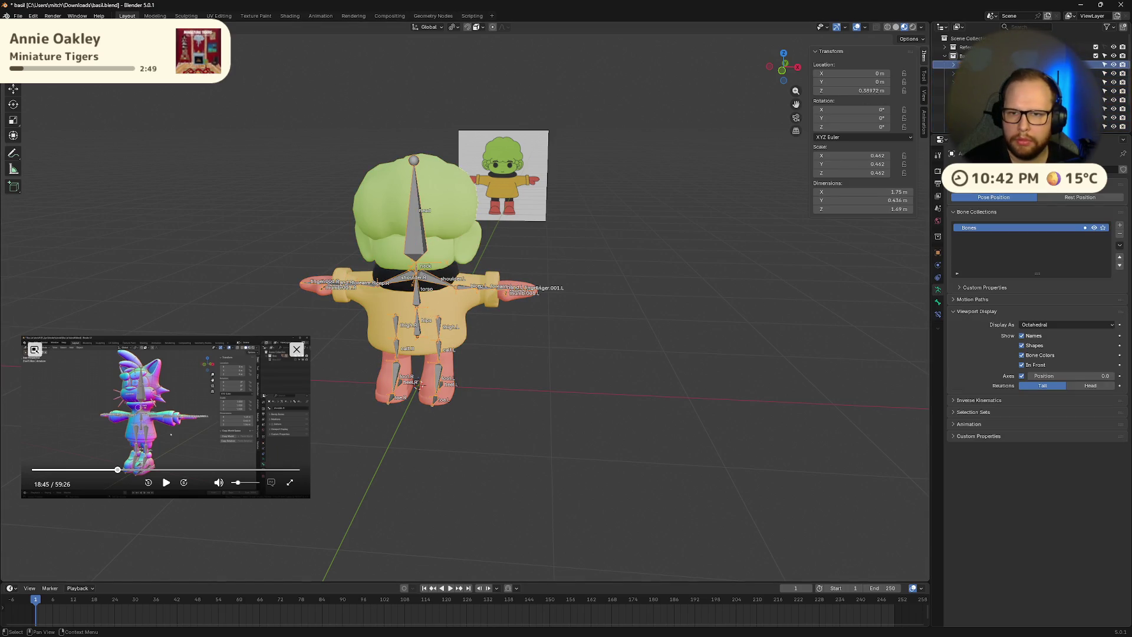
pyautogui.press('a')
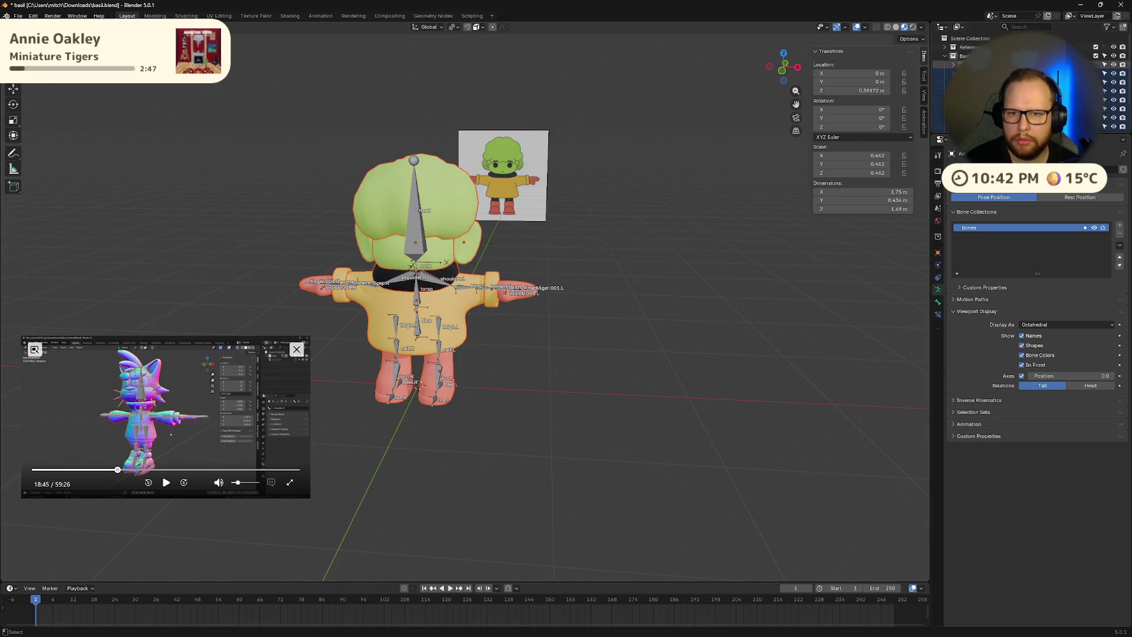
pyautogui.hotkey('ctrl', 'p')
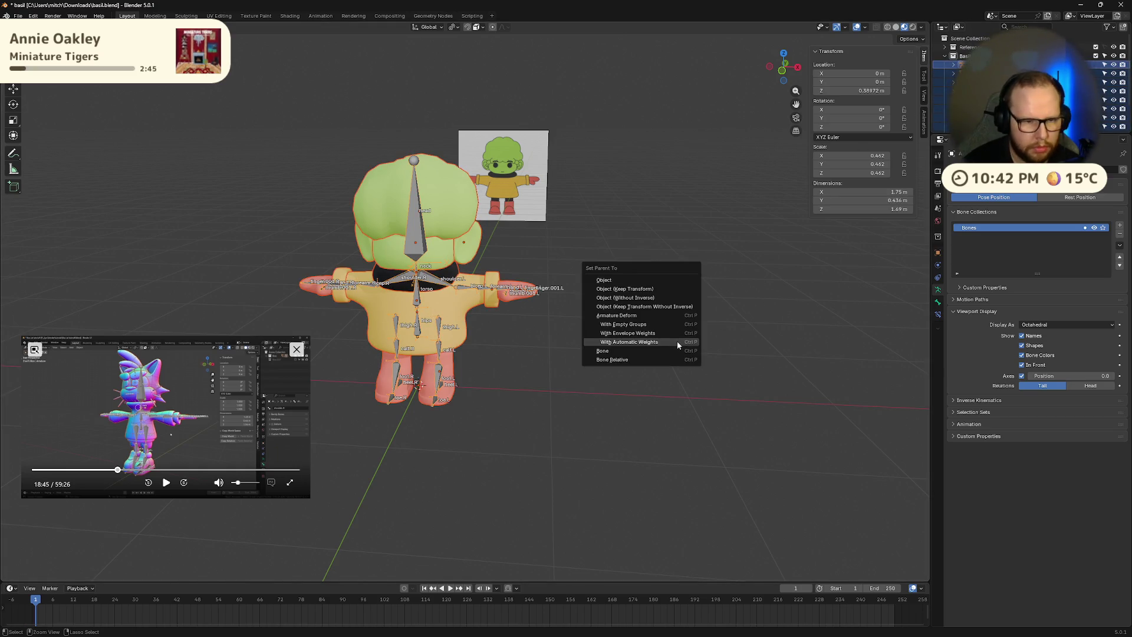
pyautogui.click(677, 341)
pyautogui.moveTo(677, 341); pyautogui.dragTo(629, 365, button='middle')
pyautogui.click(561, 344)
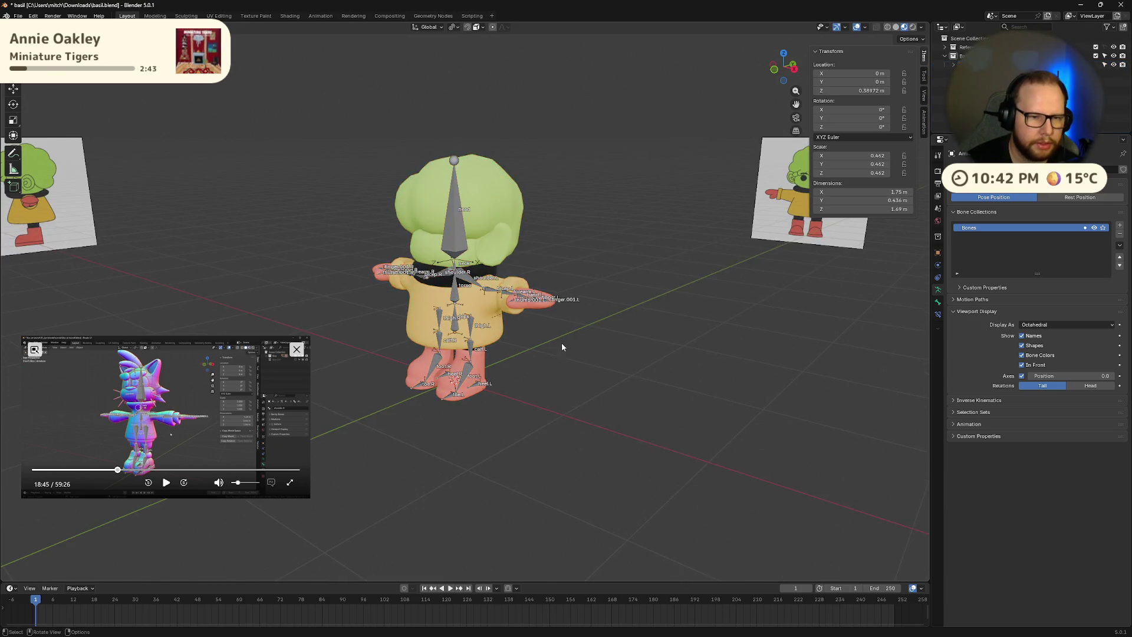
# - In Pose Mode, bend the forearm.L bone 48° on its local X axis
pyautogui.scroll(6, 561, 342)
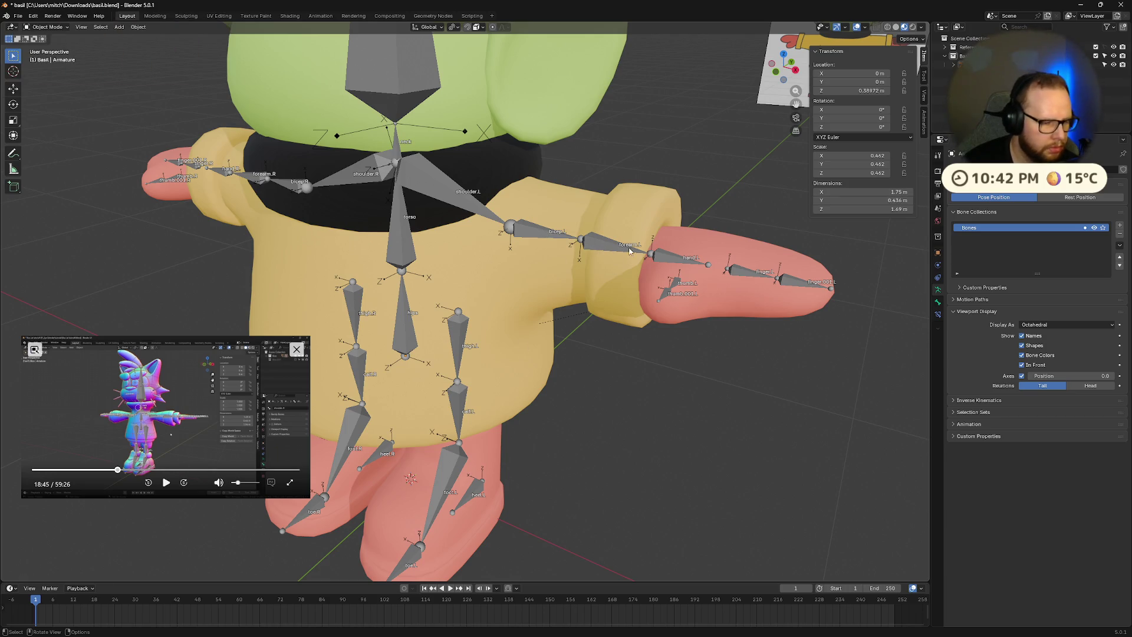
pyautogui.click(659, 295)
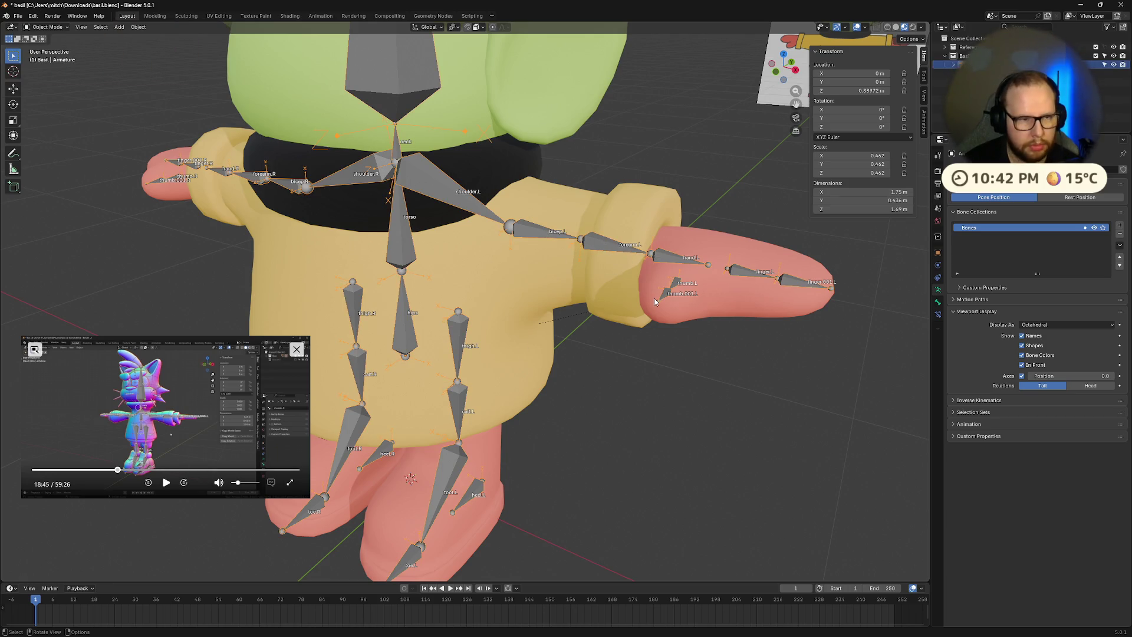
pyautogui.hotkey('ctrl', 'Tab')
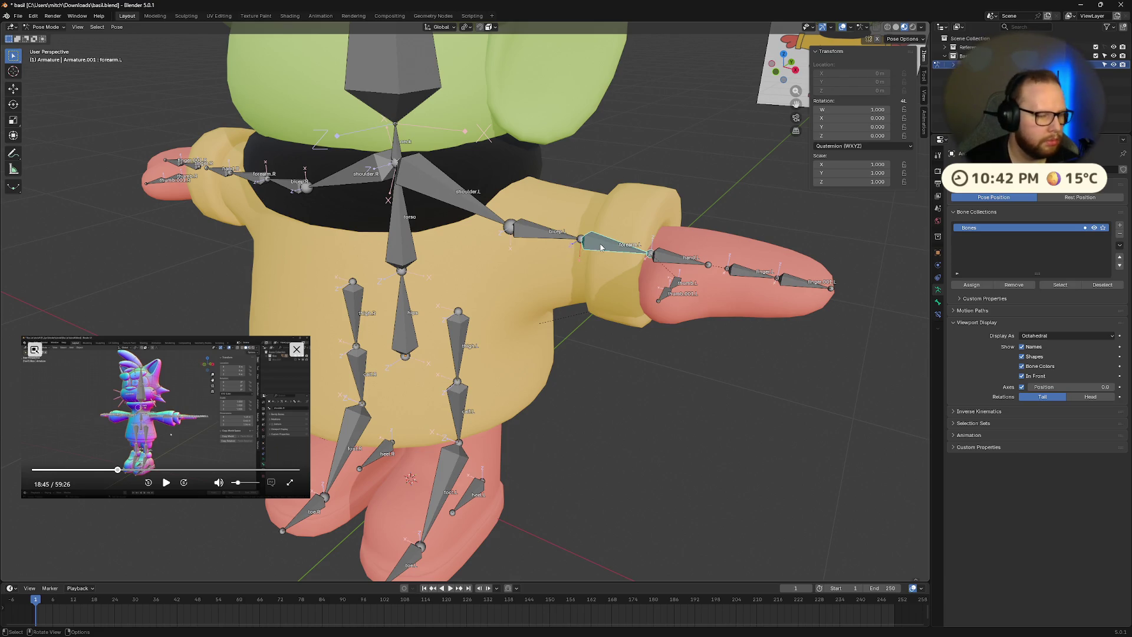
pyautogui.press('r')
pyautogui.rightClick(579, 253)
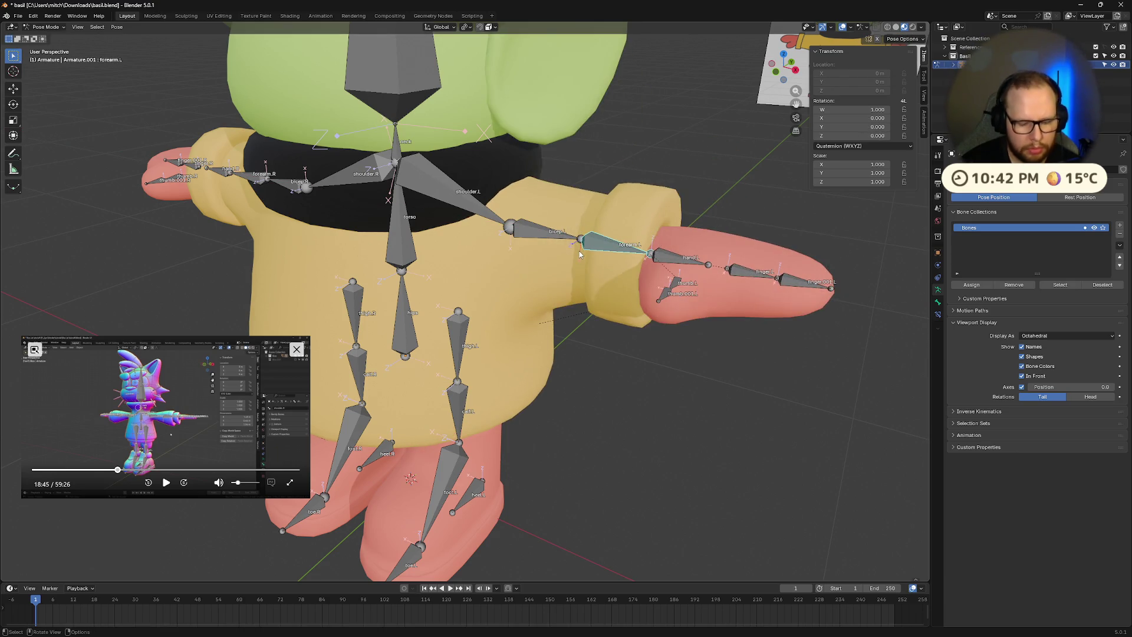
pyautogui.press('r')
pyautogui.press('x')
pyautogui.press('x')
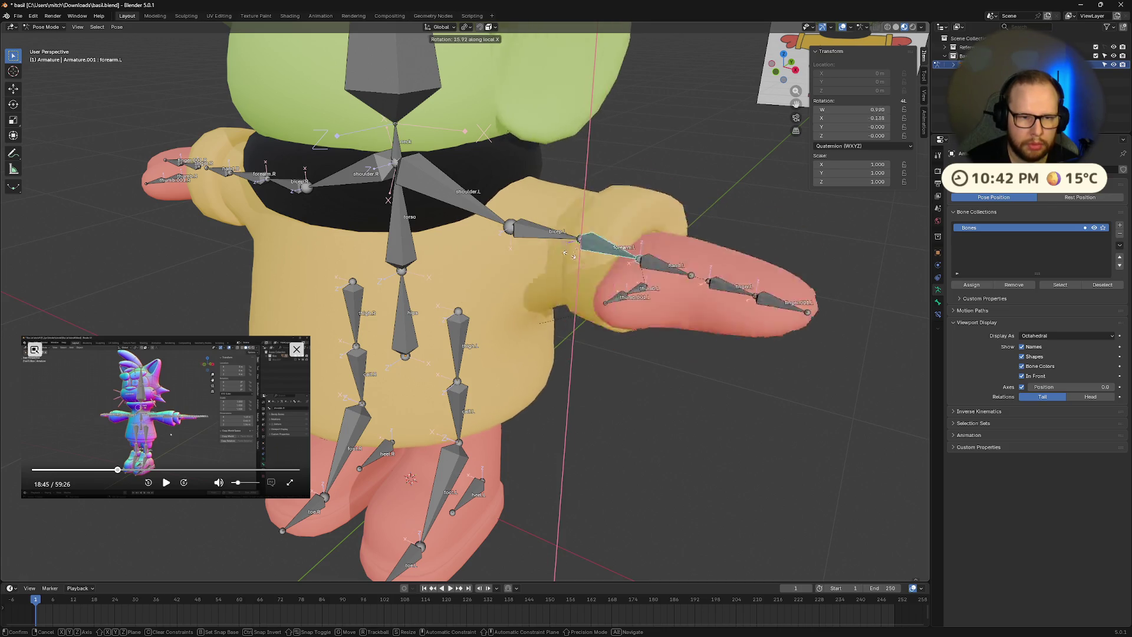
pyautogui.write('48')
pyautogui.press('Return')
pyautogui.moveTo(579, 253)
pyautogui.mouseDown(button='middle')
pyautogui.moveTo(613, 275)
pyautogui.moveTo(499, 311)
pyautogui.mouseUp(button='middle')
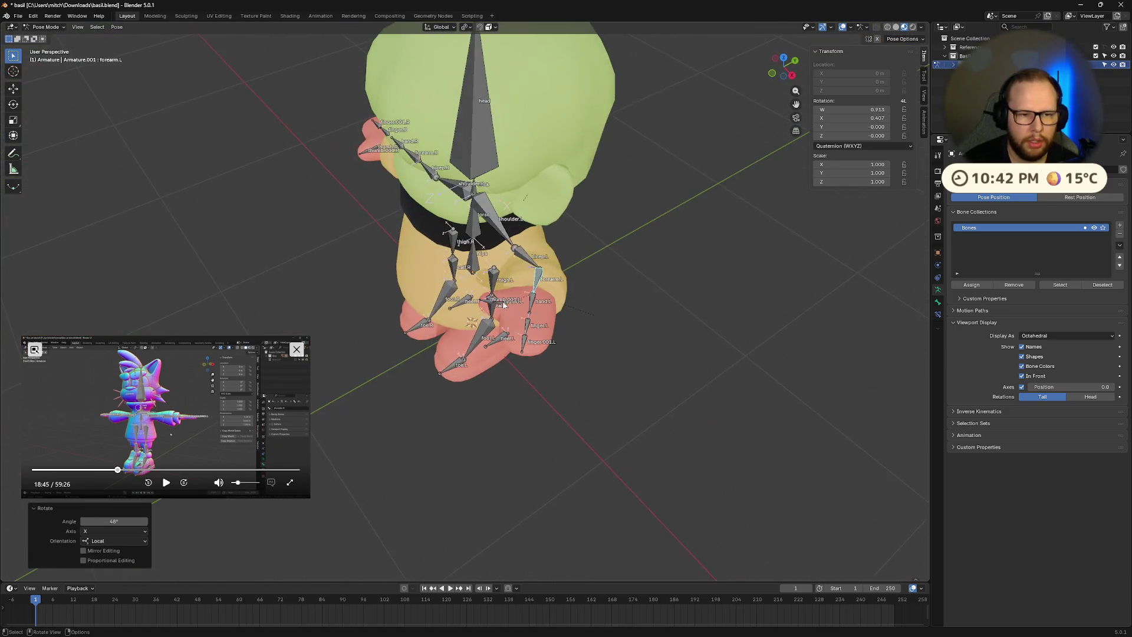
# - Test-bend bicep.L about 30.8° on X, inspect the legs, then undo it
pyautogui.click(523, 257)
pyautogui.press('r')
pyautogui.press('x')
pyautogui.press('x')
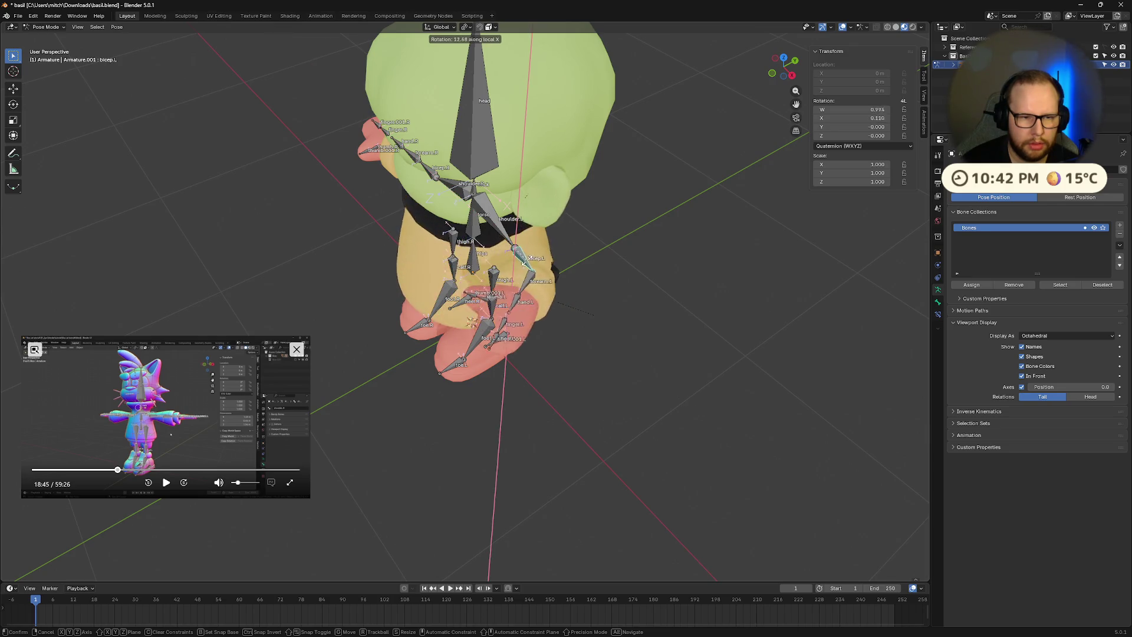
pyautogui.click(553, 289)
pyautogui.moveTo(554, 293)
pyautogui.mouseDown(button='middle')
pyautogui.moveTo(473, 223)
pyautogui.moveTo(557, 362)
pyautogui.moveTo(587, 366)
pyautogui.mouseUp(button='middle')
pyautogui.scroll(4, 473, 223)
pyautogui.scroll(-6, 587, 366)
pyautogui.moveTo(515, 304)
pyautogui.mouseDown(button='middle')
pyautogui.moveTo(521, 331)
pyautogui.moveTo(552, 309)
pyautogui.mouseUp(button='middle')
pyautogui.hotkey('ctrl', 'z')
pyautogui.hotkey('ctrl', 'z')
pyautogui.scroll(5, 517, 329)
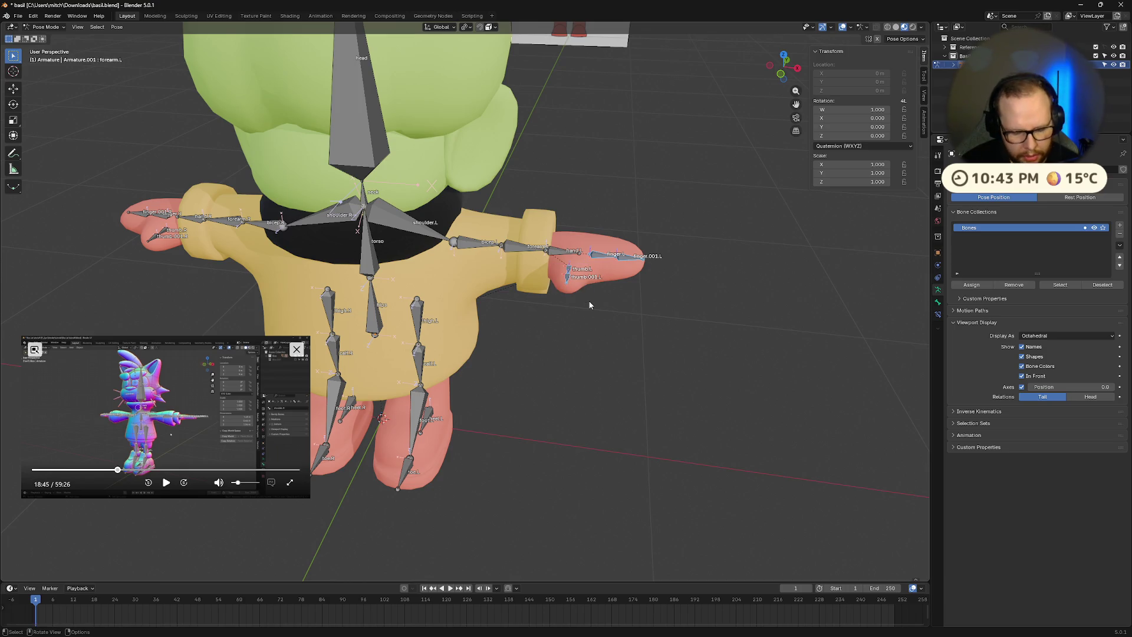
# - Rotate the left hand bones on their local X axis and inspect the deformation
pyautogui.press('r')
pyautogui.press('x')
pyautogui.press('x')
pyautogui.click(531, 297)
pyautogui.moveTo(531, 298)
pyautogui.mouseDown(button='middle')
pyautogui.moveTo(578, 280)
pyautogui.moveTo(500, 240)
pyautogui.moveTo(456, 287)
pyautogui.moveTo(672, 274)
pyautogui.mouseUp(button='middle')
pyautogui.scroll(6, 596, 359)
pyautogui.moveTo(573, 442)
pyautogui.mouseDown(button='middle')
pyautogui.moveTo(562, 371)
pyautogui.moveTo(540, 469)
pyautogui.moveTo(554, 467)
pyautogui.mouseUp(button='middle')
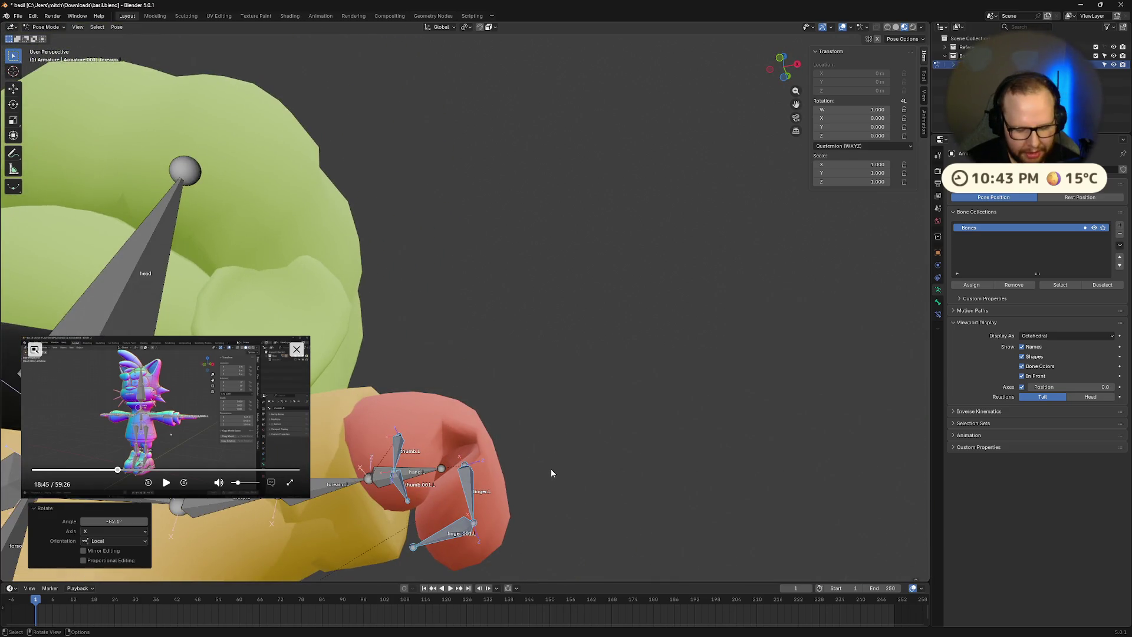
# - Bend the left finger bones on local X and view the posed rig upright
pyautogui.press('r')
pyautogui.press('x')
pyautogui.press('x')
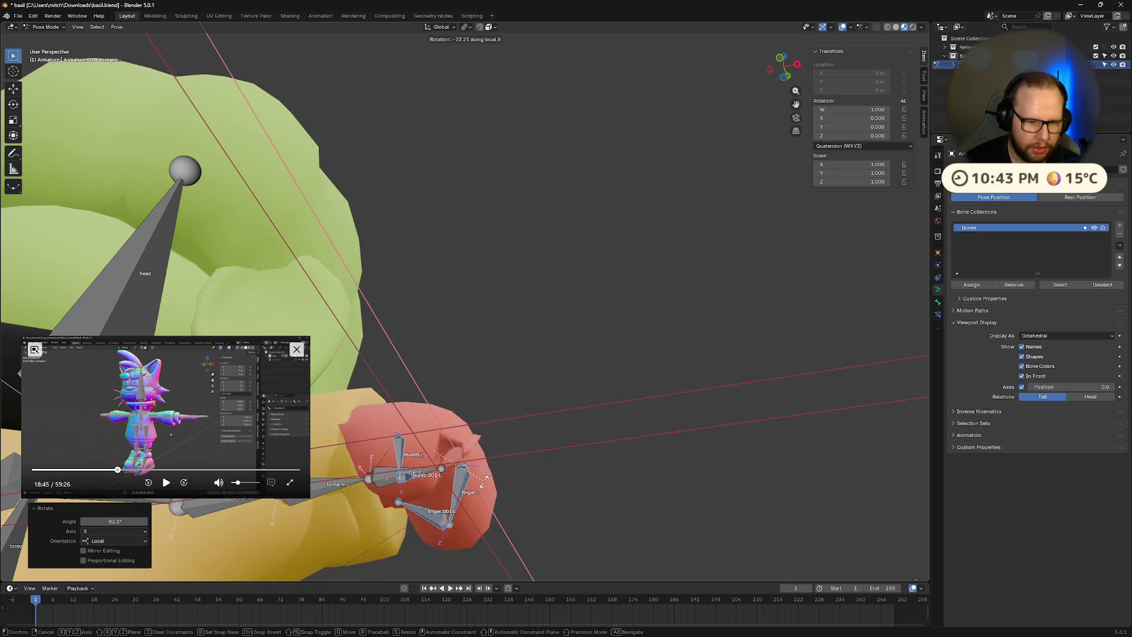
pyautogui.click(536, 427)
pyautogui.moveTo(535, 427); pyautogui.dragTo(443, 503, button='middle')
pyautogui.scroll(-3, 466, 490)
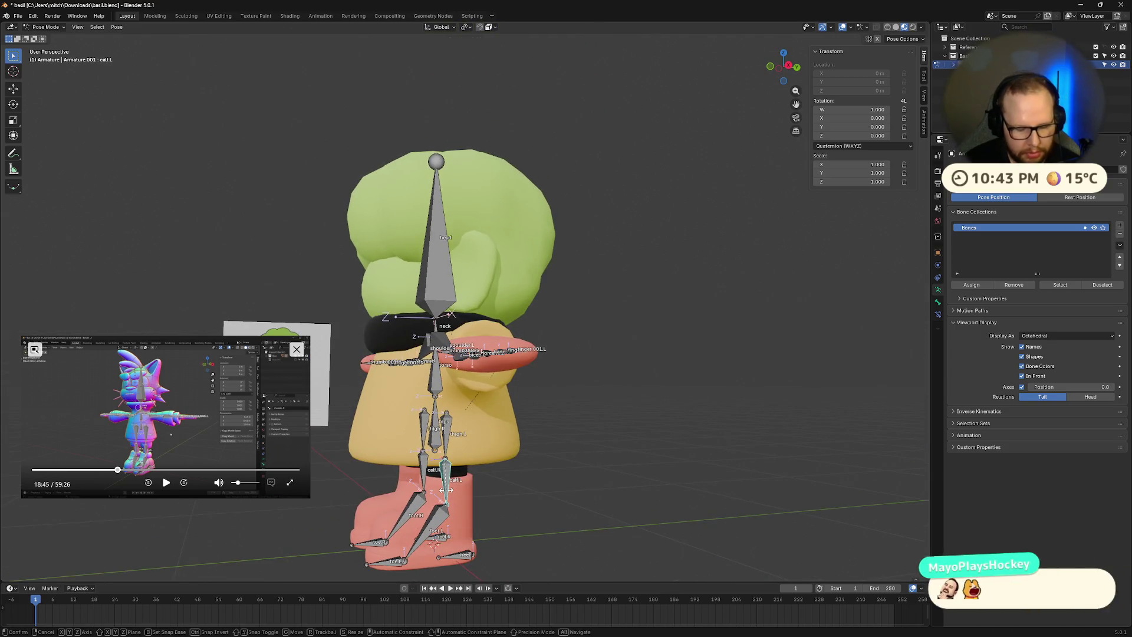
# - Bend the calf.L bone on X to lift the left foot, then undo it
pyautogui.press('r')
pyautogui.press('x')
pyautogui.press('x')
pyautogui.click(416, 491)
pyautogui.moveTo(416, 491)
pyautogui.mouseDown(button='middle')
pyautogui.moveTo(397, 503)
pyautogui.moveTo(709, 459)
pyautogui.moveTo(493, 433)
pyautogui.moveTo(465, 322)
pyautogui.mouseUp(button='middle')
pyautogui.hotkey('ctrl', 'z')
# - Tilt the neck bone around X to test deformation, then undo the tilt
pyautogui.click(417, 328)
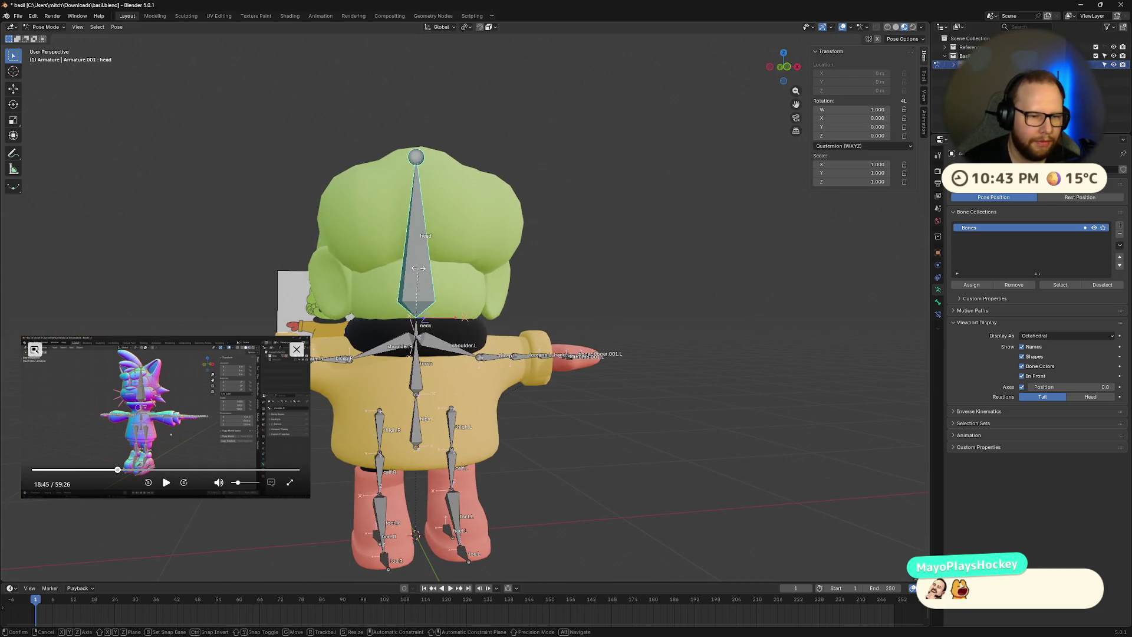
pyautogui.click(416, 328)
pyautogui.press('r')
pyautogui.press('x')
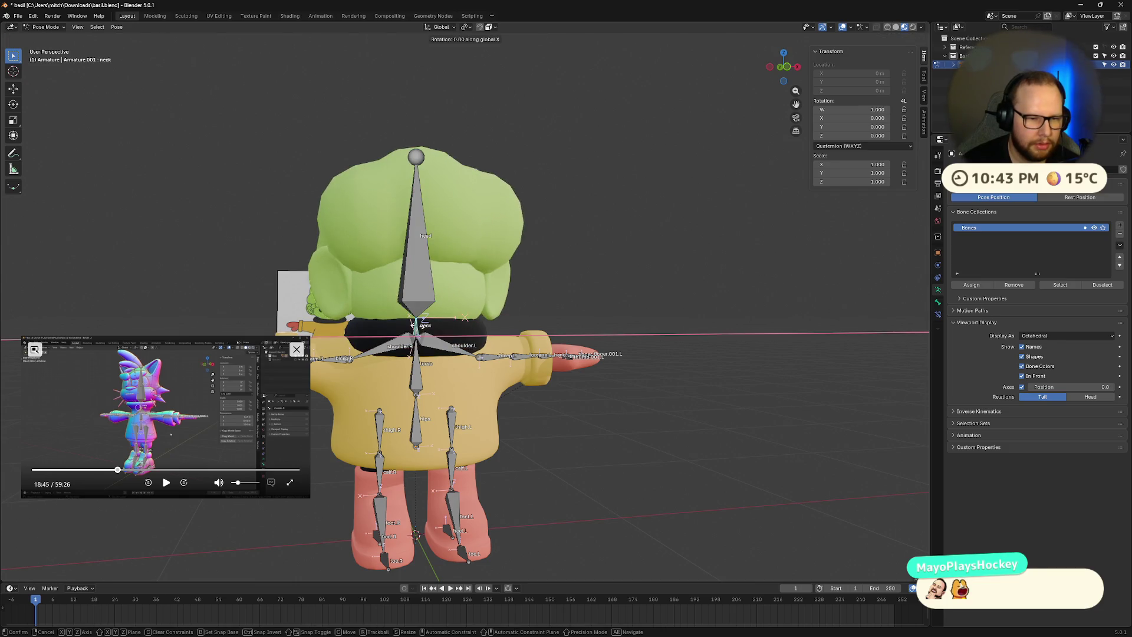
pyautogui.click(385, 233)
pyautogui.moveTo(385, 231); pyautogui.dragTo(455, 271, button='middle')
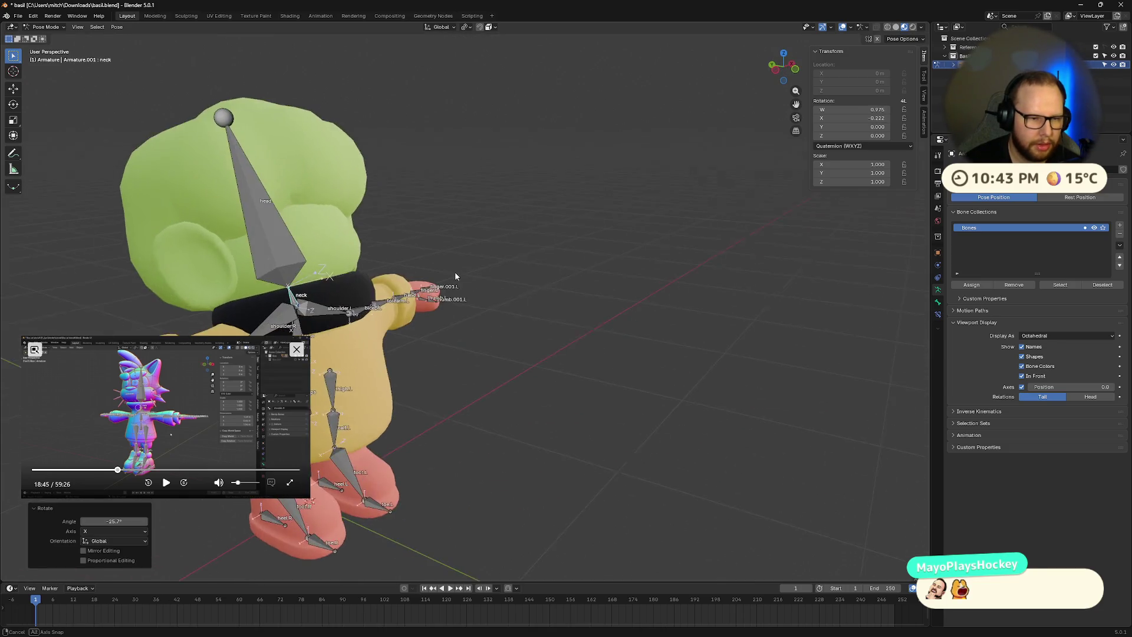
pyautogui.hotkey('ctrl', 'z')
pyautogui.hotkey('ctrl', 'z')
# - Turn the head −35° around Z with rzz-35, then undo it
pyautogui.moveTo(284, 249)
pyautogui.mouseDown(button='middle')
pyautogui.moveTo(391, 325)
pyautogui.moveTo(531, 289)
pyautogui.moveTo(540, 334)
pyautogui.mouseUp(button='middle')
pyautogui.write('rzz-35')
pyautogui.press('Return')
pyautogui.scroll(-4, 555, 289)
pyautogui.scroll(3, 554, 289)
pyautogui.scroll(2, 540, 334)
pyautogui.hotkey('ctrl', 'z')
pyautogui.hotkey('ctrl', 'z')
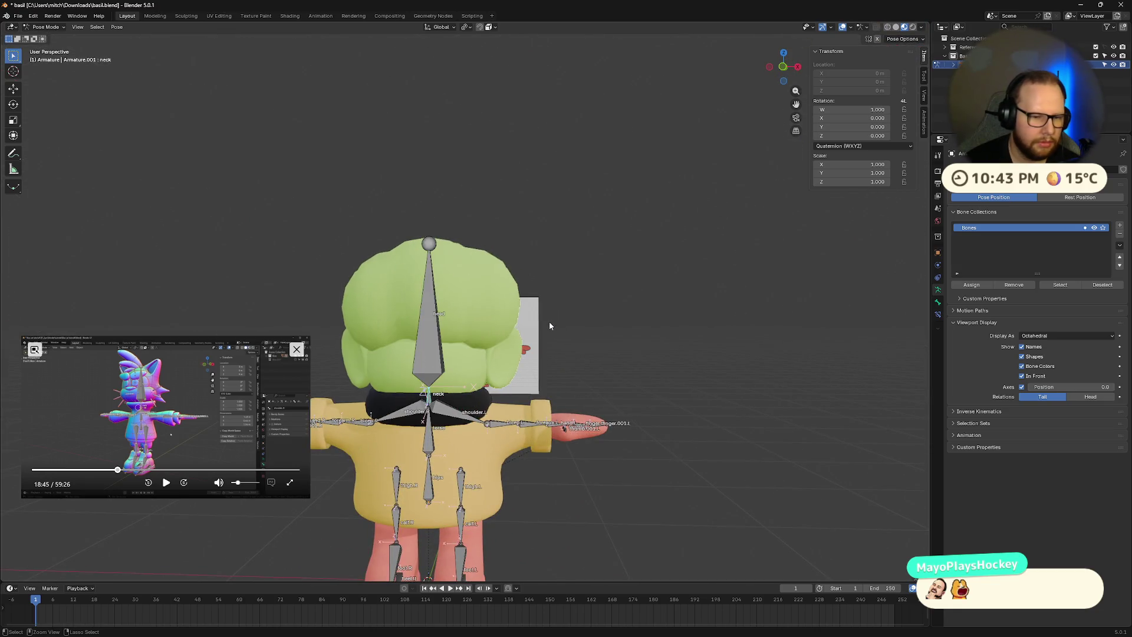
# - Rotate the torso bone around its local X axis
pyautogui.keyDown('shift'); pyautogui.moveTo(511, 437); pyautogui.dragTo(481, 349, button='middle'); pyautogui.keyUp('shift')
pyautogui.moveTo(565, 314); pyautogui.dragTo(519, 277, button='middle')
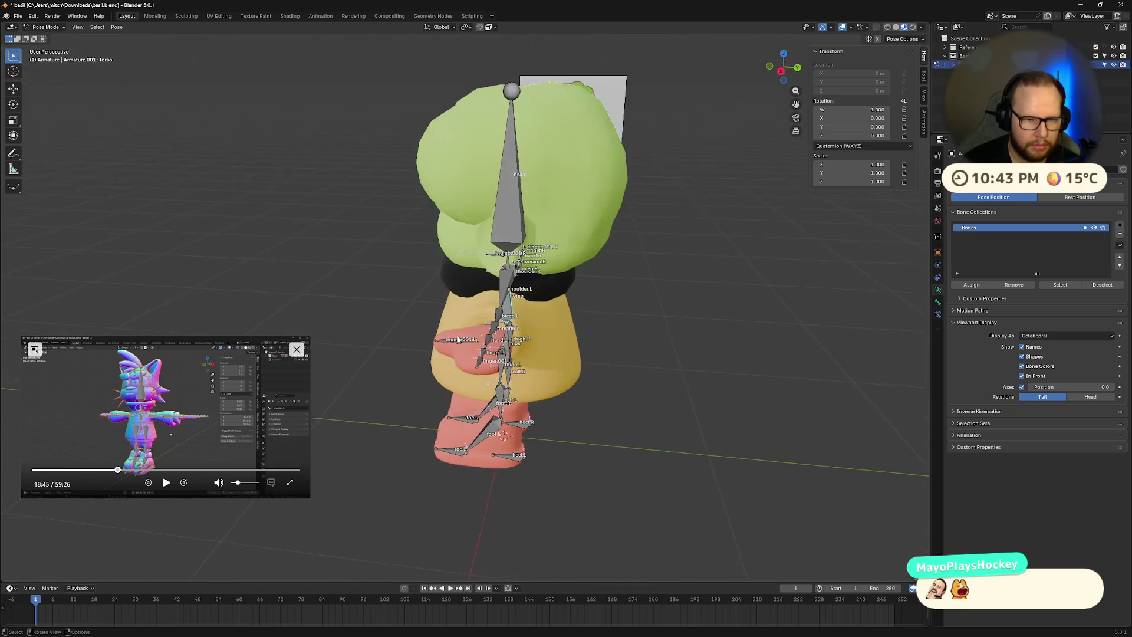
pyautogui.press('r')
pyautogui.press('x')
pyautogui.press('x')
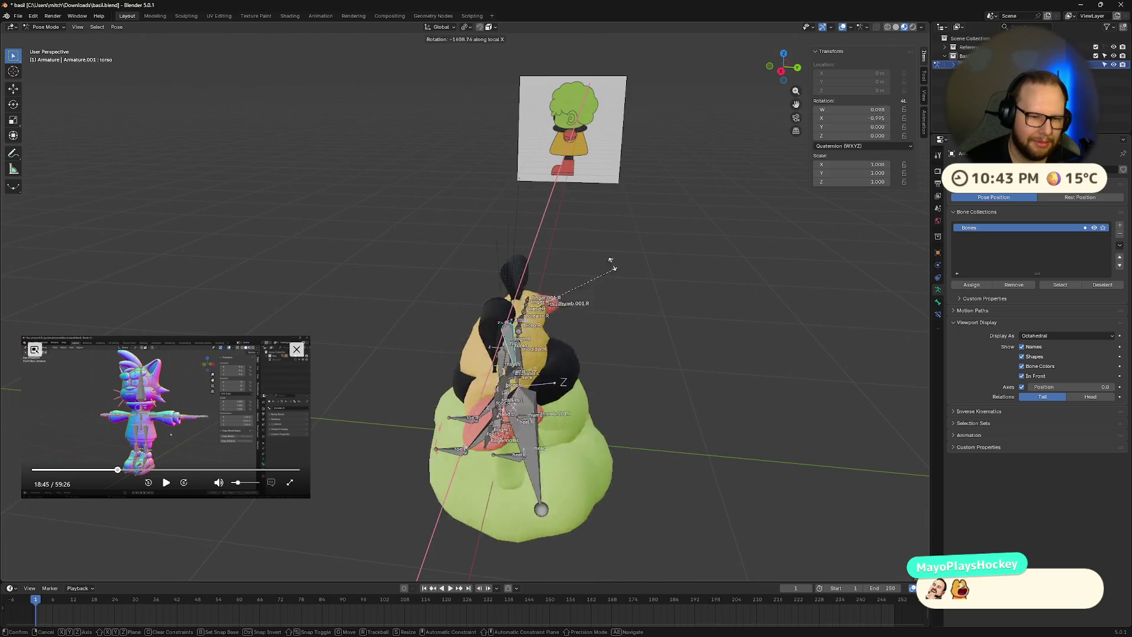
pyautogui.click(407, 183)
pyautogui.moveTo(407, 183)
pyautogui.mouseDown(button='middle')
pyautogui.moveTo(620, 285)
pyautogui.moveTo(558, 236)
pyautogui.mouseUp(button='middle')
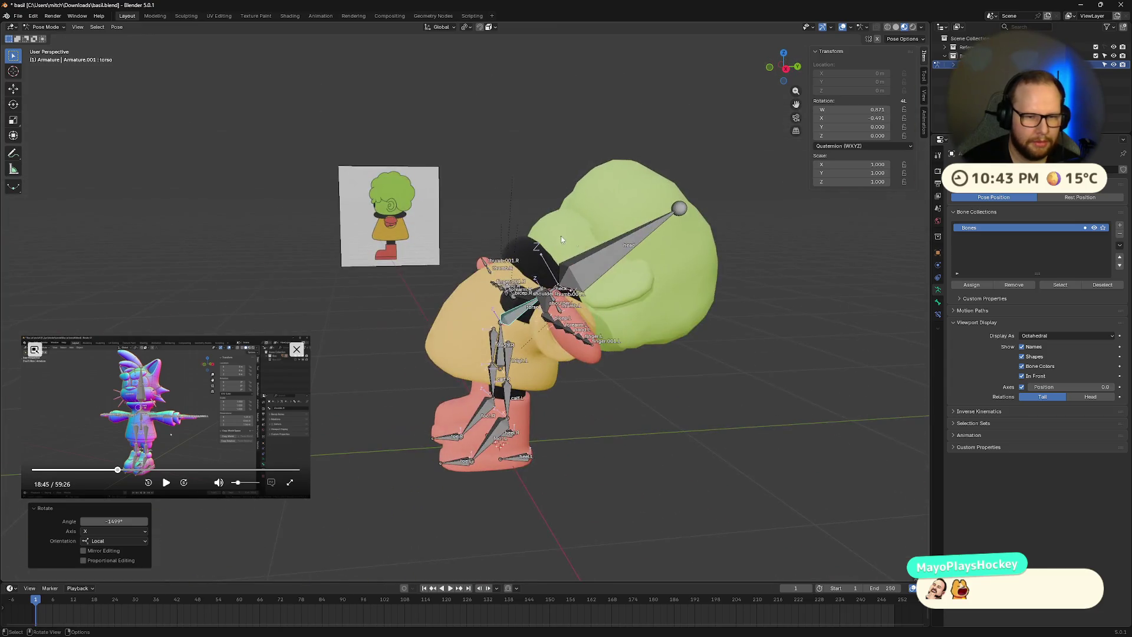
# - Tilt the head bone around X, then undo the head and torso rotations
pyautogui.click(566, 236)
pyautogui.press('r')
pyautogui.press('x')
pyautogui.click(590, 201)
pyautogui.moveTo(590, 201)
pyautogui.mouseDown(button='middle')
pyautogui.moveTo(671, 226)
pyautogui.moveTo(822, 229)
pyautogui.moveTo(819, 239)
pyautogui.moveTo(714, 256)
pyautogui.mouseUp(button='middle')
pyautogui.hotkey('ctrl', 'z')
pyautogui.hotkey('ctrl', 'z')
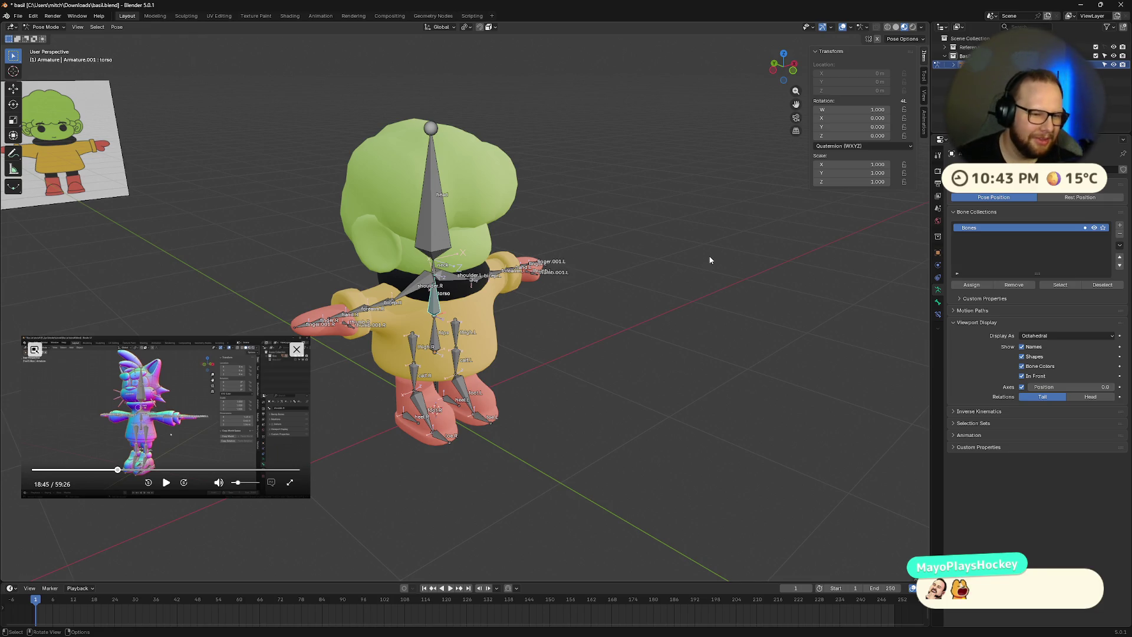
# - Rotate the shoulder bone around global Z, then revert the arms to rest
pyautogui.moveTo(508, 335); pyautogui.dragTo(489, 299, button='middle')
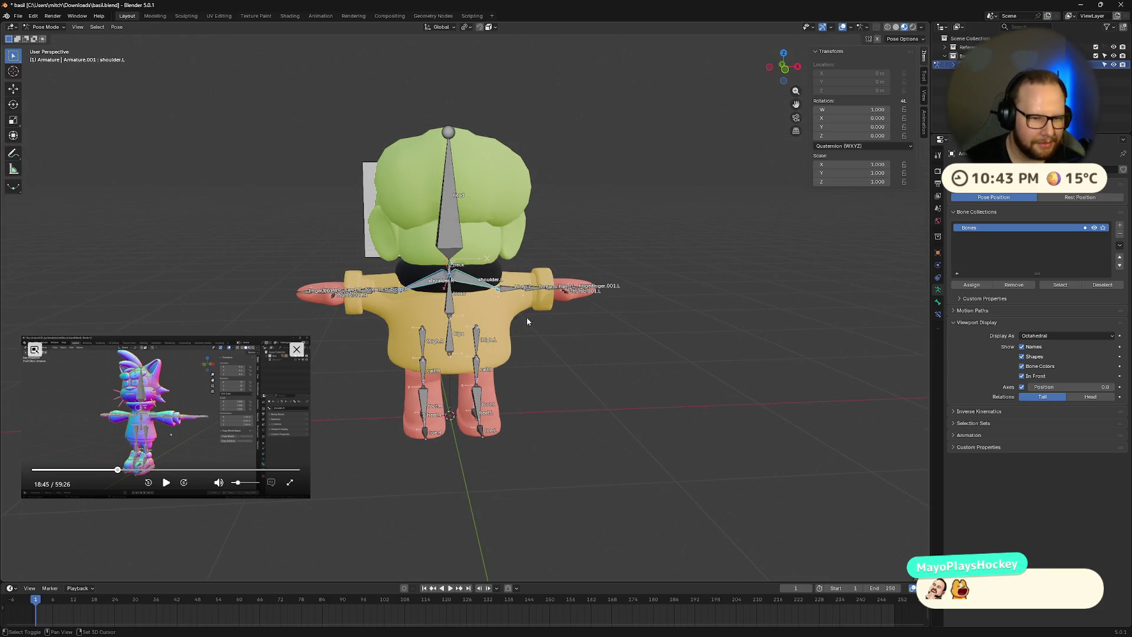
pyautogui.press('r')
pyautogui.press('x')
pyautogui.press('z')
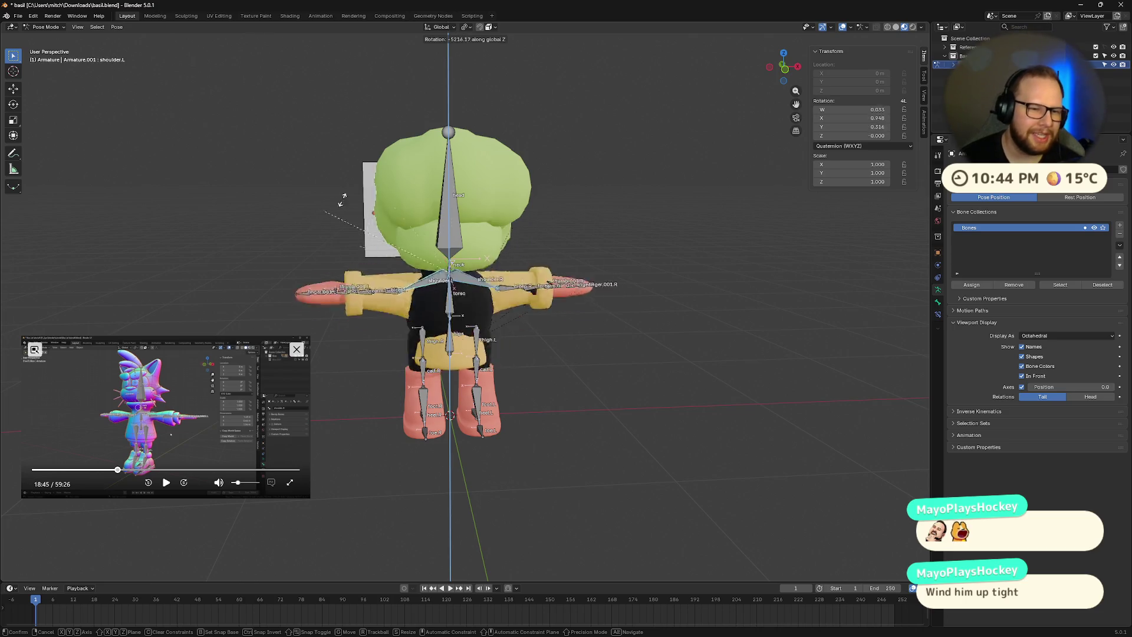
pyautogui.click(758, 279)
pyautogui.hotkey('ctrl', 'z')
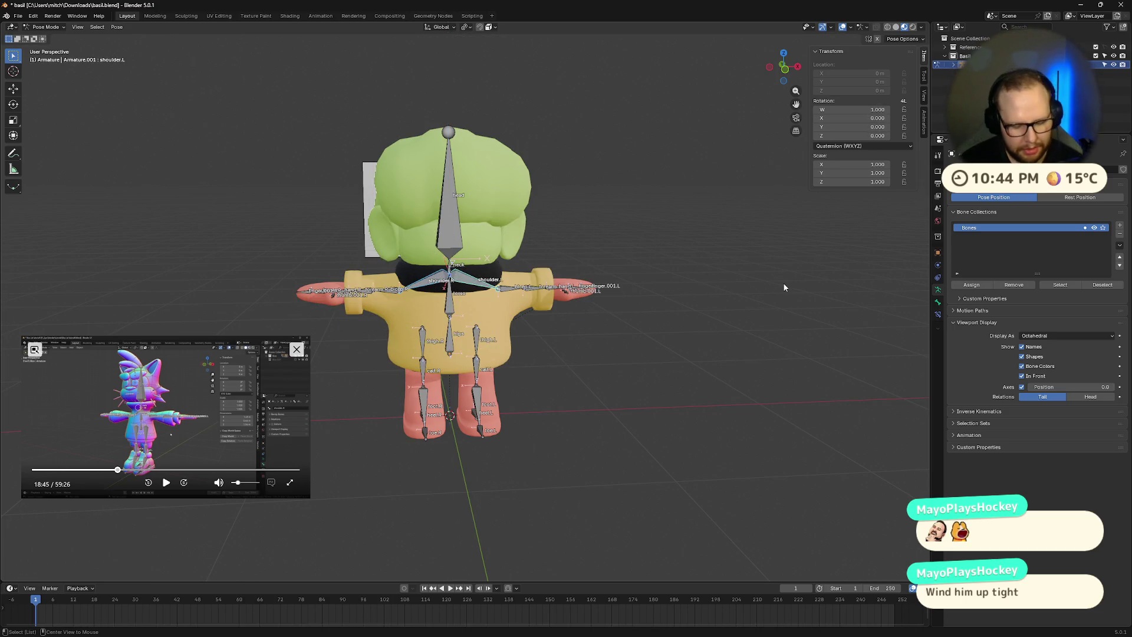
# - Save basil.blend with Ctrl+S
pyautogui.moveTo(761, 326)
pyautogui.mouseDown(button='middle')
pyautogui.moveTo(725, 323)
pyautogui.moveTo(463, 421)
pyautogui.mouseUp(button='middle')
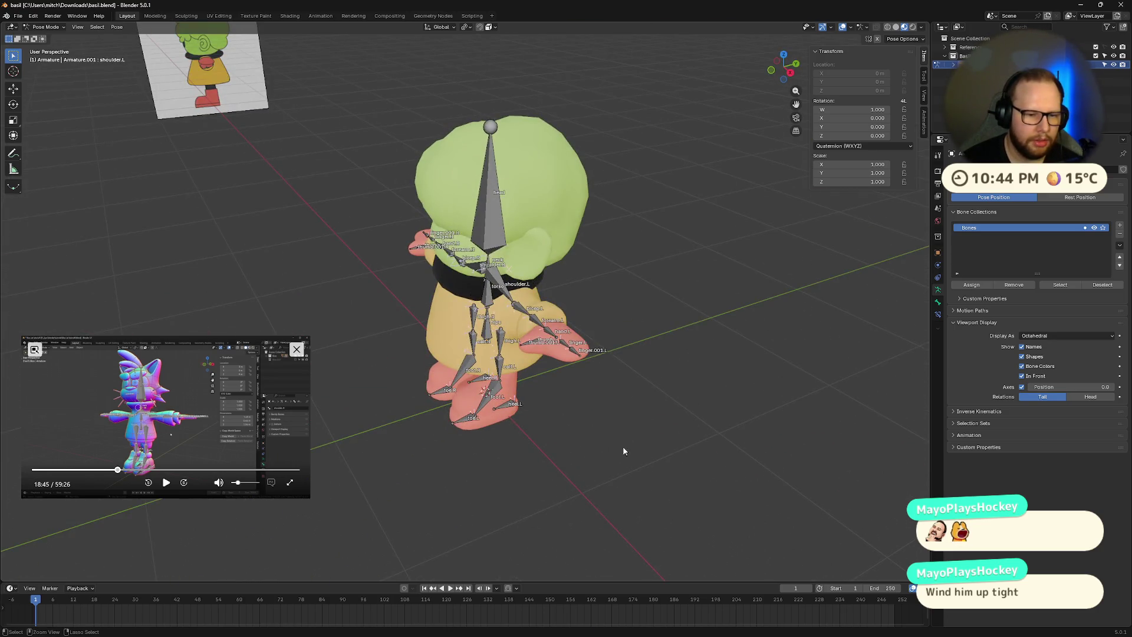
pyautogui.moveTo(629, 444); pyautogui.dragTo(479, 450, button='middle')
pyautogui.hotkey('ctrl', 's')
# - Select foot.L and start an X rotation, then cancel it
pyautogui.click(487, 423)
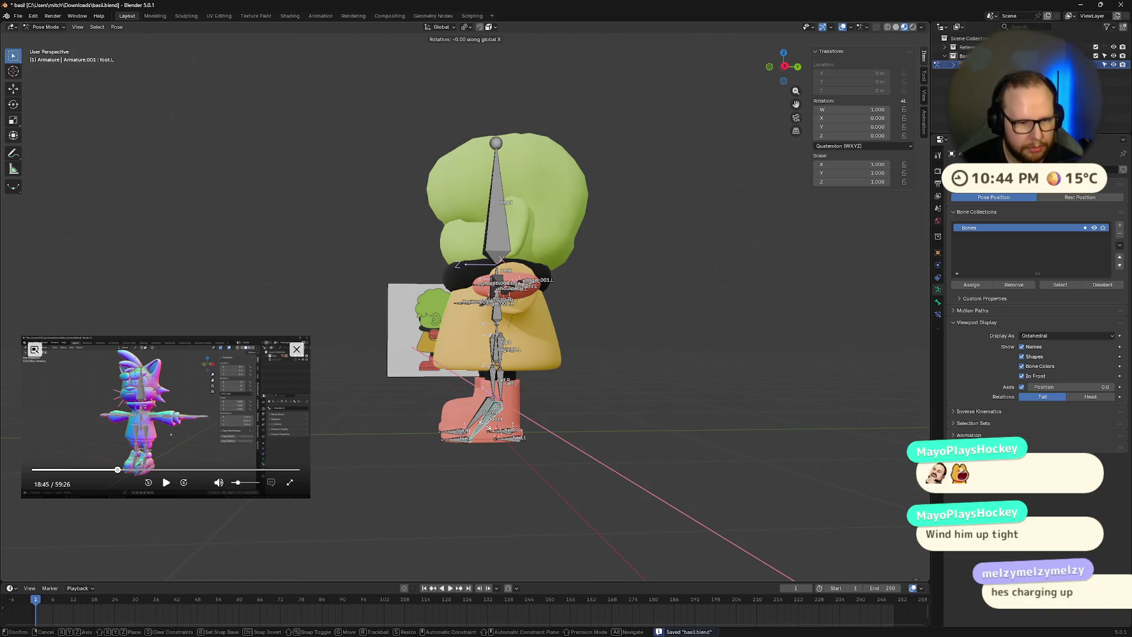
pyautogui.press('r')
pyautogui.press('x')
pyautogui.press('x')
pyautogui.press('Escape')
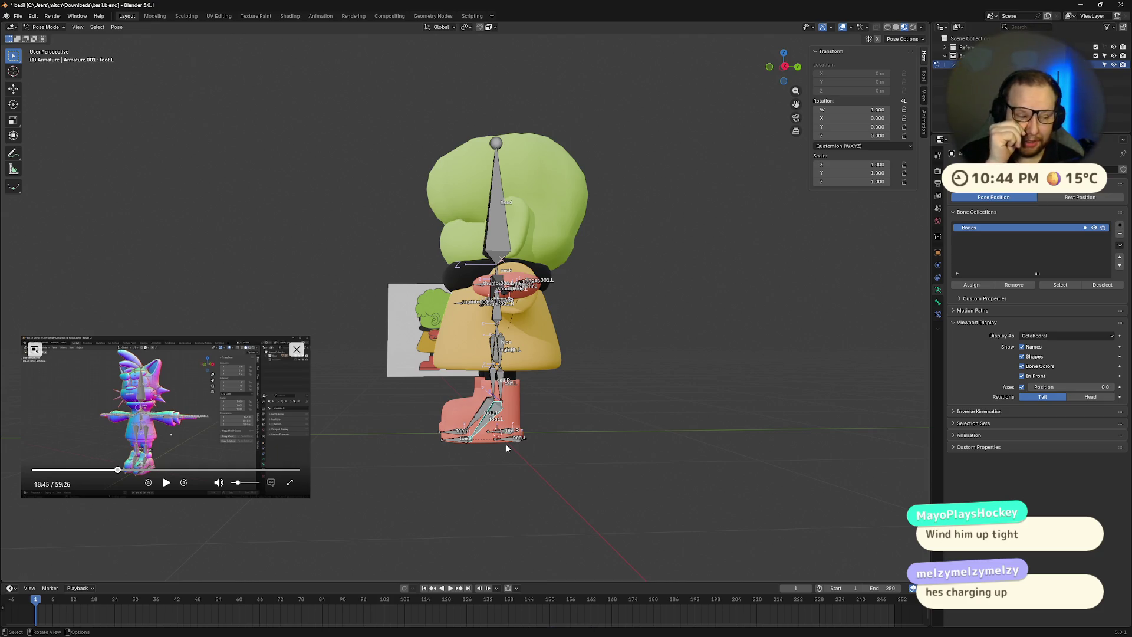
# - Bring the YouTube browser window forward and move it up and left
pyautogui.moveTo(506, 448); pyautogui.dragTo(553, 416, button='middle')
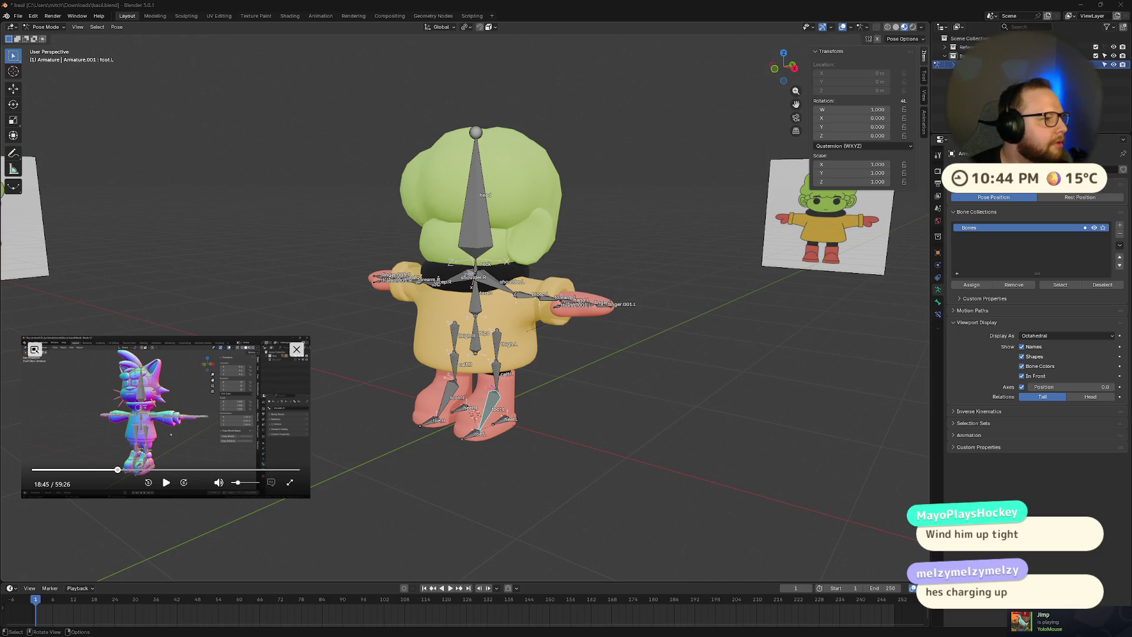
pyautogui.hotkey('alt', 'Tab')
pyautogui.moveTo(623, 106); pyautogui.dragTo(446, 80)
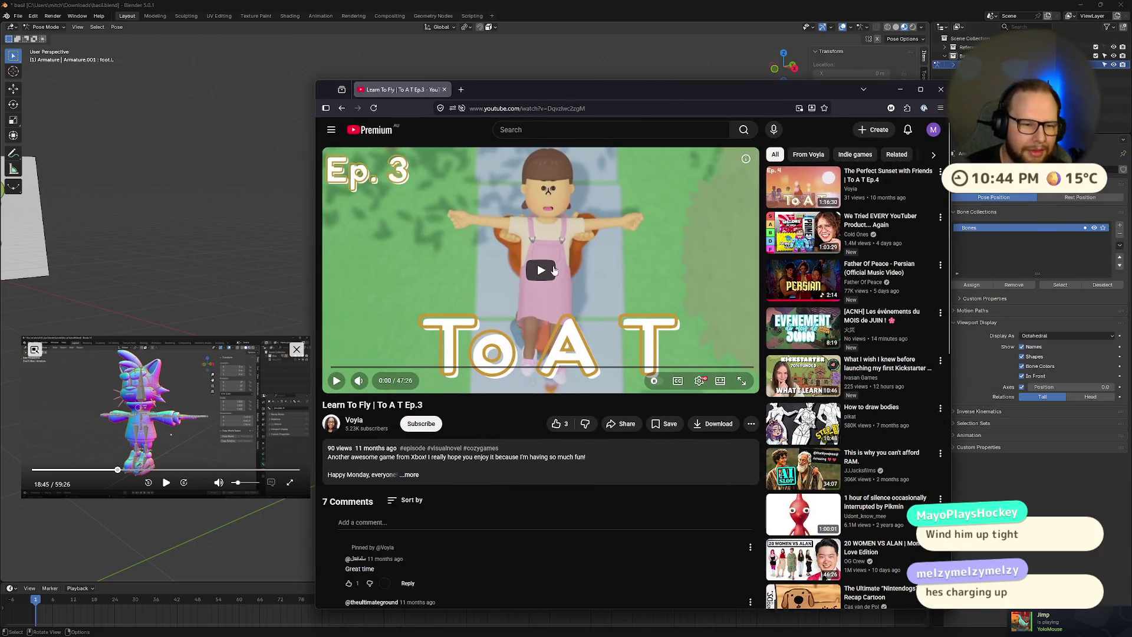
# - Play the Learn To Fly video muted, seek near the end, pause, and close the browser
pyautogui.click(554, 270)
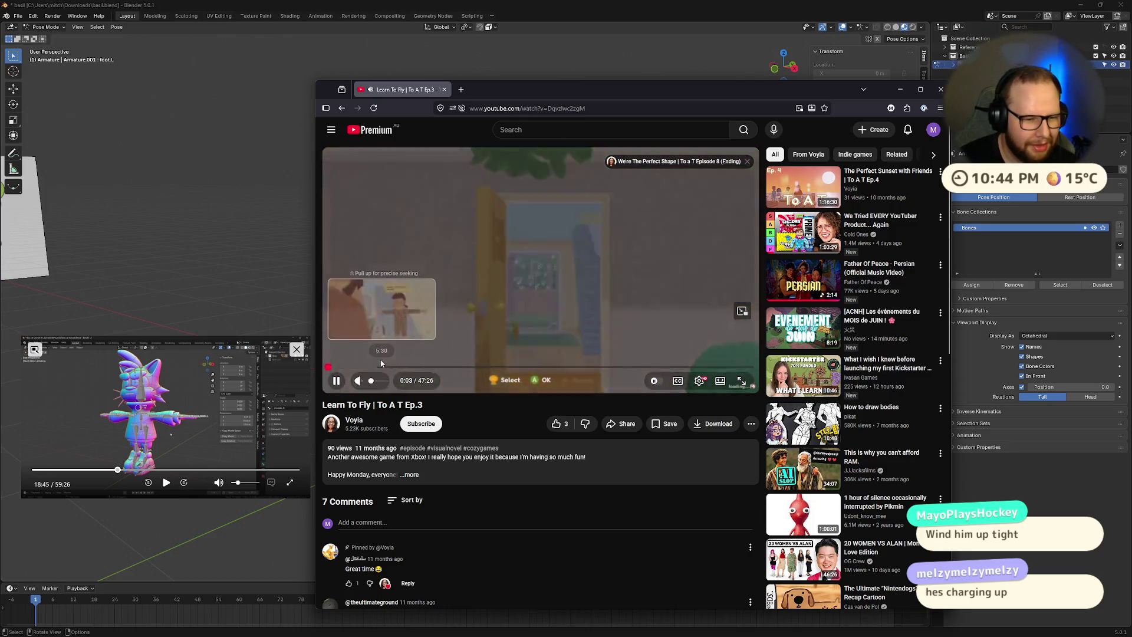
pyautogui.press('m')
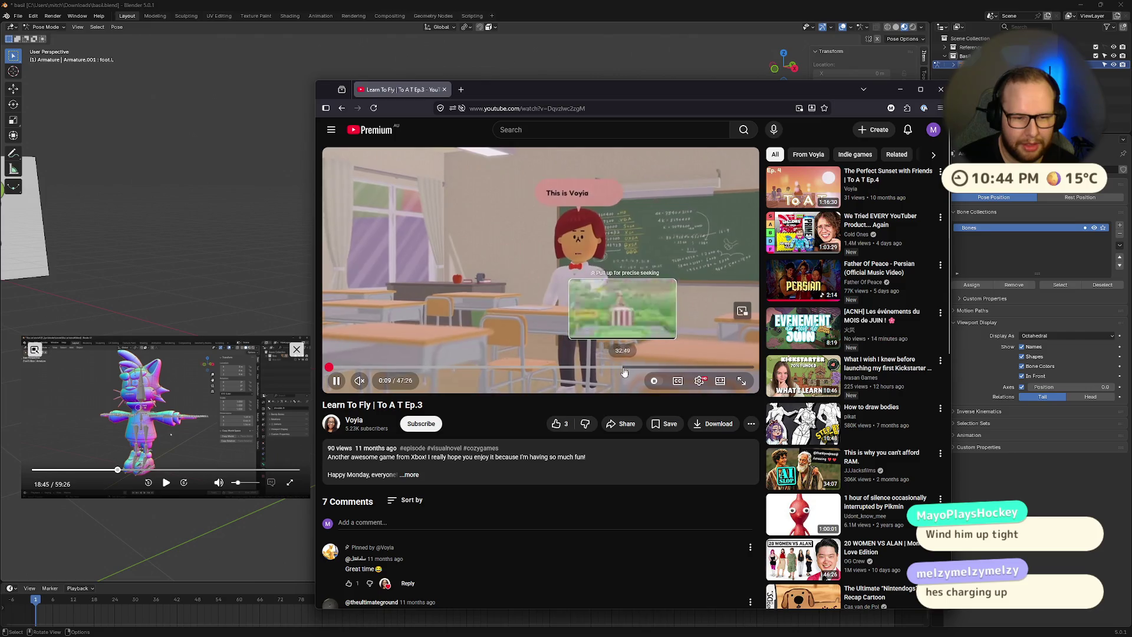
pyautogui.click(737, 368)
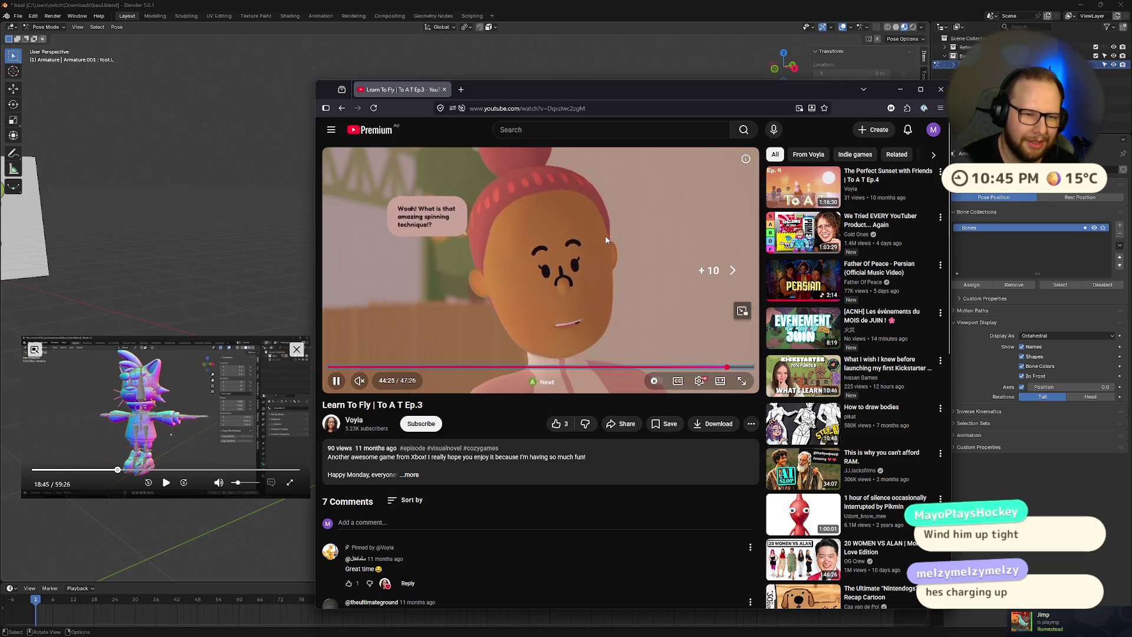
pyautogui.press('Right')
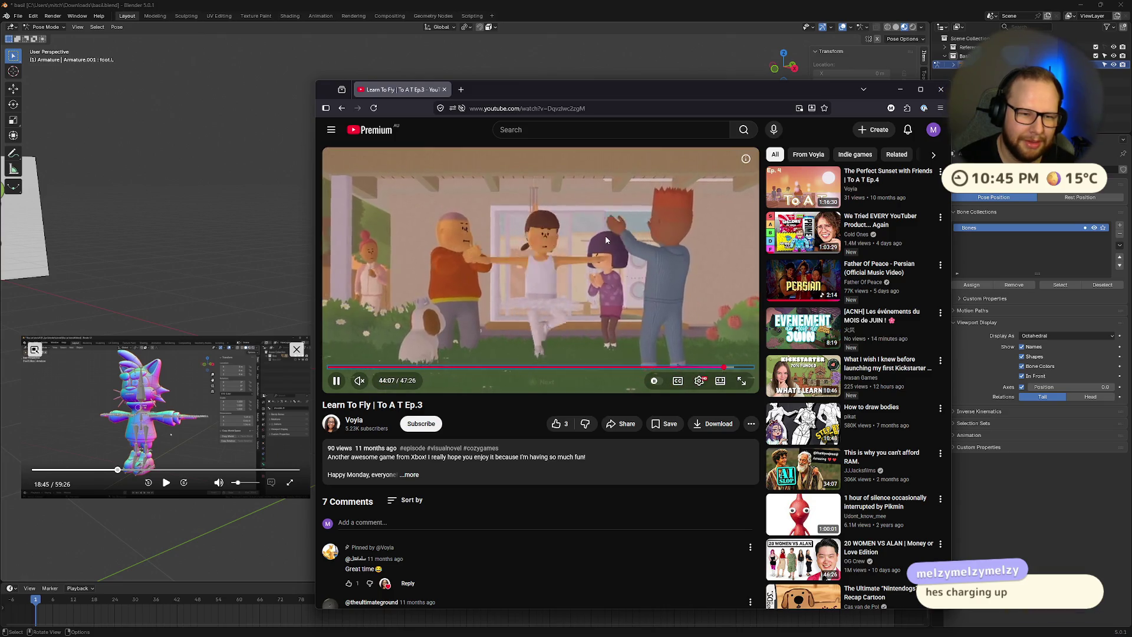
pyautogui.press('Left')
pyautogui.press('Left')
pyautogui.press('Left')
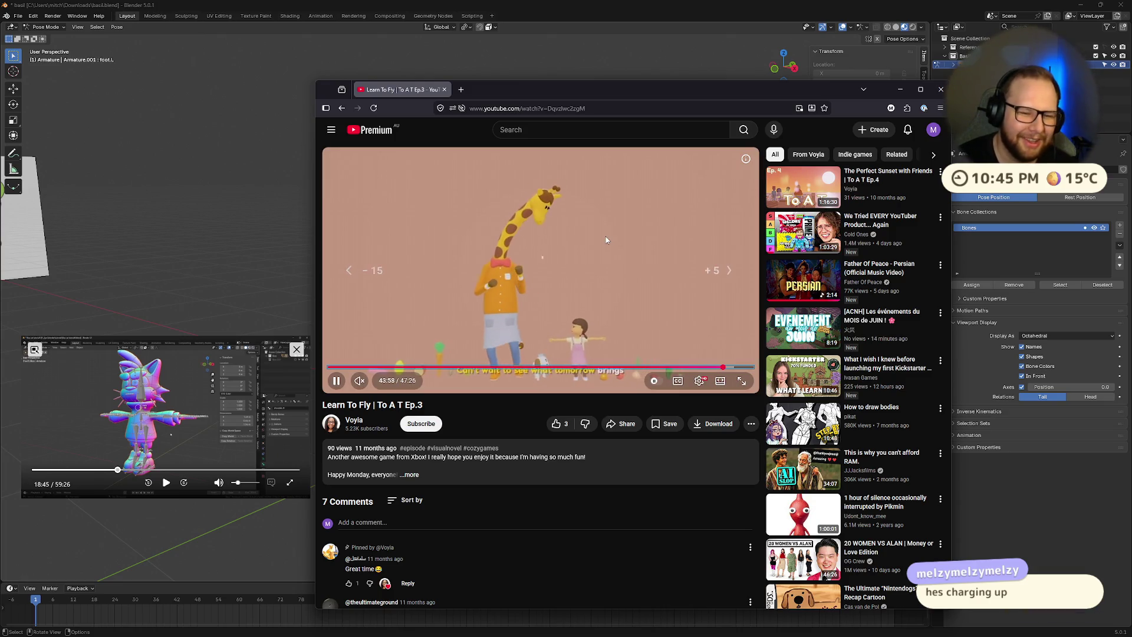
pyautogui.press('Right')
pyautogui.press('Right')
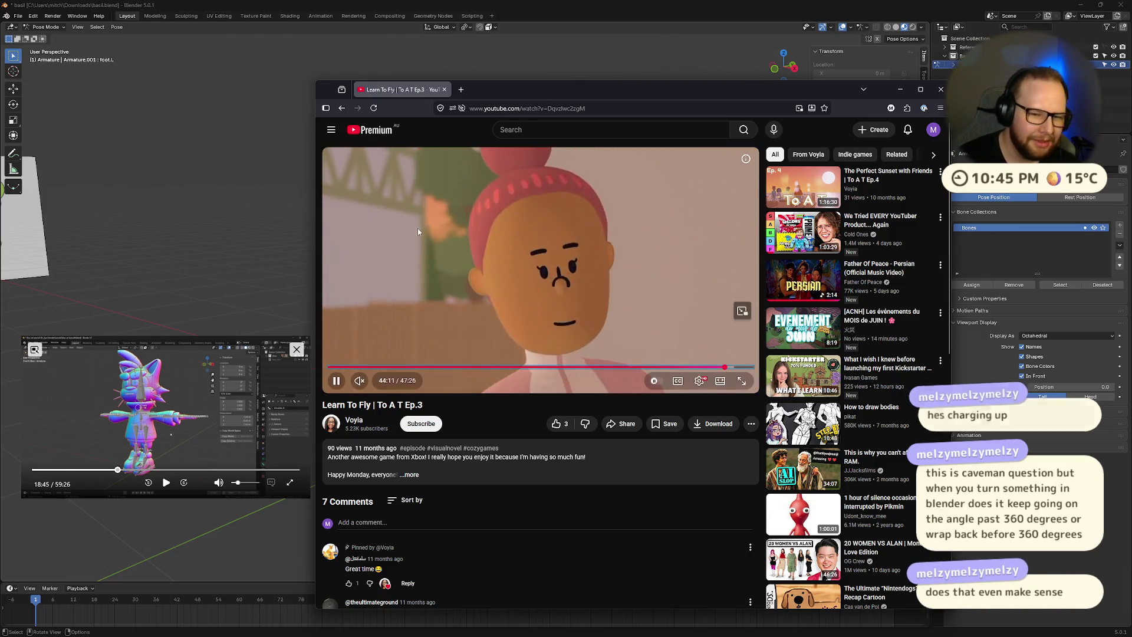
pyautogui.click(578, 289)
pyautogui.click(939, 90)
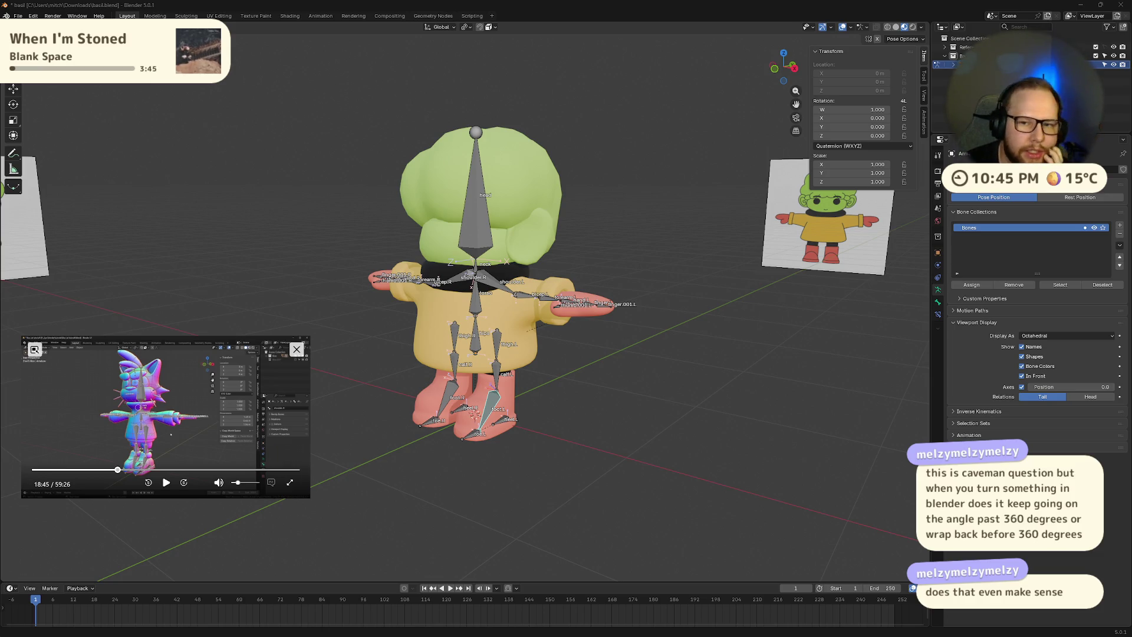
# - Spin the head bone around its local Z axis
pyautogui.moveTo(413, 235); pyautogui.dragTo(452, 232, button='middle')
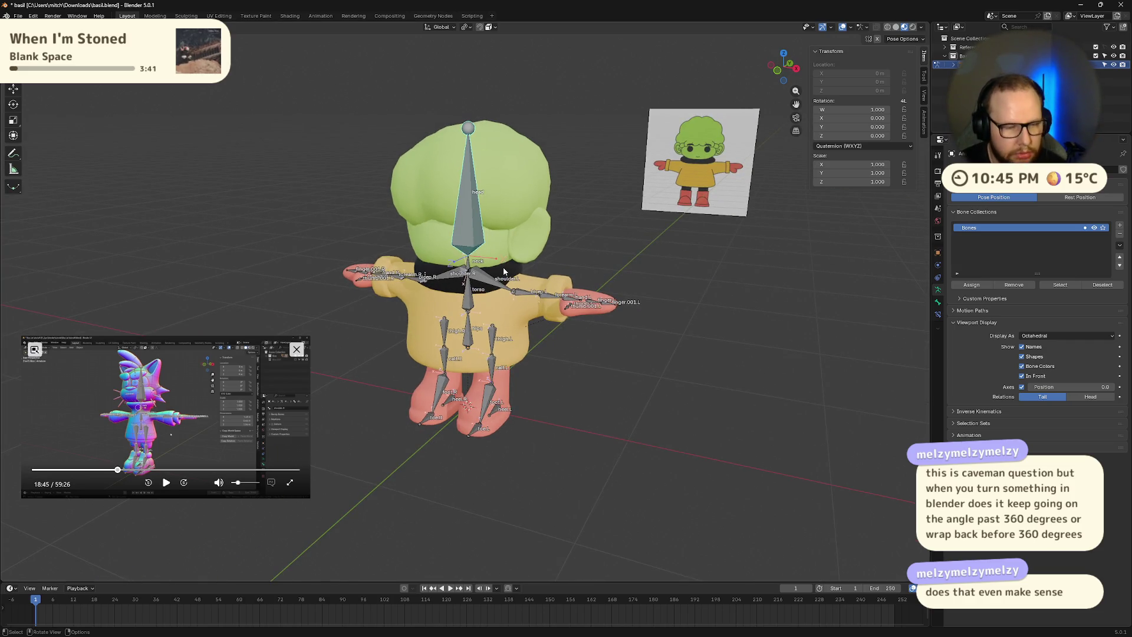
pyautogui.press('z')
pyautogui.press('z')
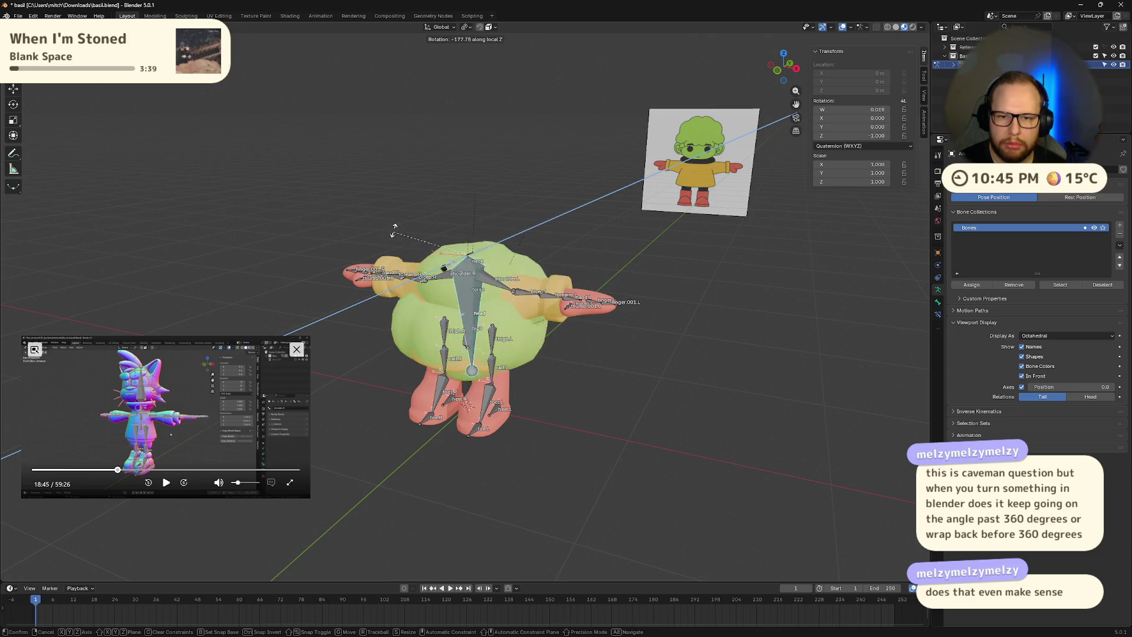
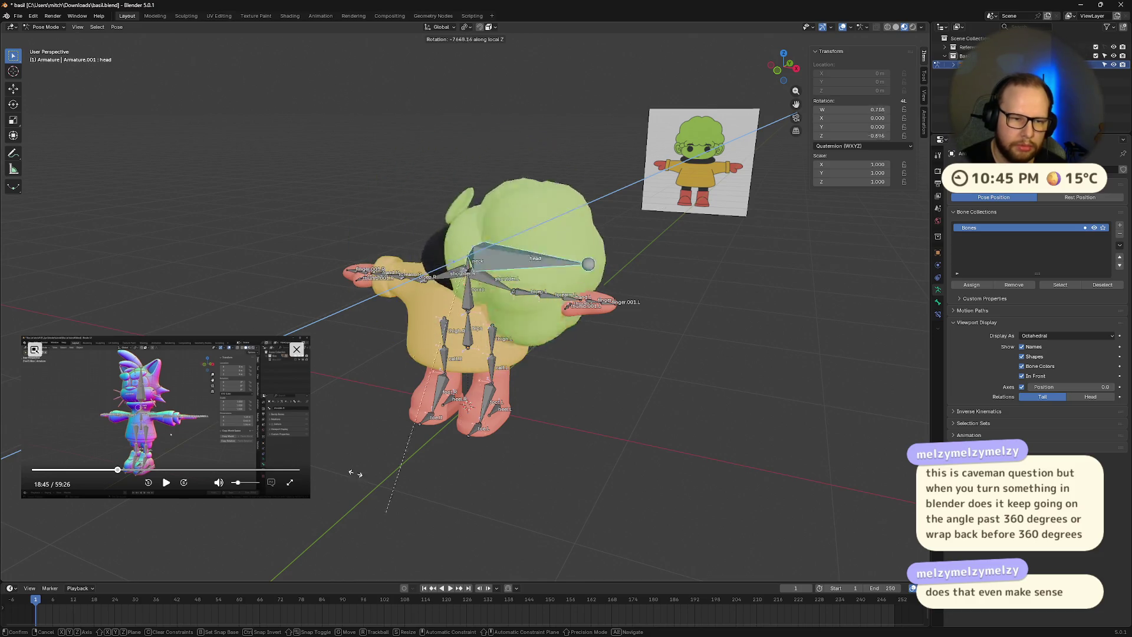
# - Confirm the head bone rotation, then clear it with Alt+R so Basil's head stands upright
pyautogui.click(827, 339)
pyautogui.hotkey('alt', 'r')
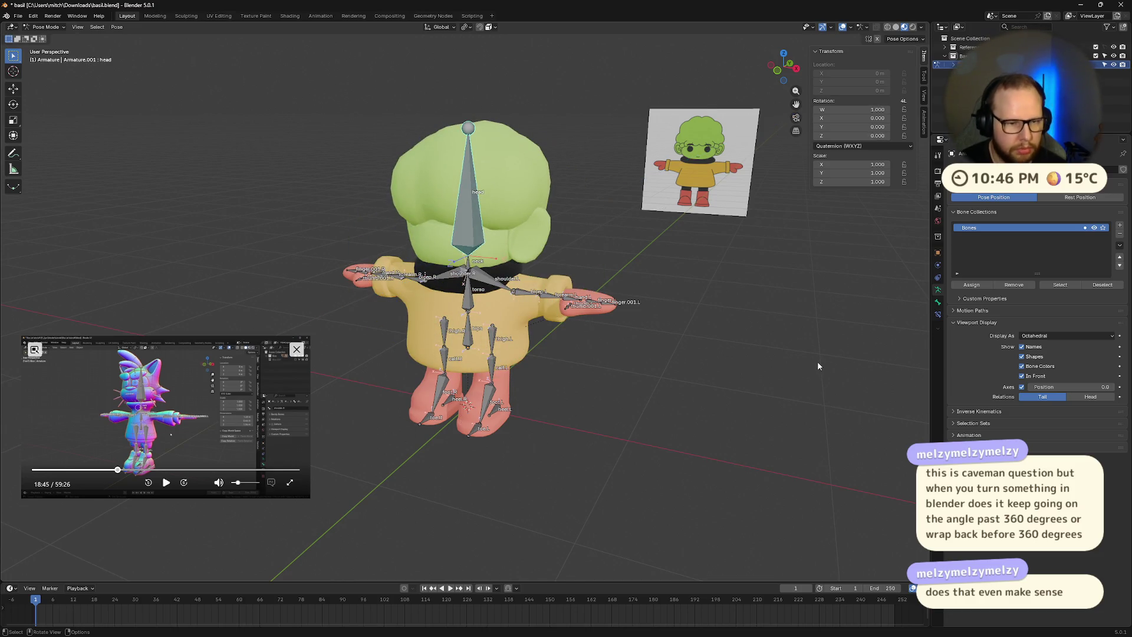
pyautogui.moveTo(711, 373)
pyautogui.mouseDown(button='middle')
pyautogui.moveTo(683, 435)
pyautogui.moveTo(572, 434)
pyautogui.mouseUp(button='middle')
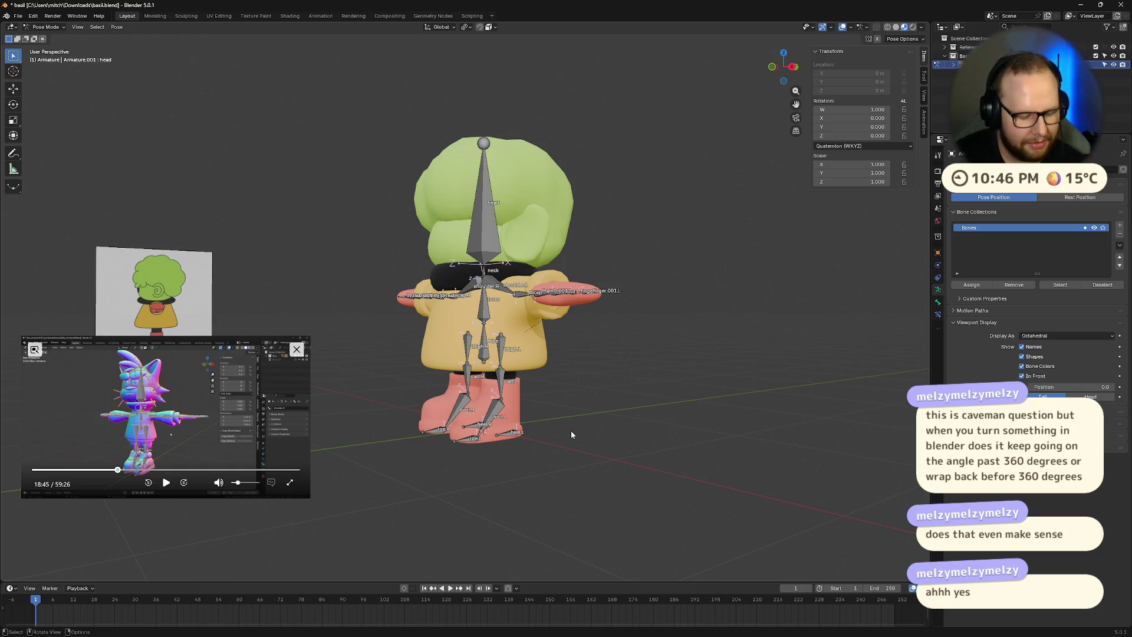
pyautogui.moveTo(681, 337)
pyautogui.mouseDown(button='middle')
pyautogui.moveTo(354, 248)
pyautogui.moveTo(345, 265)
pyautogui.mouseUp(button='middle')
pyautogui.click(12, 16)
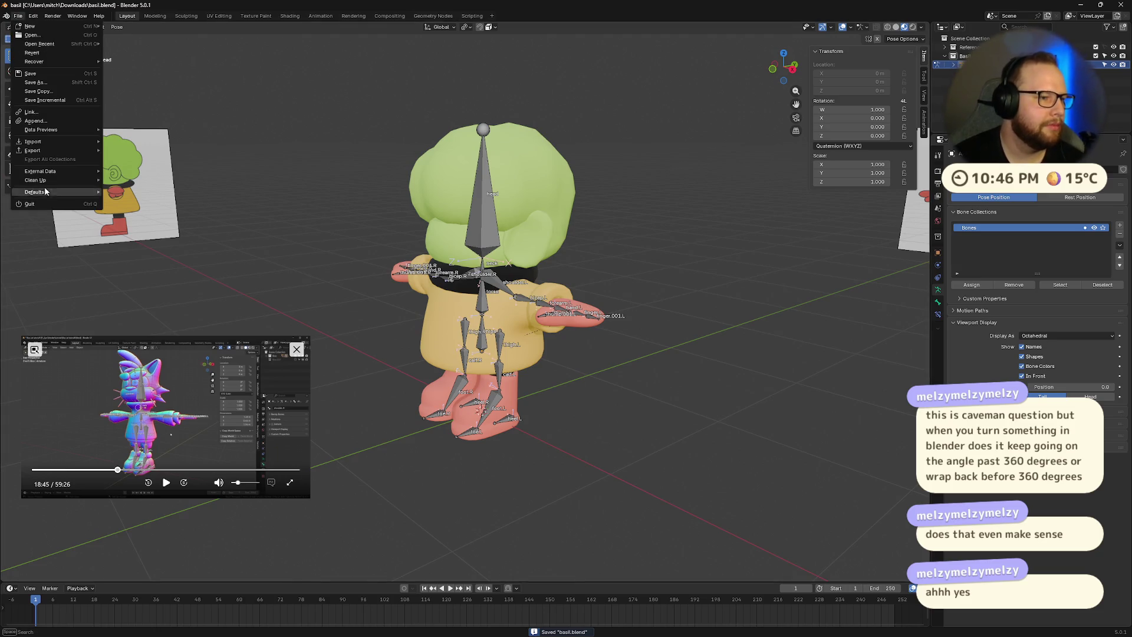
# - Export the rig as glTF 2.0 basil.glb into Documents\Godot\basil-and-chives\assets\models
pyautogui.moveTo(43, 152)
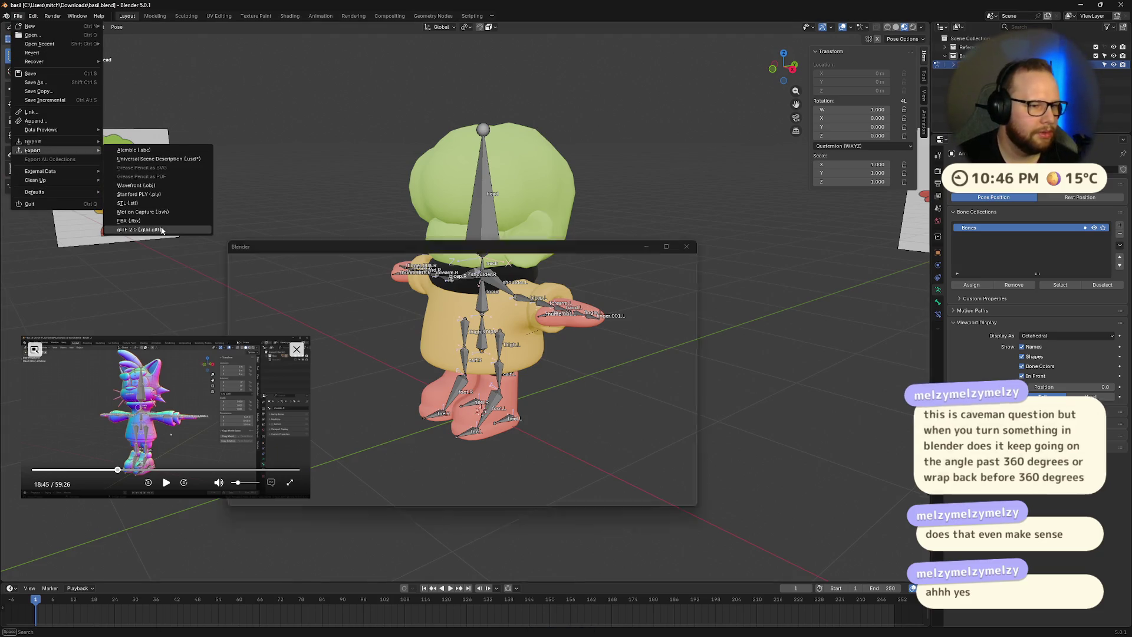
pyautogui.click(159, 229)
pyautogui.moveTo(446, 249); pyautogui.dragTo(584, 186)
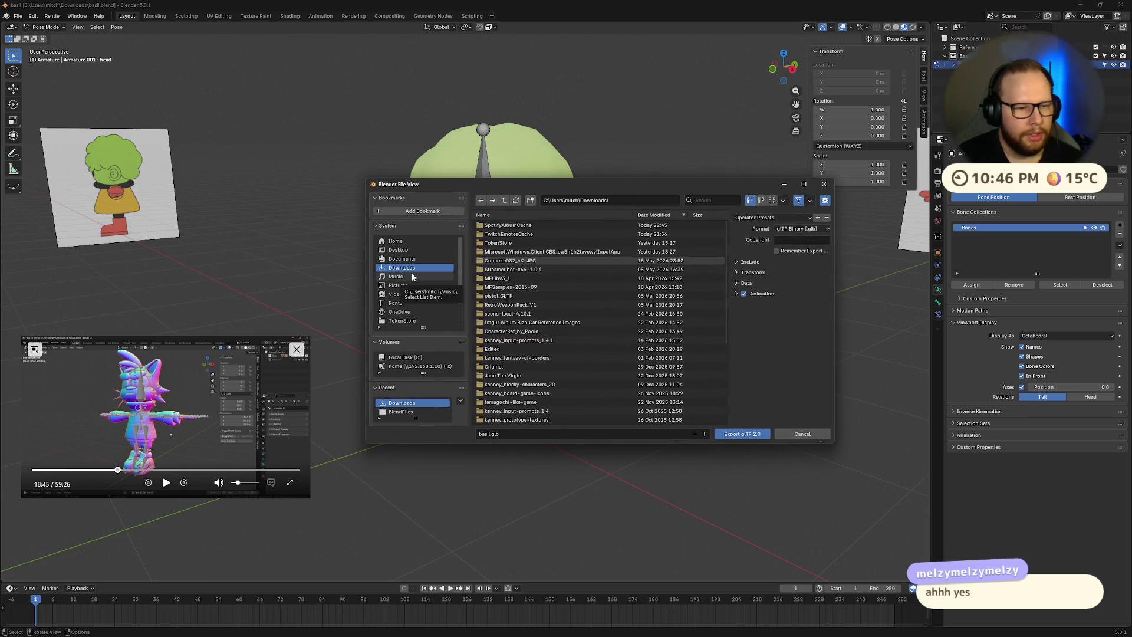
pyautogui.click(420, 258)
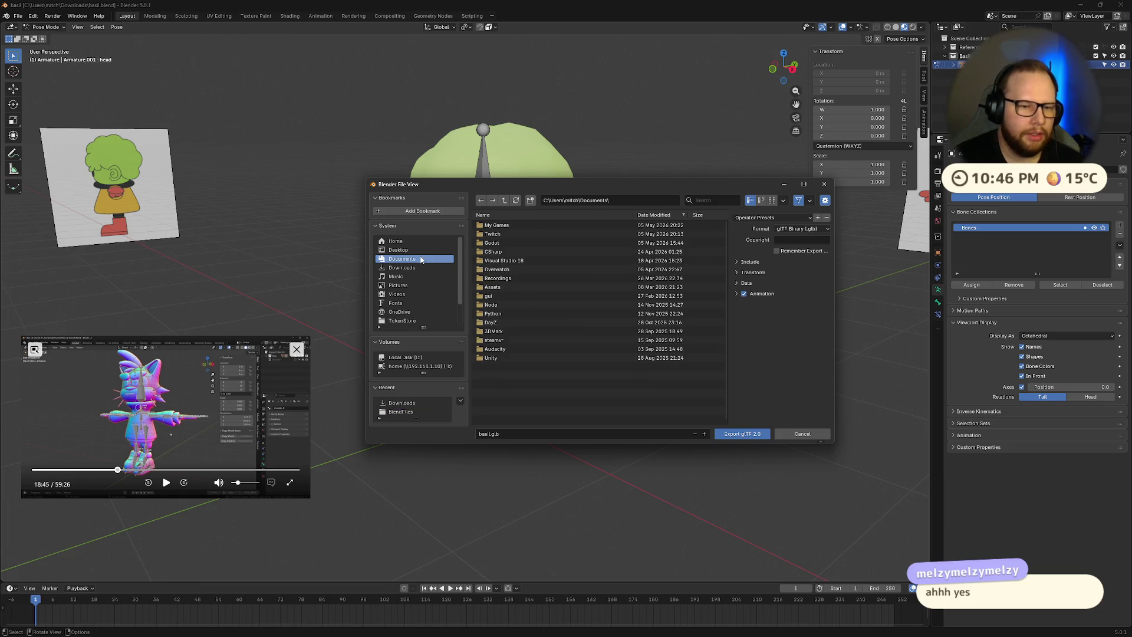
pyautogui.click(513, 271)
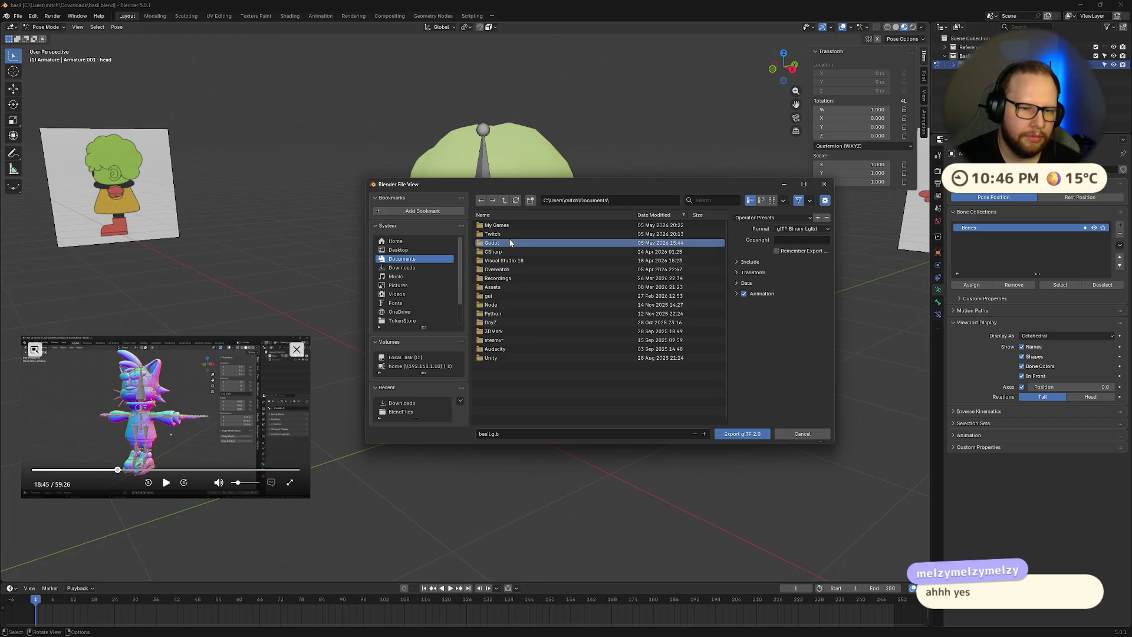
pyautogui.doubleClick(510, 243)
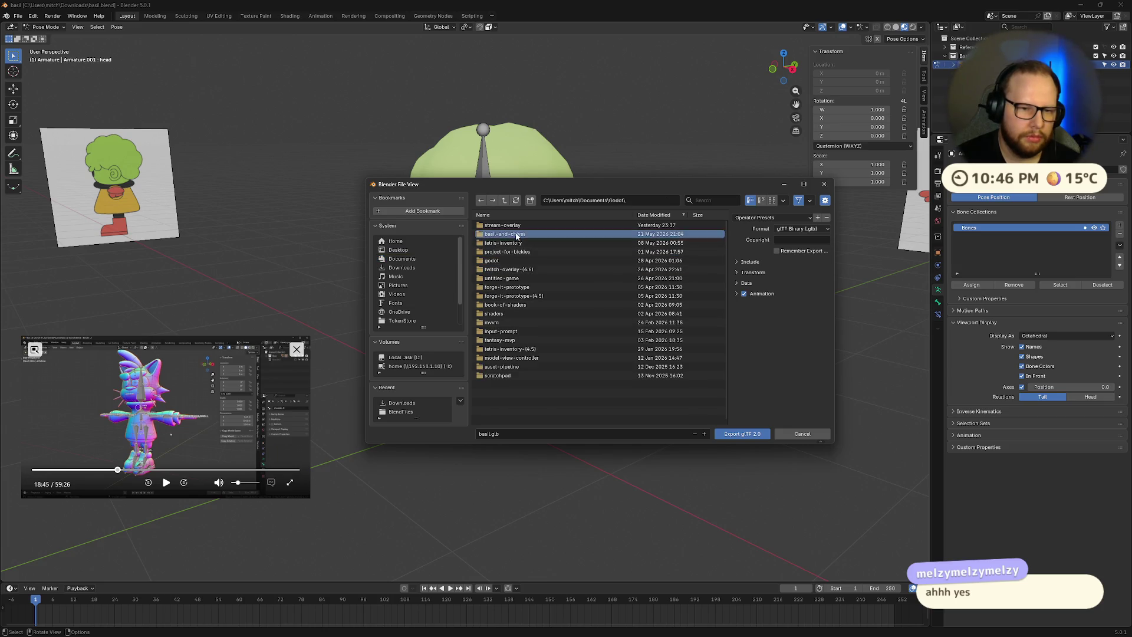
pyautogui.doubleClick(514, 234)
pyautogui.doubleClick(504, 252)
pyautogui.doubleClick(501, 225)
pyautogui.click(744, 434)
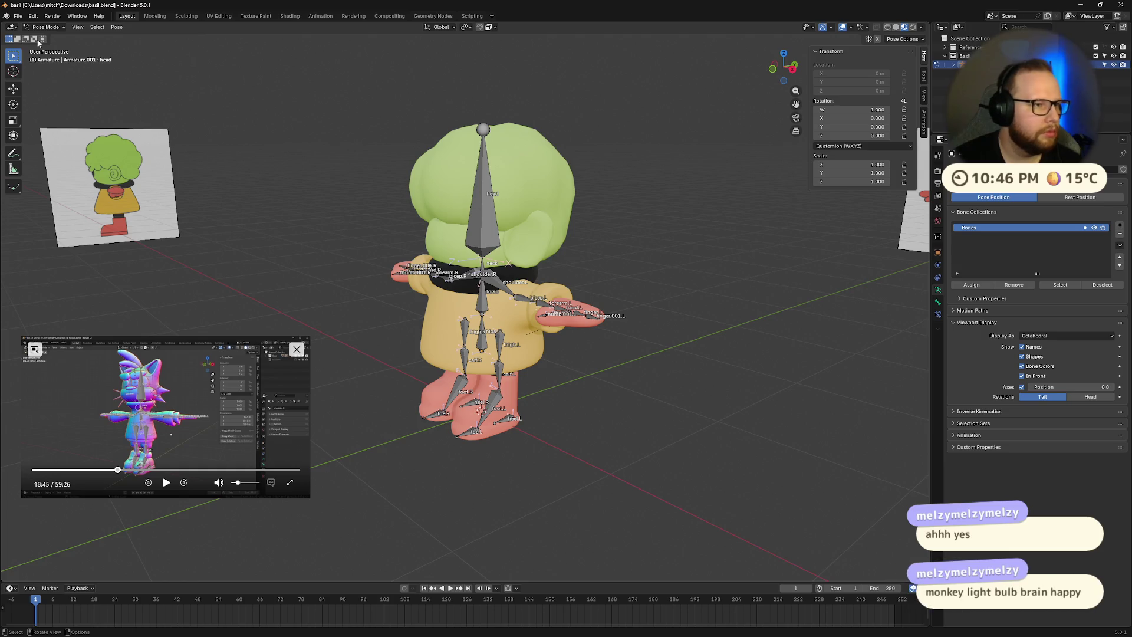
# - Switch the armature to Object Mode and re-export basil.glb, replacing the earlier file
pyautogui.hotkey('ctrl', 'Tab')
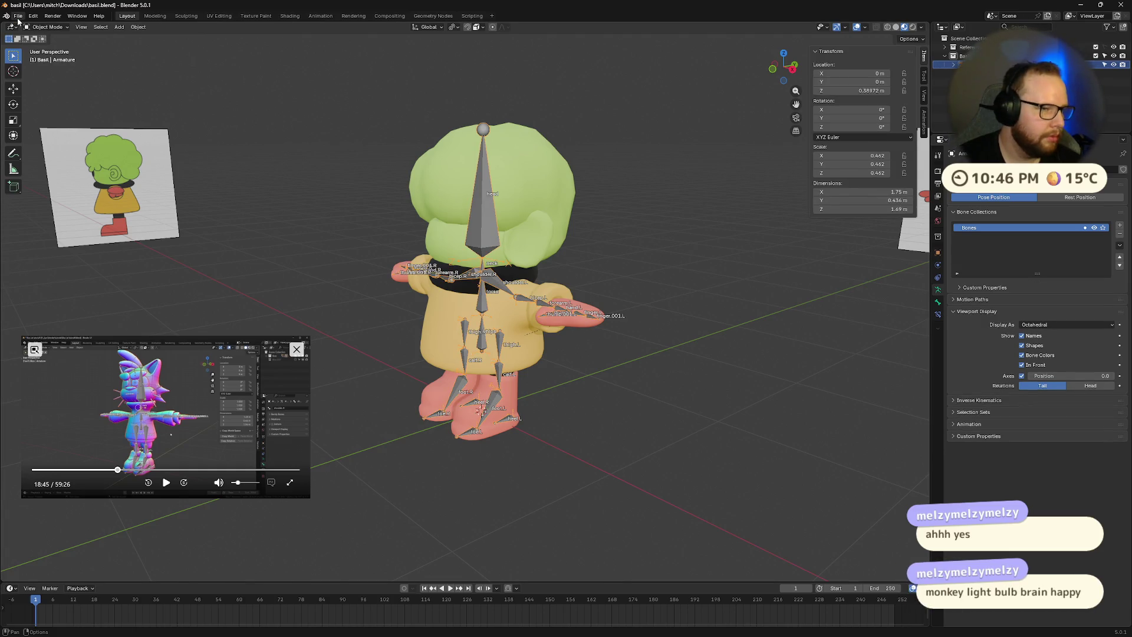
pyautogui.click(20, 18)
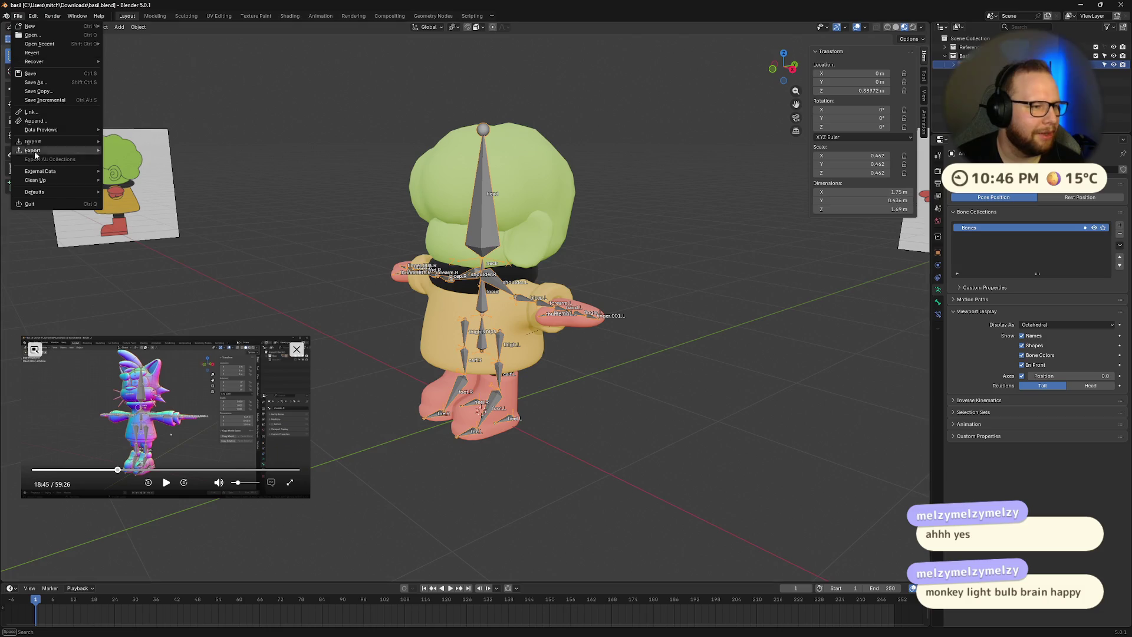
pyautogui.moveTo(35, 151)
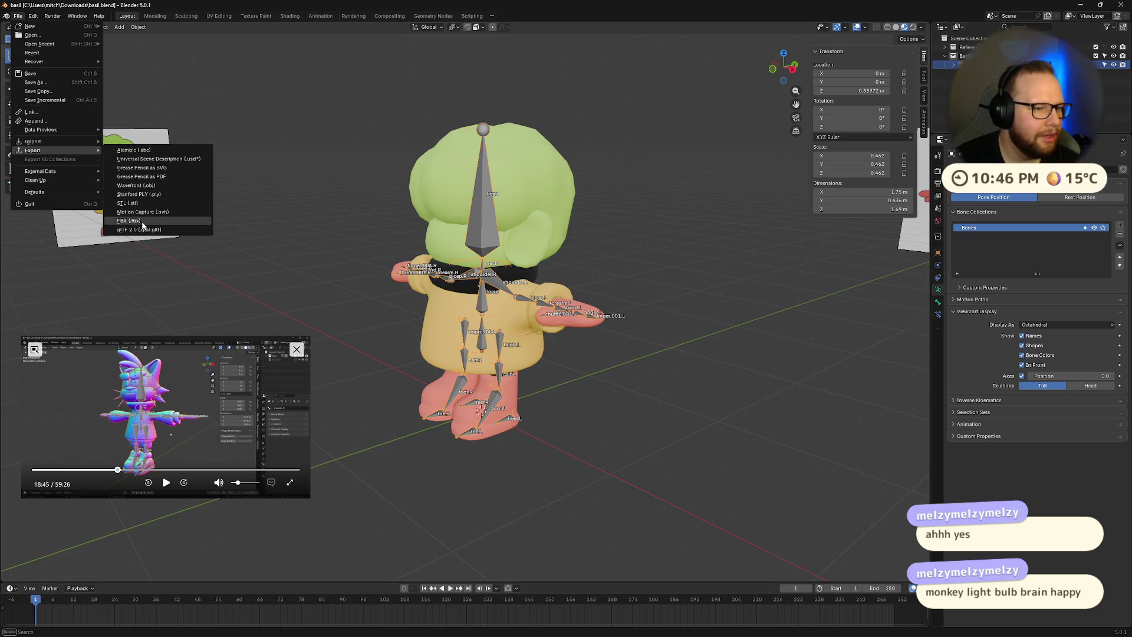
pyautogui.click(140, 229)
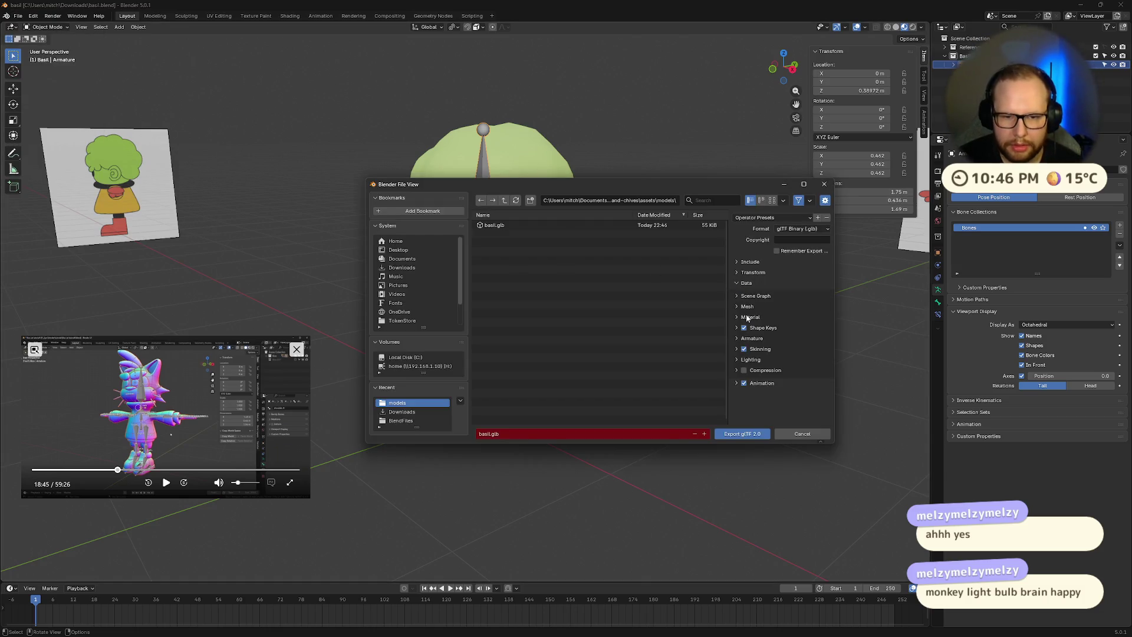
pyautogui.click(736, 309)
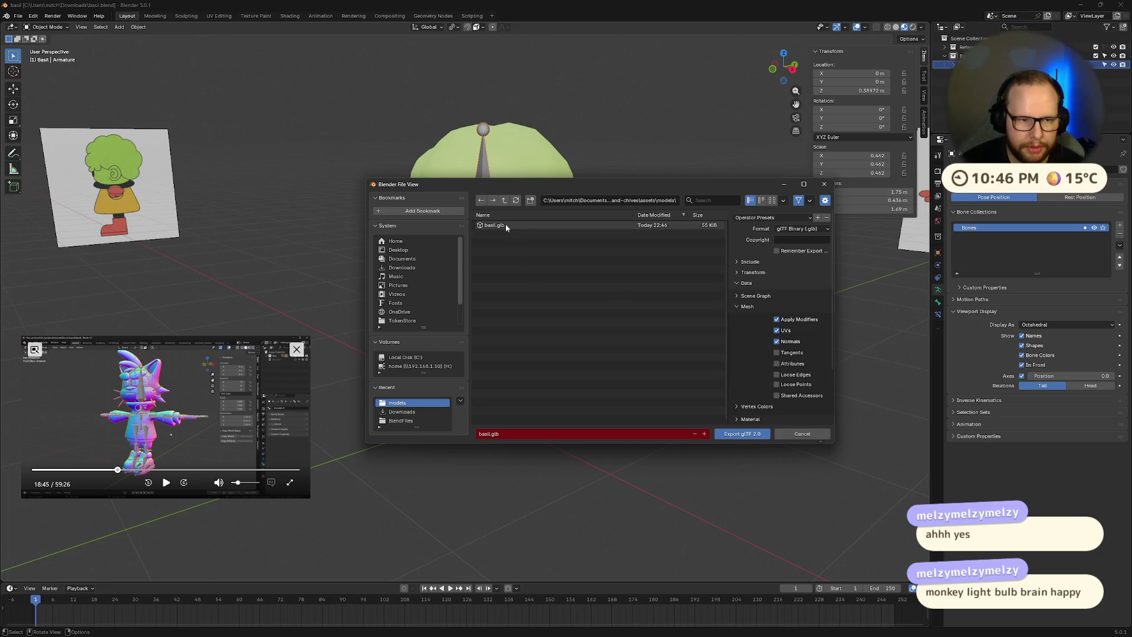
pyautogui.click(738, 284)
pyautogui.click(737, 283)
pyautogui.click(742, 434)
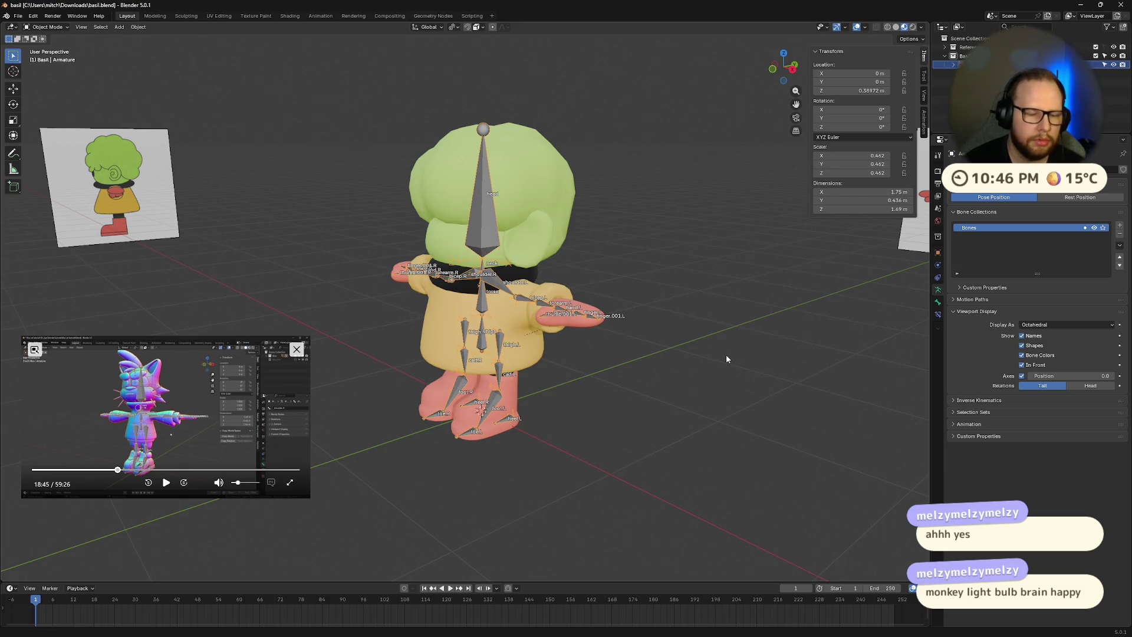
pyautogui.press('ctrl+super+Right')
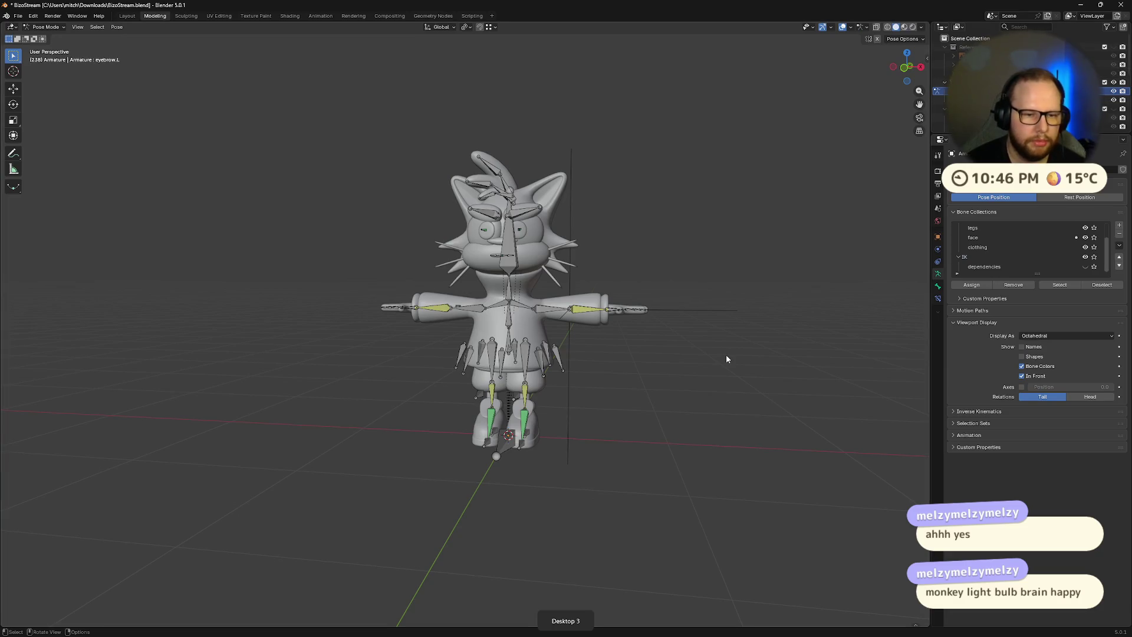
# - Close the other Blender window, discarding its unsaved changes
pyautogui.click(1121, 4)
pyautogui.click(582, 338)
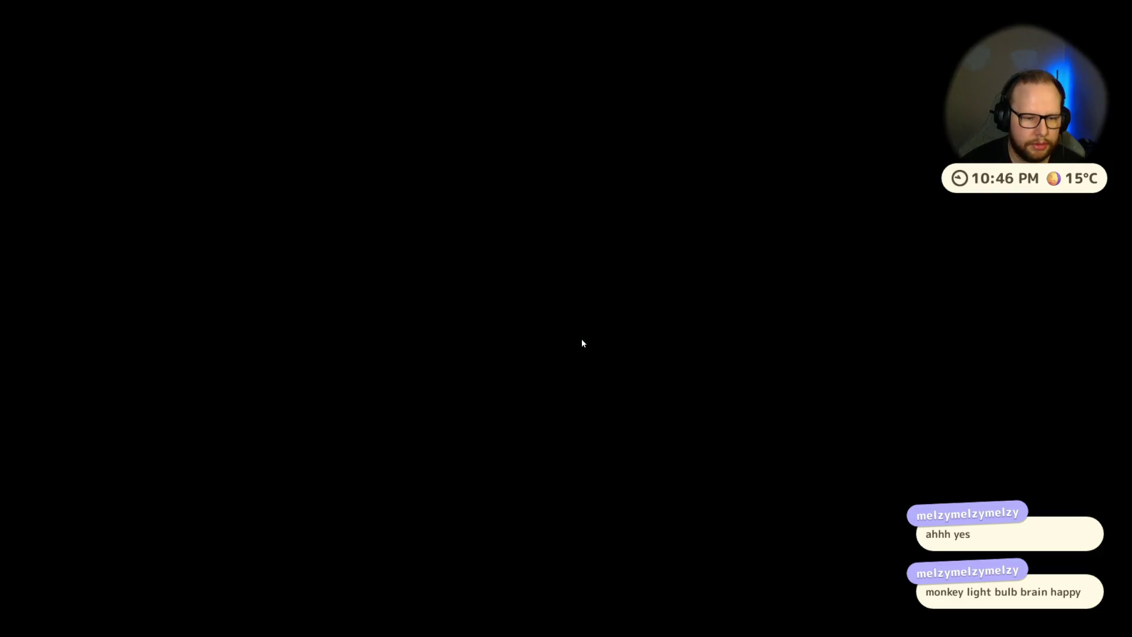
pyautogui.press('super')
pyautogui.click(625, 633)
# - In File Explorer, go to C:\Program Files\Godot\Godot4.6 and launch the Godot_v4.6.2 mono executable
pyautogui.press('super+e')
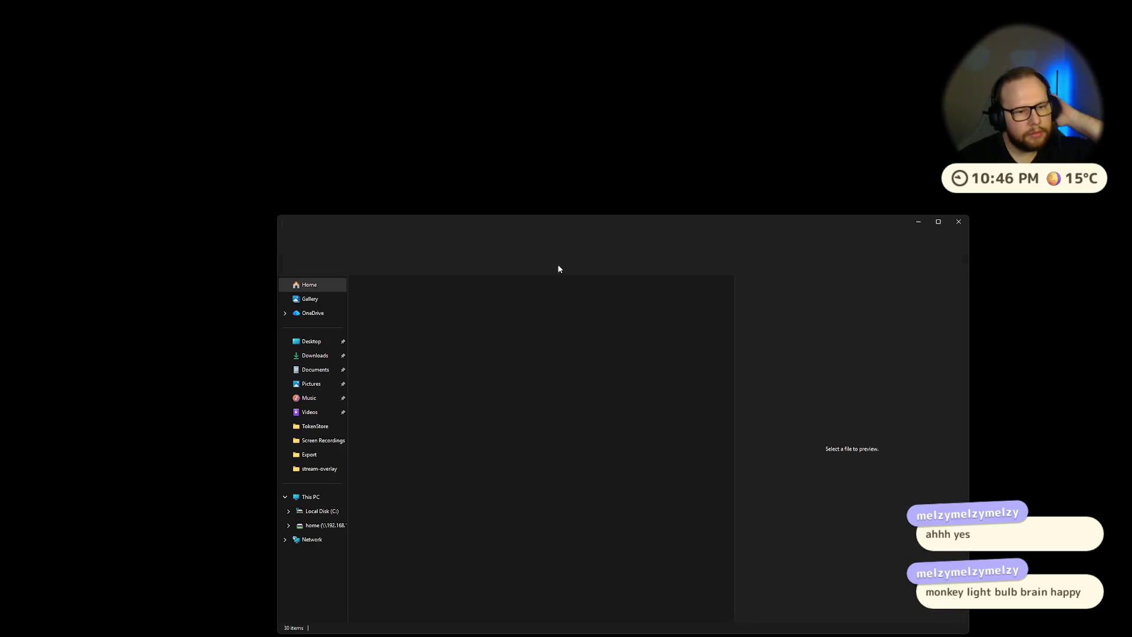
pyautogui.click(503, 243)
pyautogui.write('C:\\')
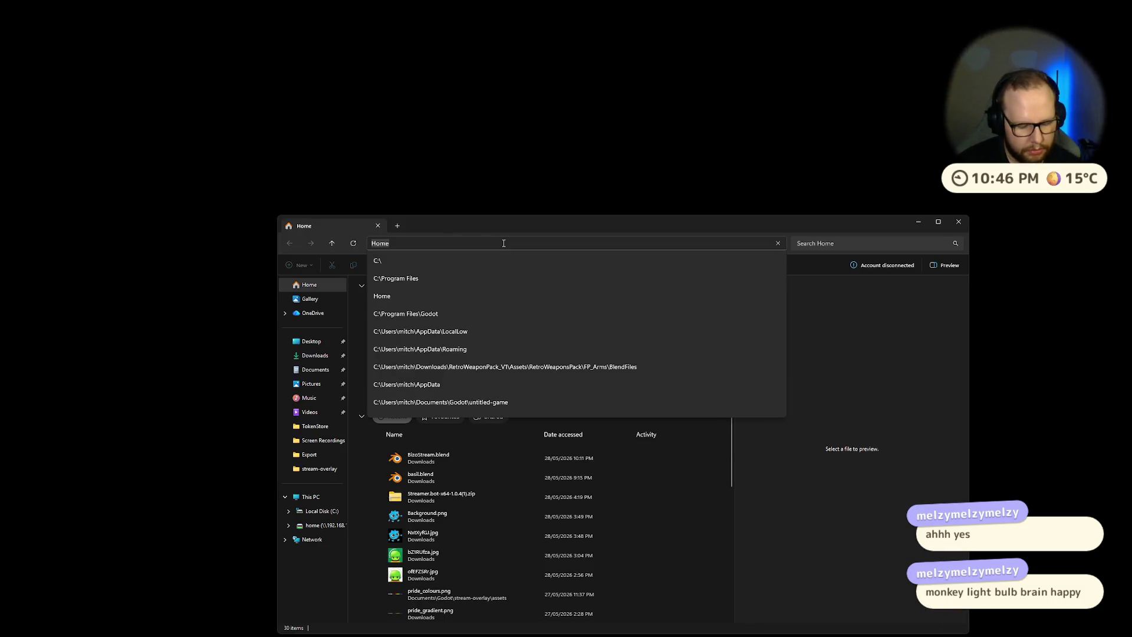
pyautogui.press('Return')
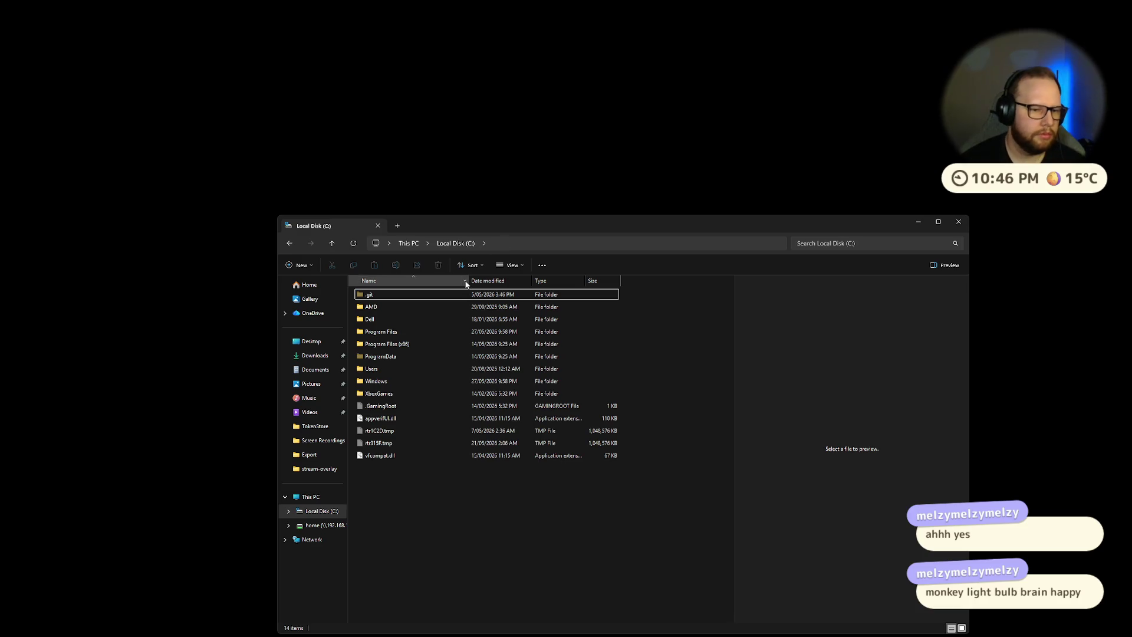
pyautogui.moveTo(450, 225)
pyautogui.mouseDown()
pyautogui.moveTo(380, 90)
pyautogui.moveTo(387, 125)
pyautogui.mouseUp()
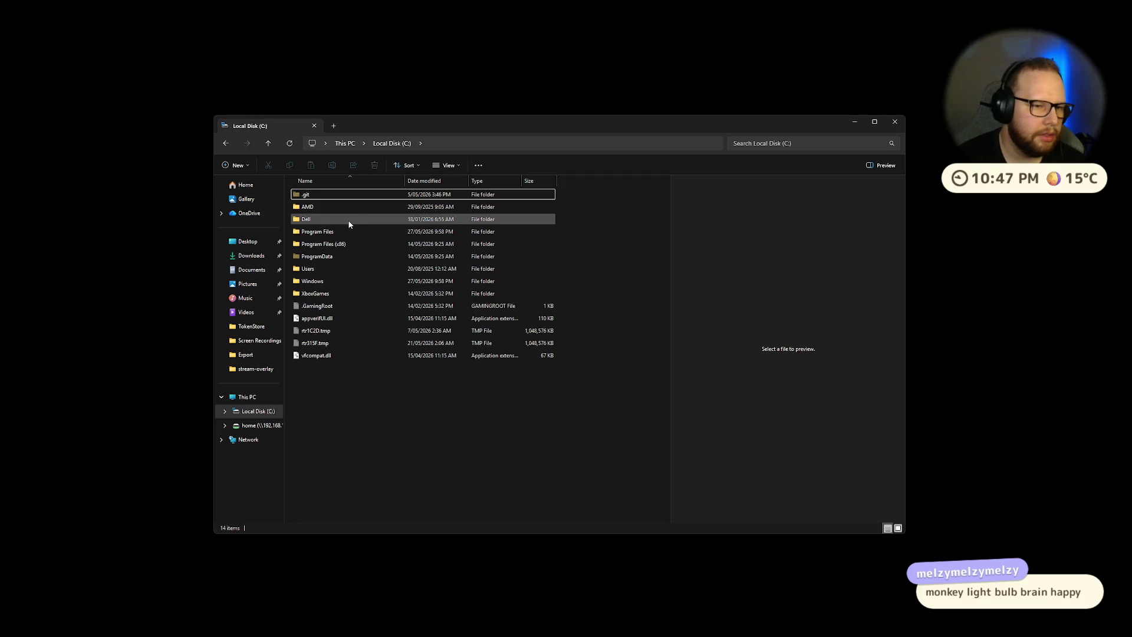
pyautogui.doubleClick(328, 232)
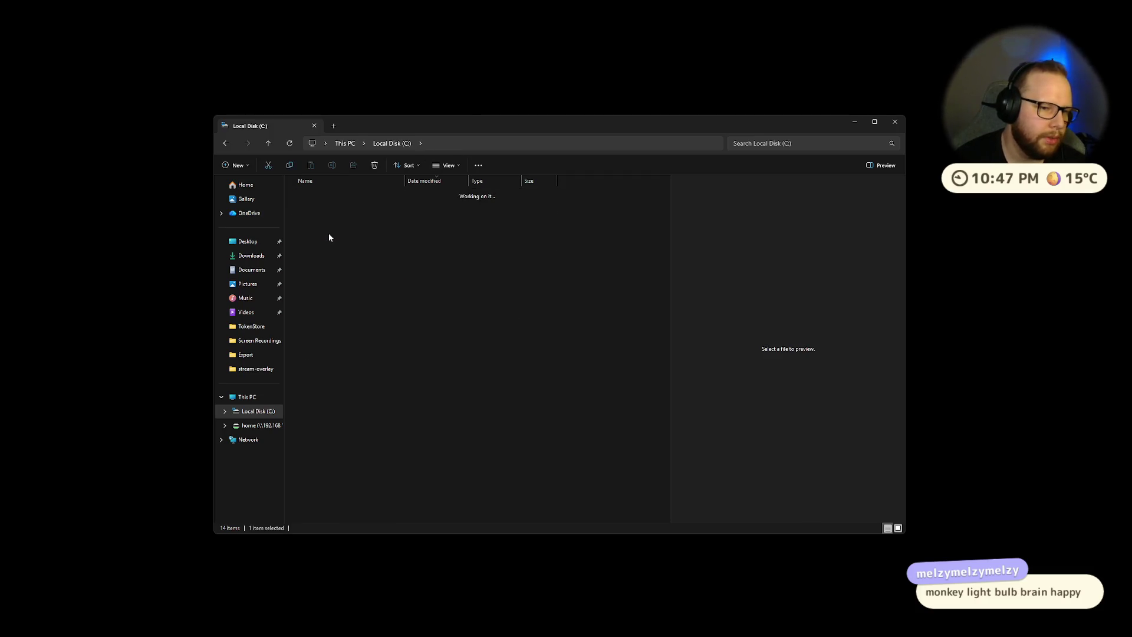
pyautogui.doubleClick(323, 381)
pyautogui.doubleClick(319, 195)
pyautogui.click(347, 255)
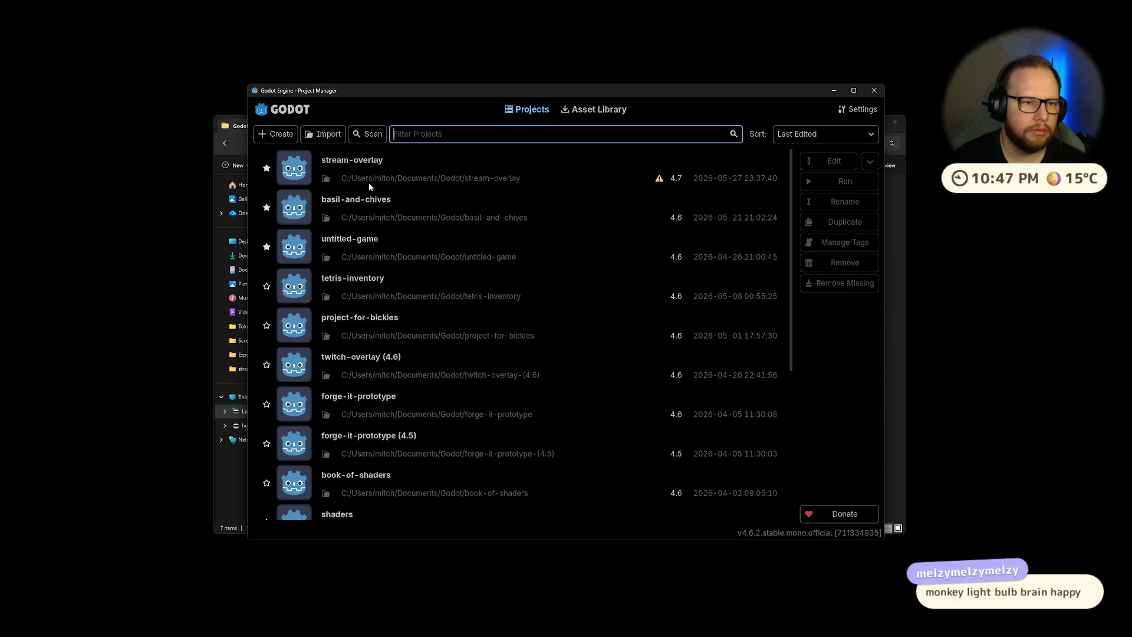
# - Open the basil-and-chives project from the Godot Project Manager
pyautogui.doubleClick(416, 208)
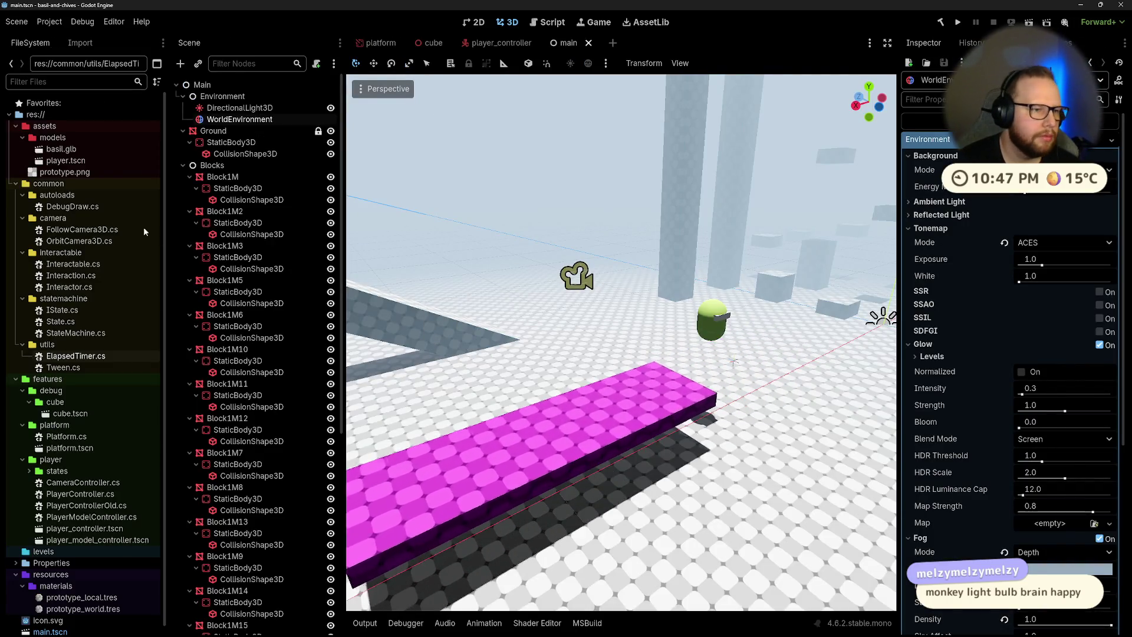
pyautogui.scroll(-15, 558, 293)
pyautogui.scroll(10, 558, 298)
pyautogui.scroll(-2, 668, 367)
# - Check basil.glb's import preview, then drag it from FileSystem onto the pink platform
pyautogui.doubleClick(61, 149)
pyautogui.moveTo(604, 252)
pyautogui.mouseDown()
pyautogui.moveTo(587, 296)
pyautogui.moveTo(563, 293)
pyautogui.moveTo(537, 316)
pyautogui.moveTo(564, 318)
pyautogui.moveTo(551, 319)
pyautogui.mouseUp()
pyautogui.click(722, 561)
pyautogui.moveTo(62, 149)
pyautogui.mouseDown()
pyautogui.moveTo(266, 251)
pyautogui.moveTo(568, 366)
pyautogui.moveTo(718, 400)
pyautogui.mouseUp()
pyautogui.moveTo(718, 401); pyautogui.dragTo(674, 399, button='right')
# - Frame the basil node and raise it along the Y axis onto the platform
pyautogui.press('f')
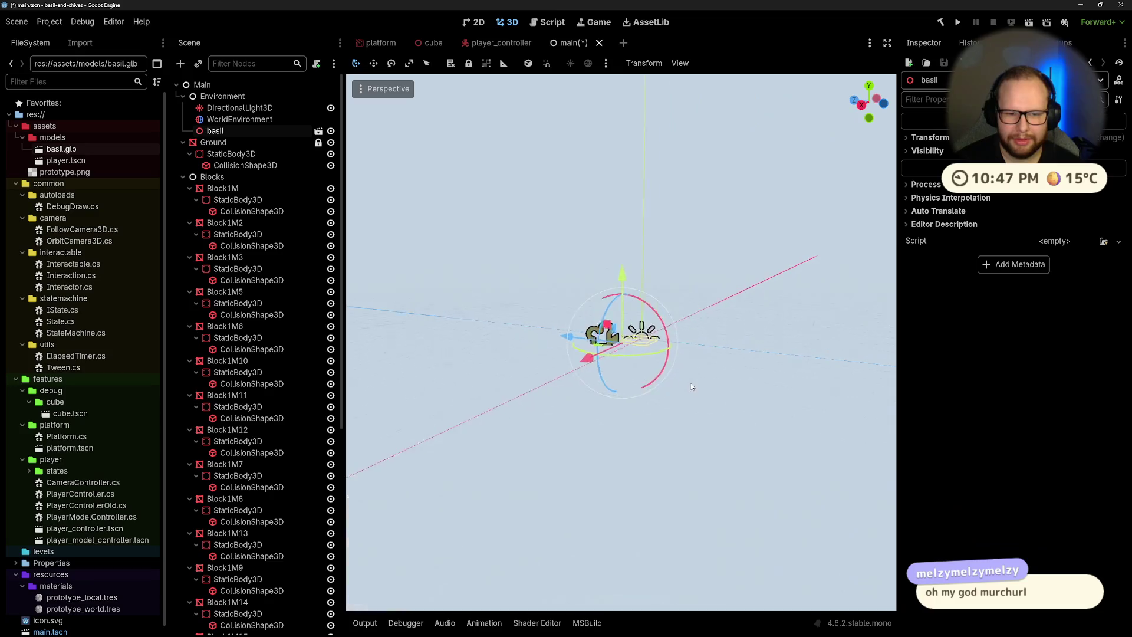
pyautogui.scroll(-2, 679, 345)
pyautogui.scroll(6, 679, 345)
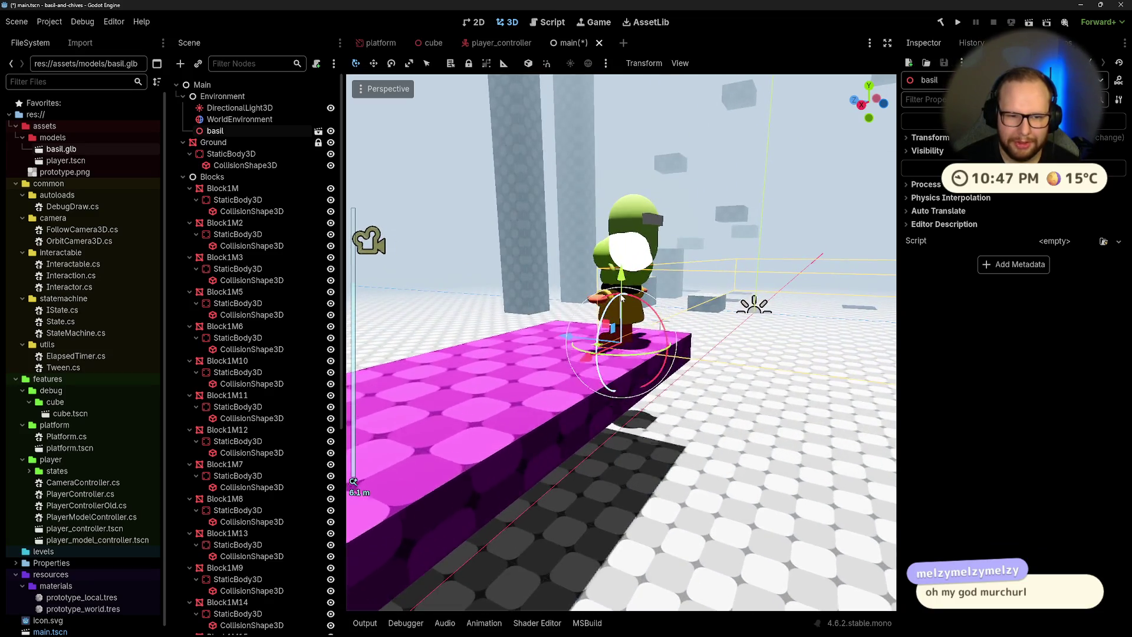
pyautogui.scroll(-1, 788, 378)
pyautogui.moveTo(787, 379); pyautogui.dragTo(600, 302, button='middle')
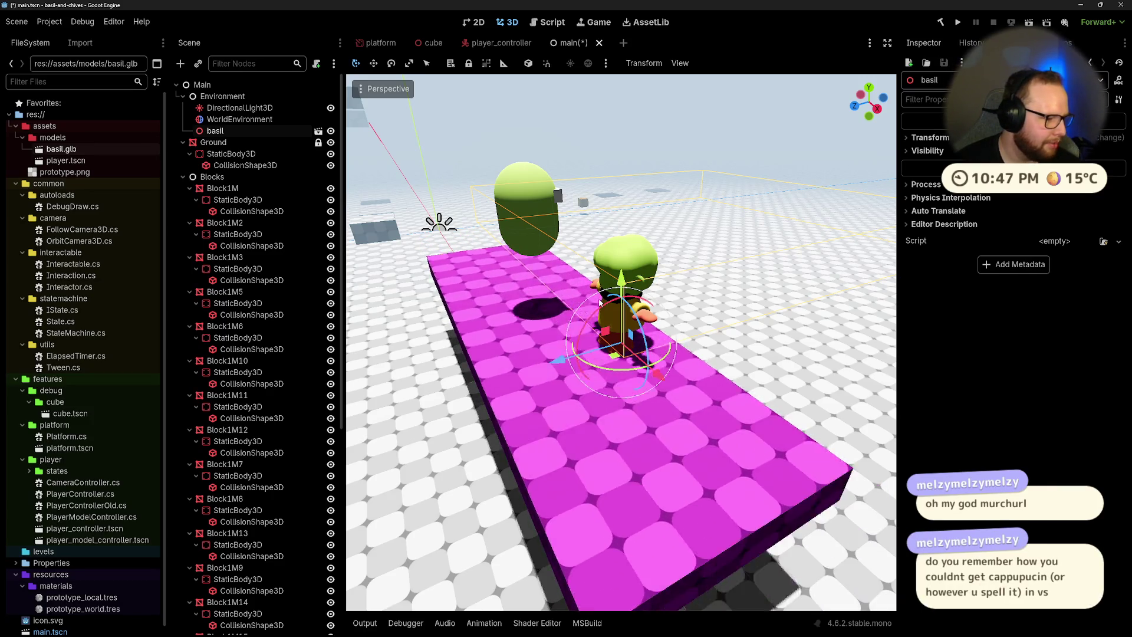
pyautogui.moveTo(603, 309)
pyautogui.mouseDown(button='middle')
pyautogui.moveTo(693, 276)
pyautogui.moveTo(681, 266)
pyautogui.mouseUp(button='middle')
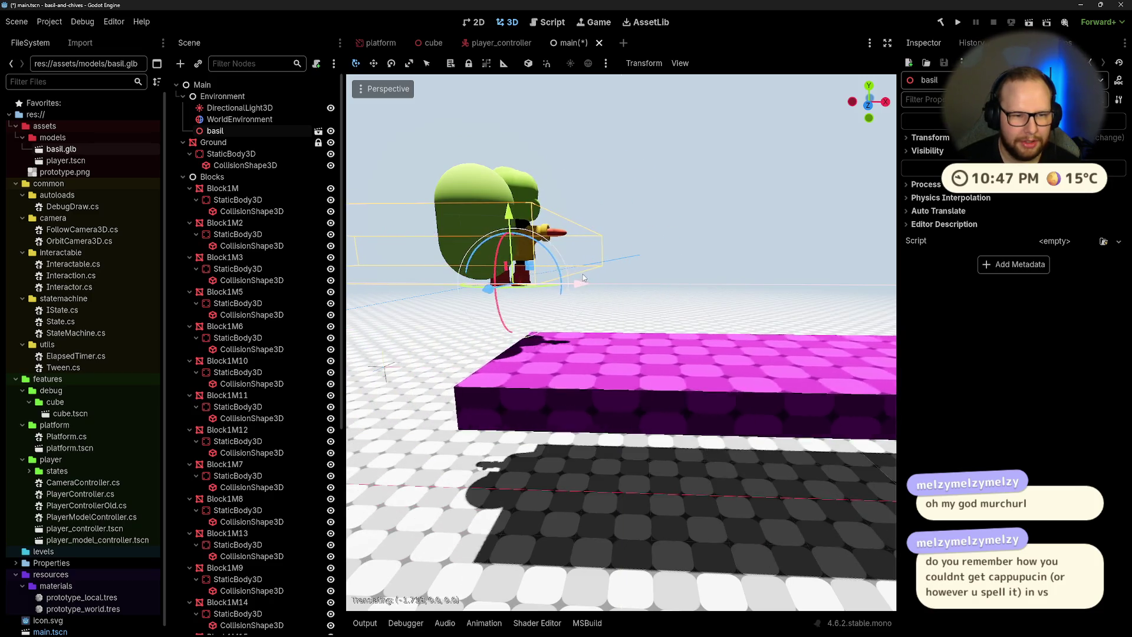
pyautogui.moveTo(494, 210); pyautogui.dragTo(519, 198)
pyautogui.moveTo(519, 198)
pyautogui.mouseDown(button='middle')
pyautogui.moveTo(390, 236)
pyautogui.moveTo(782, 252)
pyautogui.moveTo(582, 338)
pyautogui.moveTo(604, 253)
pyautogui.moveTo(702, 282)
pyautogui.moveTo(493, 260)
pyautogui.moveTo(626, 304)
pyautogui.moveTo(484, 301)
pyautogui.moveTo(531, 242)
pyautogui.moveTo(582, 305)
pyautogui.moveTo(651, 287)
pyautogui.moveTo(466, 341)
pyautogui.mouseUp(button='middle')
# - Select basil and rotate it about 180° so it faces the other way
pyautogui.scroll(-5, 605, 253)
pyautogui.scroll(4, 604, 252)
pyautogui.click(604, 252)
pyautogui.scroll(5, 626, 304)
pyautogui.click(465, 341)
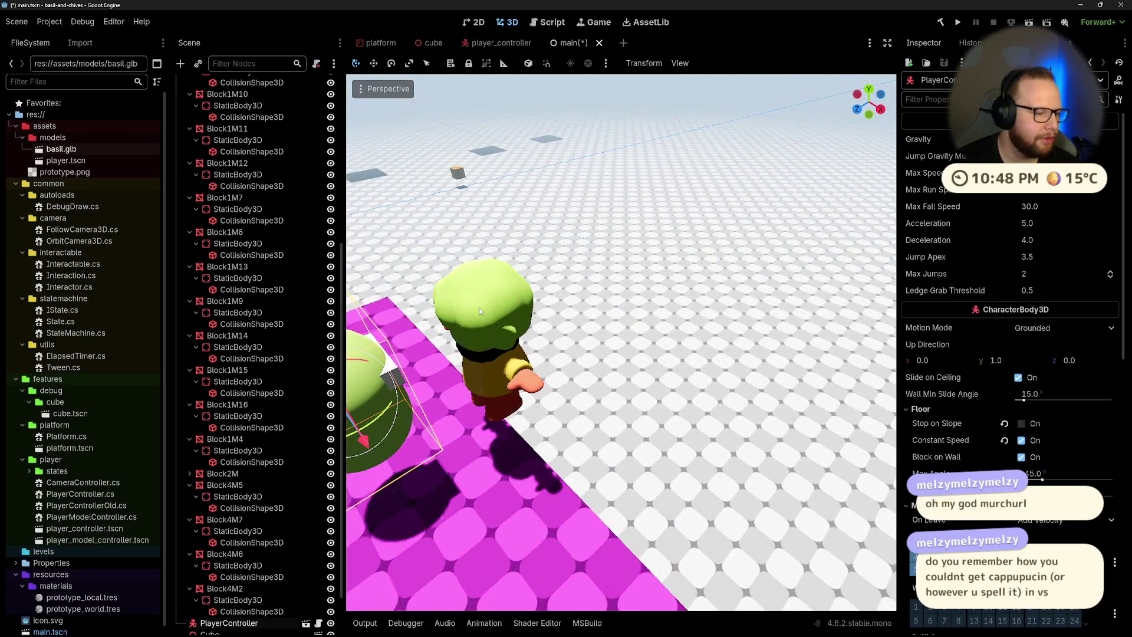
pyautogui.click(685, 285)
pyautogui.moveTo(684, 285); pyautogui.dragTo(556, 333, button='middle')
pyautogui.click(556, 334)
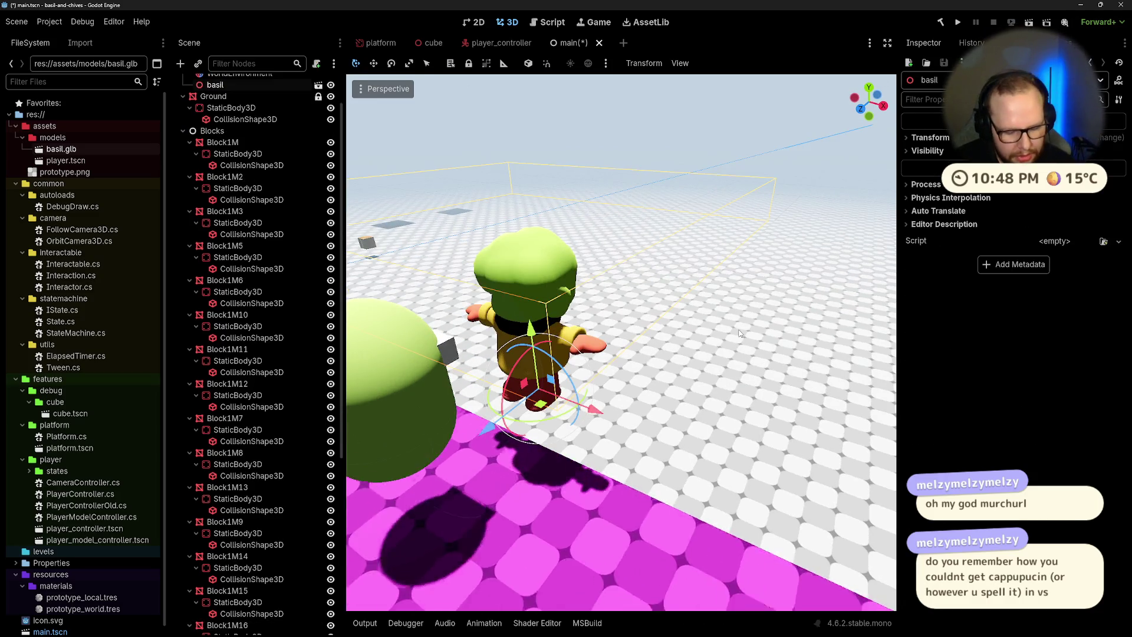
pyautogui.press('r')
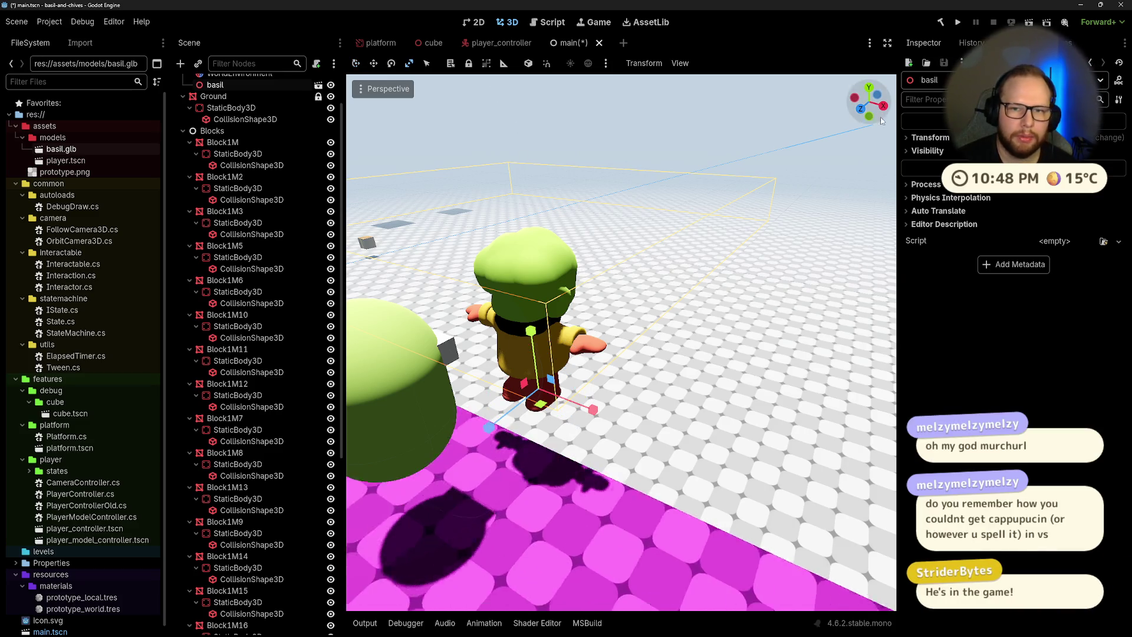
pyautogui.click(392, 64)
pyautogui.moveTo(547, 420)
pyautogui.mouseDown()
pyautogui.moveTo(596, 342)
pyautogui.moveTo(533, 316)
pyautogui.moveTo(543, 306)
pyautogui.mouseUp()
pyautogui.moveTo(543, 306)
pyautogui.mouseDown(button='middle')
pyautogui.moveTo(737, 252)
pyautogui.moveTo(643, 289)
pyautogui.moveTo(604, 289)
pyautogui.moveTo(606, 261)
pyautogui.moveTo(505, 277)
pyautogui.moveTo(491, 313)
pyautogui.moveTo(621, 313)
pyautogui.mouseUp(button='middle')
# - Save the main scene with Ctrl+S and return to the Blender desktop
pyautogui.scroll(5, 603, 303)
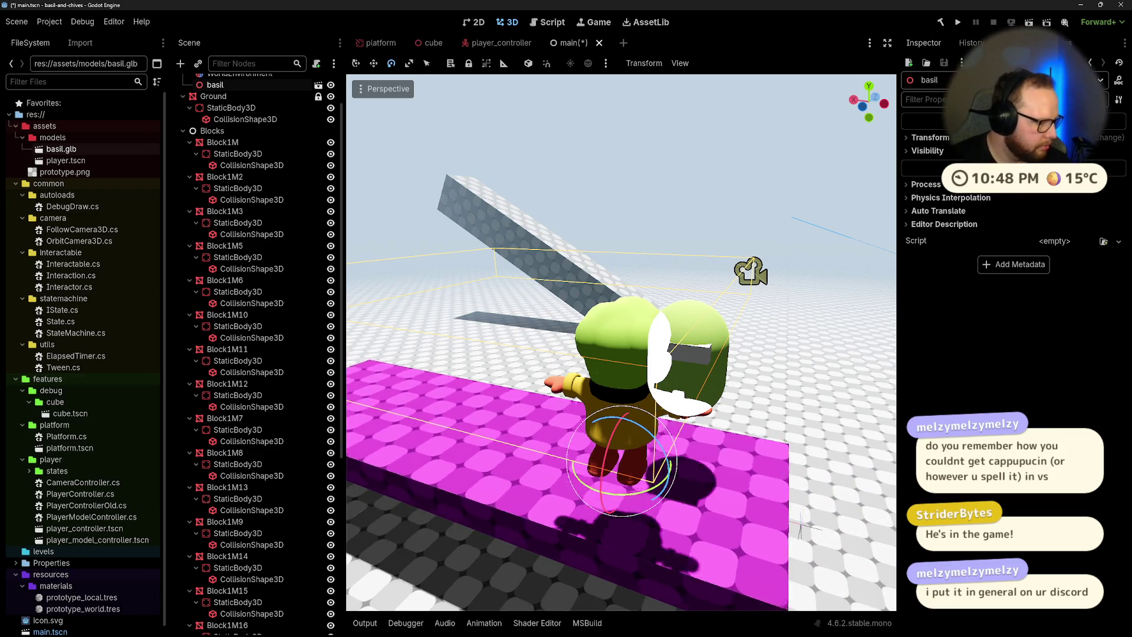
pyautogui.hotkey('ctrl', 's')
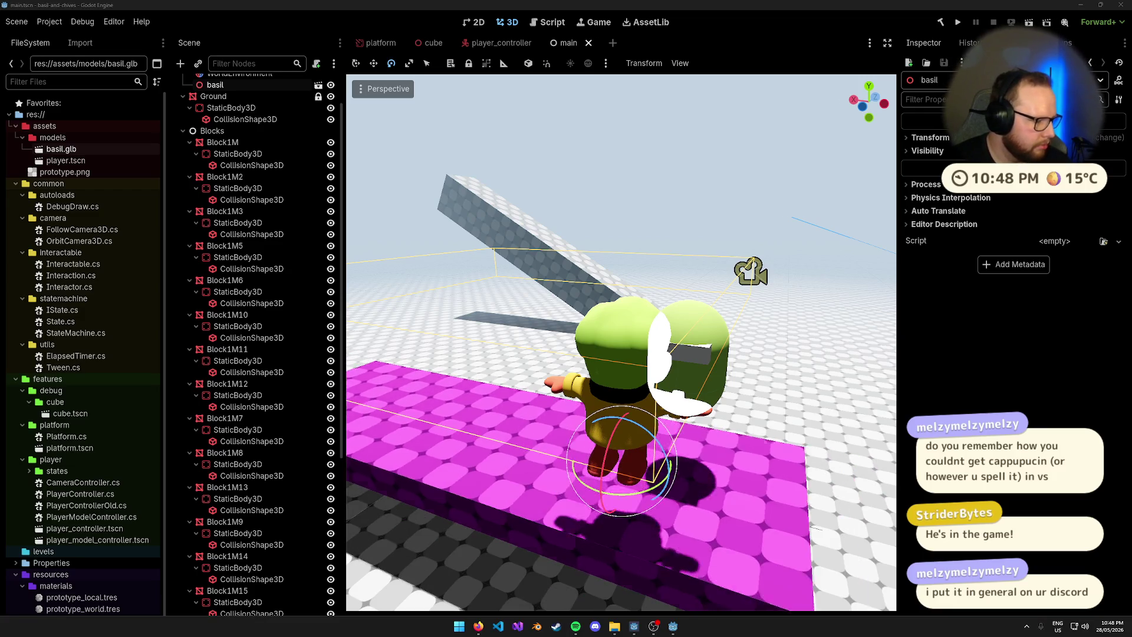
pyautogui.press('ctrl+super+Right')
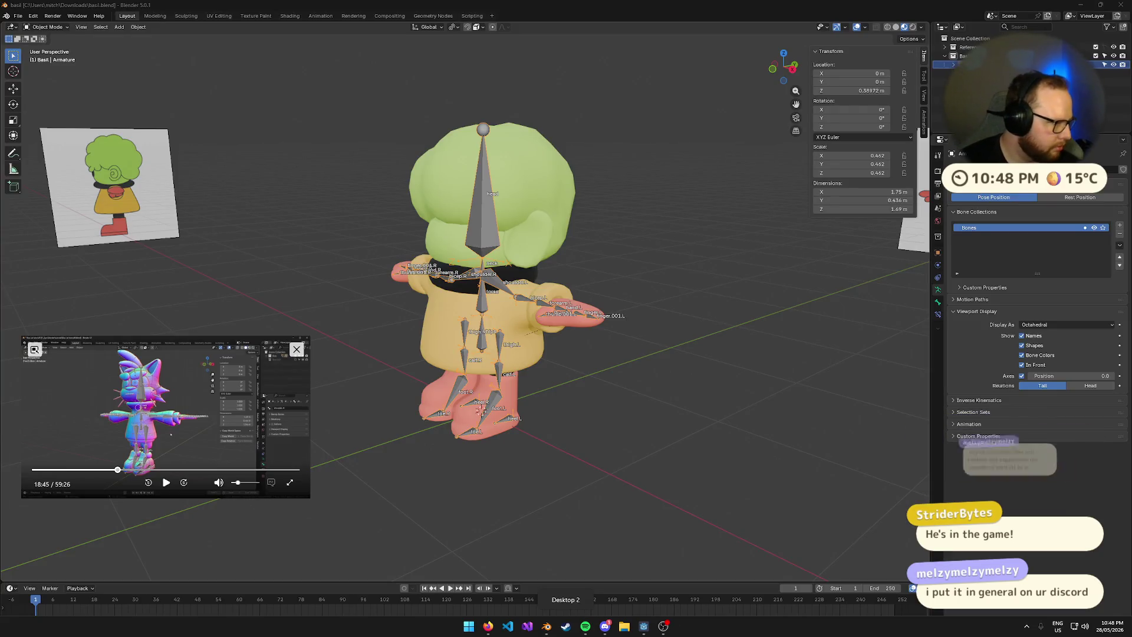